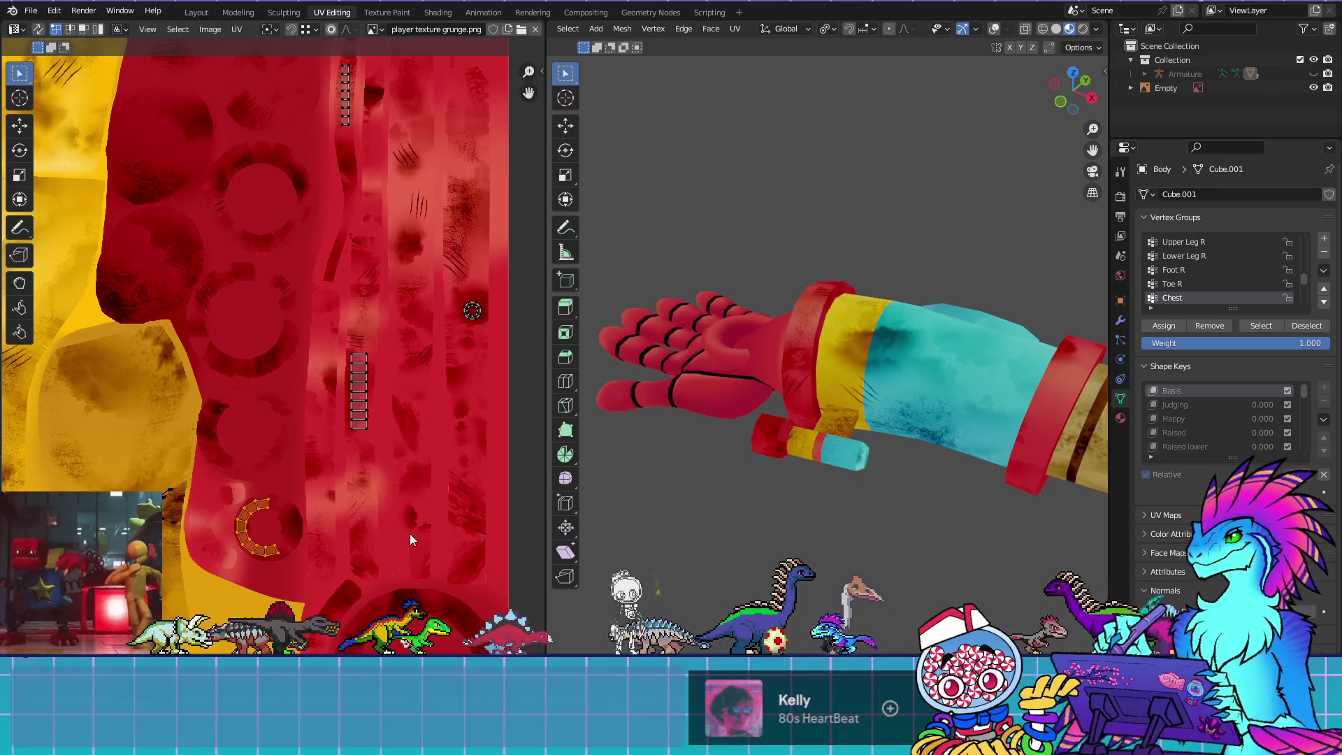
Rotate the arc-shaped UV island and move it onto the red part of the texture
key(r)
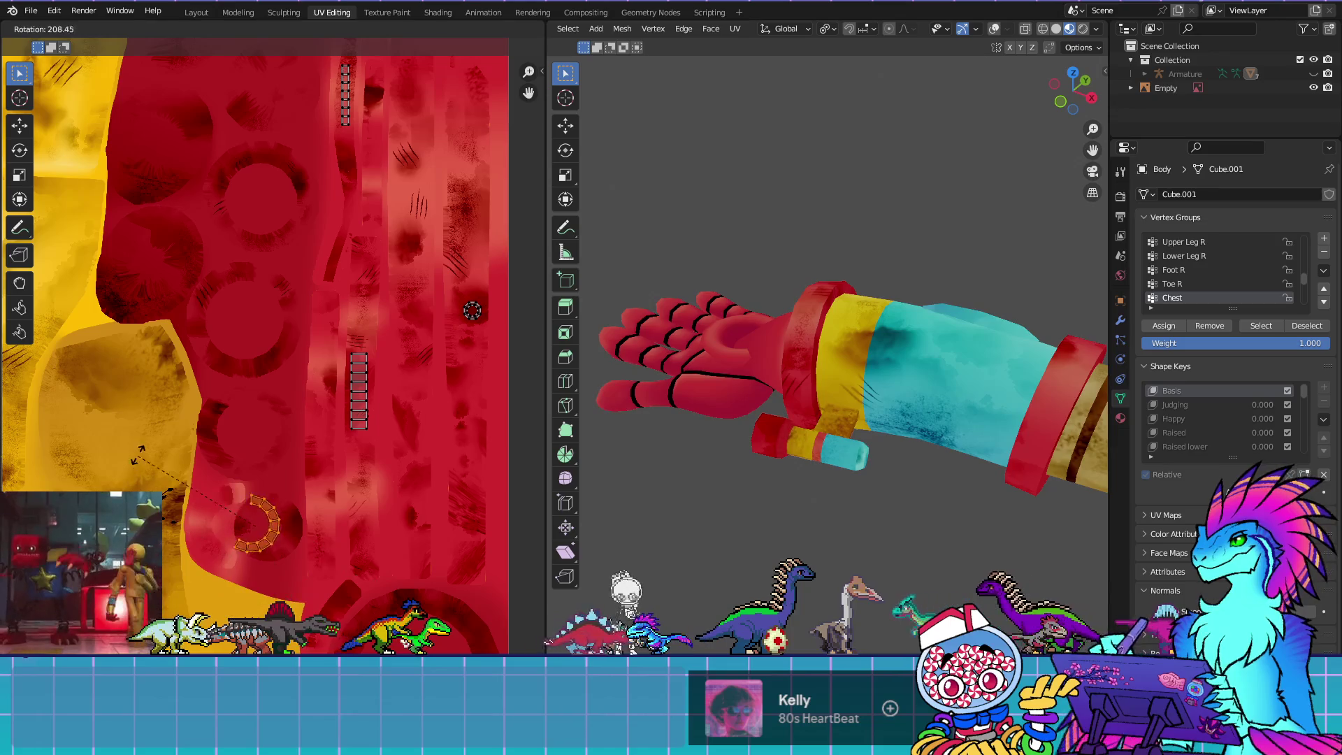
click(162, 446)
key(g)
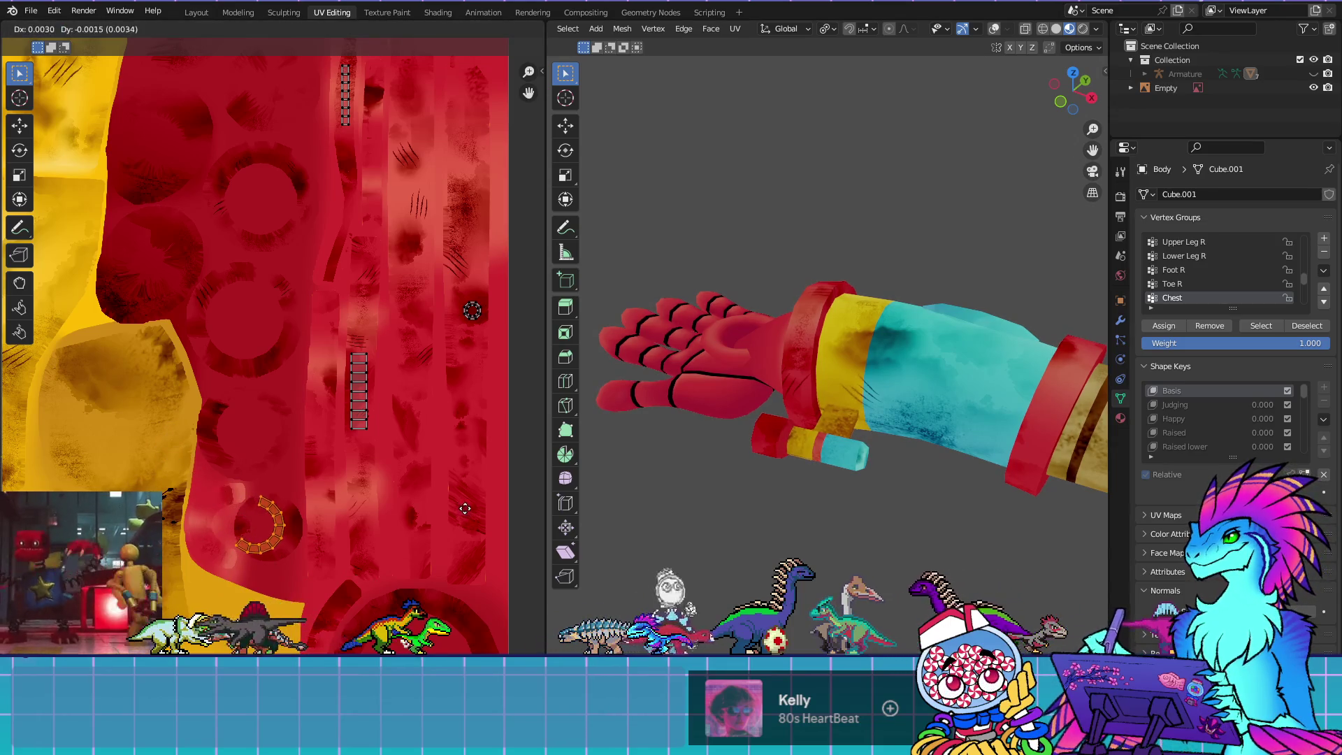
click(506, 513)
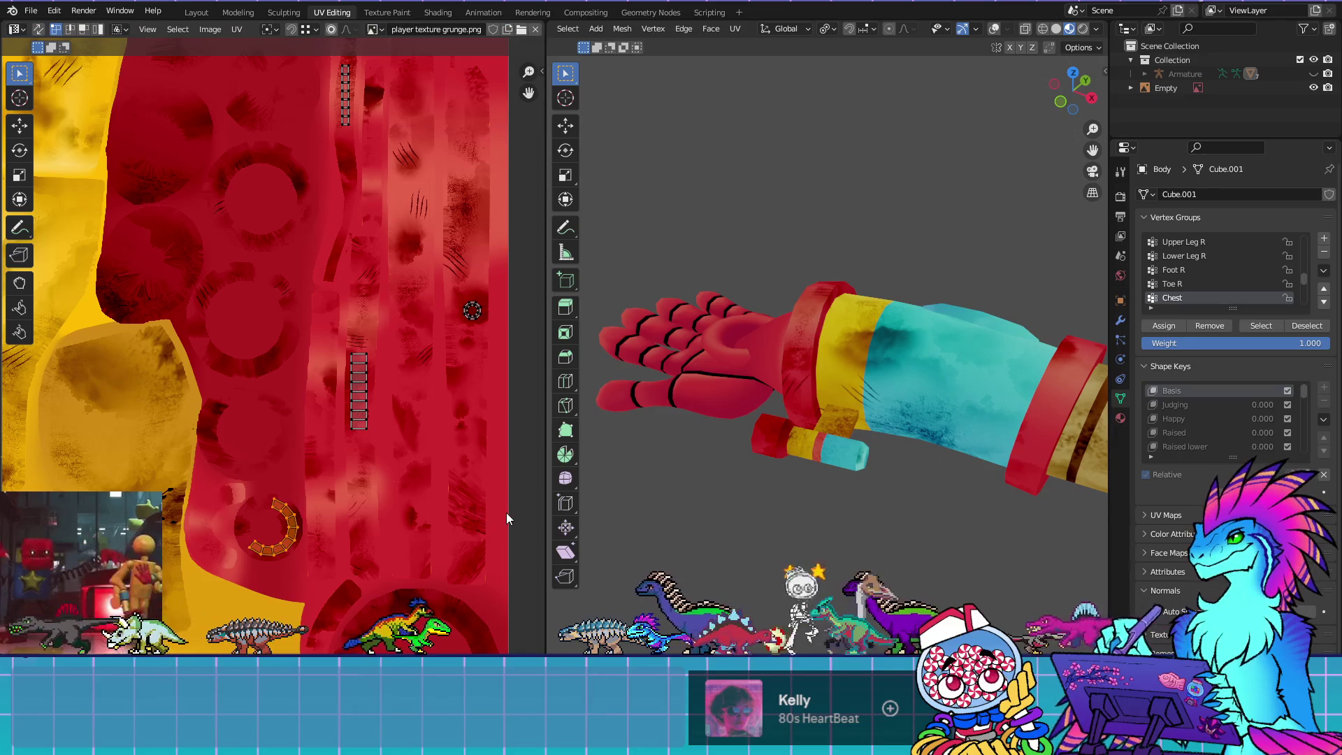
Fine-tune the arc island's rotation and position, then check the result on the arm
key(r)
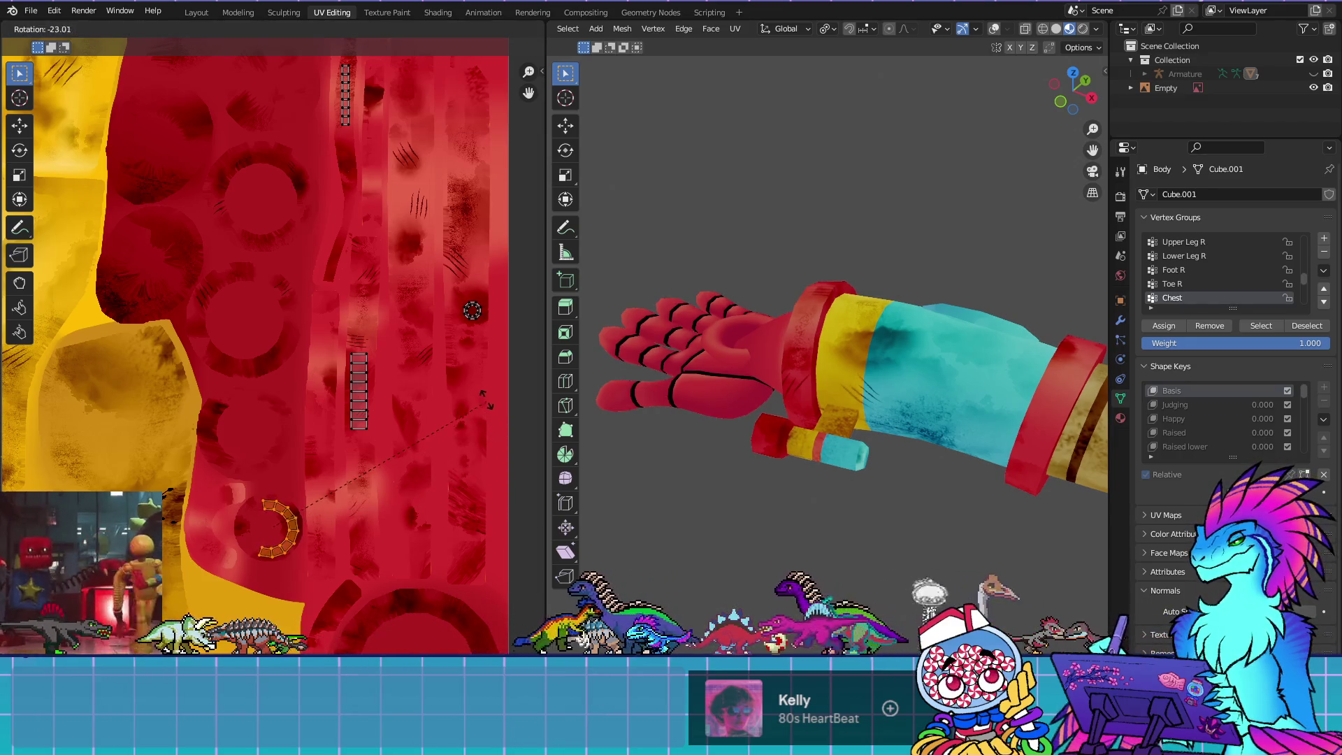
click(503, 414)
key(g)
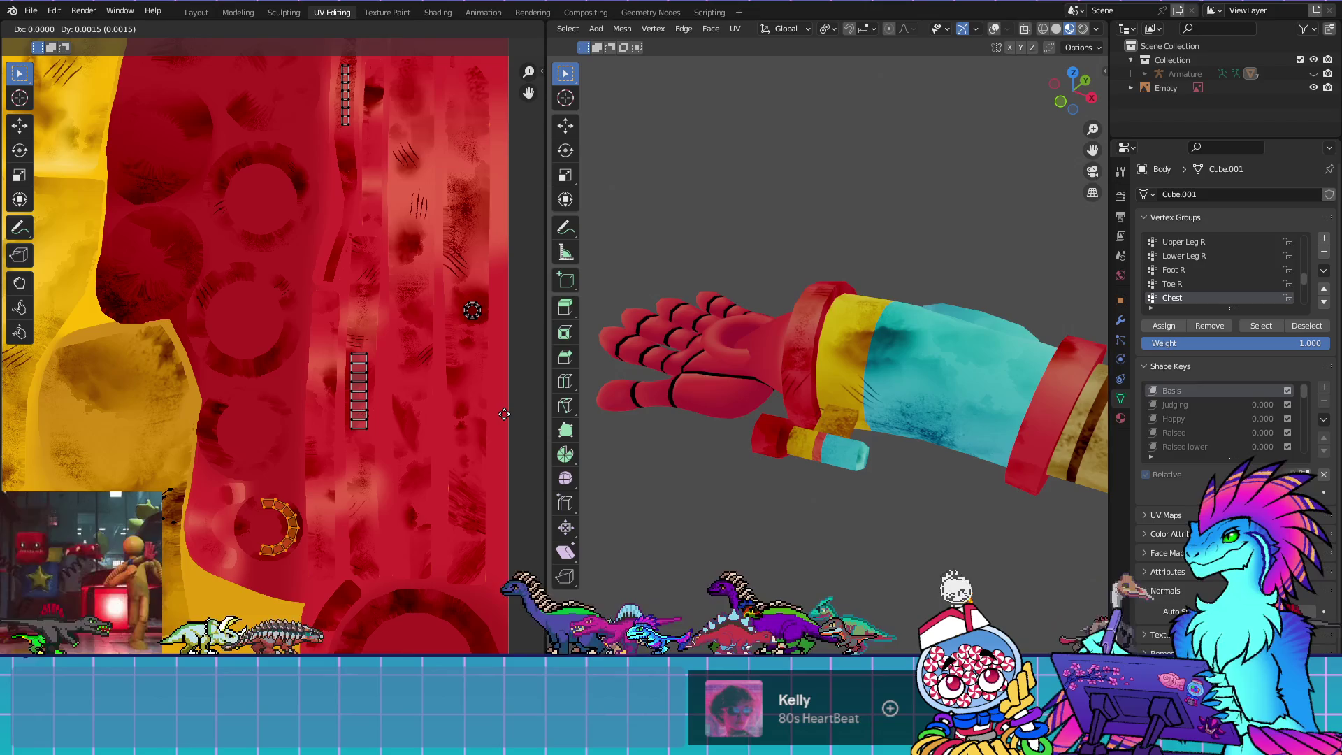
click(503, 415)
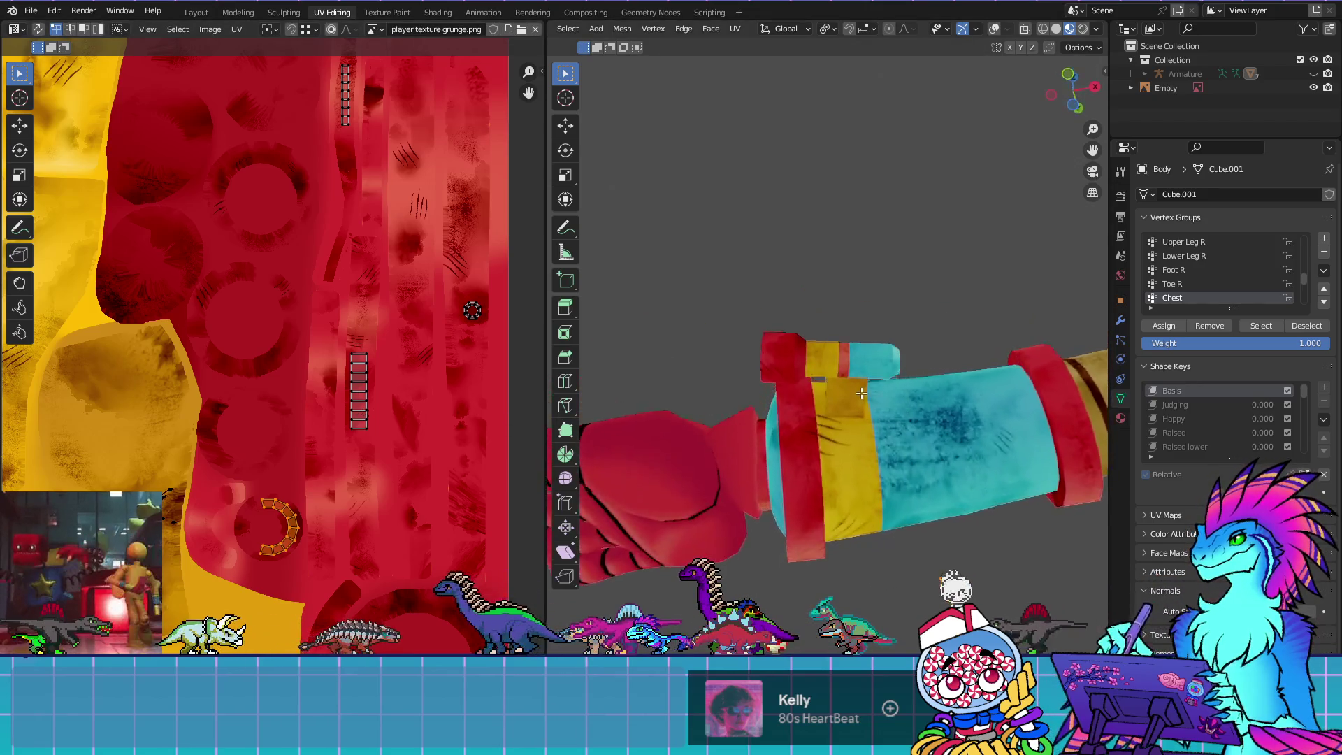
mouse_move(862, 269)
mouse_down()
mouse_move(874, 373)
mouse_move(1020, 510)
mouse_move(978, 531)
mouse_move(838, 548)
mouse_move(710, 527)
mouse_move(719, 491)
mouse_move(864, 489)
mouse_move(815, 524)
mouse_move(929, 509)
mouse_up()
click(203, 29)
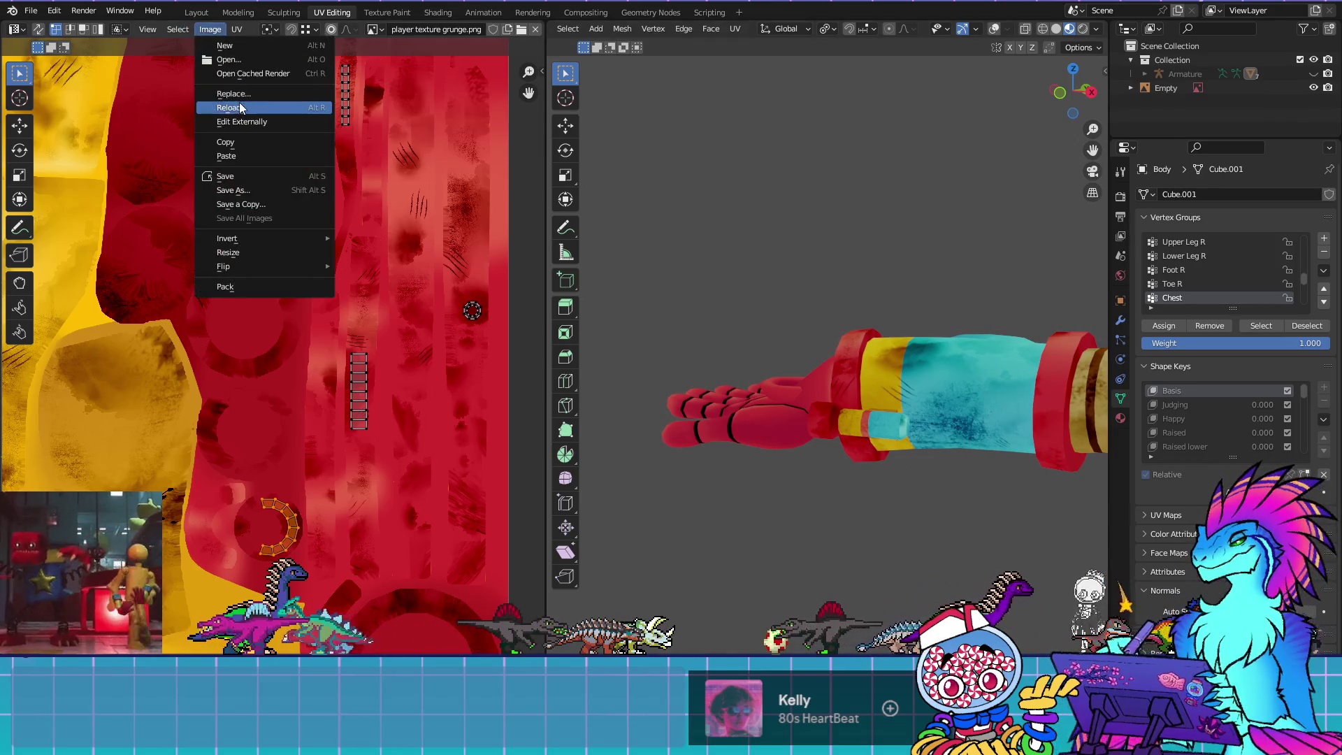
Reload 'player texture grunge.png' and check the flat red, yellow and cyan colours on the arm and torso
click(403, 140)
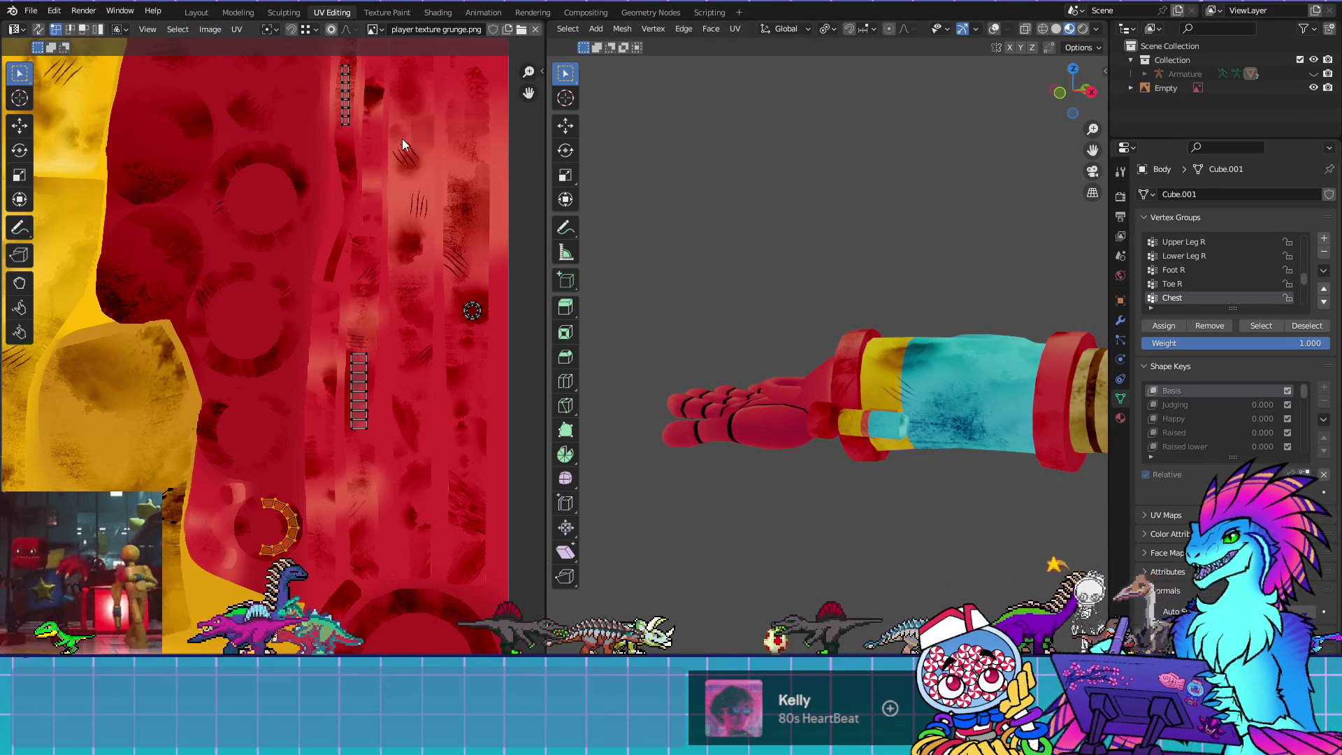
click(237, 30)
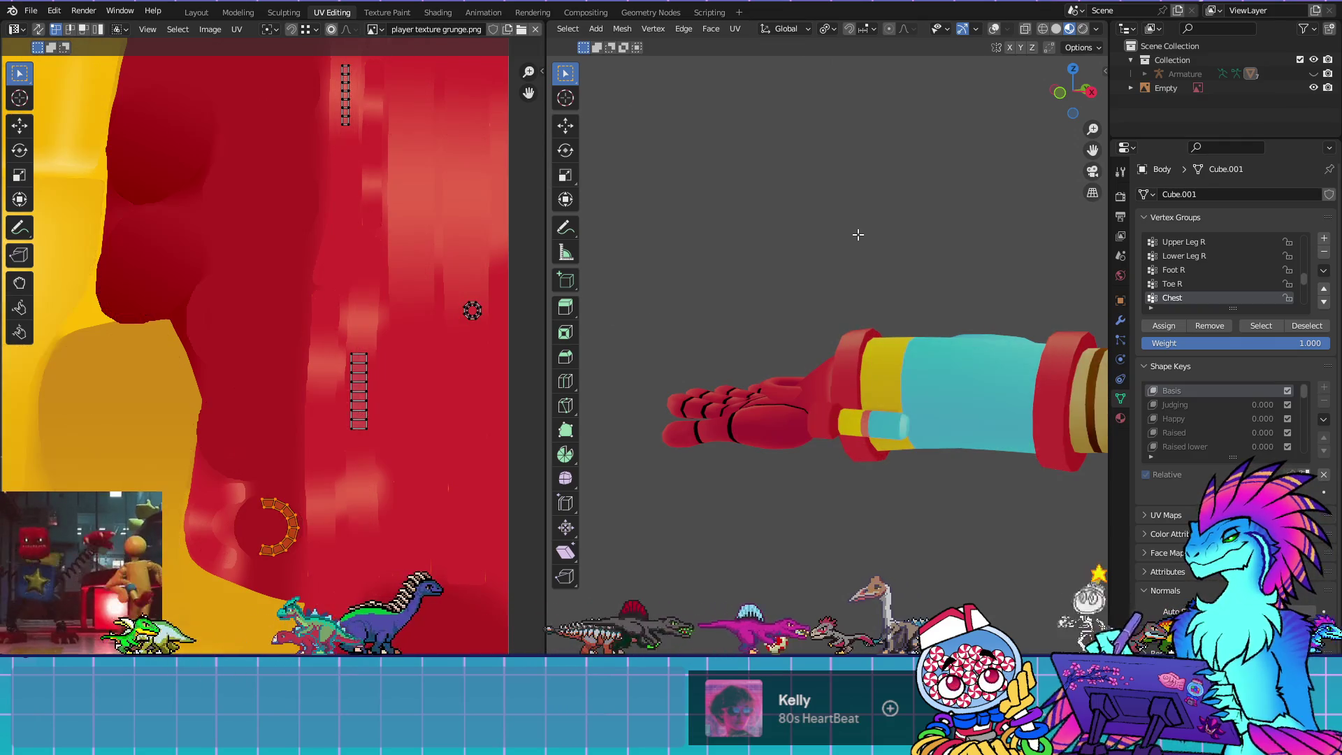
mouse_move(859, 234)
mouse_down()
mouse_move(678, 303)
mouse_move(632, 281)
mouse_move(668, 354)
mouse_move(1050, 249)
mouse_move(1038, 116)
mouse_up()
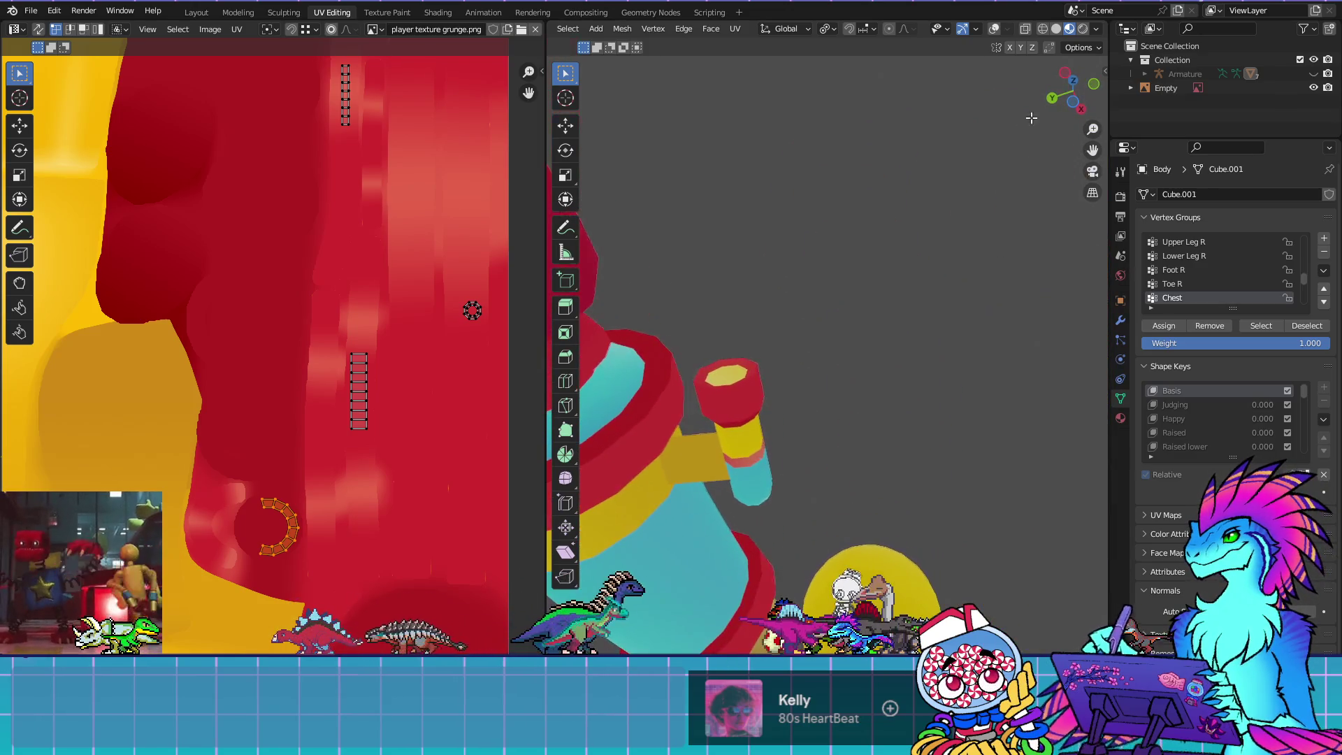
drag(653, 335, 587, 272)
scroll(179, 324, down, 5)
drag(179, 325, 7, 387)
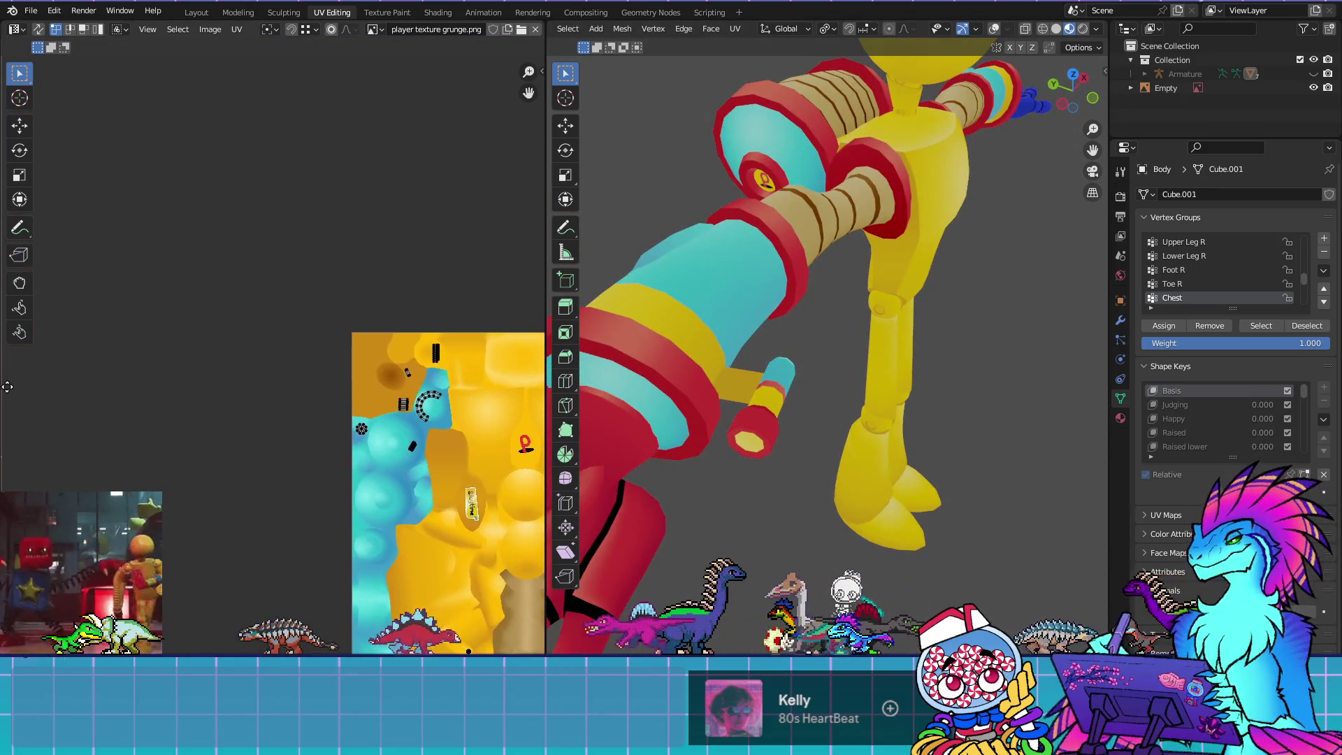
Move the small strip UV island onto the brown smudge near the texture's top-left corner
drag(263, 383, 513, 379)
scroll(464, 305, up, 8)
mouse_move(464, 306)
mouse_down()
mouse_move(502, 467)
mouse_move(256, 381)
mouse_move(260, 329)
mouse_up()
scroll(256, 381, down, 3)
scroll(260, 379, down, 2)
scroll(260, 328, up, 2)
drag(440, 304, 393, 431)
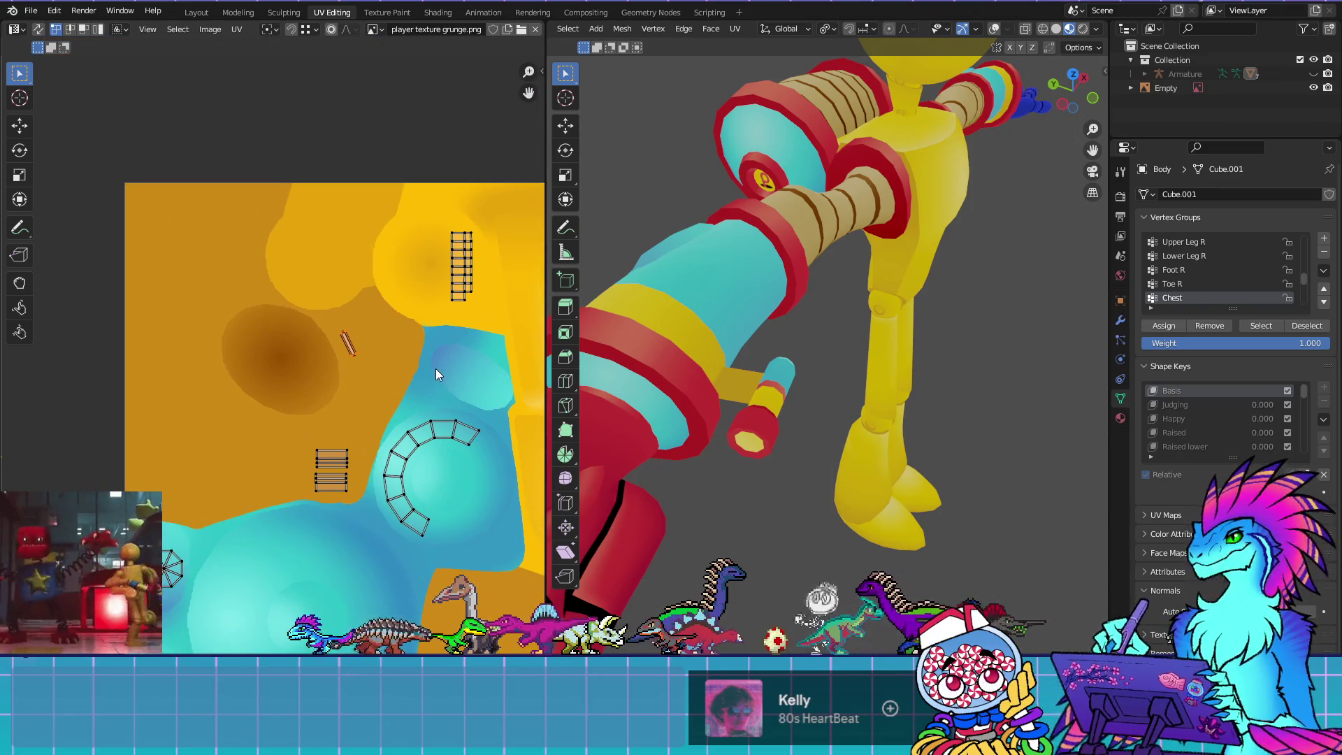
key(g)
click(369, 386)
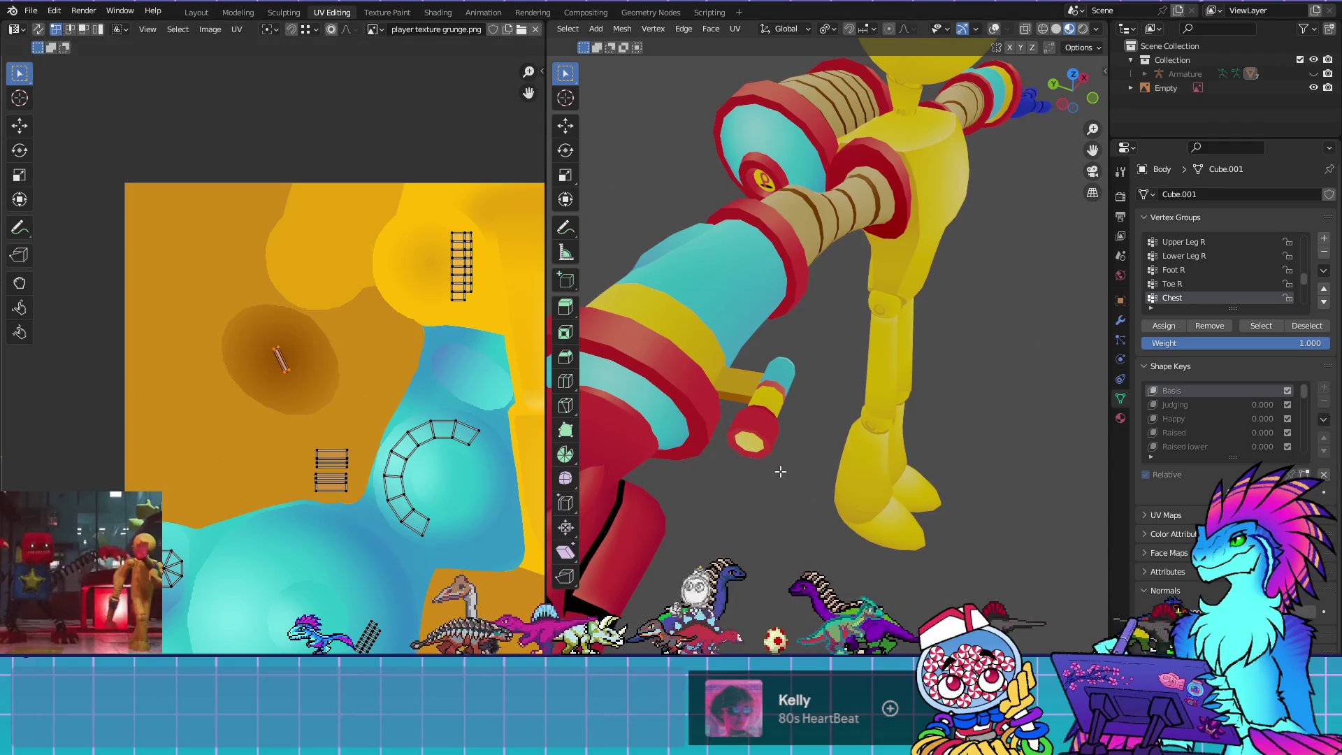
key(g)
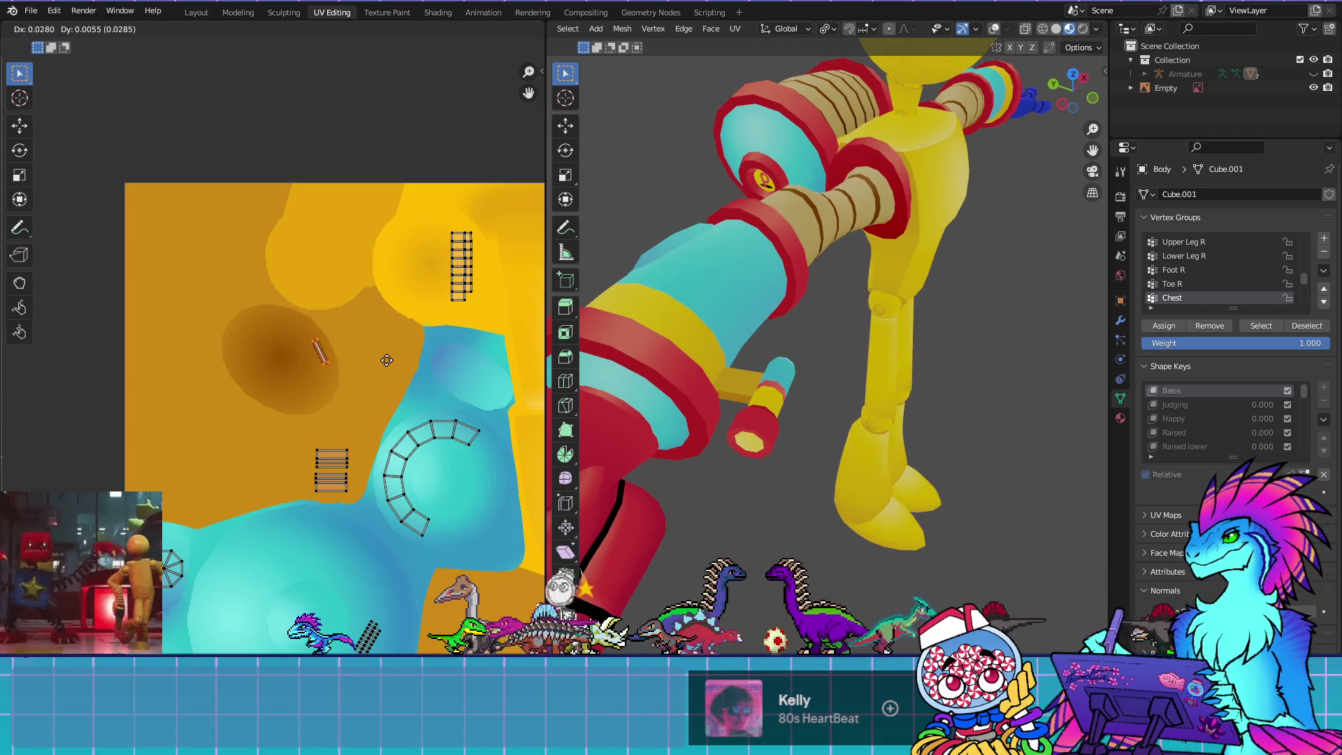
click(387, 360)
Reload the texture with Alt+R to show the grunge version on the hand again
scroll(1035, 442, up, 5)
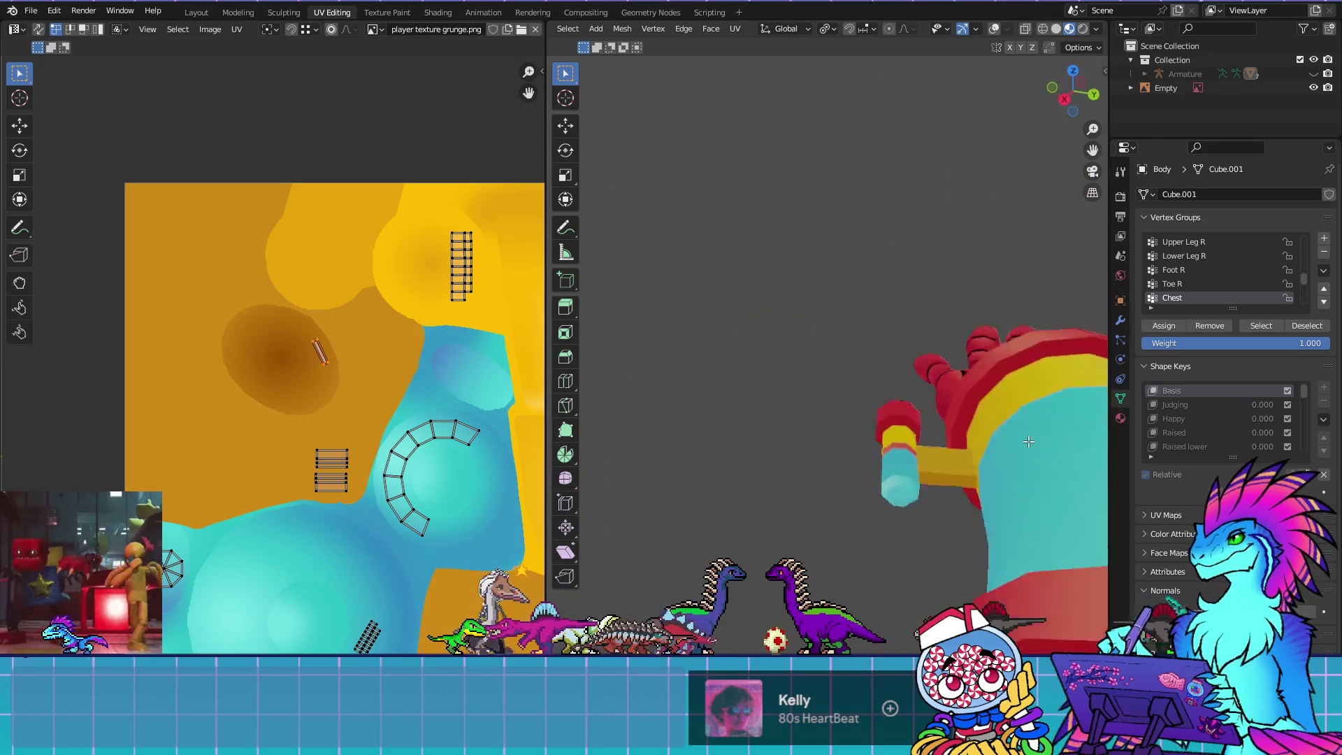
drag(1035, 442, 1030, 432)
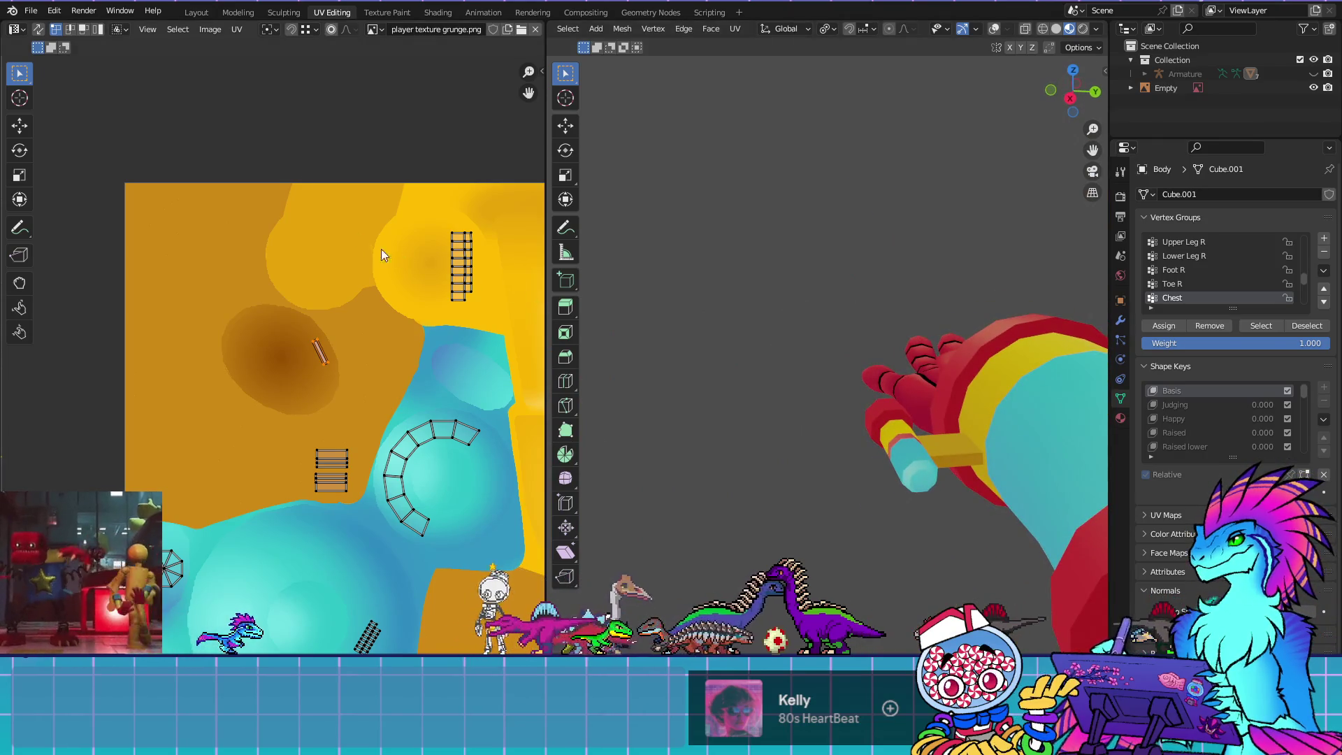
click(209, 29)
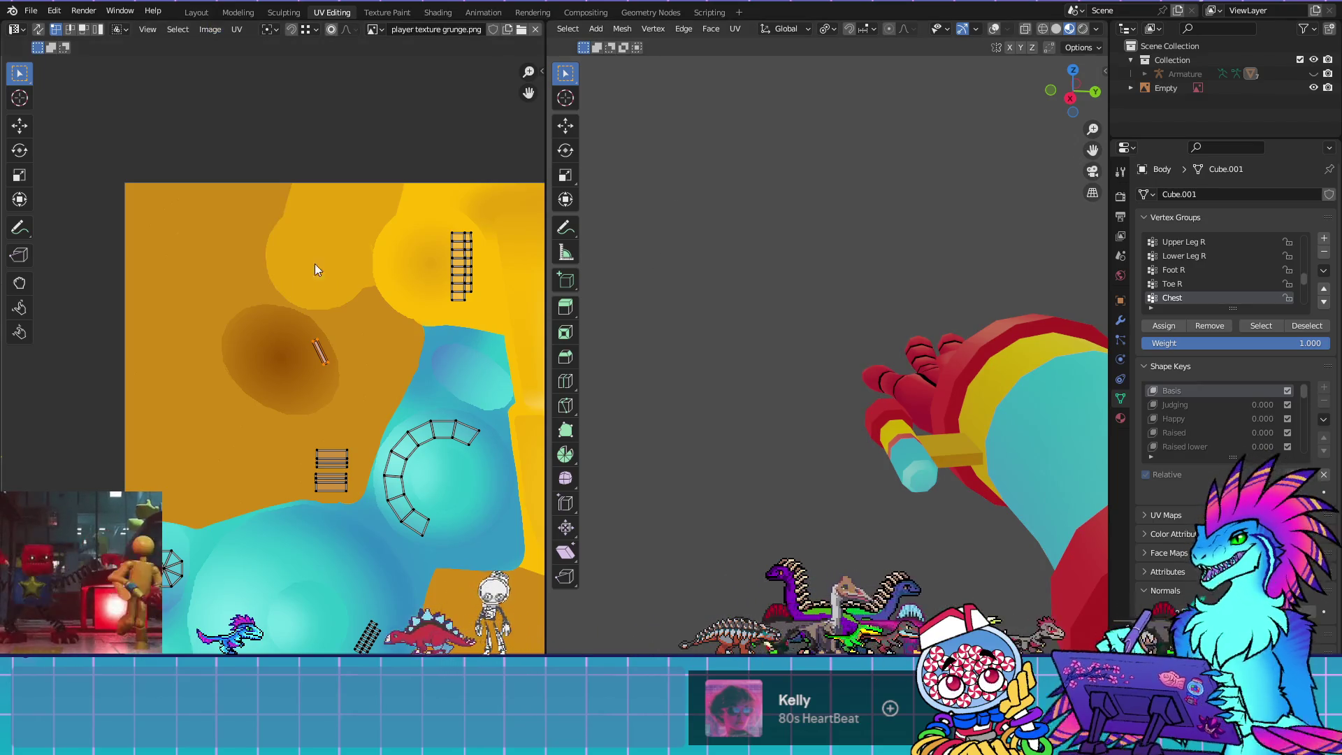
key(alt+r)
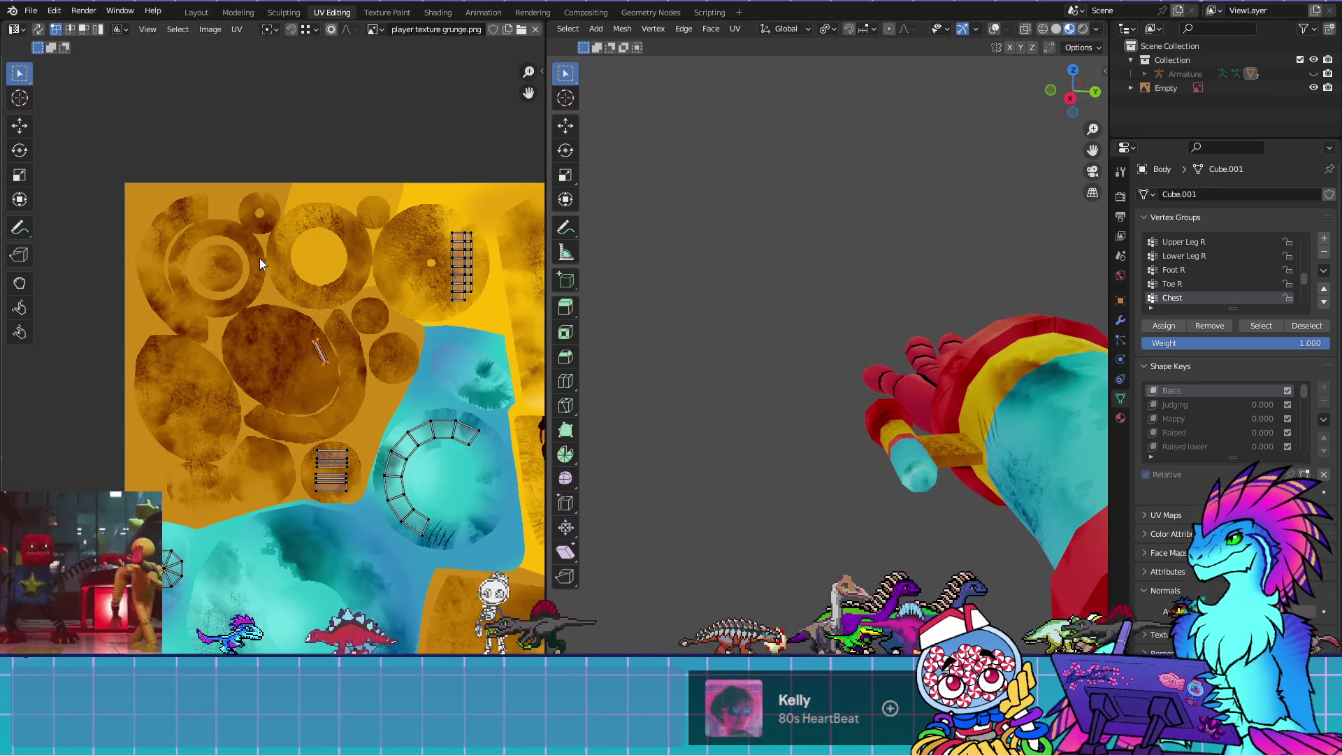
Replace the texture with the sticker-covered image and inspect the decals on the body and arms
drag(913, 443, 658, 466)
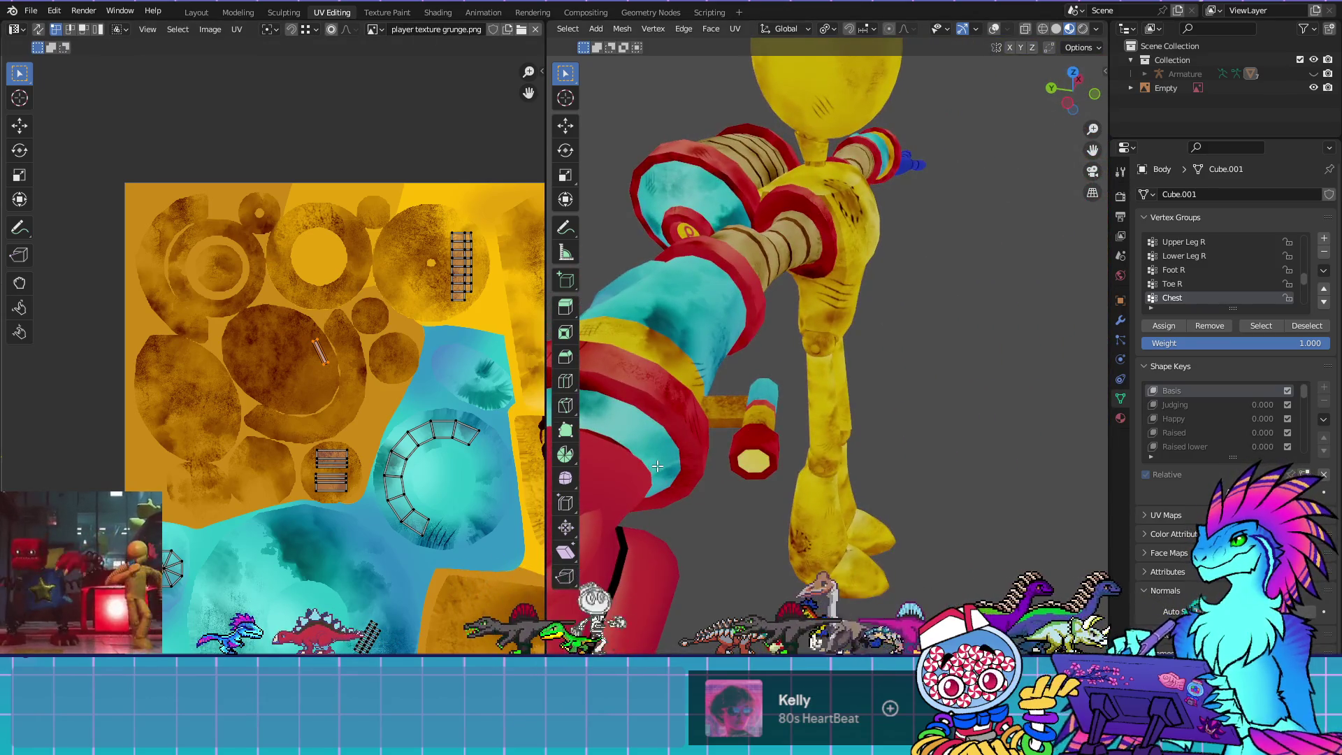
click(203, 30)
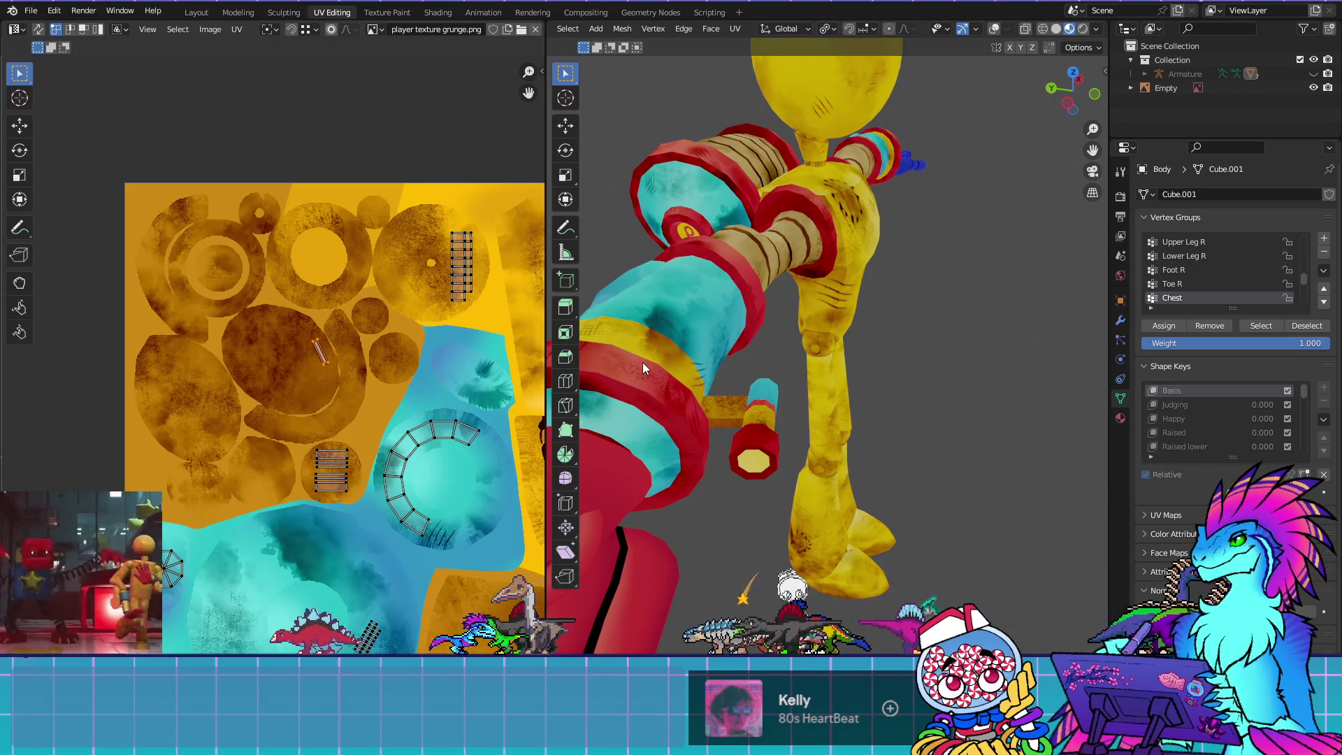
mouse_move(882, 450)
mouse_down()
mouse_move(611, 368)
mouse_move(1095, 368)
mouse_move(890, 470)
mouse_move(923, 414)
mouse_up()
scroll(832, 522, up, 2)
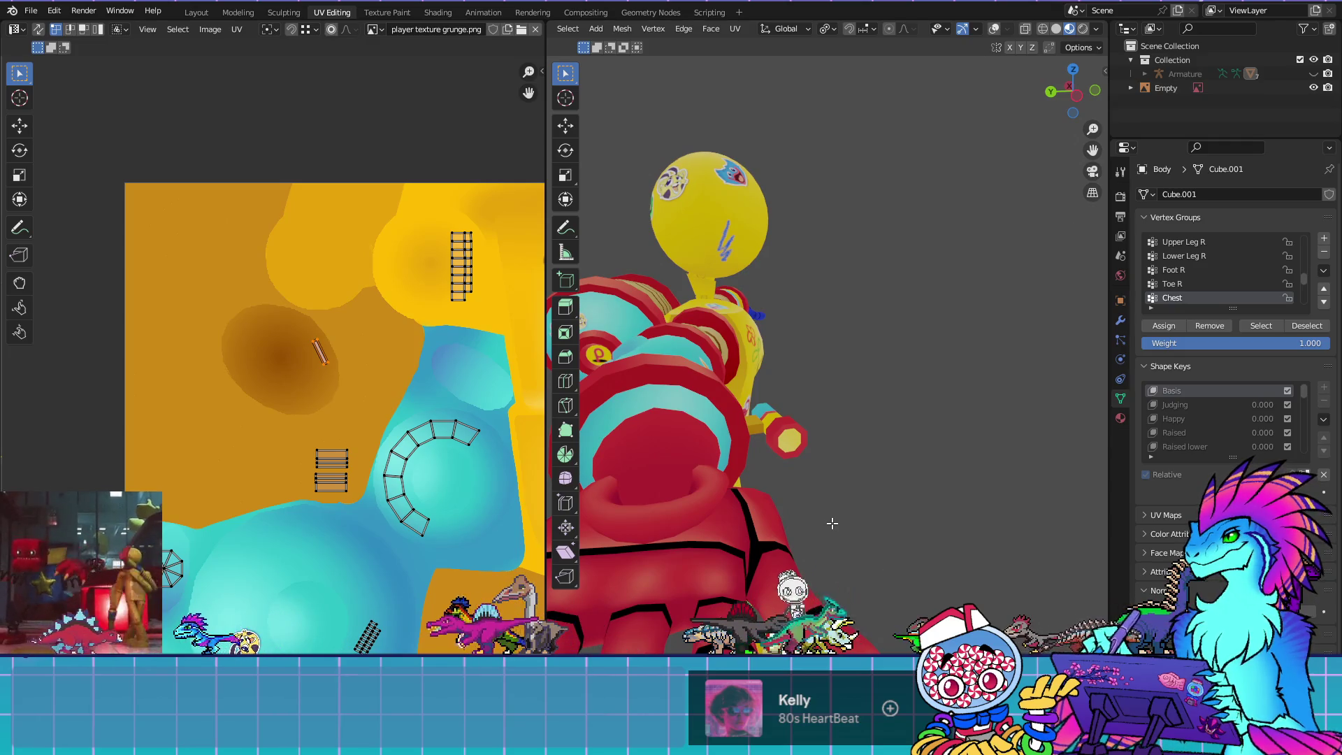
mouse_move(832, 523)
mouse_down()
mouse_move(943, 510)
mouse_move(794, 510)
mouse_move(758, 531)
mouse_move(736, 486)
mouse_up()
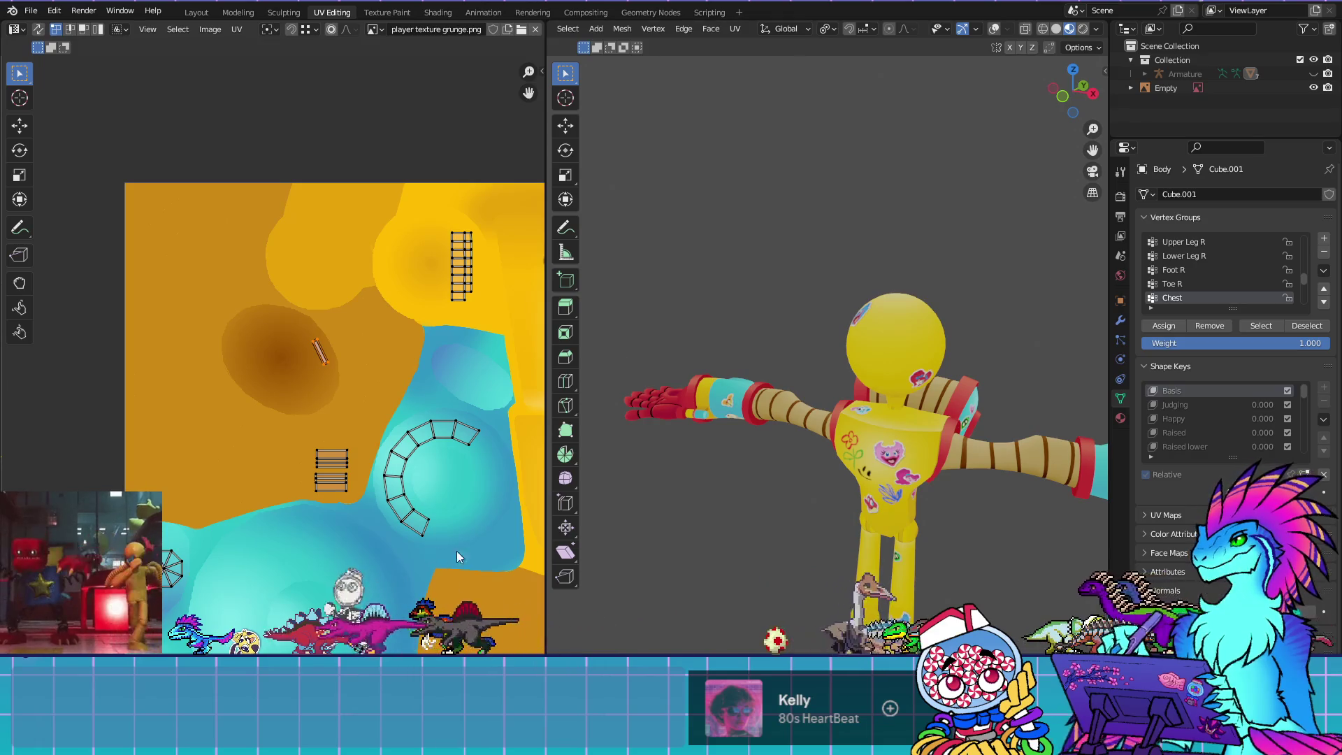
scroll(767, 548, up, 5)
drag(684, 531, 800, 488)
mouse_move(928, 527)
mouse_down()
mouse_move(966, 466)
mouse_move(731, 257)
mouse_move(842, 363)
mouse_move(929, 344)
mouse_move(932, 473)
mouse_move(874, 466)
mouse_move(841, 422)
mouse_up()
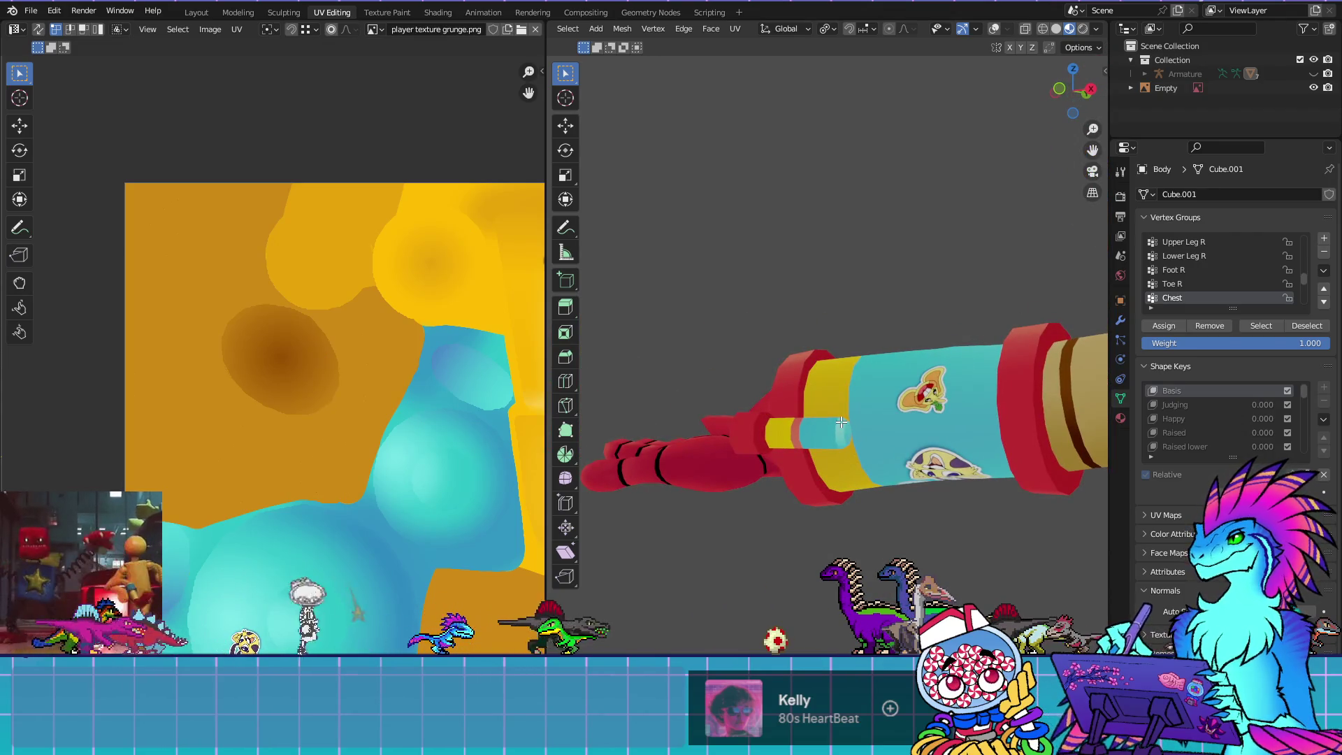
key(a)
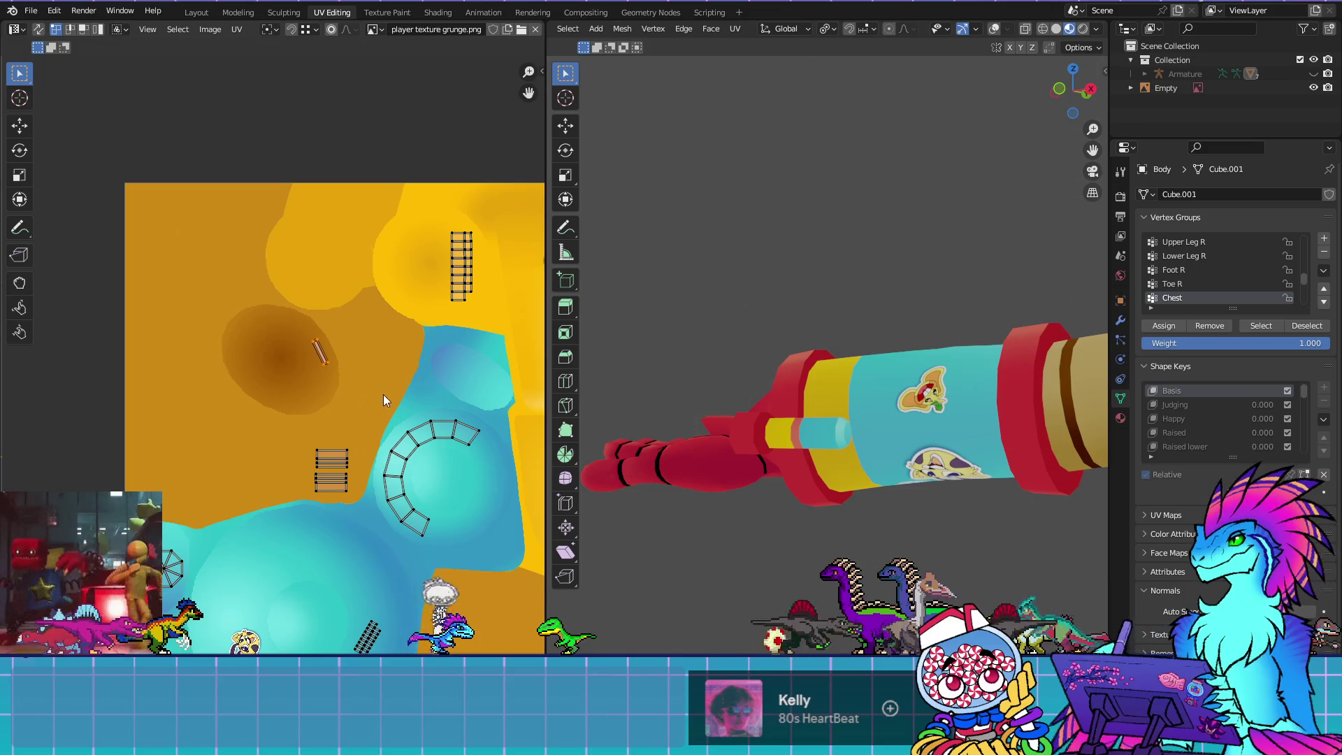
click(419, 433)
key(r)
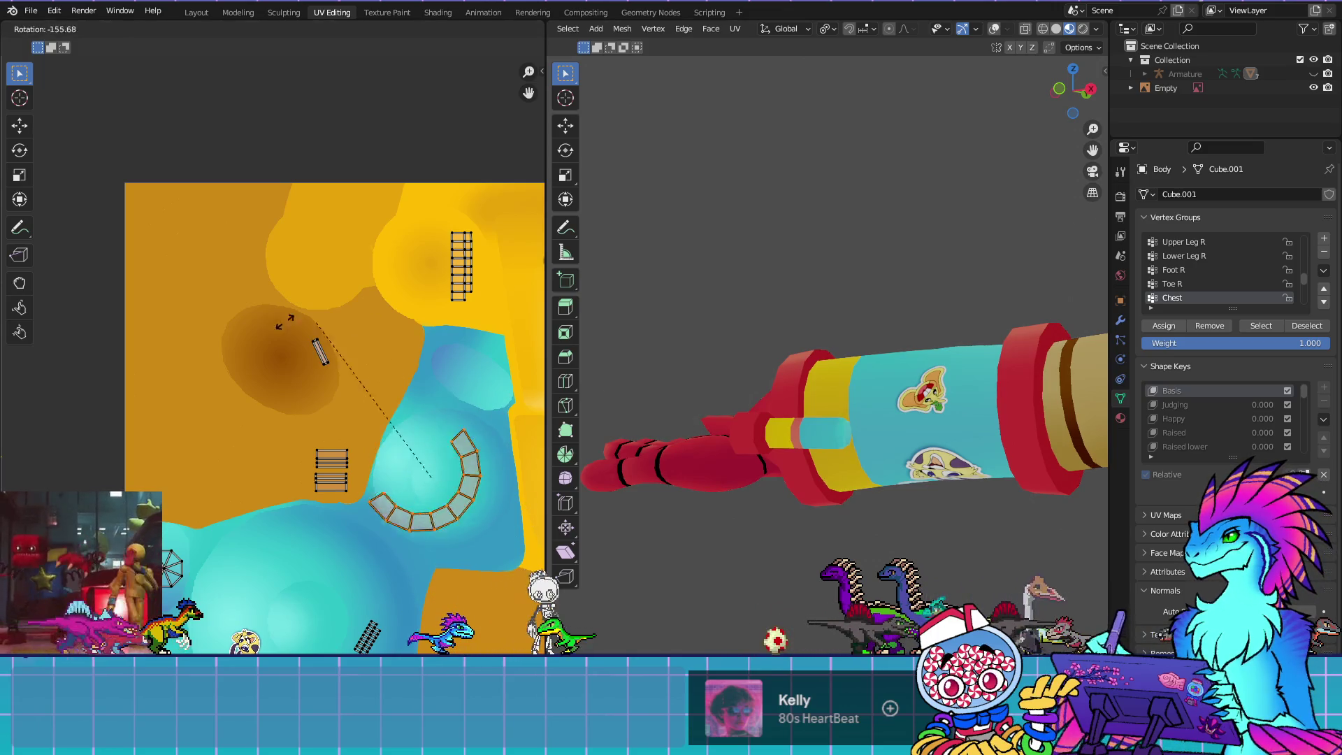
click(198, 113)
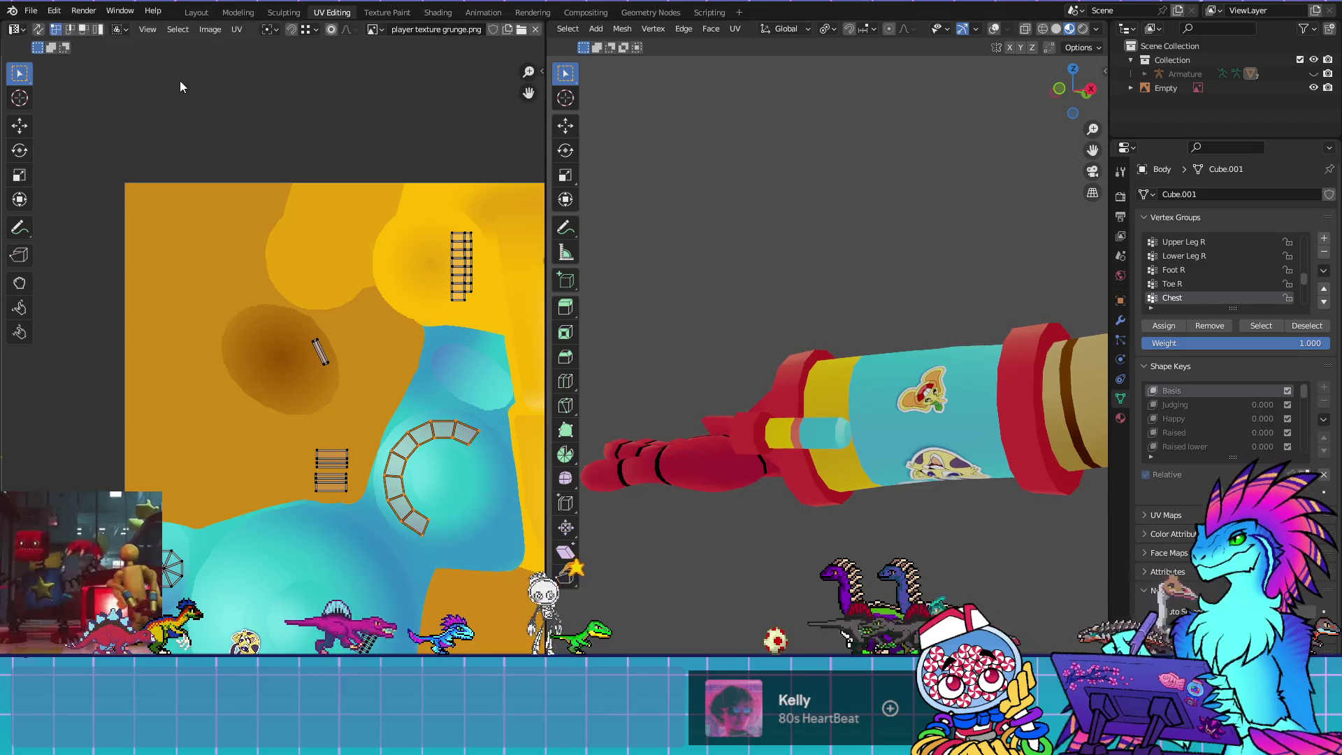
mouse_move(404, 513)
mouse_down()
mouse_move(322, 316)
mouse_move(364, 318)
mouse_up()
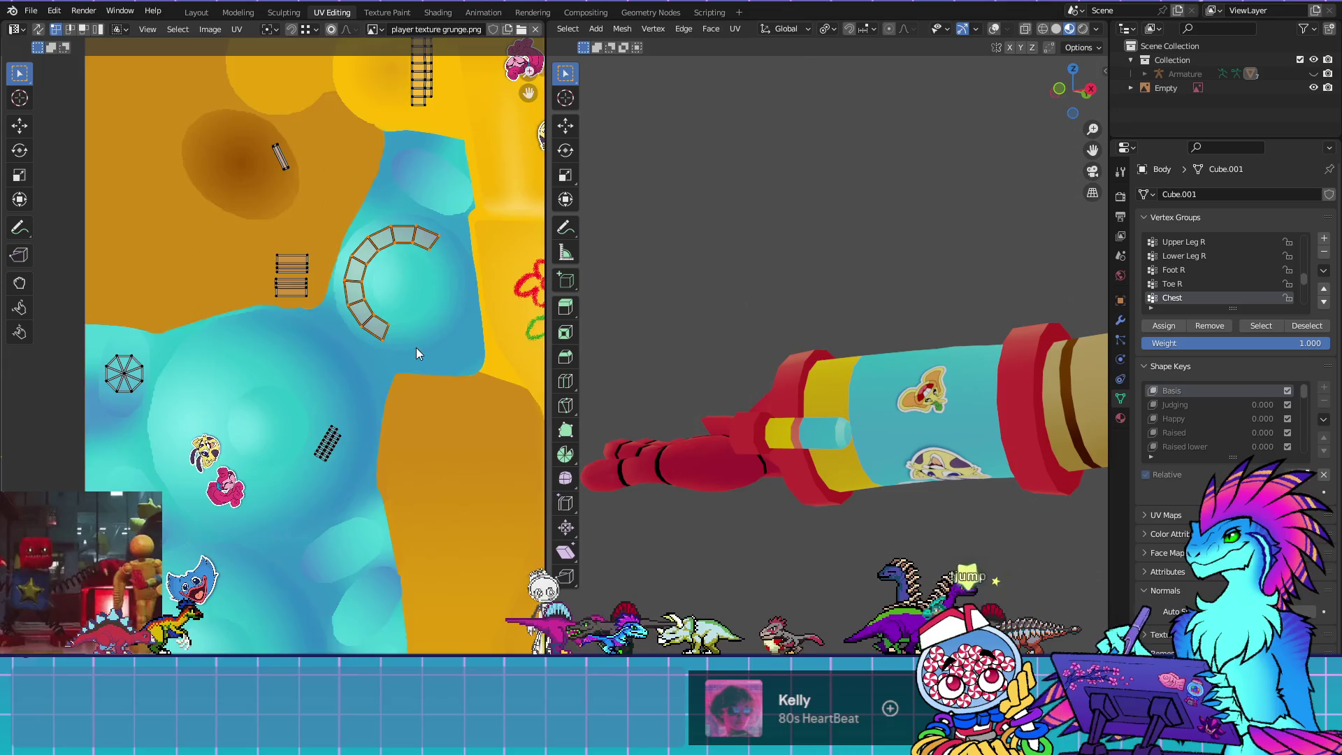
scroll(417, 347, down, 5)
mouse_move(362, 571)
mouse_down()
mouse_move(398, 409)
mouse_move(408, 458)
mouse_up()
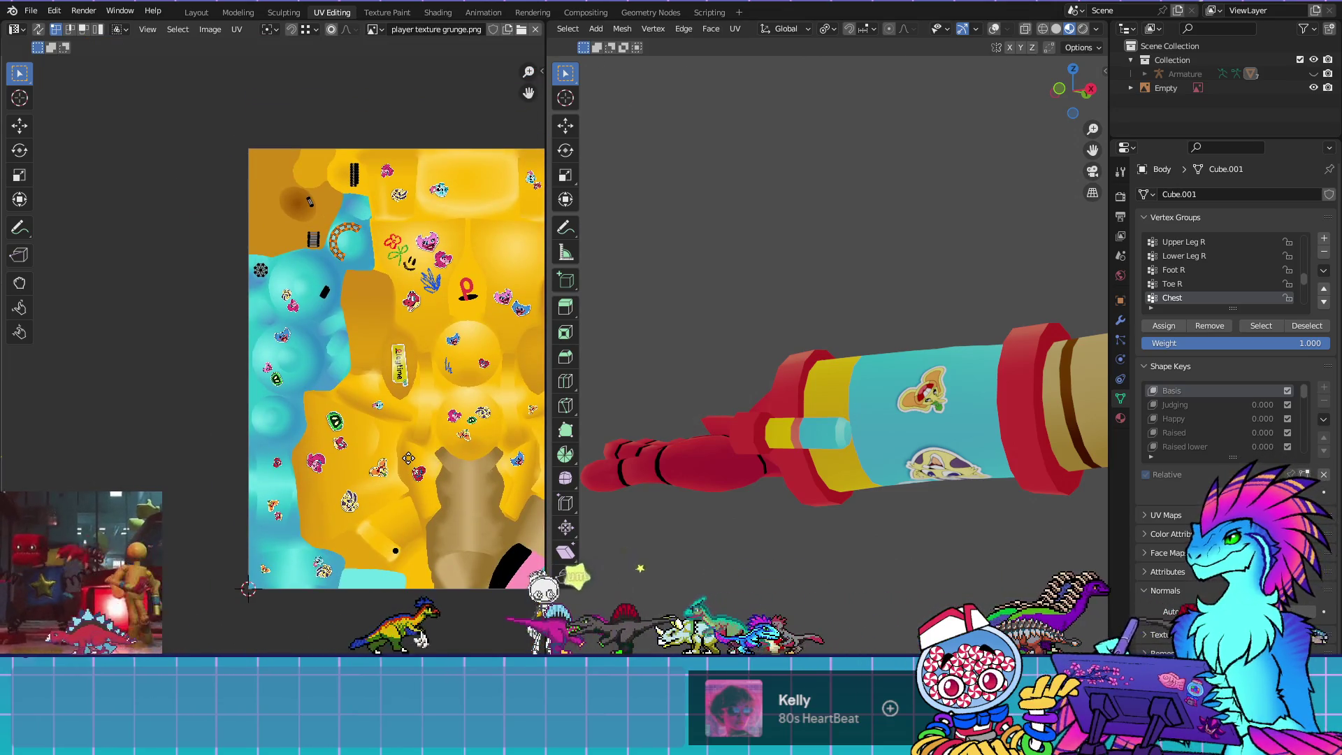
mouse_move(396, 368)
mouse_down()
mouse_move(406, 460)
mouse_move(413, 446)
mouse_up()
drag(420, 497, 442, 492)
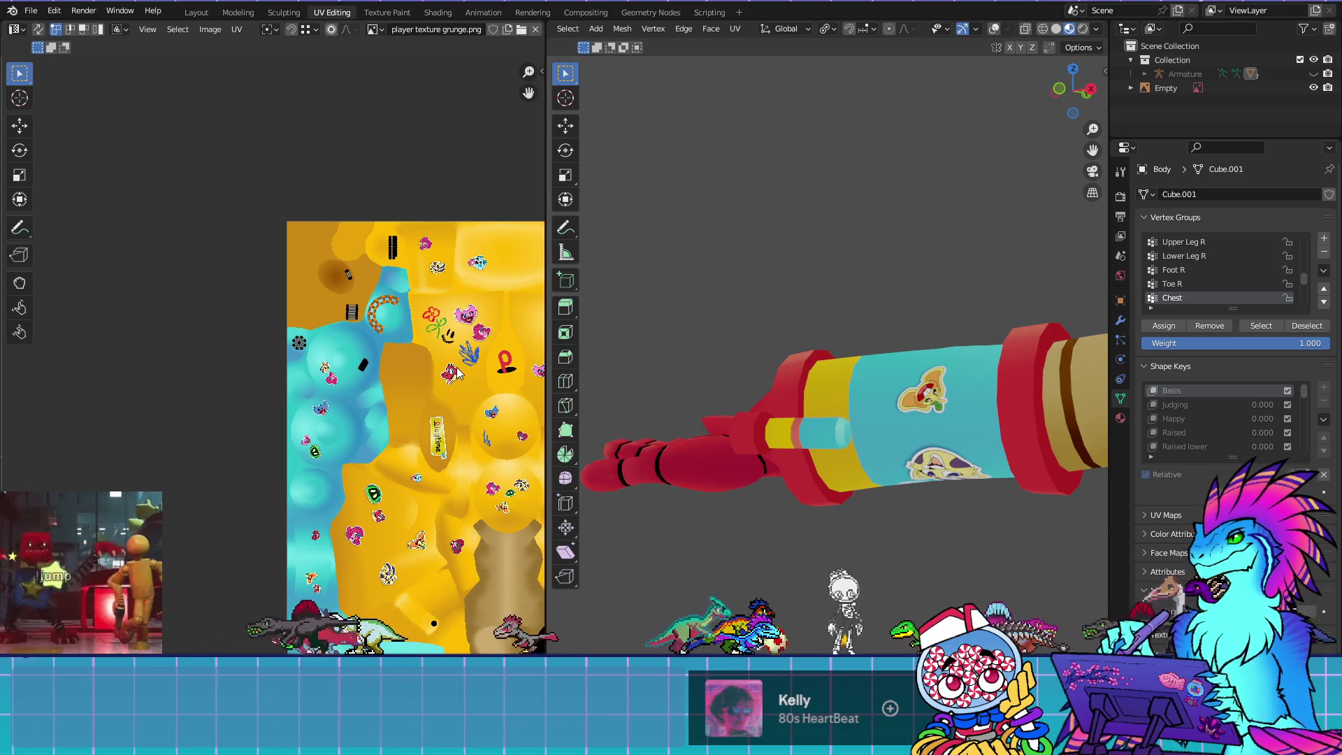
scroll(728, 428, down, 5)
mouse_move(727, 428)
mouse_down()
mouse_move(820, 503)
mouse_move(683, 533)
mouse_move(706, 518)
mouse_up()
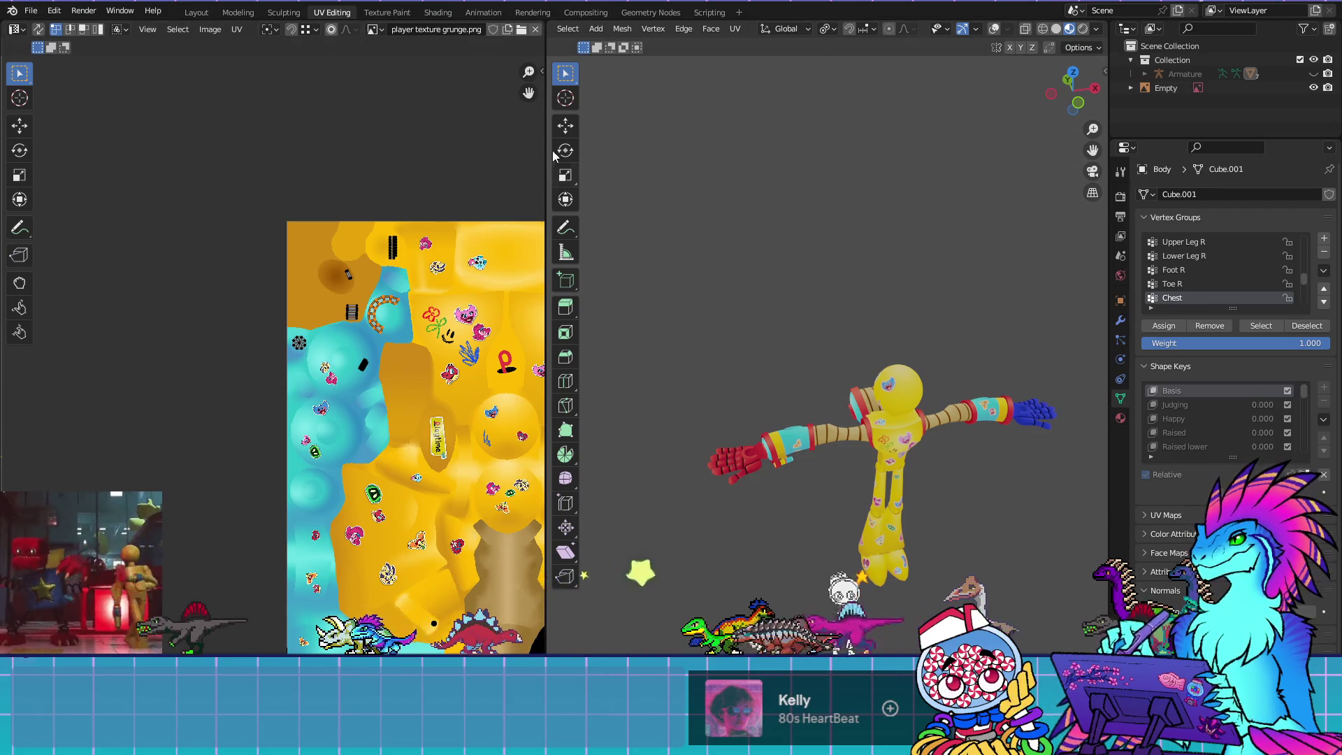
drag(478, 149, 79, 149)
Turn on the mesh wireframe overlay and frame the arm and torso of the body mesh
scroll(677, 495, up, 4)
mouse_move(677, 495)
mouse_down()
mouse_move(629, 454)
mouse_move(676, 495)
mouse_move(614, 366)
mouse_move(578, 353)
mouse_move(447, 428)
mouse_up()
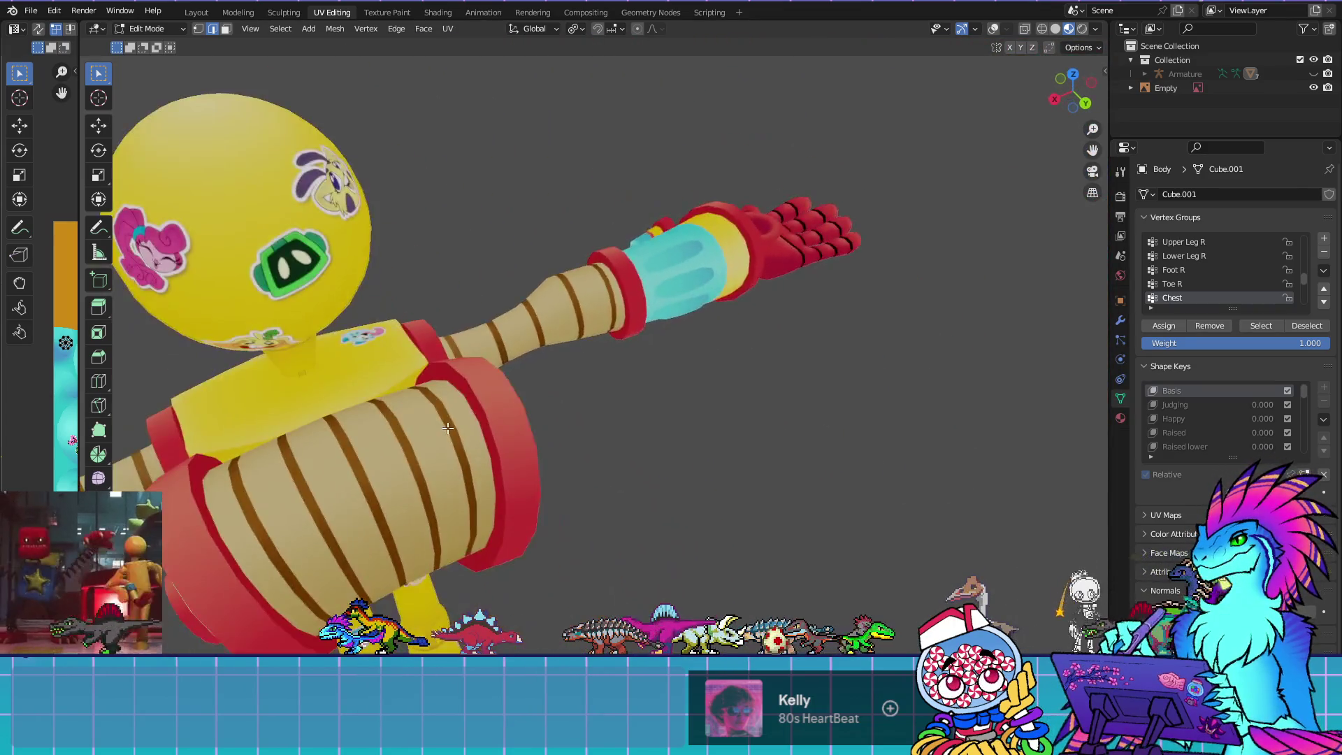
click(130, 30)
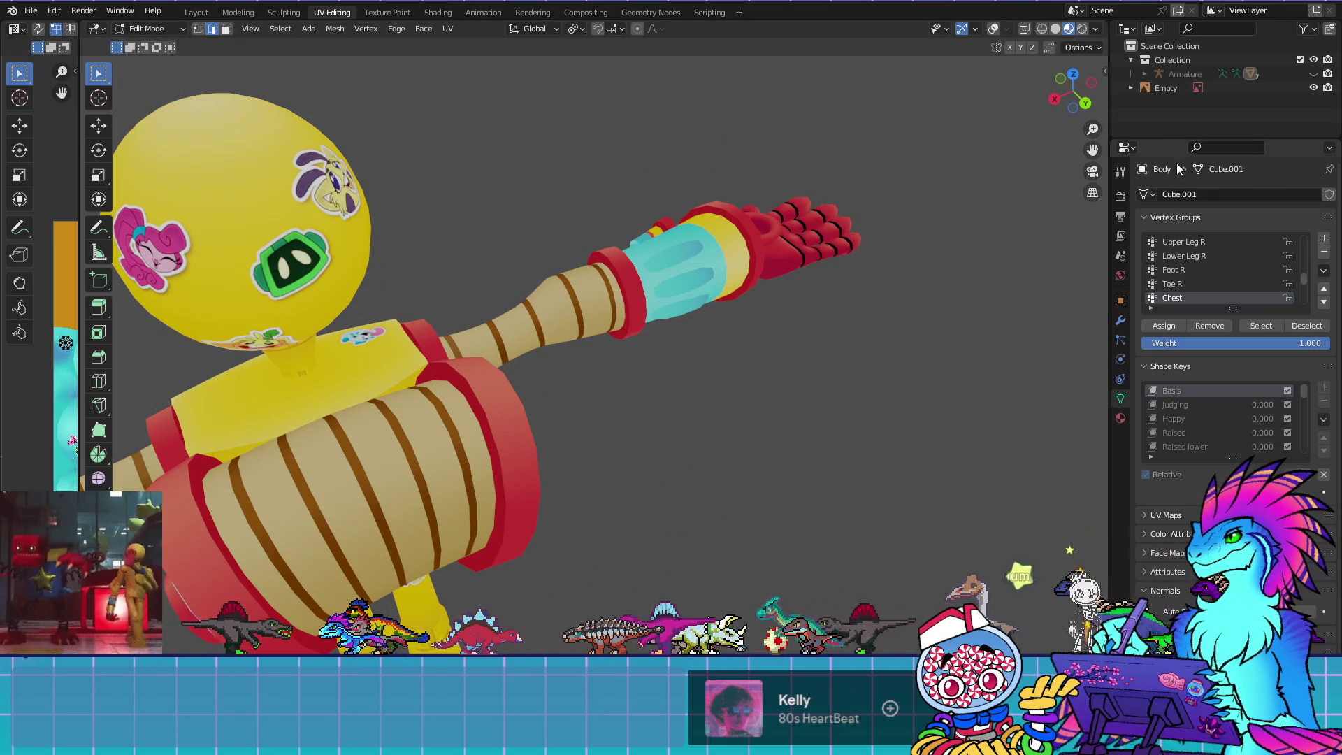
click(993, 29)
drag(613, 319, 632, 287)
key(Tab)
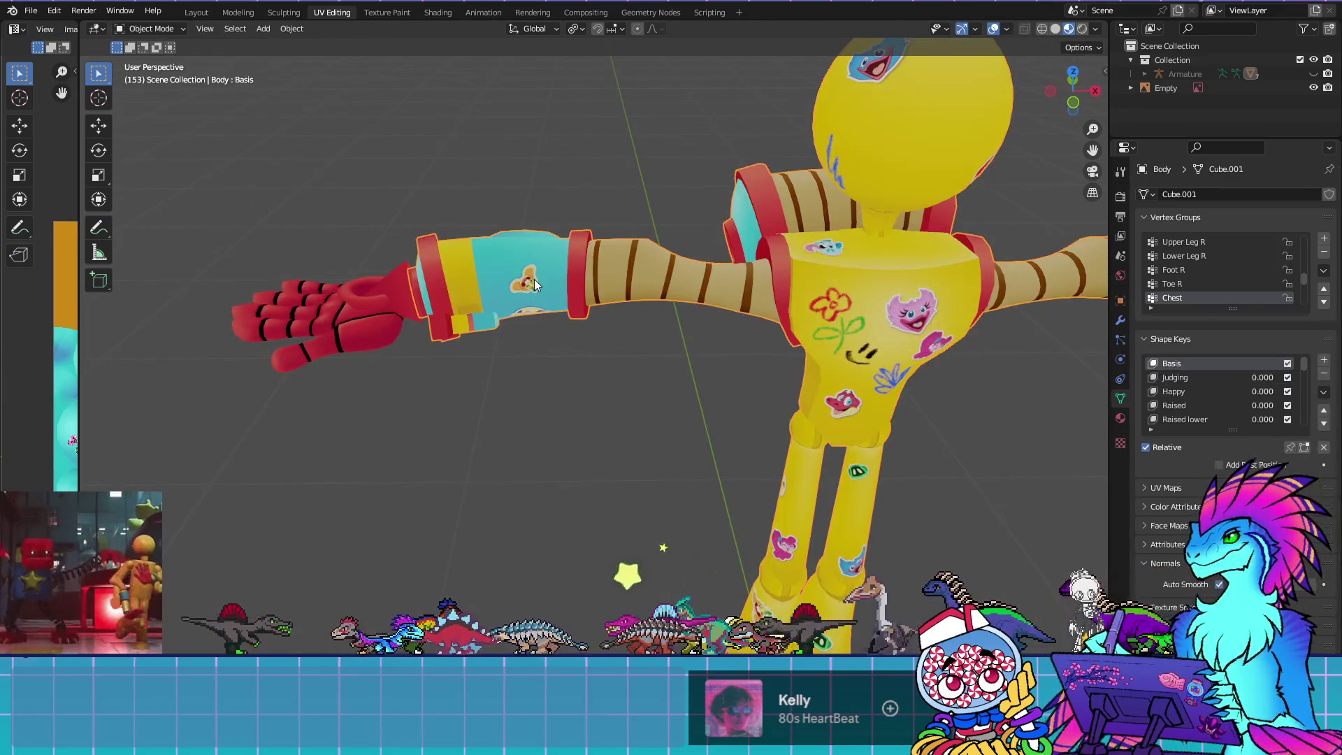
key(Tab)
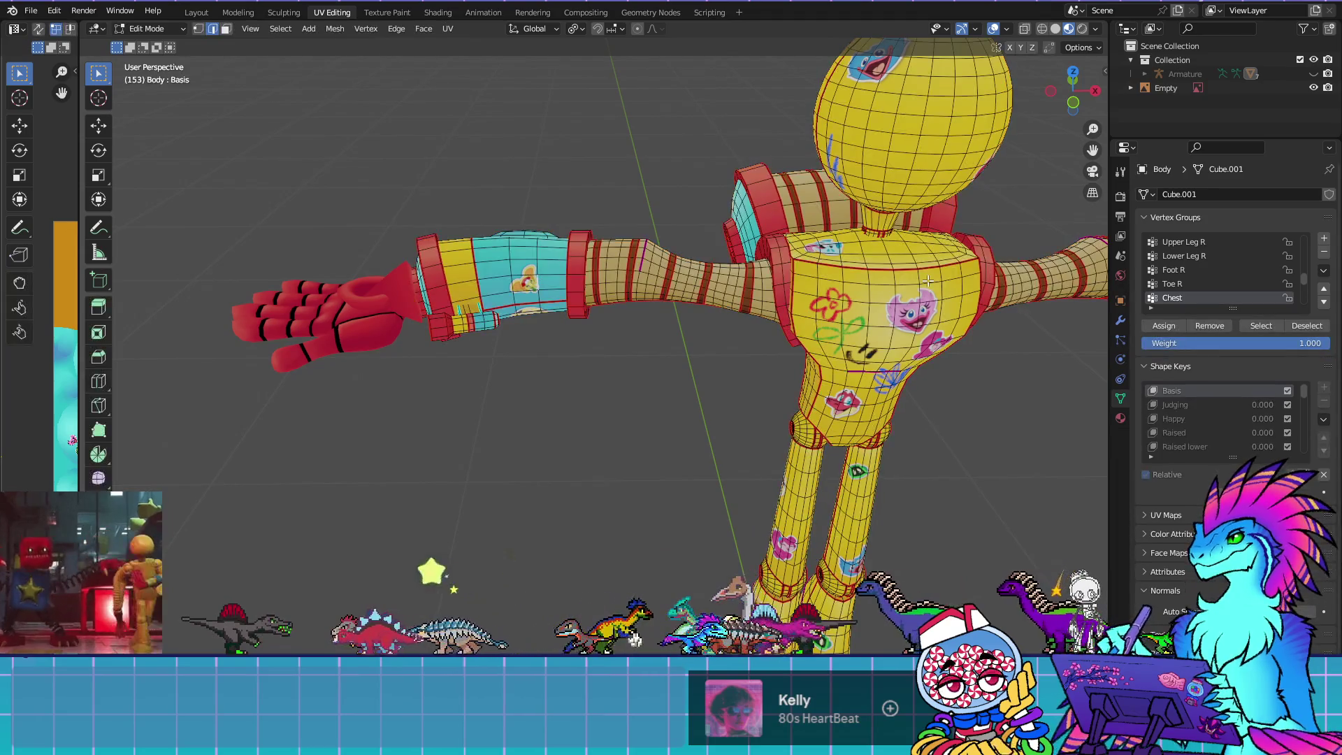
scroll(1235, 286, down, 5)
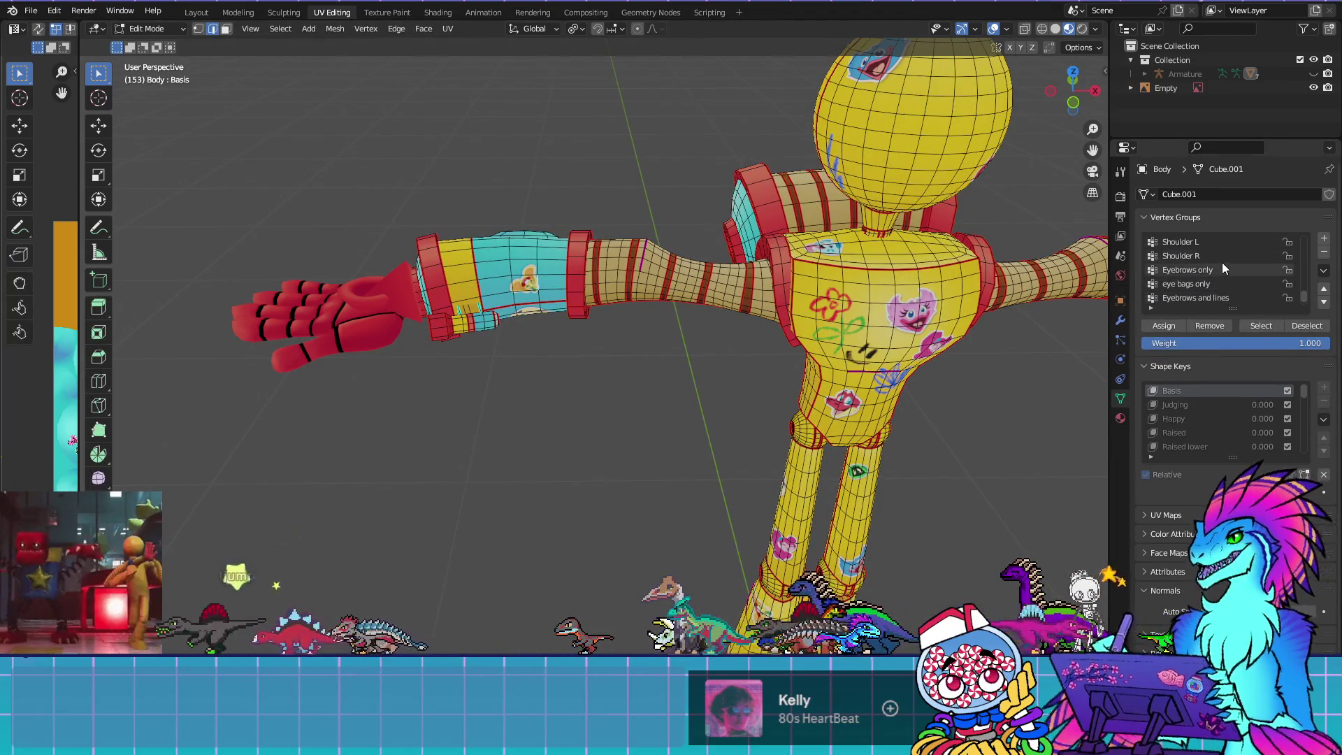
scroll(1219, 254, up, 8)
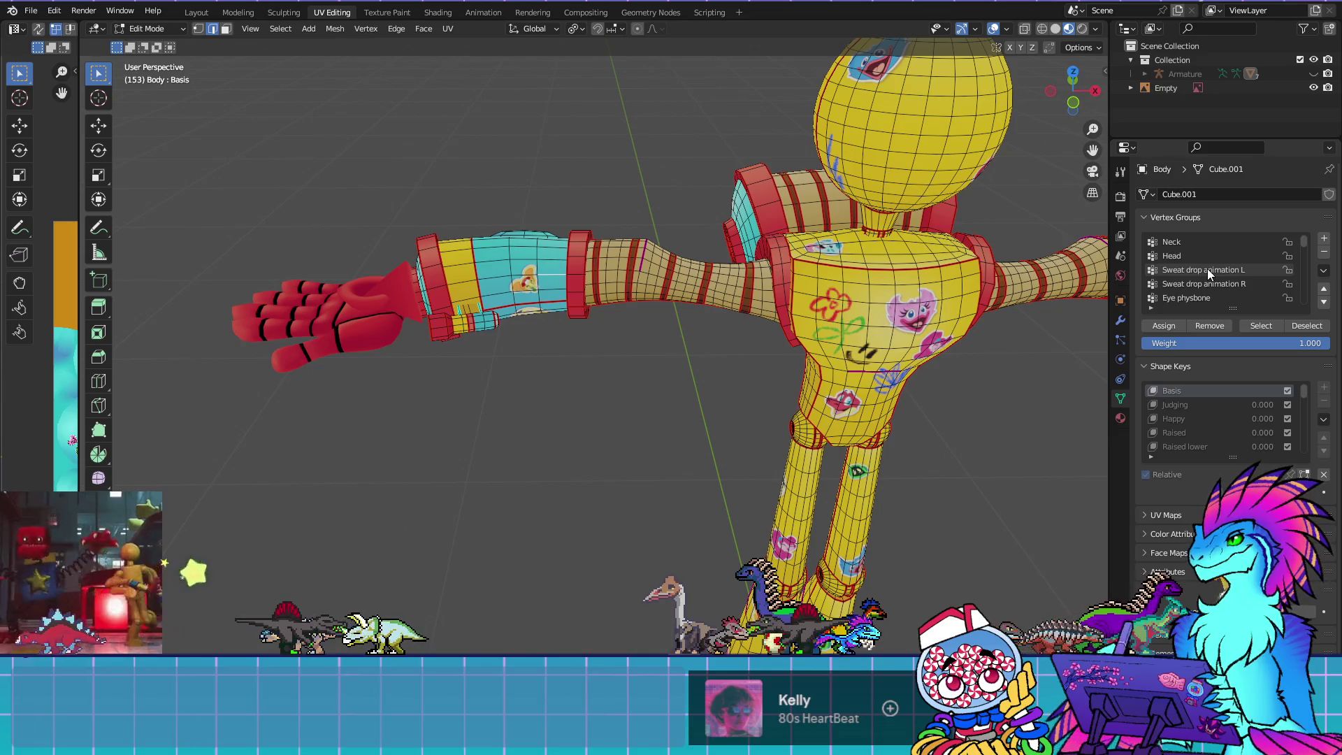
Delete the stray Empty object from the Outliner
click(1169, 89)
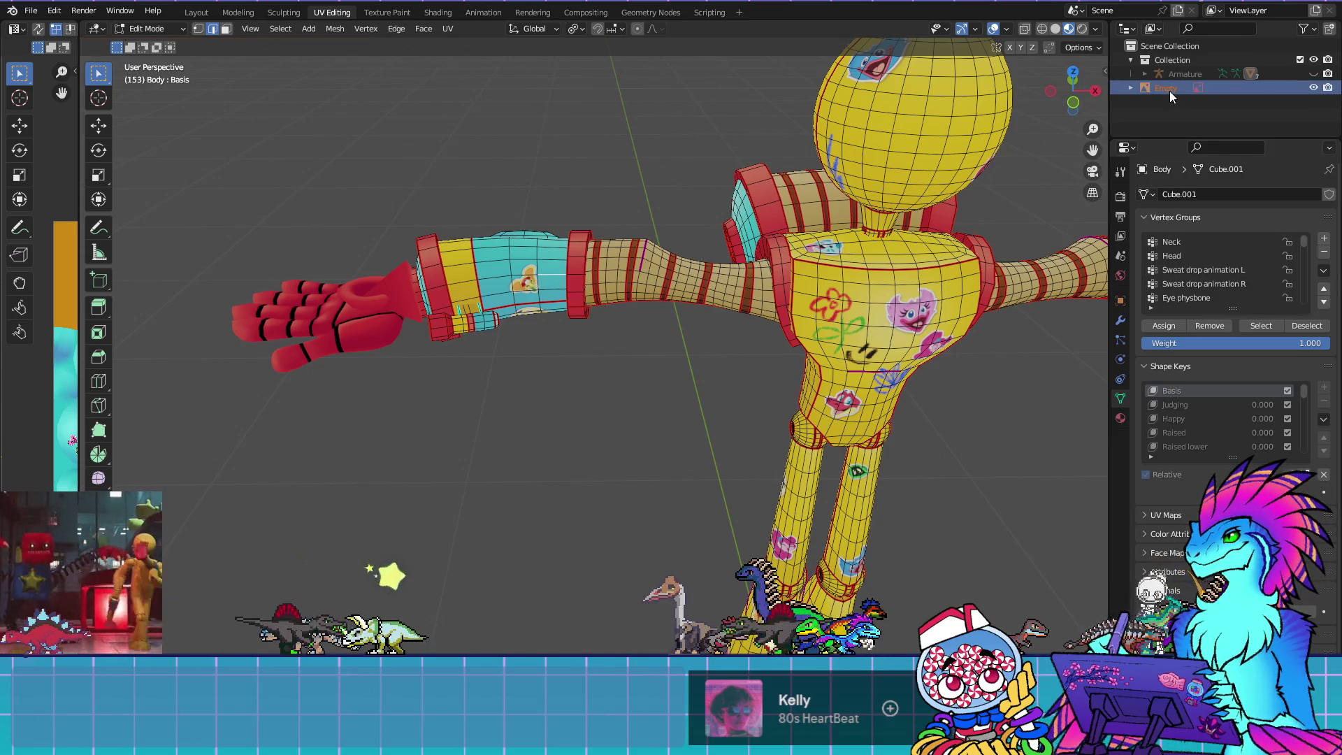
key(Delete)
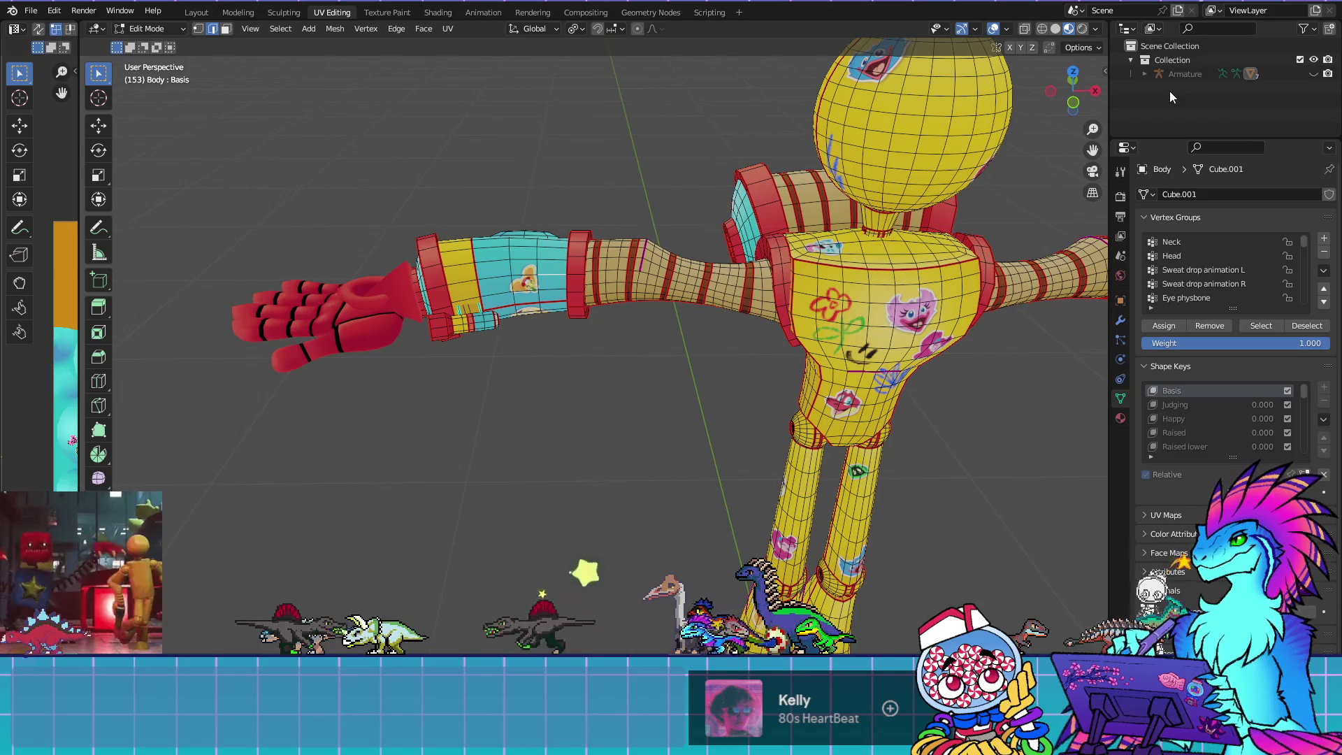
click(1145, 74)
scroll(1182, 106, down, 4)
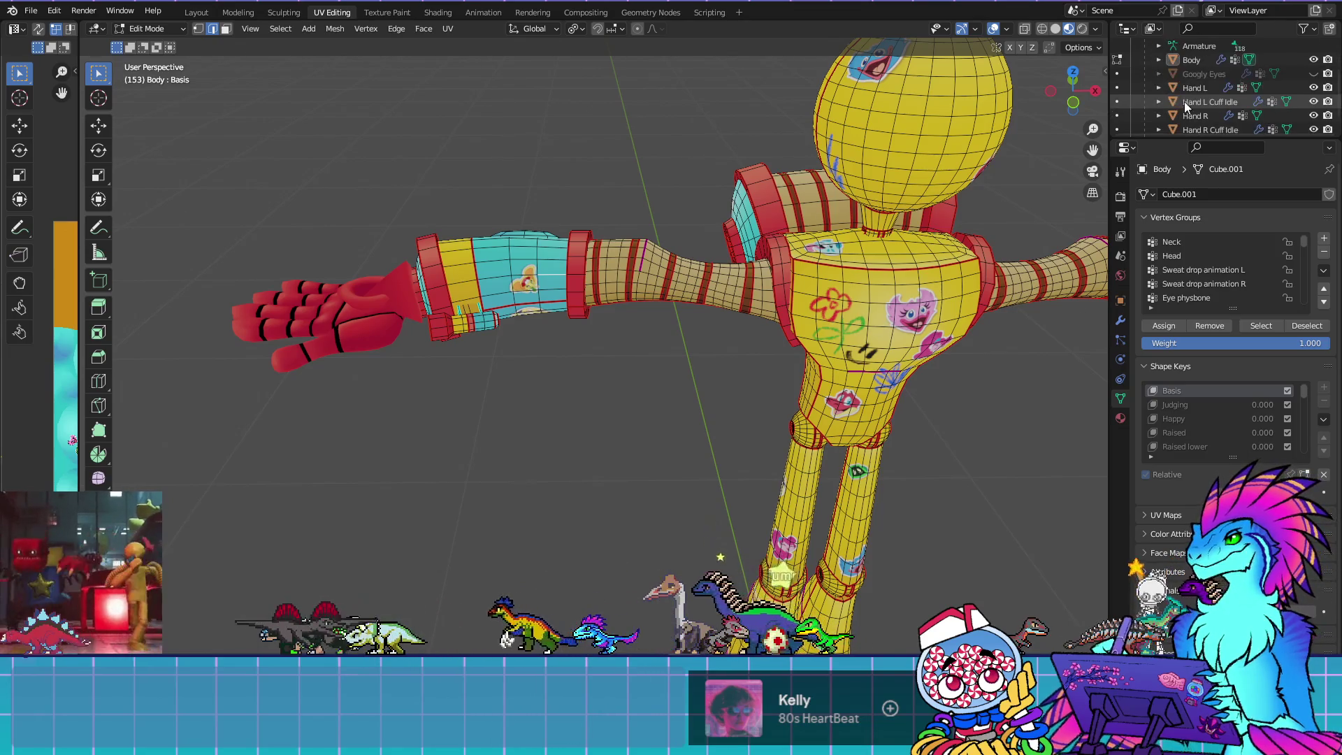
key(Tab)
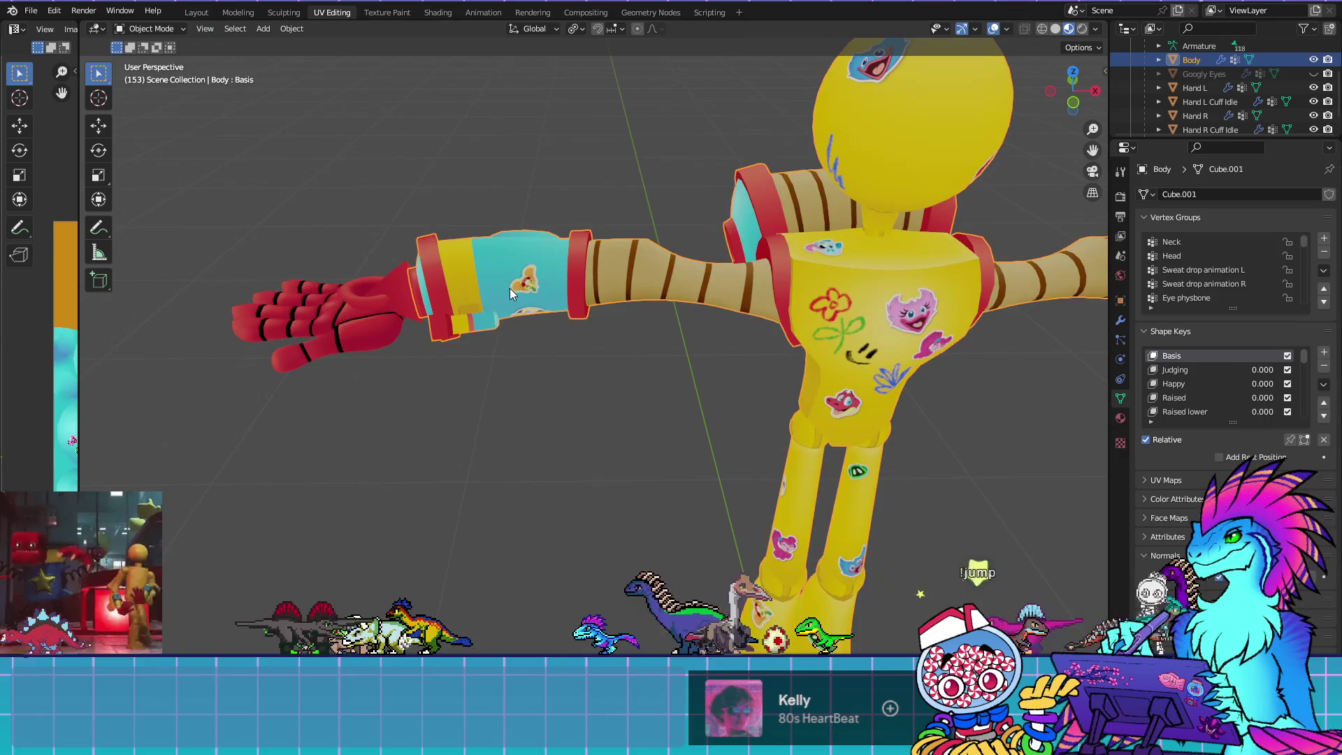
key(Tab)
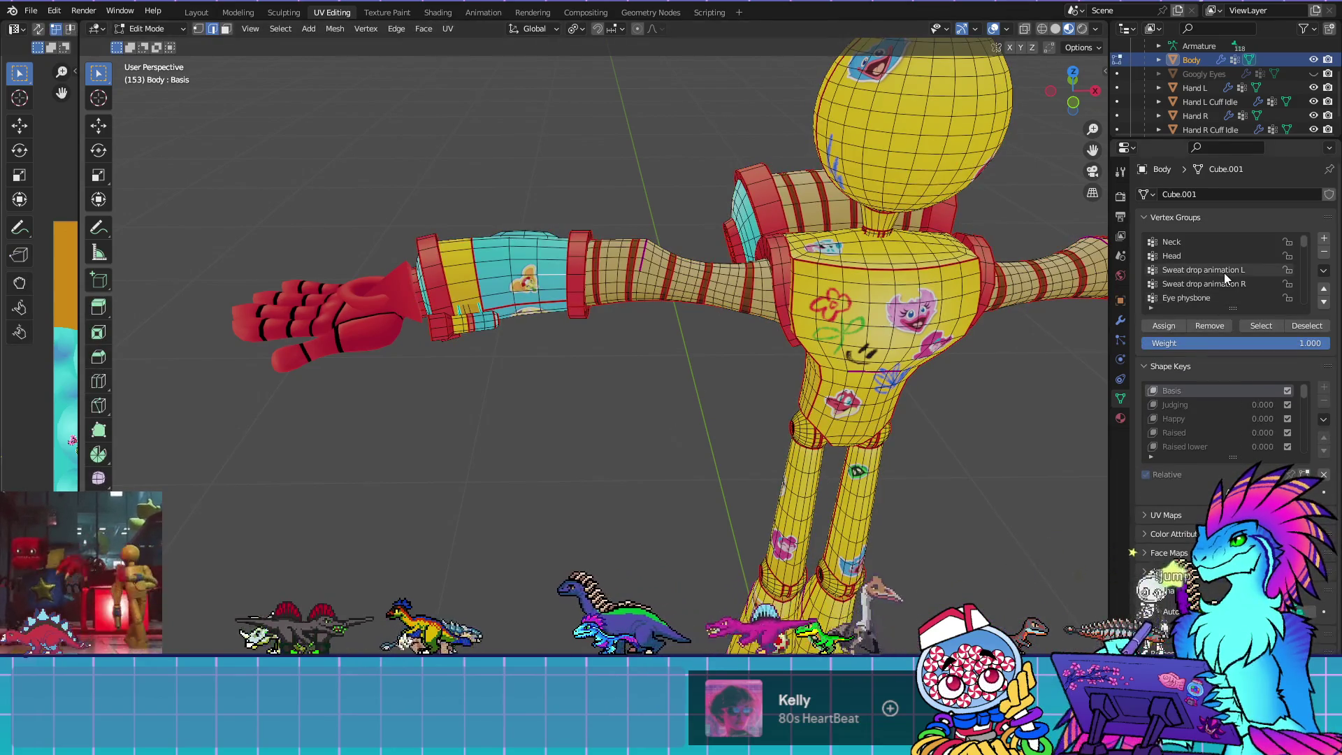
scroll(1223, 273, down, 3)
scroll(1223, 273, down, 3)
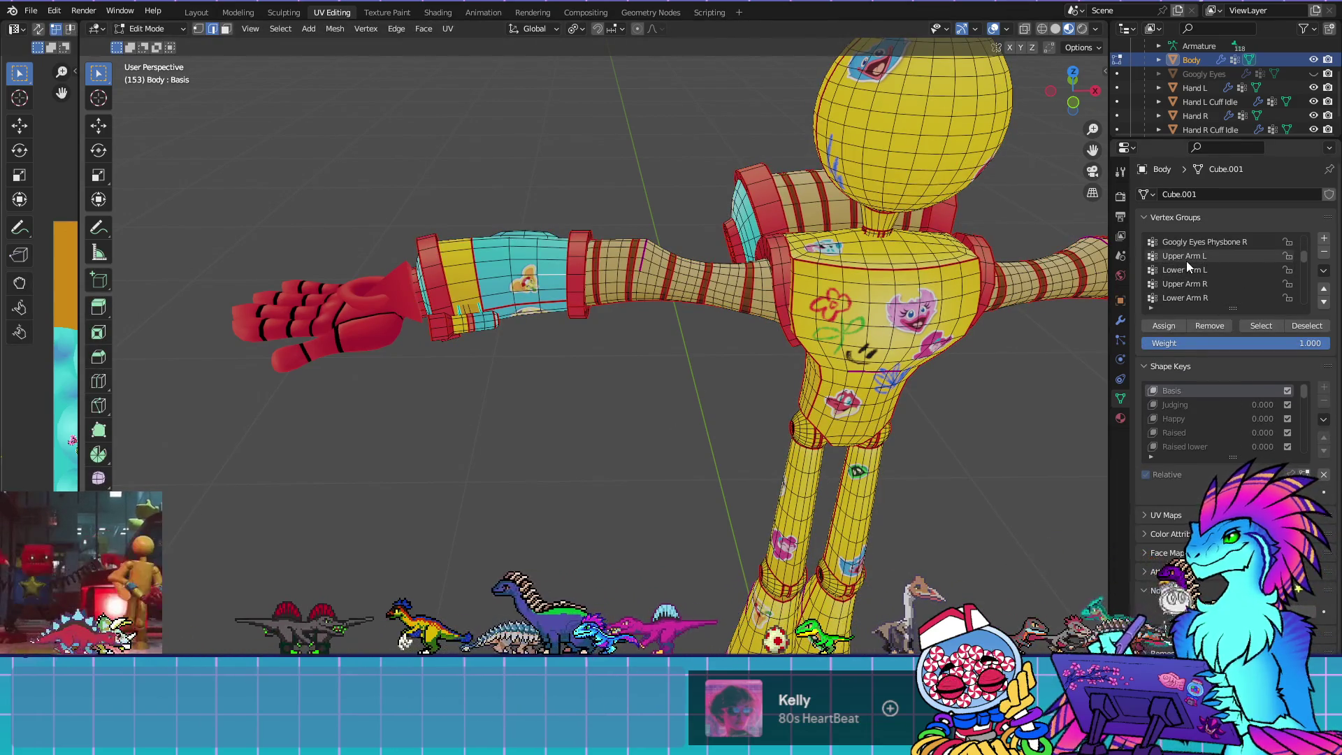
Select the vertices of the Upper Arm R vertex group and inspect them on the forearm
click(1198, 285)
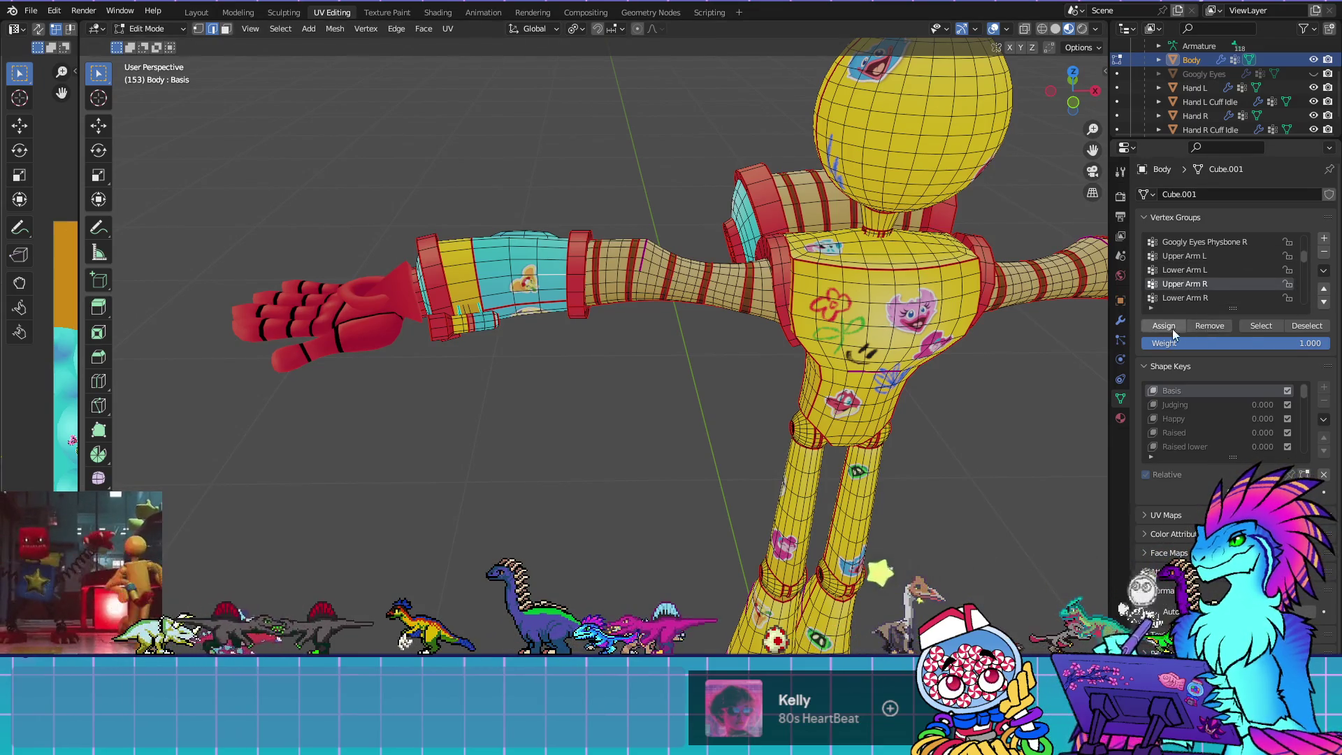
click(1252, 326)
scroll(859, 533, down, 4)
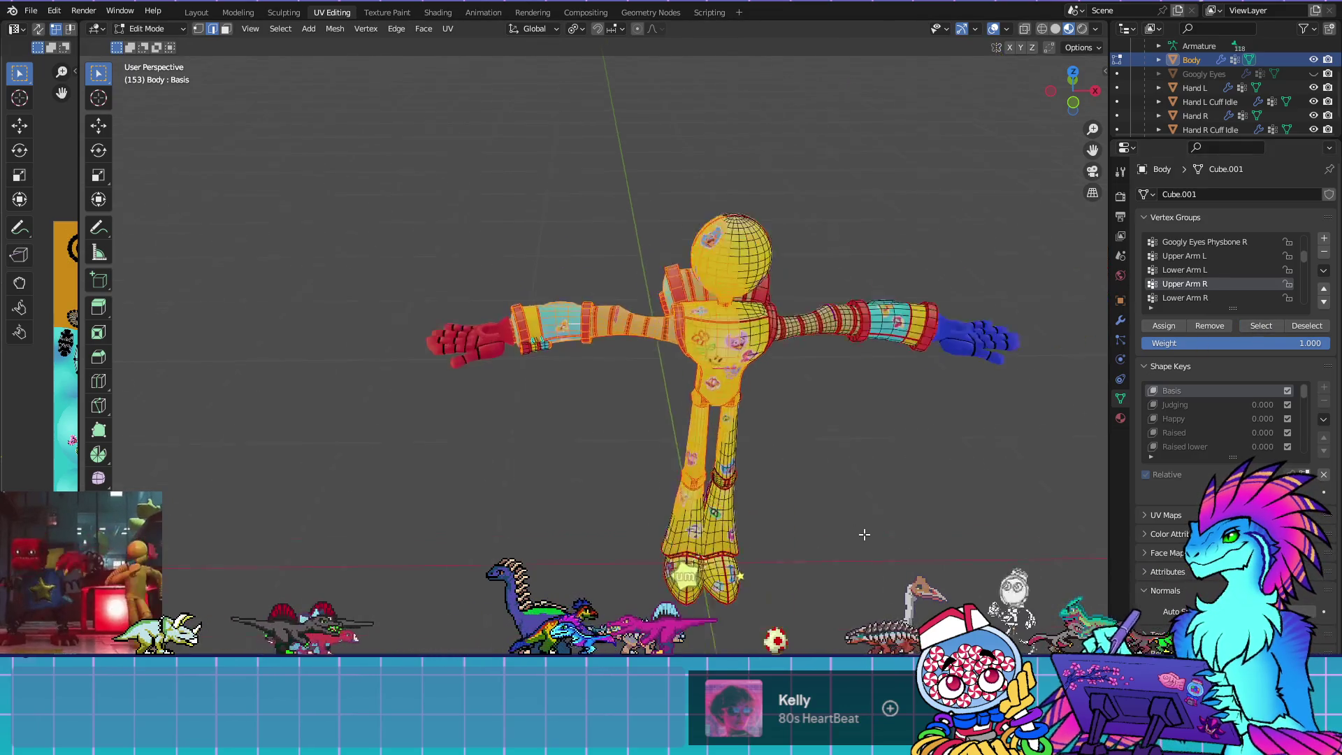
scroll(859, 533, down, 1)
mouse_move(944, 543)
mouse_down()
mouse_move(939, 445)
mouse_move(883, 477)
mouse_move(988, 478)
mouse_up()
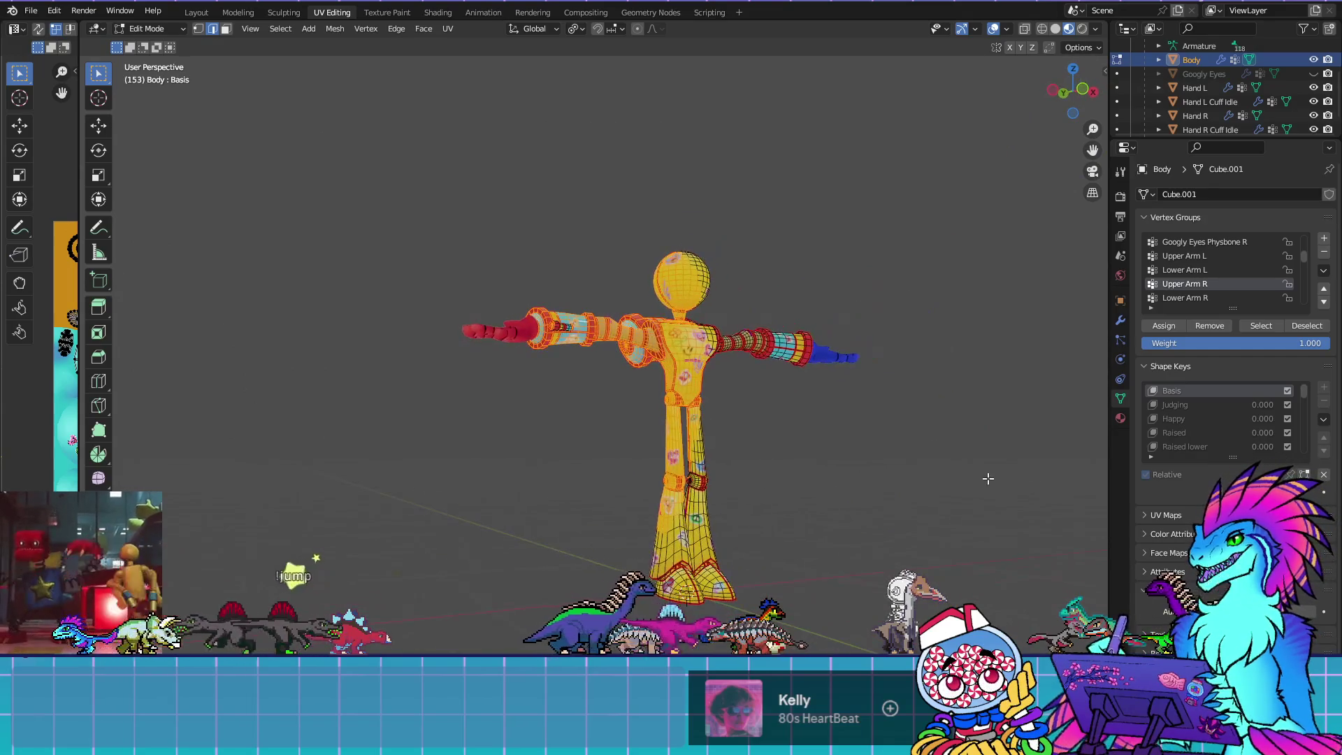
mouse_move(906, 340)
mouse_down()
mouse_move(878, 354)
mouse_move(868, 405)
mouse_up()
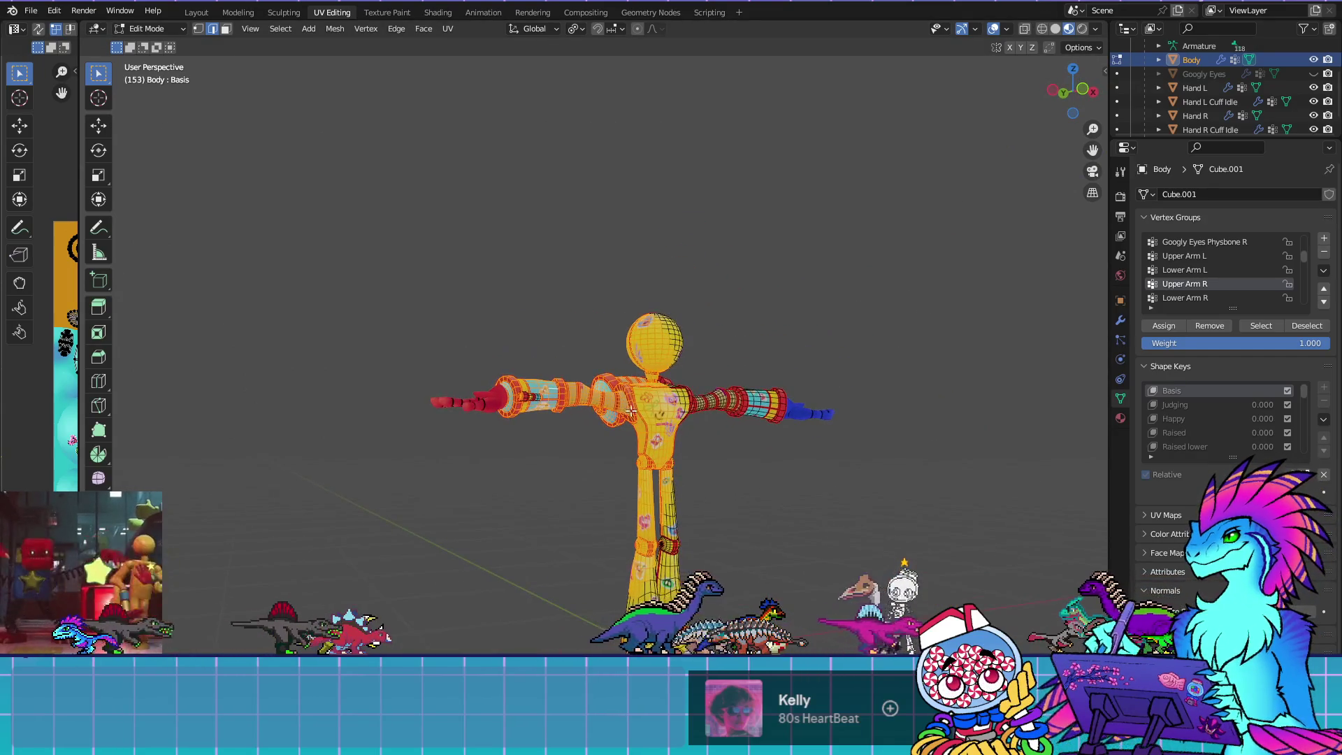
scroll(527, 430, up, 4)
drag(610, 414, 580, 489)
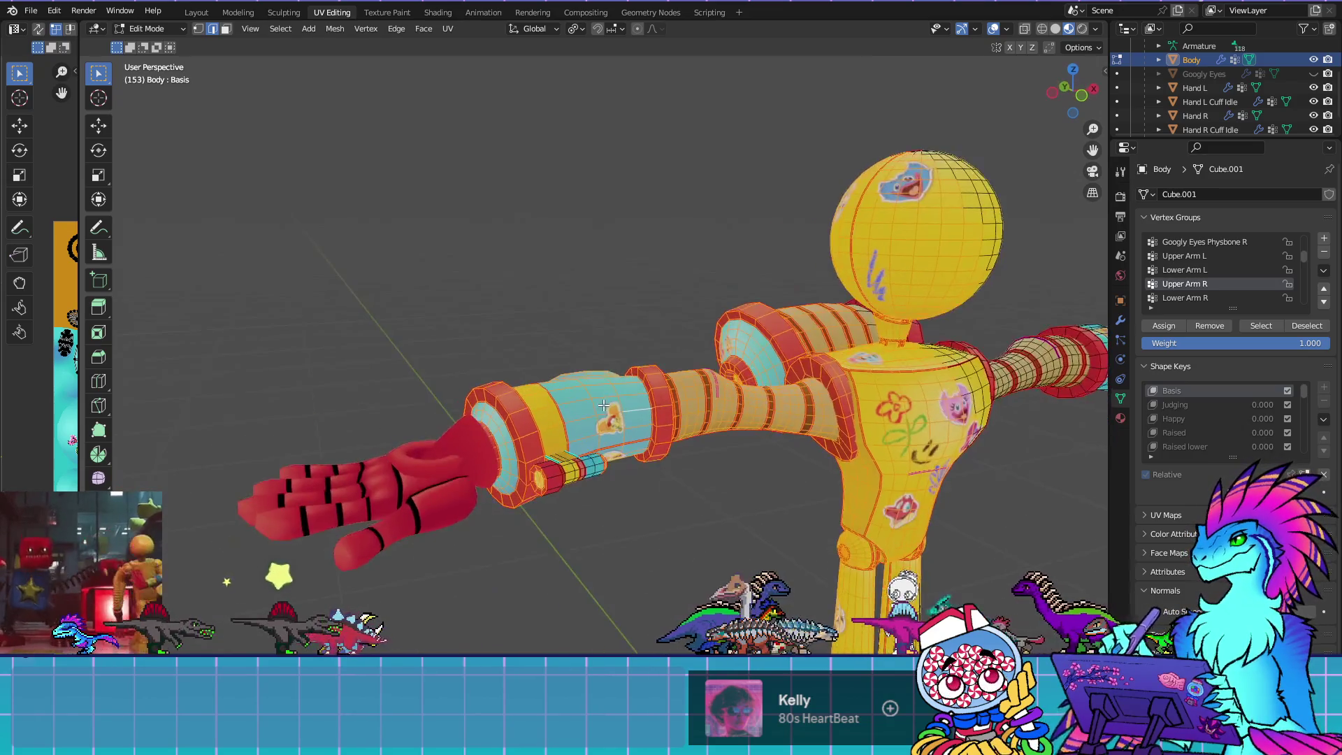
scroll(566, 520, up, 3)
drag(556, 557, 603, 461)
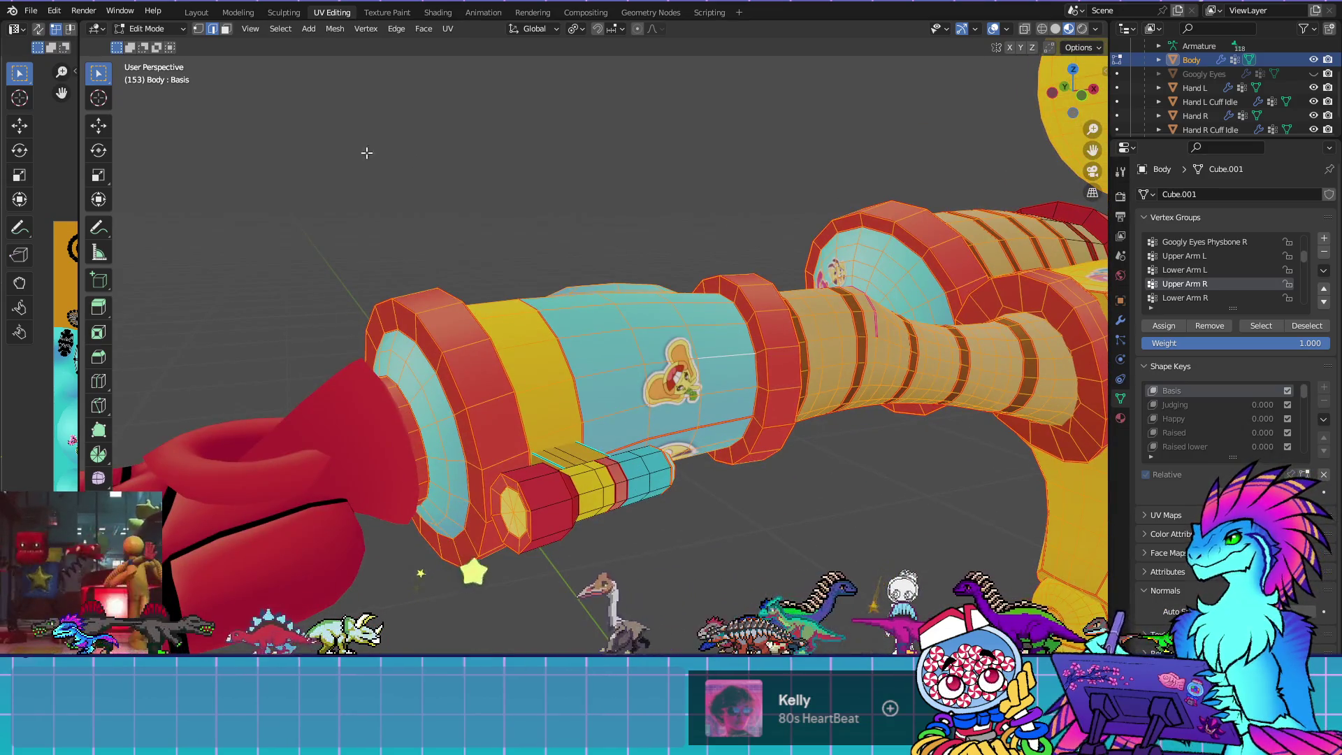
click(149, 32)
click(162, 104)
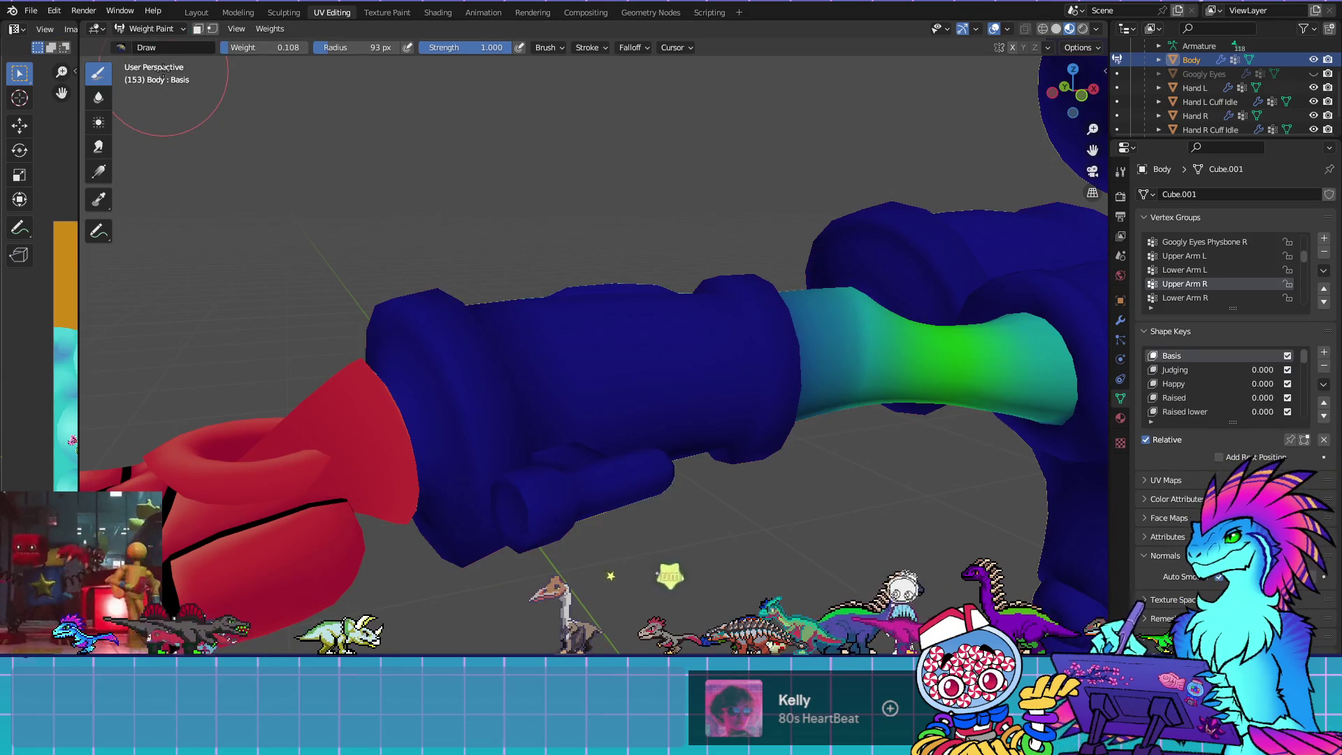
click(1195, 271)
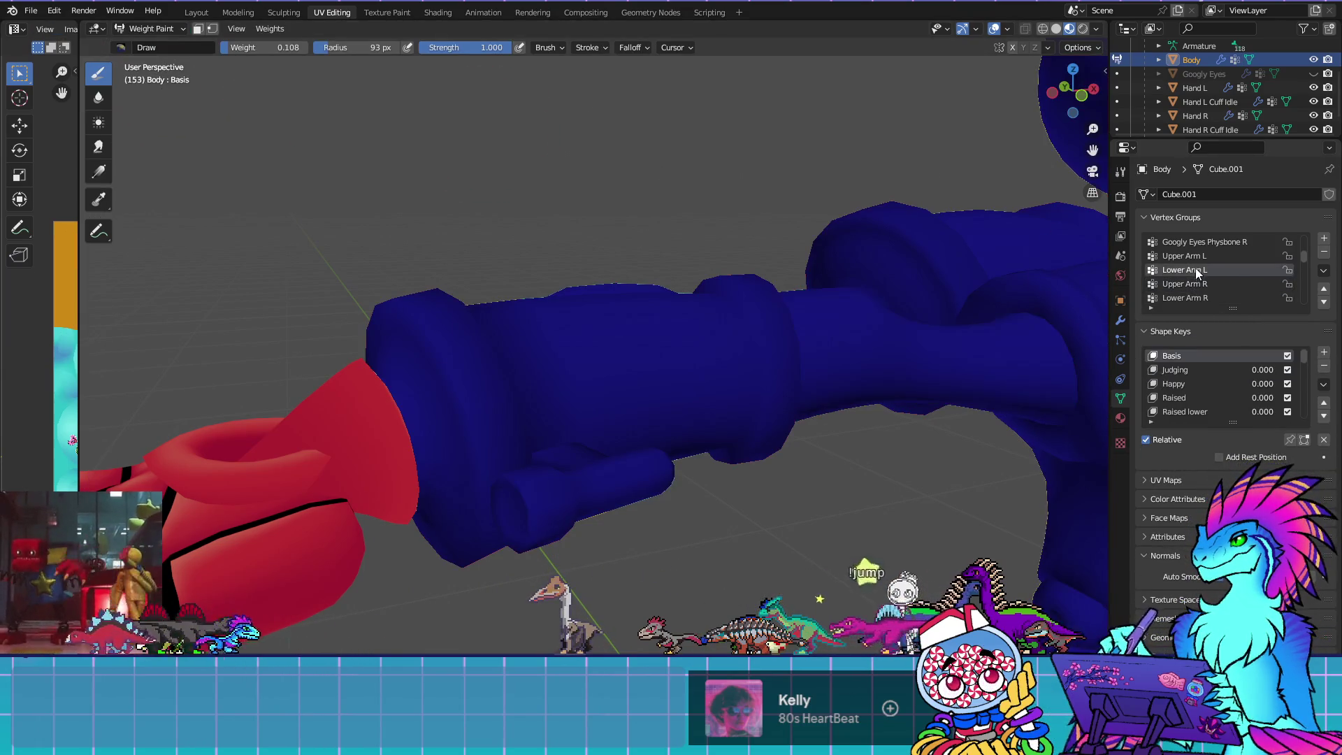
click(1190, 283)
click(1191, 299)
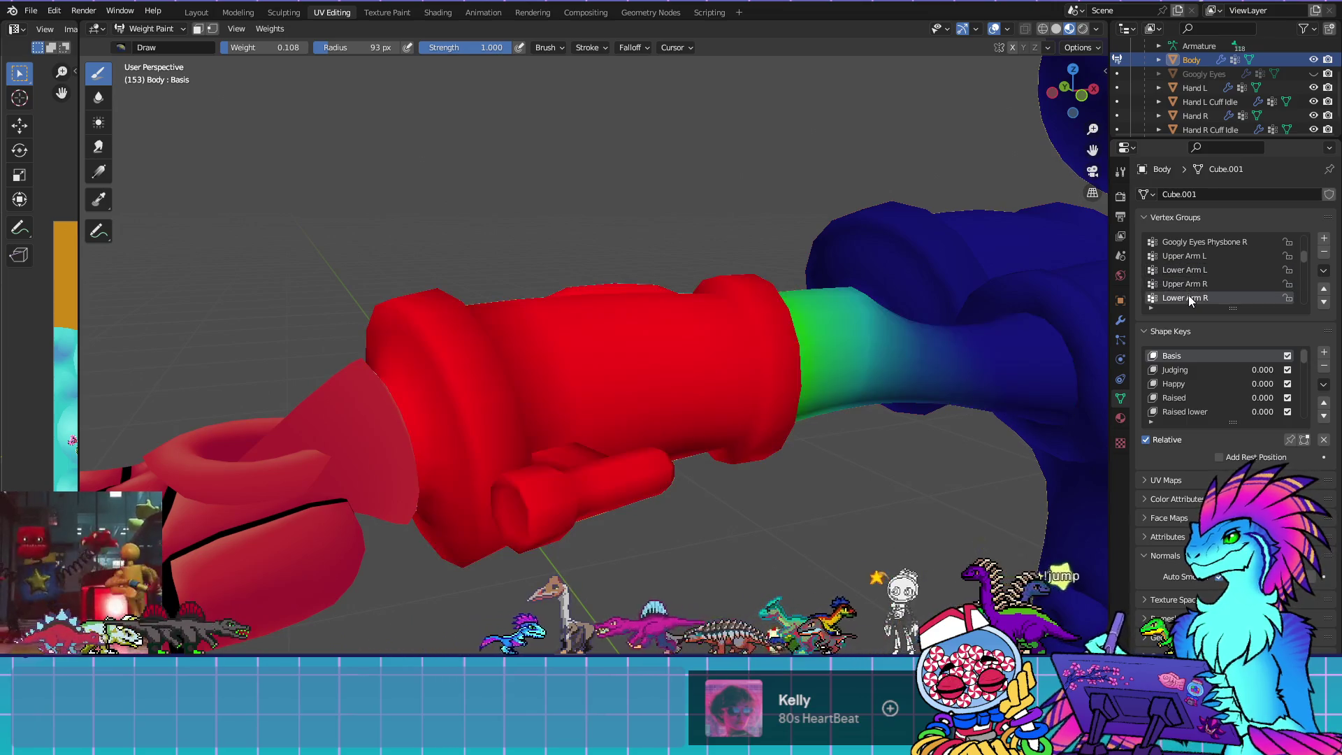
scroll(577, 459, down, 3)
drag(668, 410, 757, 362)
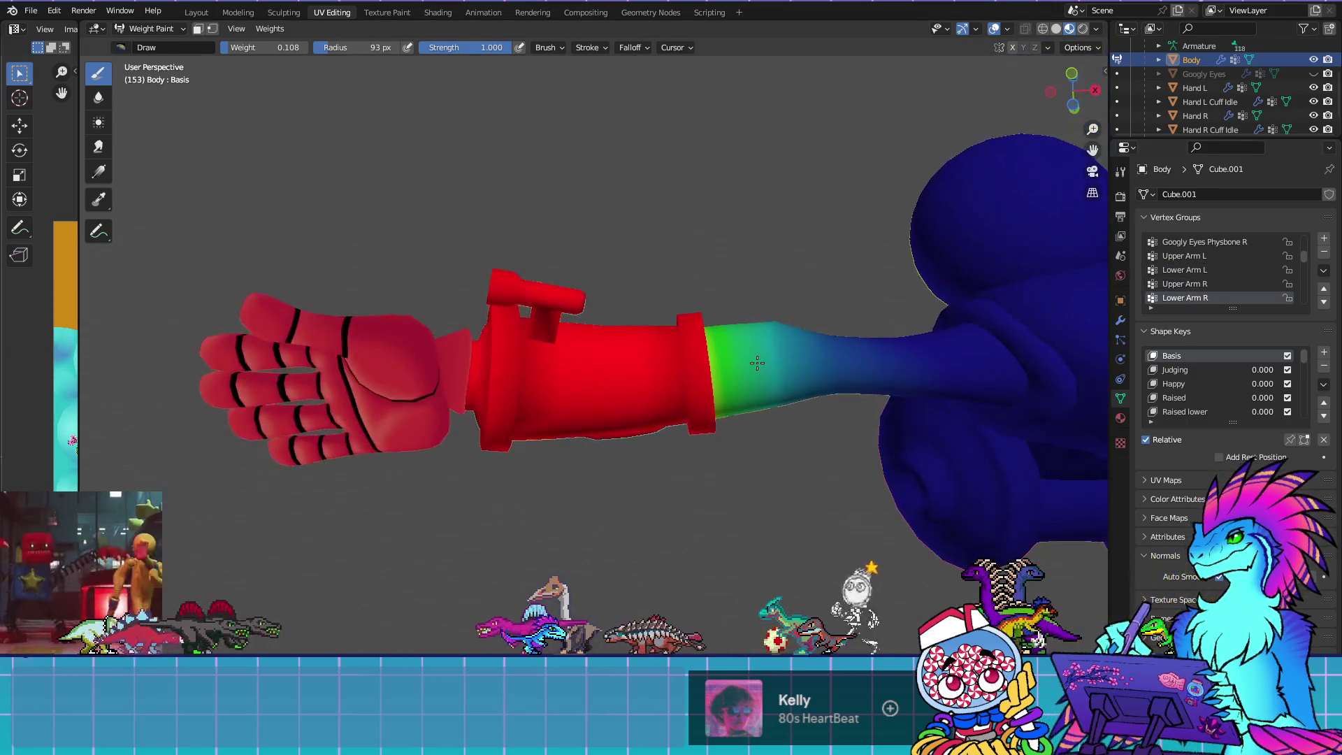
scroll(1216, 279, down, 2)
click(1203, 284)
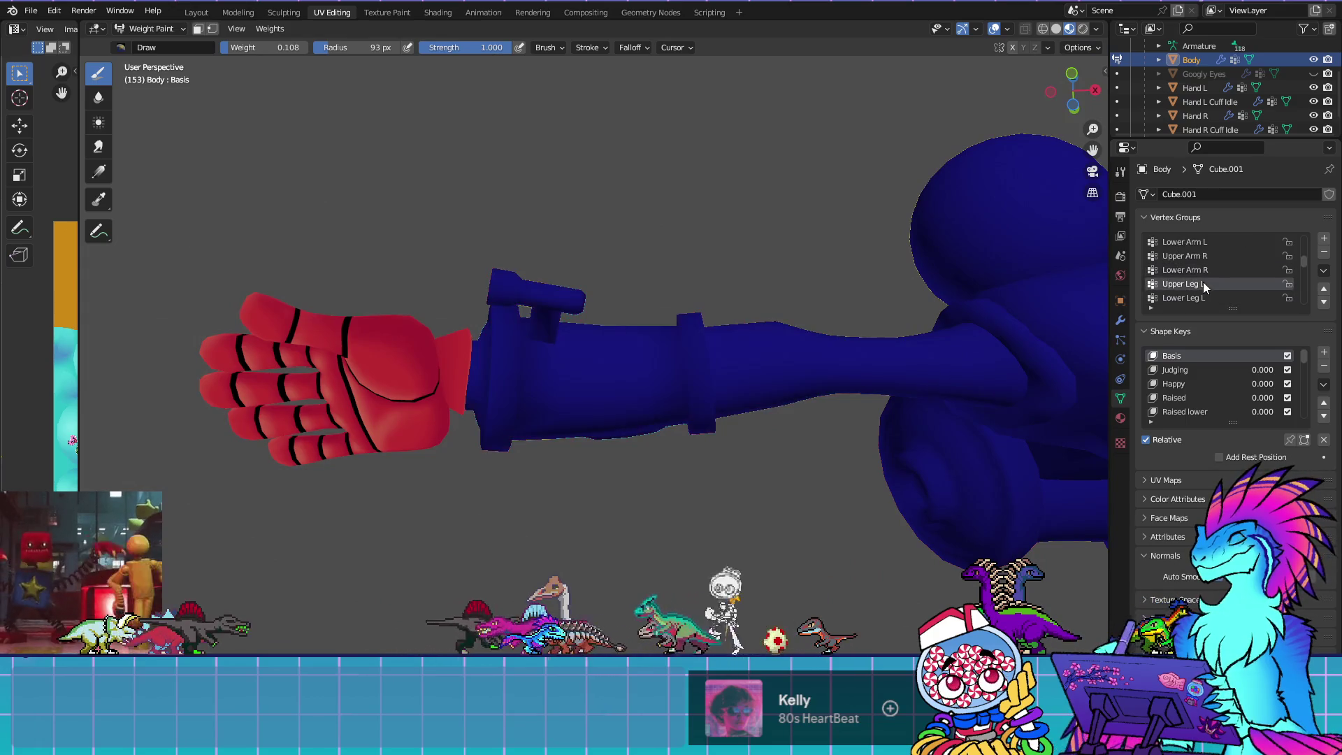
key(Tab)
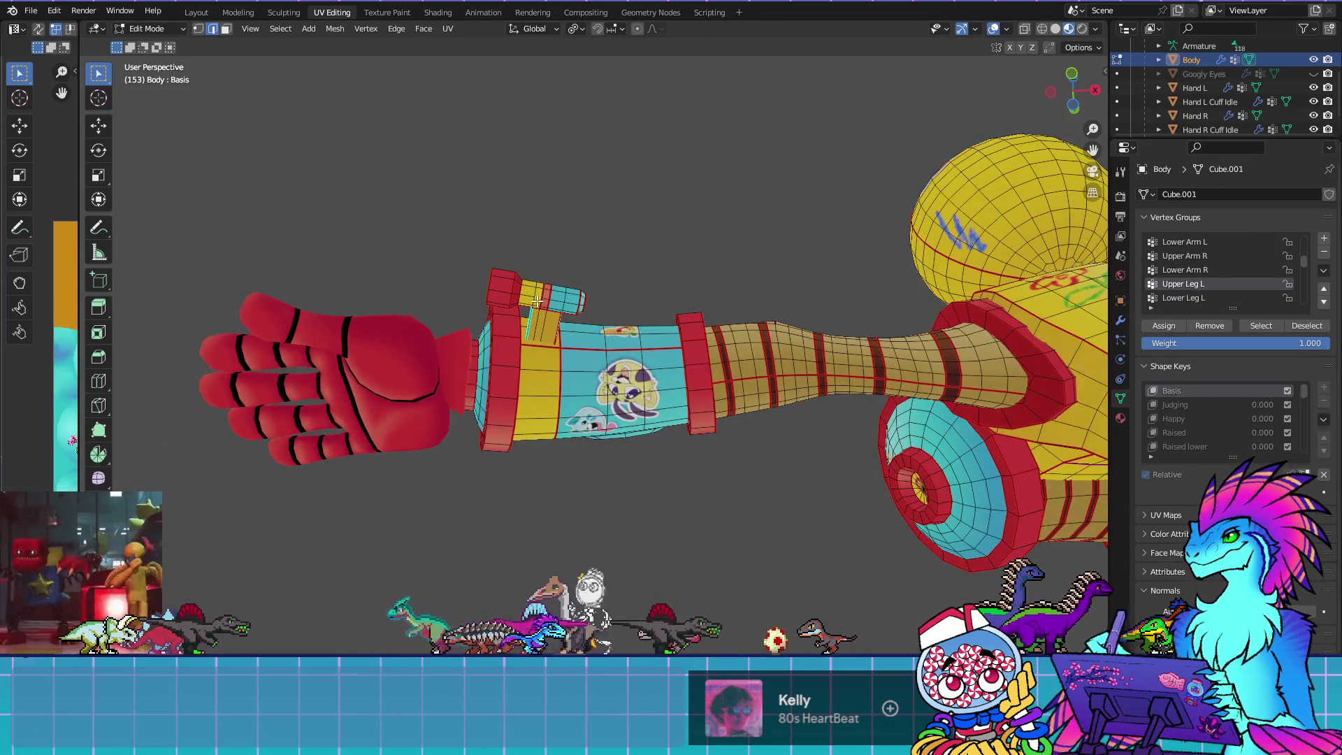
Select the whole crank handle piece and check its vertex weights in the side panel
click(1101, 71)
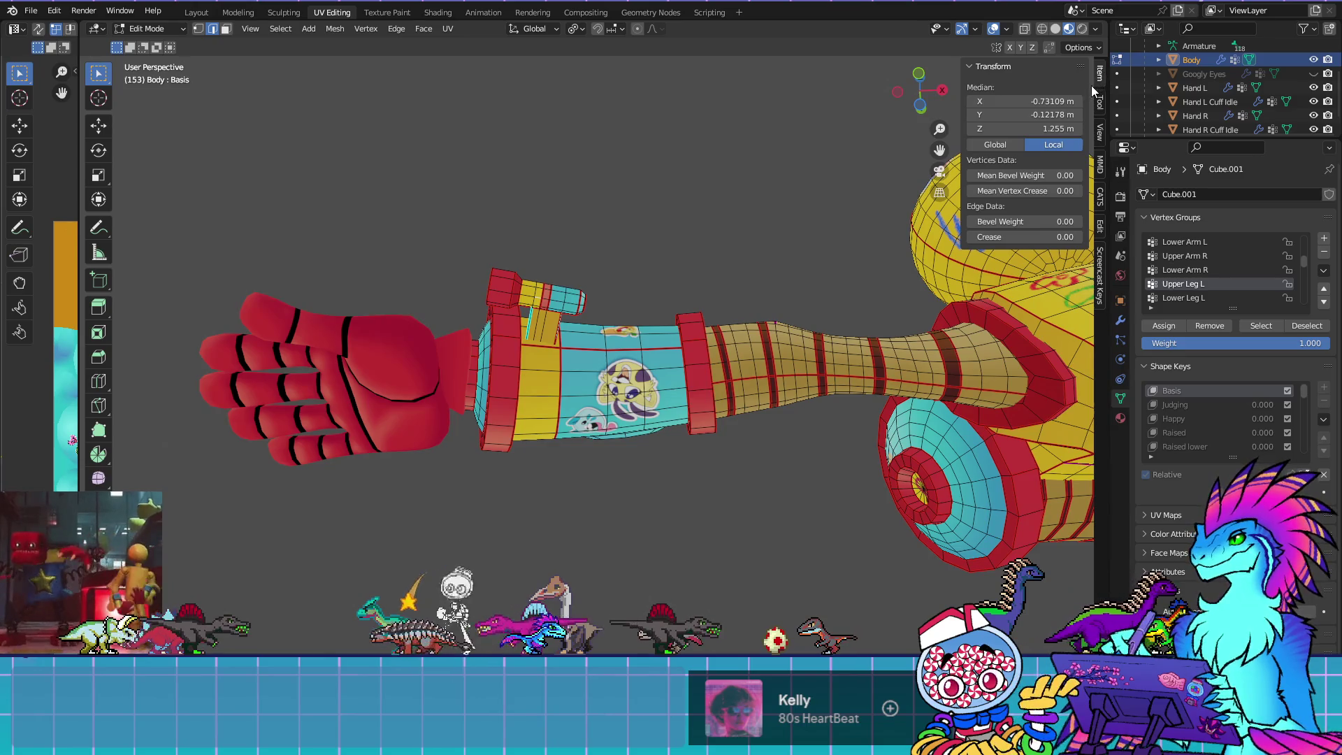
key(1)
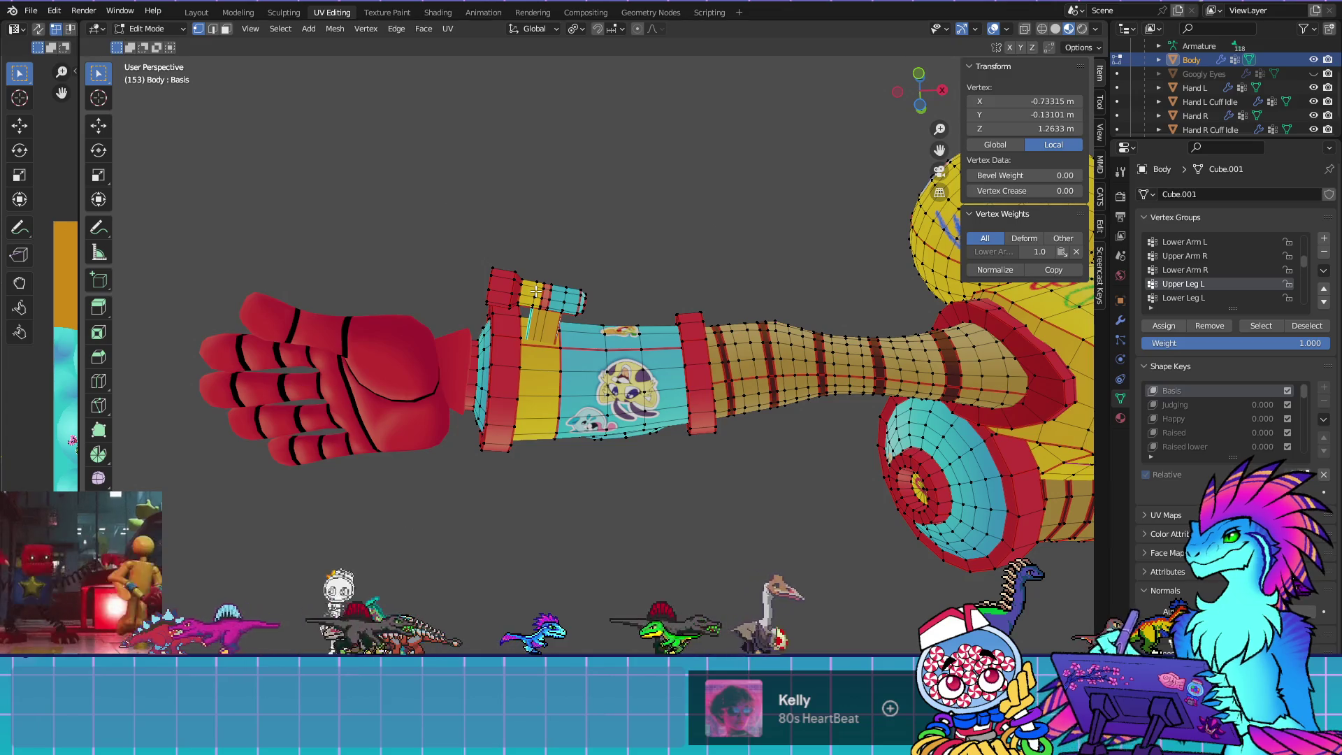
click(504, 302)
scroll(579, 286, up, 3)
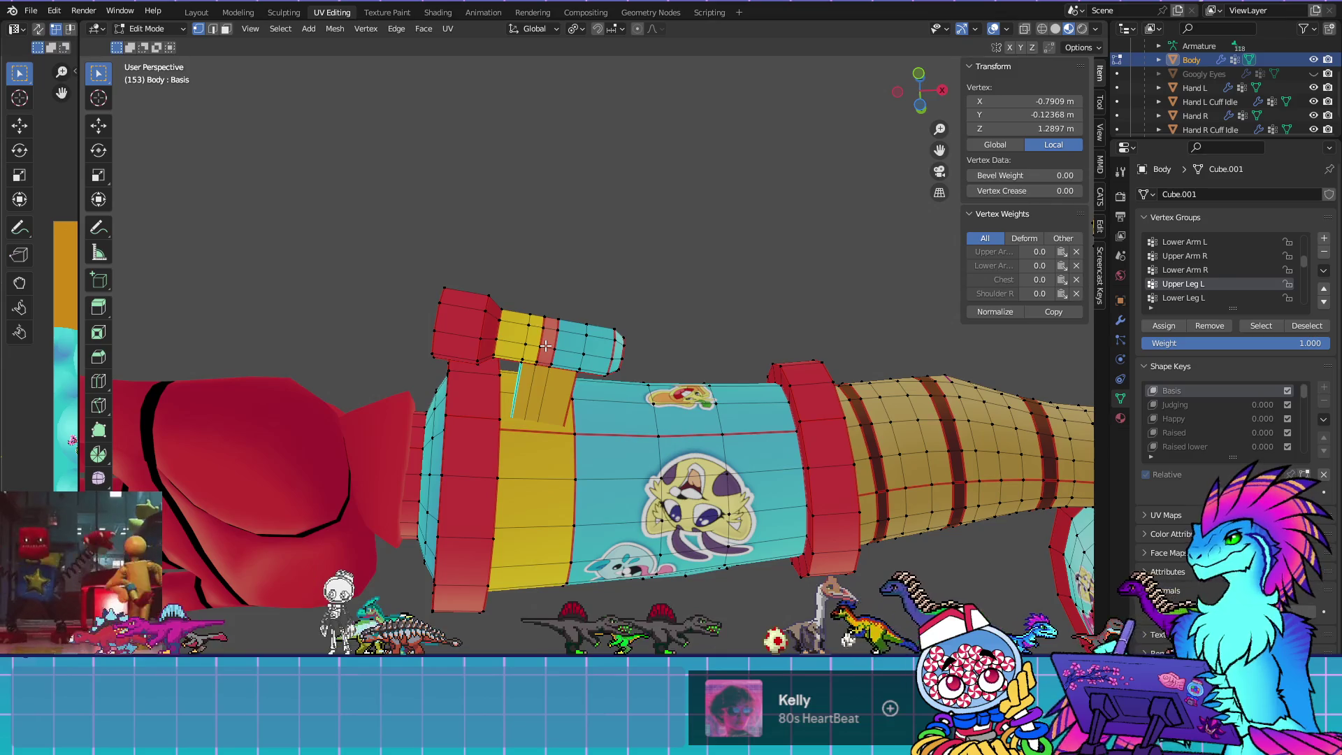
key(l)
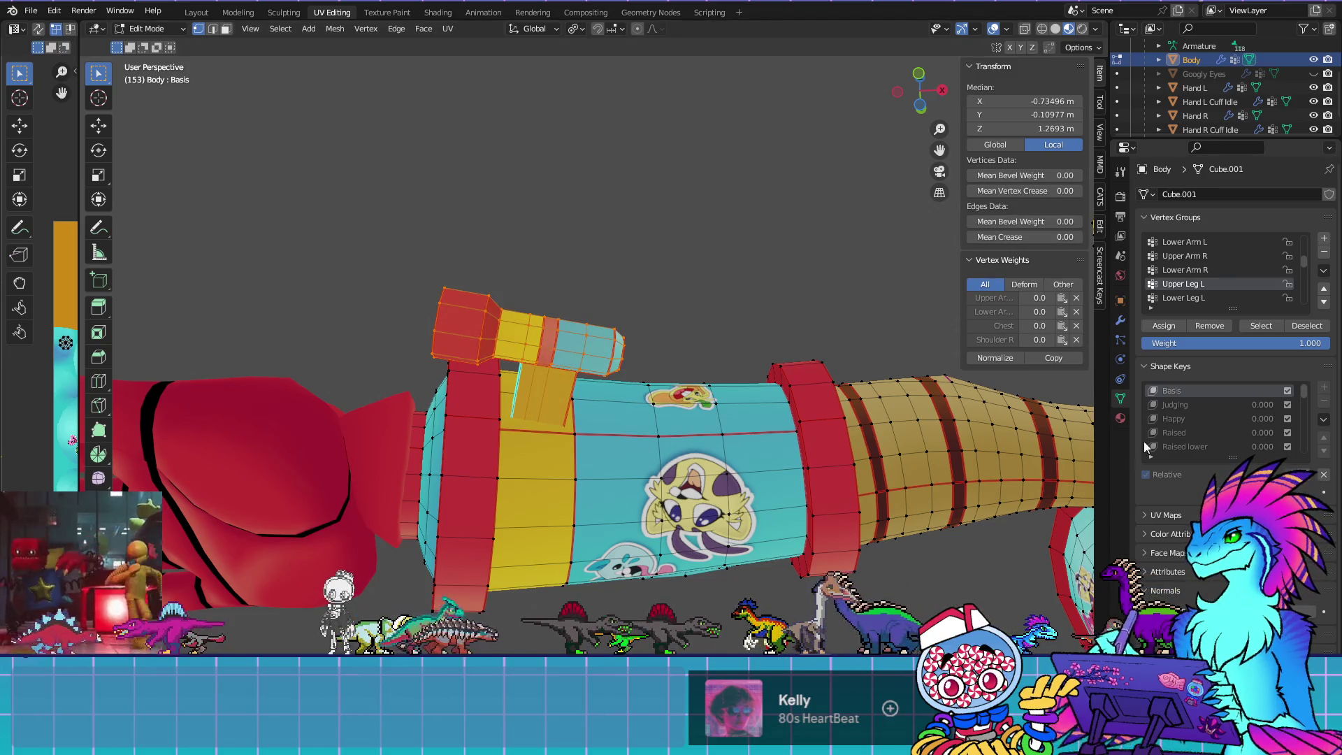
scroll(1193, 286, up, 8)
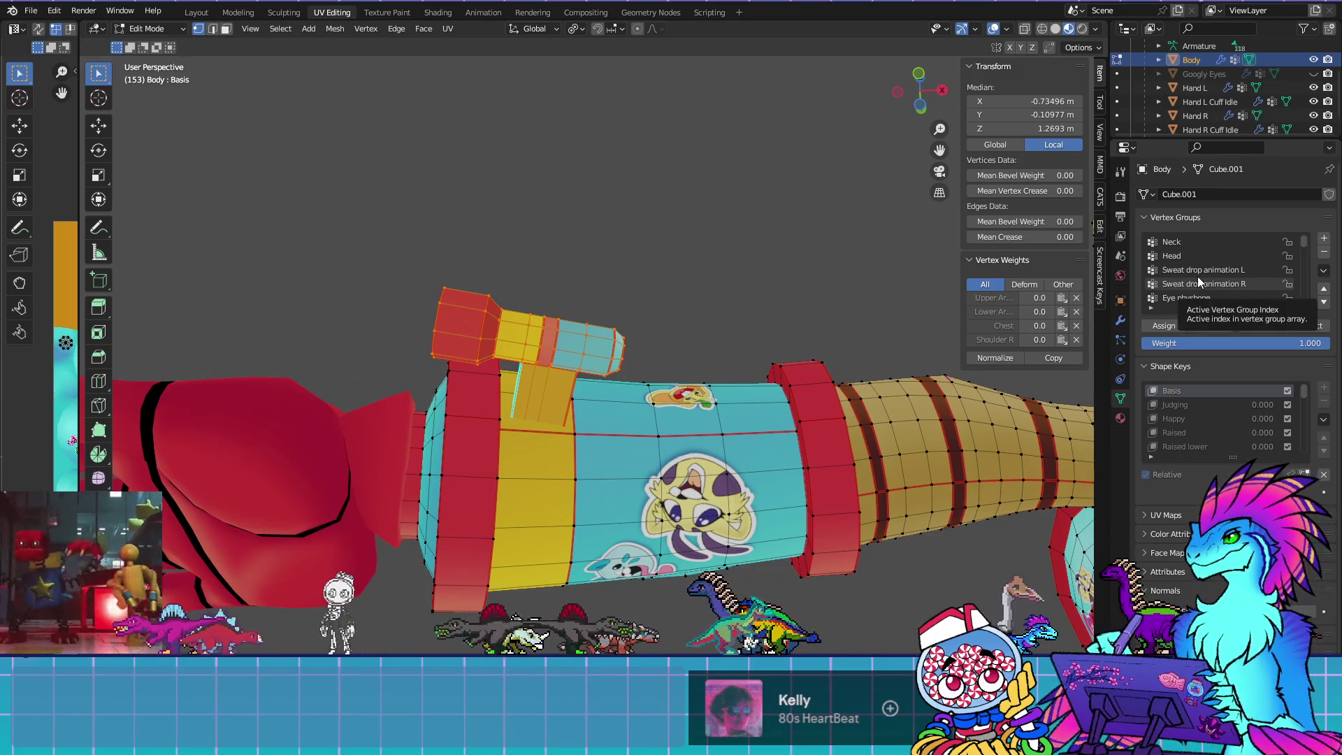
scroll(1197, 276, down, 8)
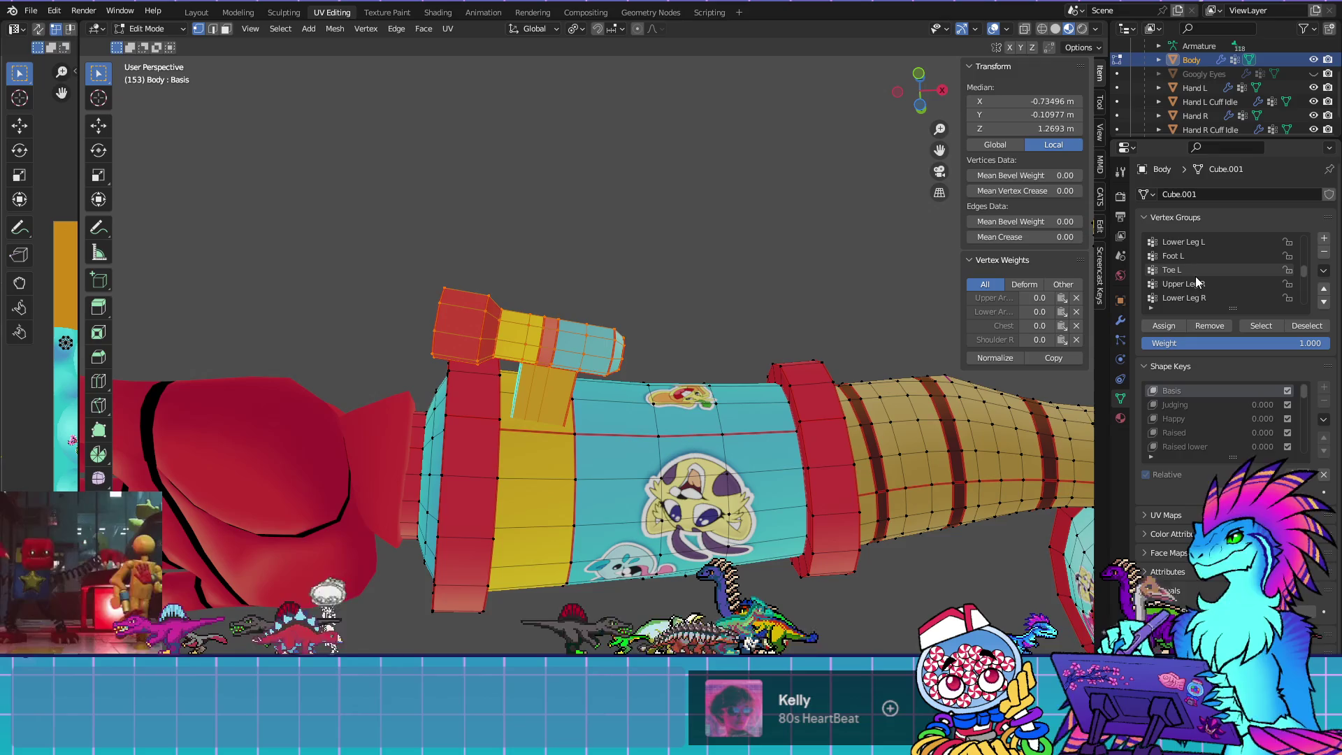
scroll(1195, 276, down, 5)
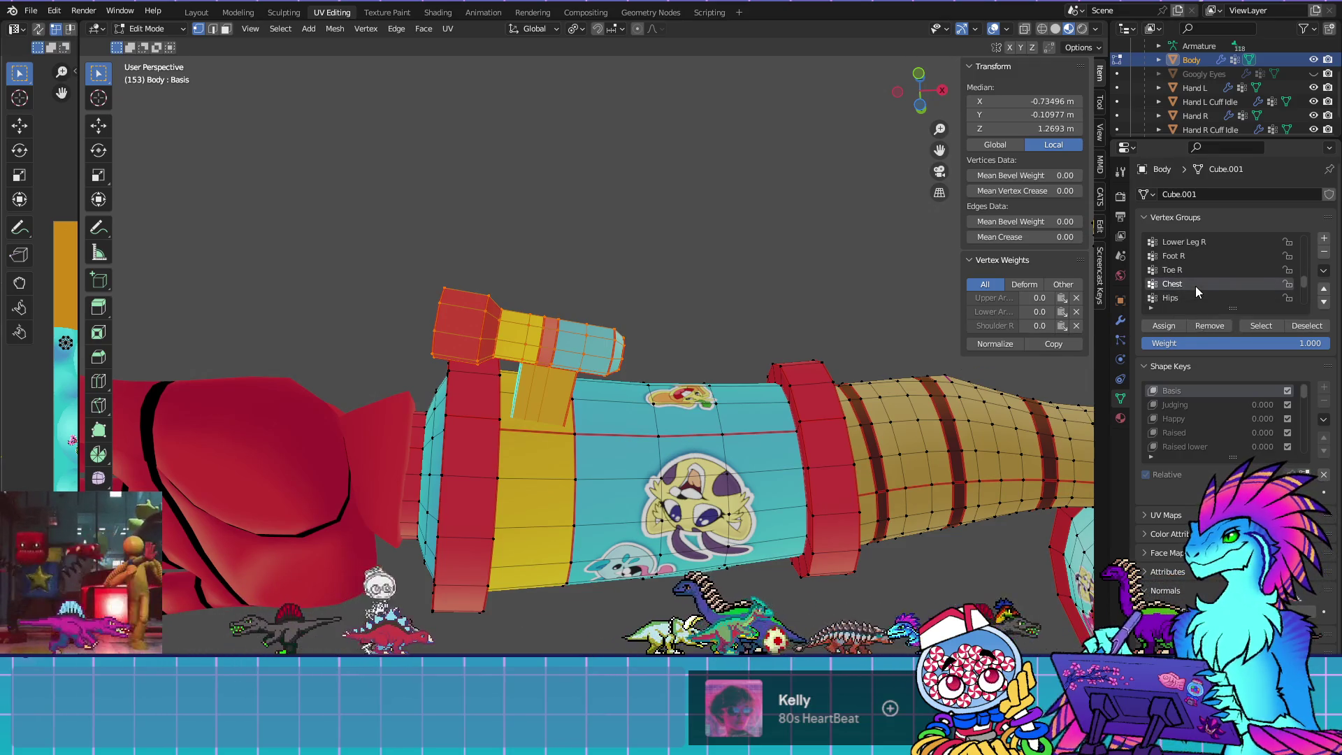
scroll(1201, 291, up, 3)
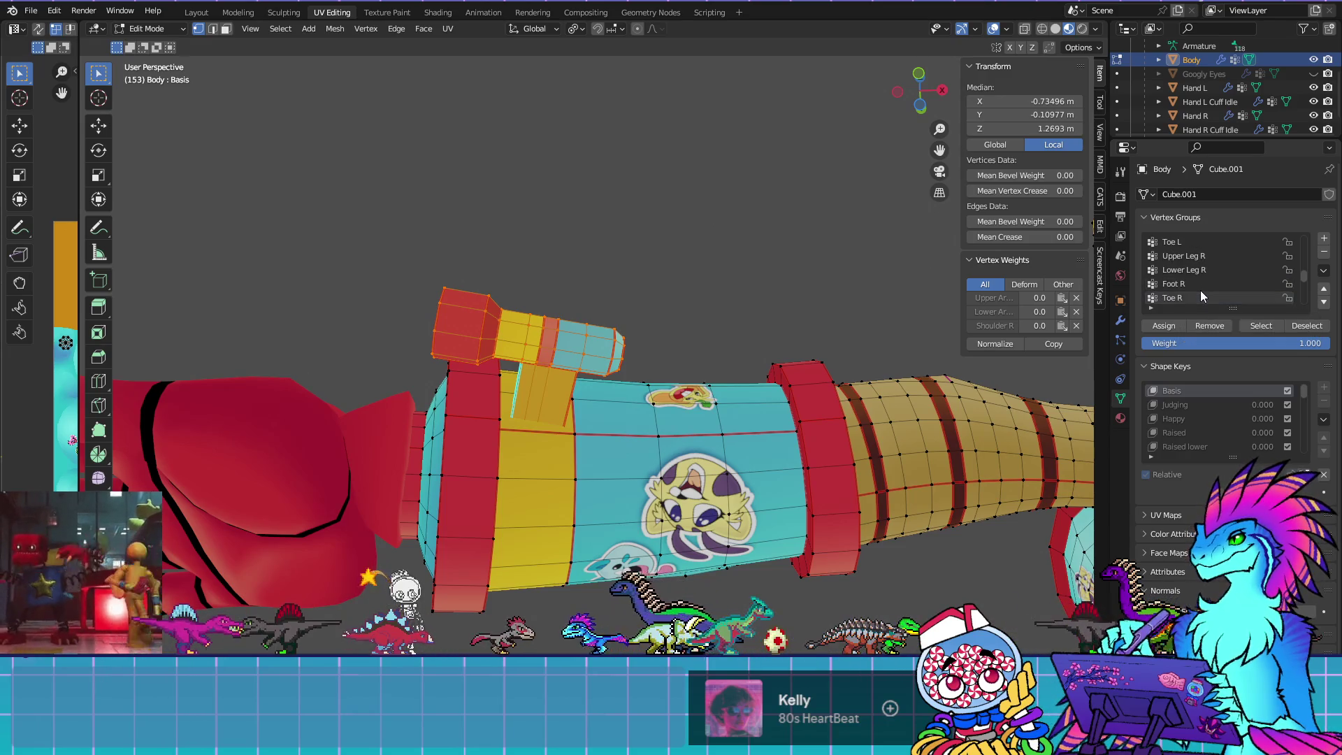
scroll(1200, 291, up, 4)
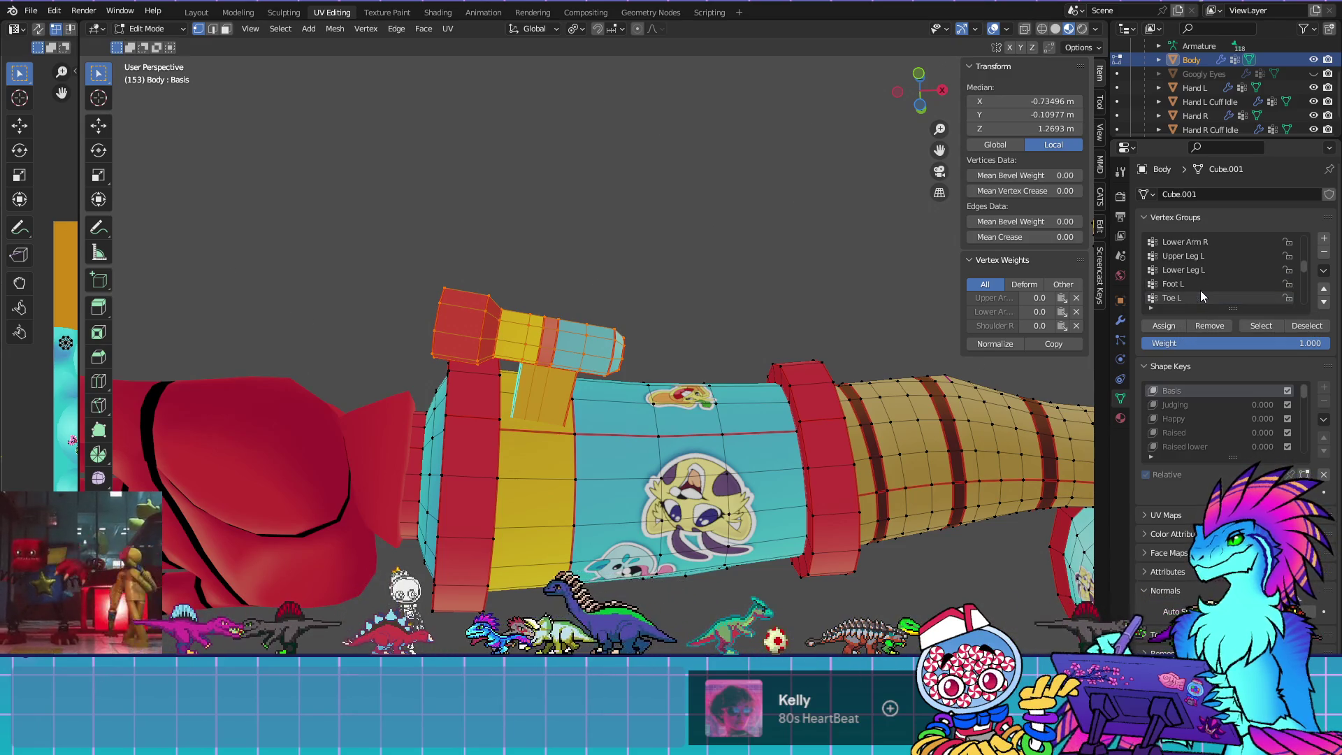
scroll(1200, 291, up, 5)
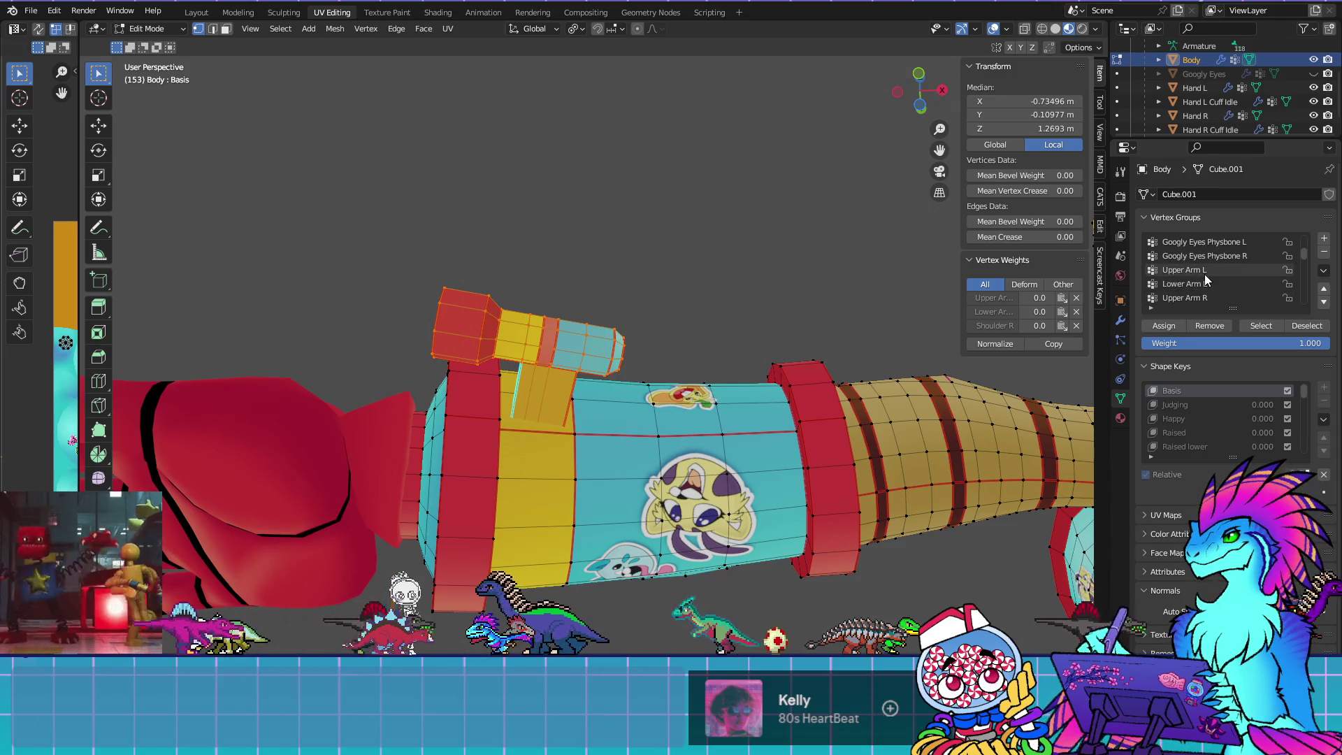
scroll(1209, 280, up, 5)
scroll(1213, 283, down, 15)
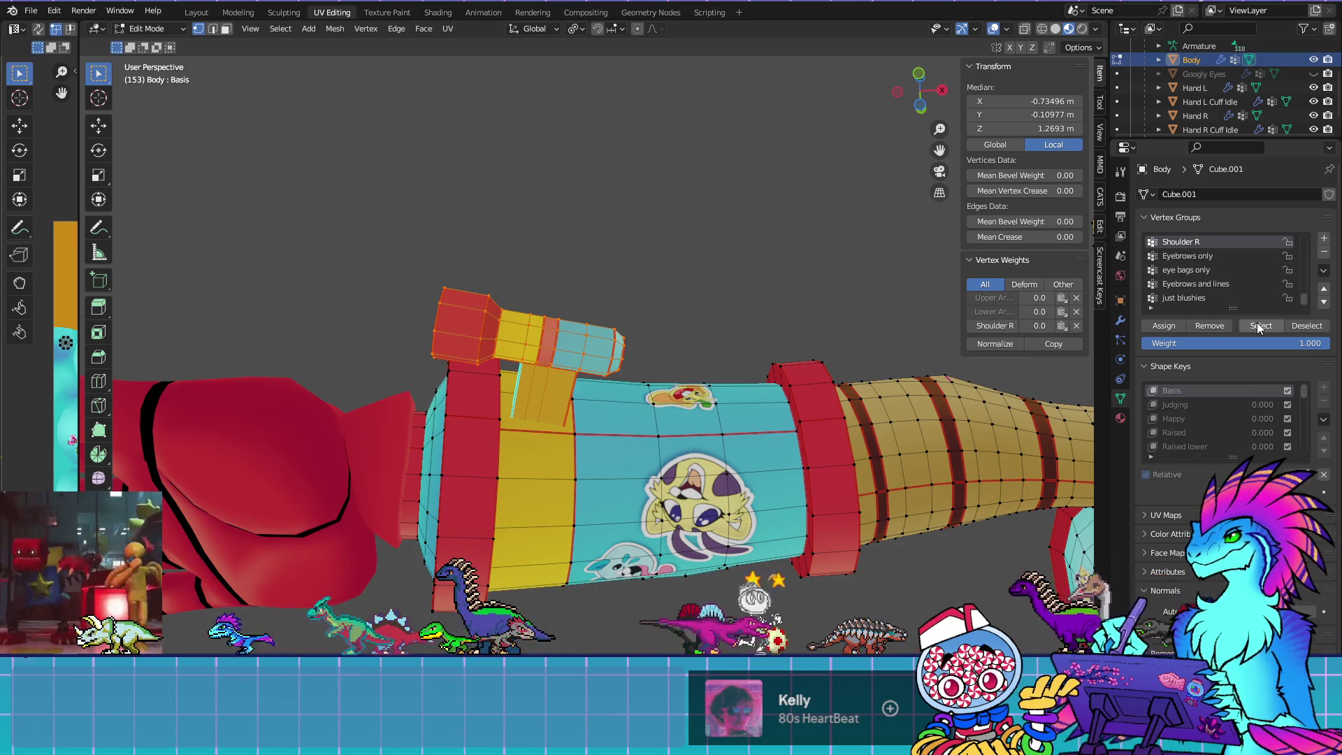
Remove the handle from the Shoulder R and Upper Arm R groups, deselect all, and return to Object Mode
click(1223, 326)
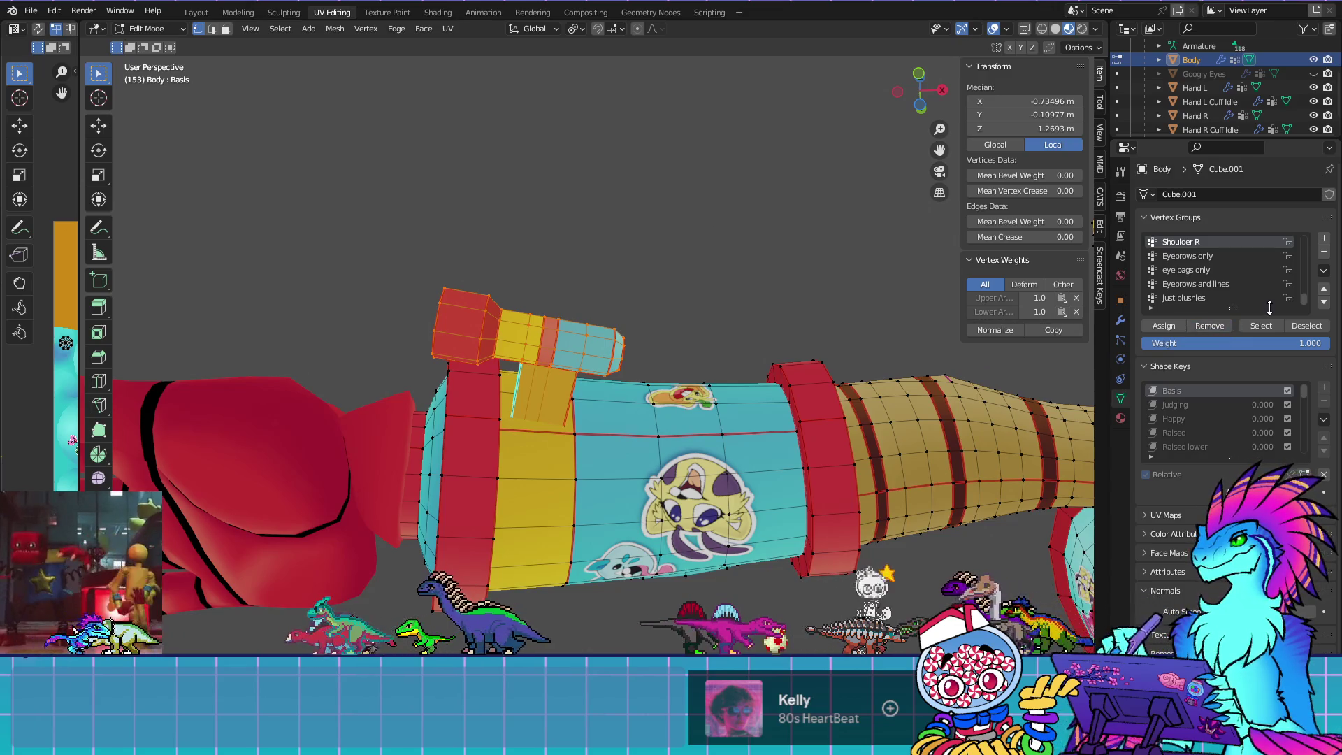
scroll(1252, 271, up, 5)
scroll(1217, 280, up, 2)
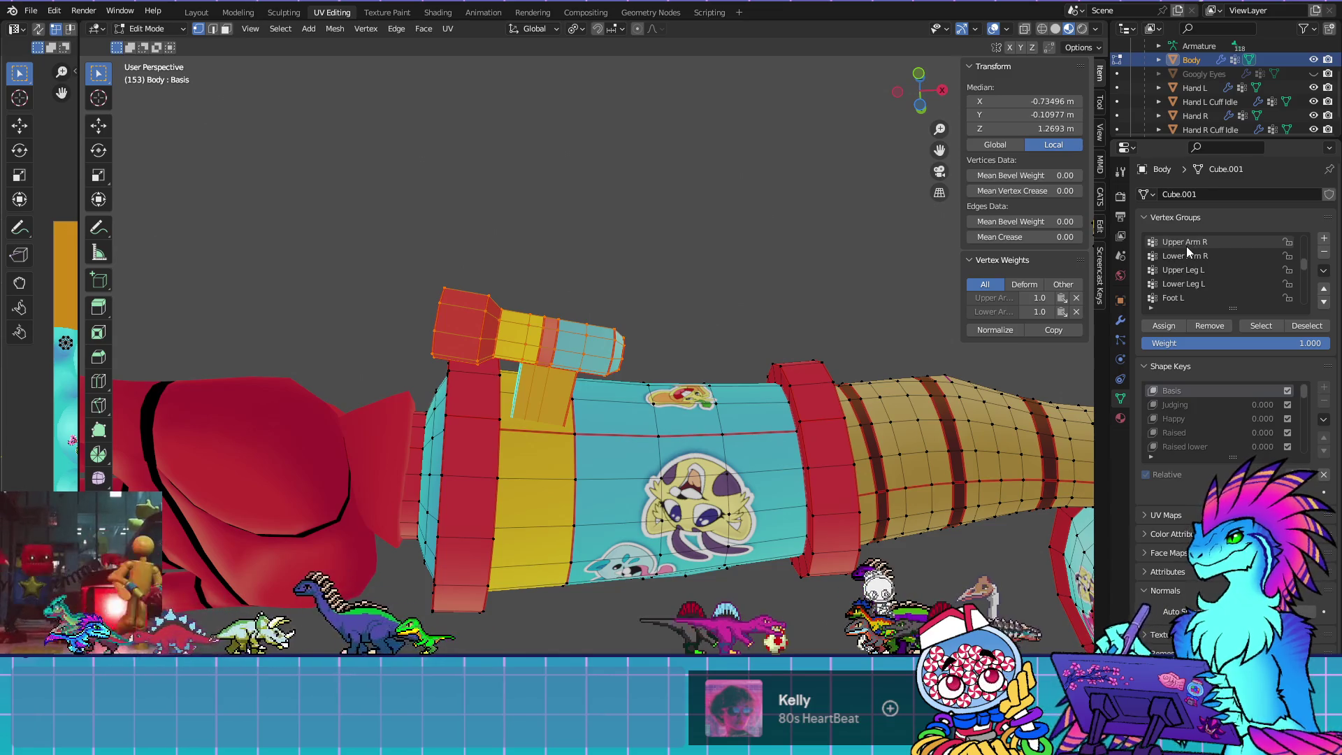
click(1192, 244)
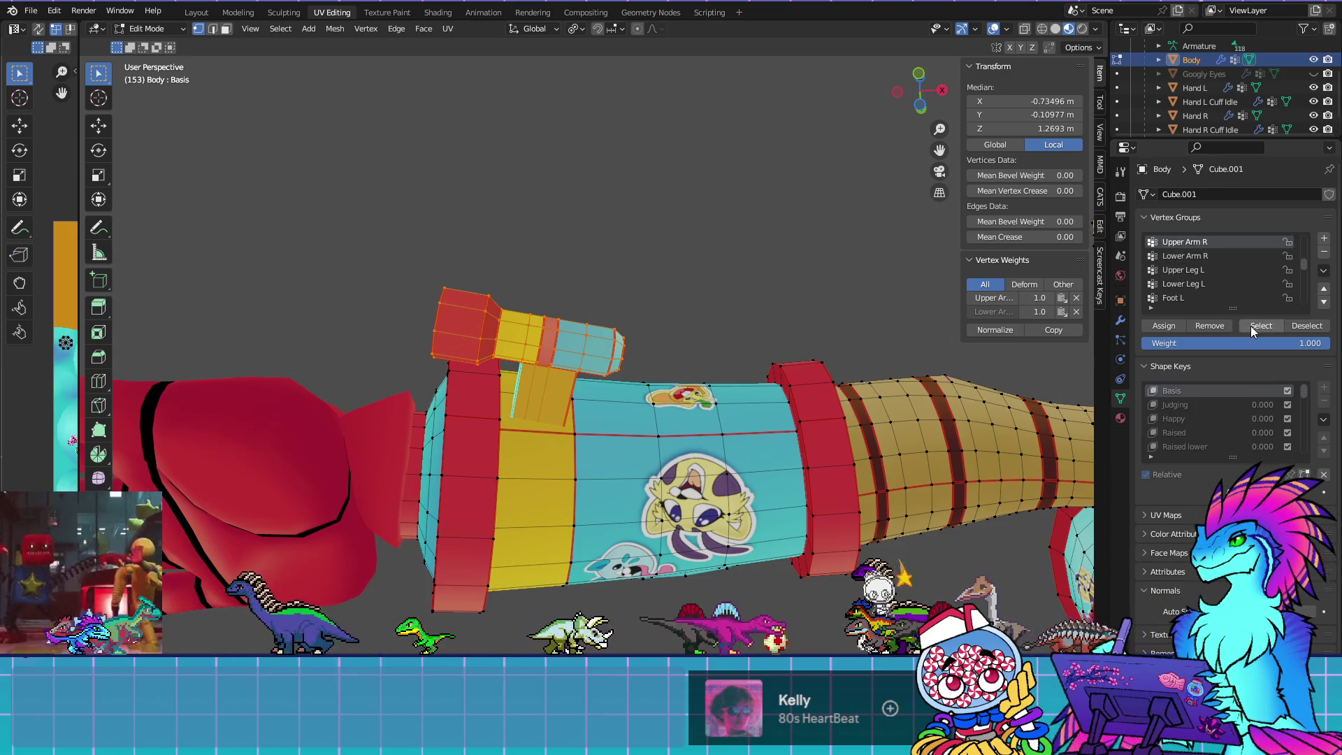
click(1211, 328)
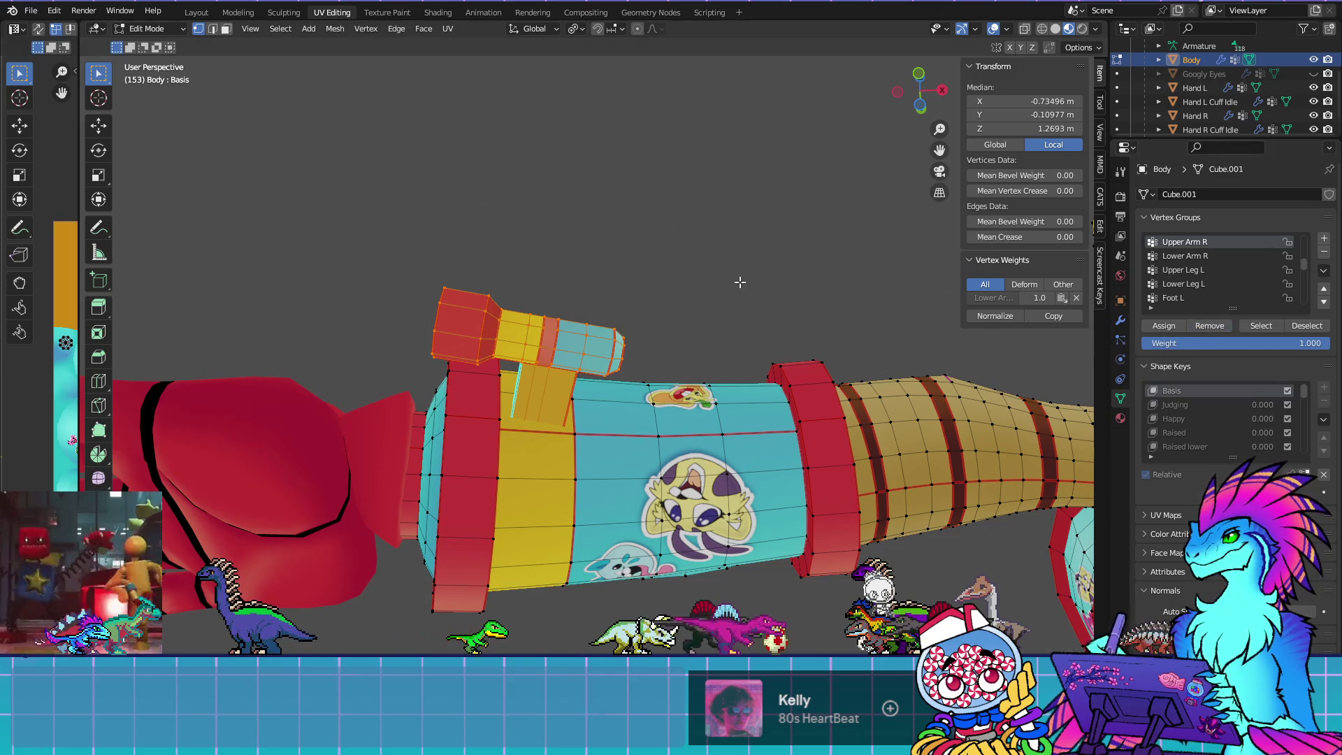
key(alt+a)
click(148, 28)
click(151, 42)
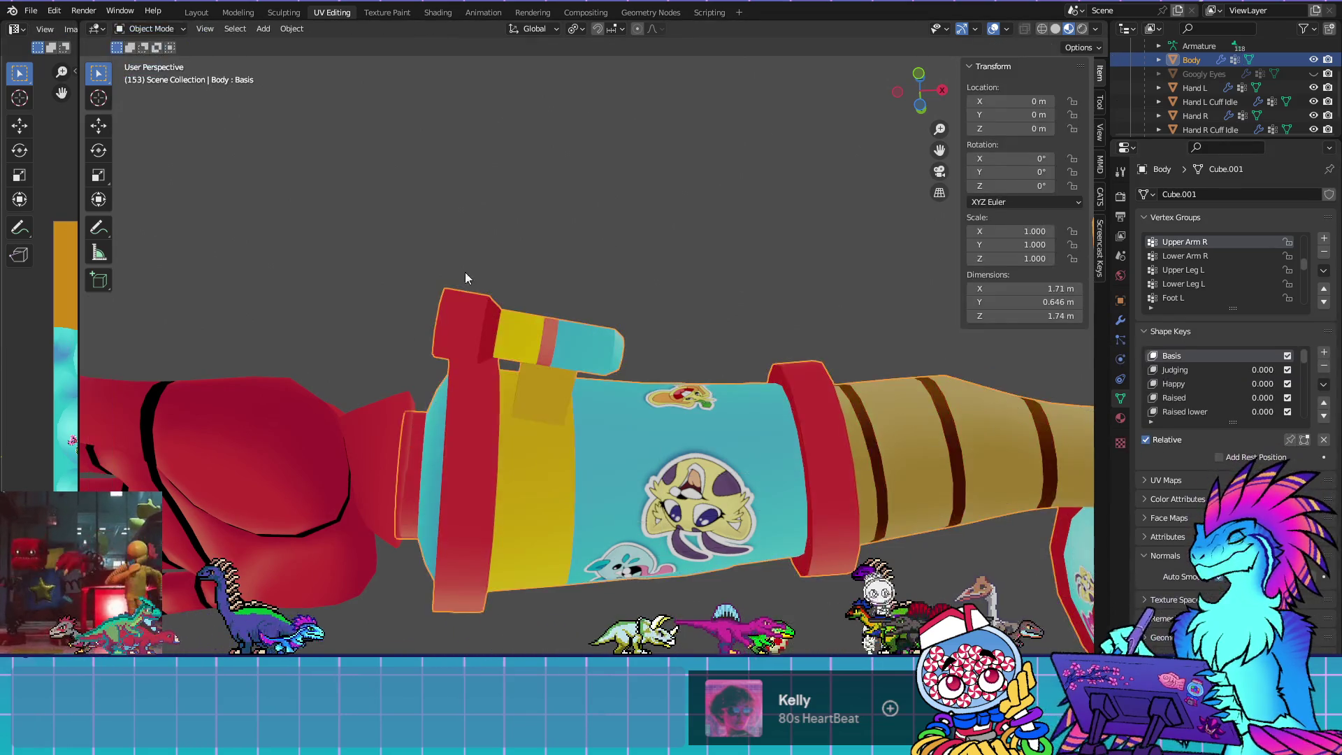
Unhide the Armature, select it, and enter Pose Mode
scroll(525, 294, down, 5)
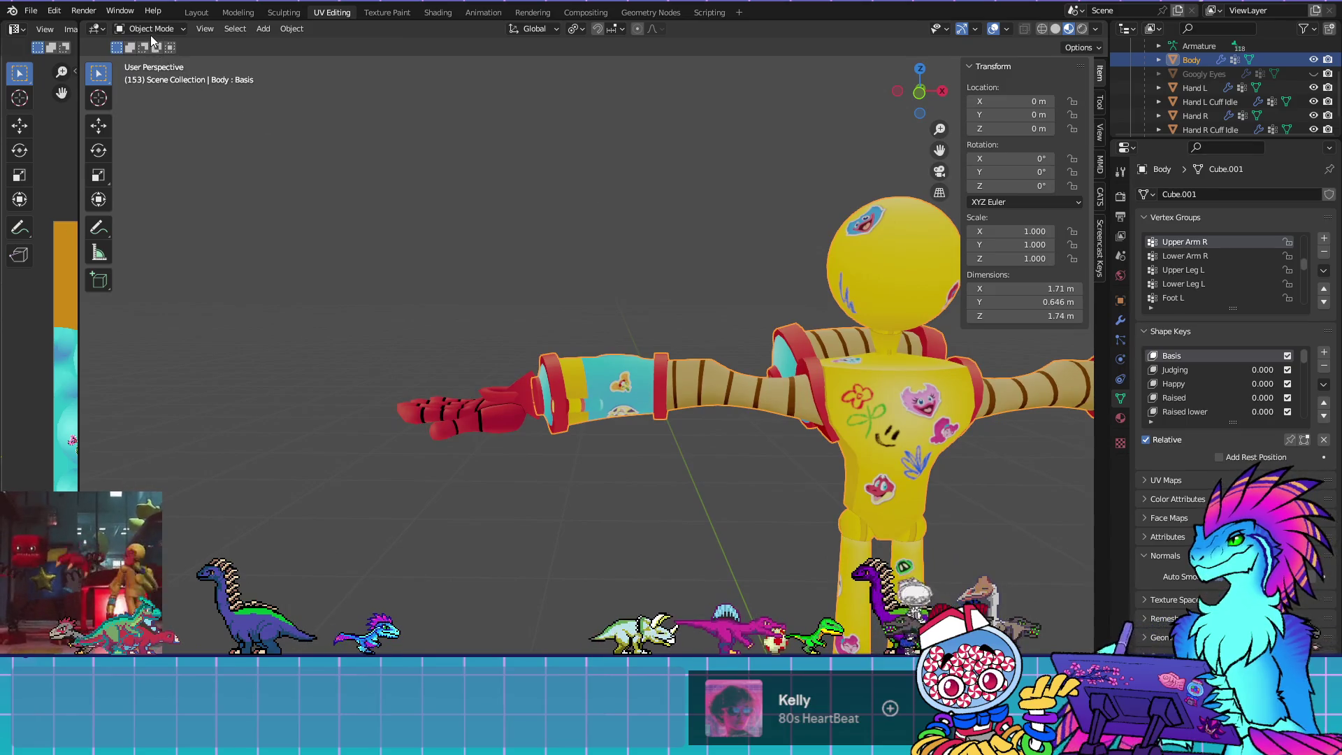
scroll(1223, 90, up, 3)
click(1314, 74)
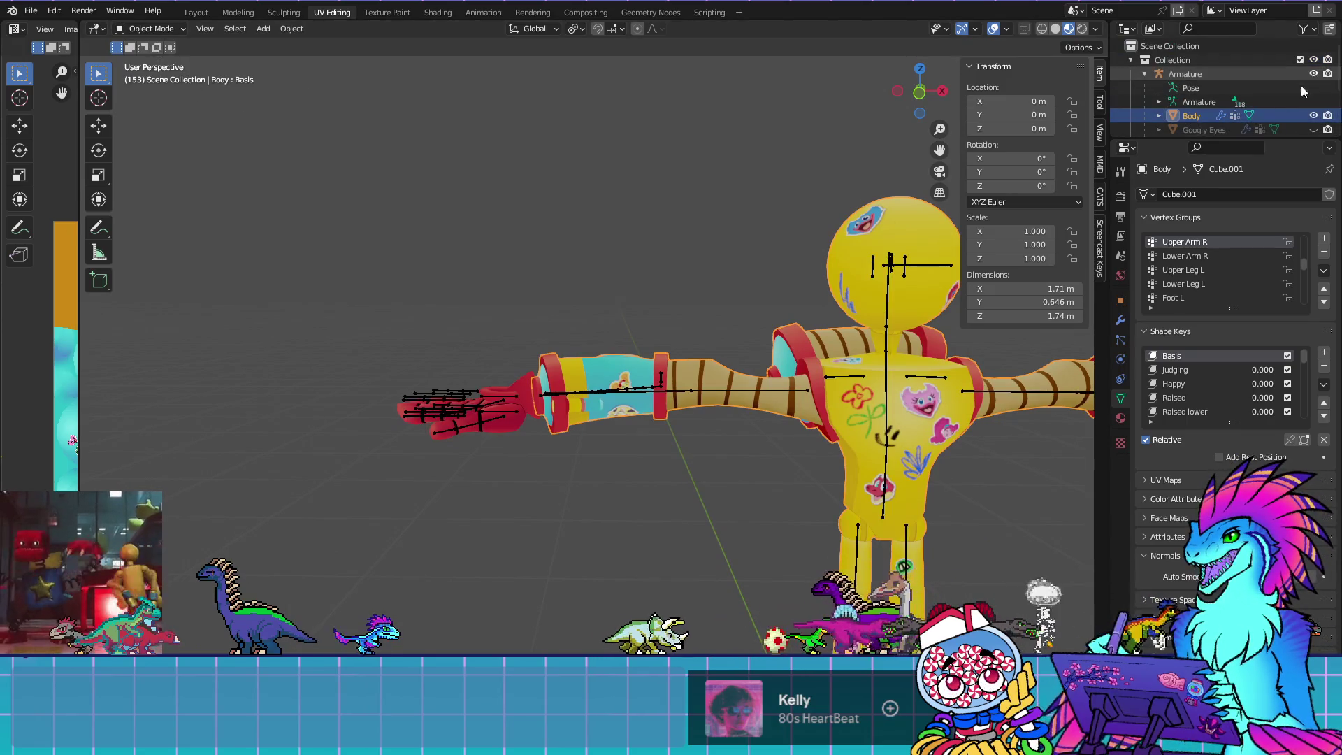
click(602, 388)
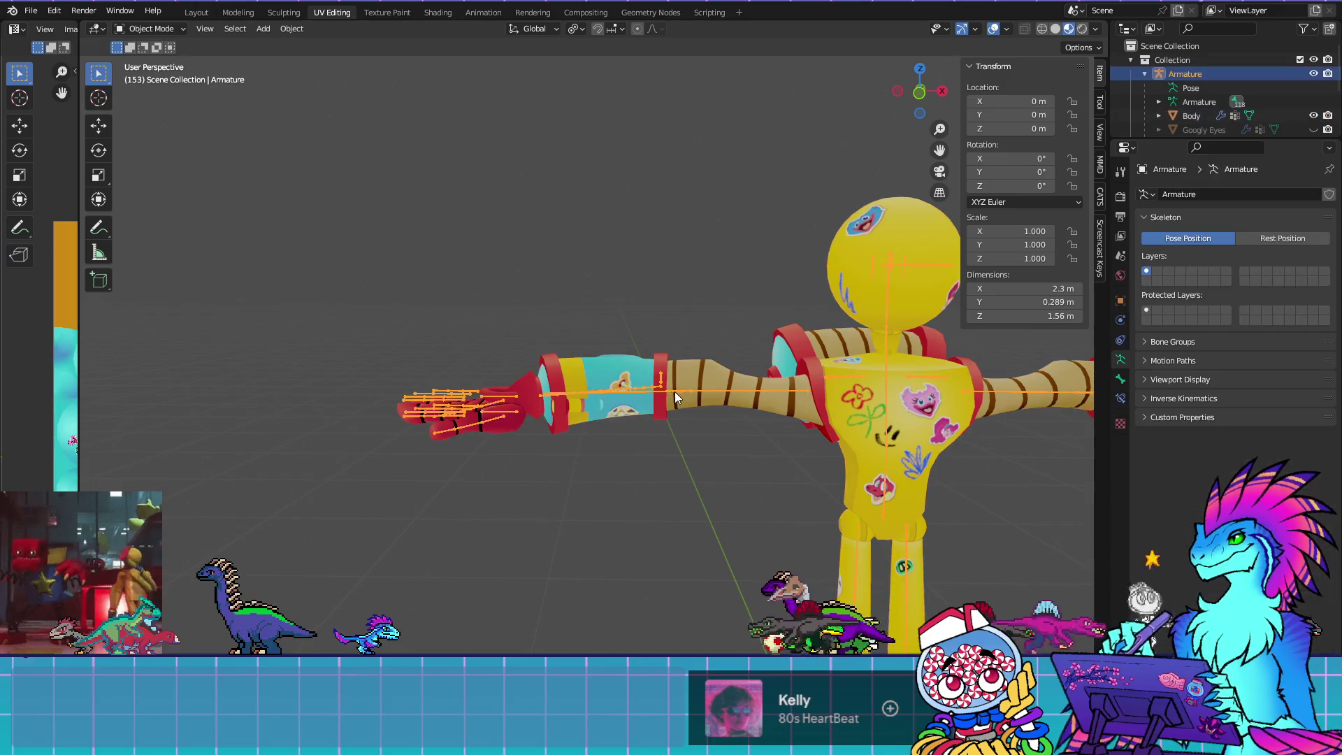
click(170, 28)
click(170, 64)
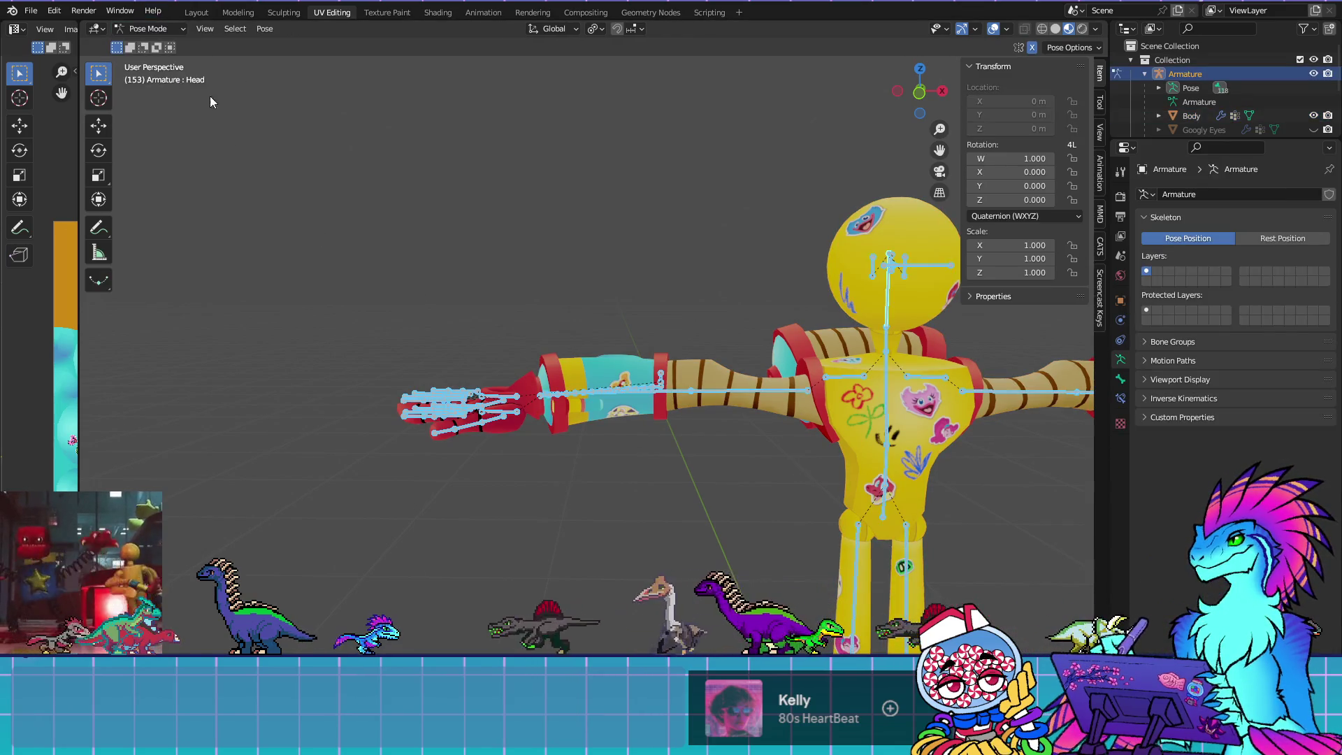
Rotate the Upper Arm R bone downward in the front view
click(772, 392)
key(KP_1)
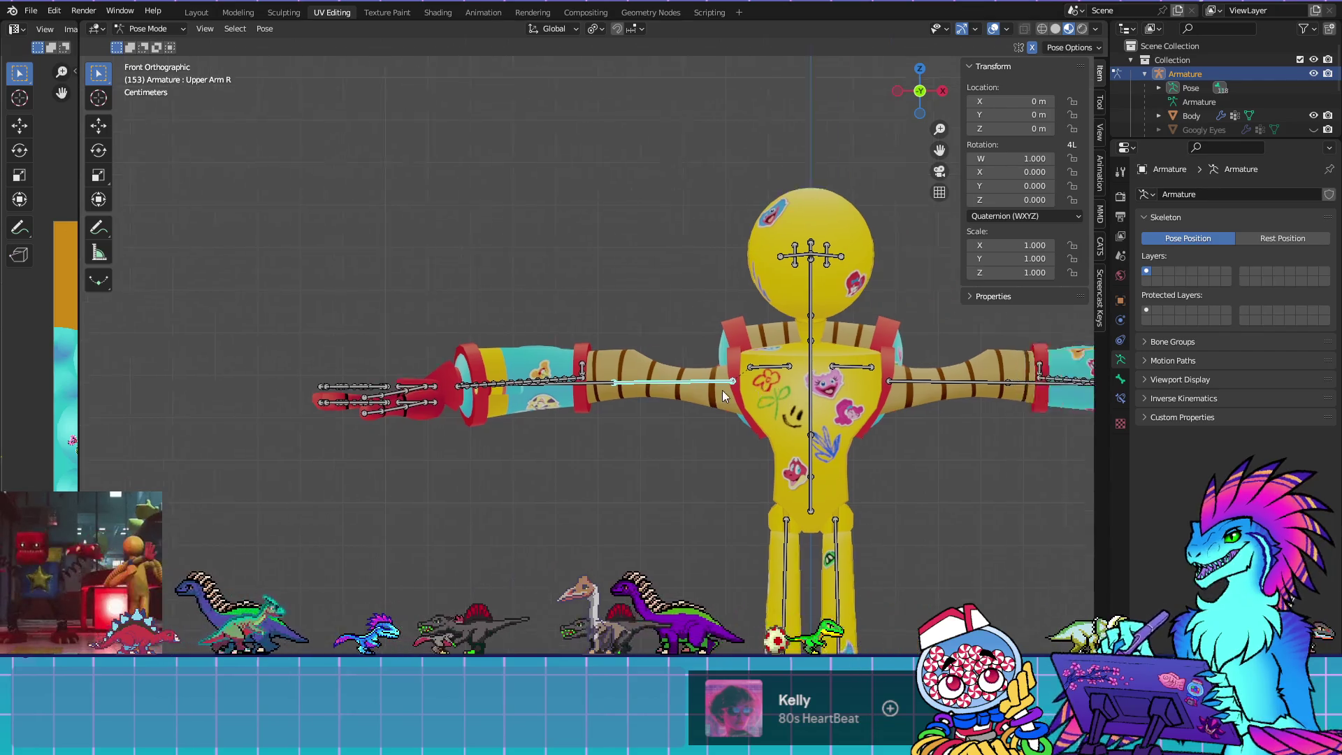
key(r)
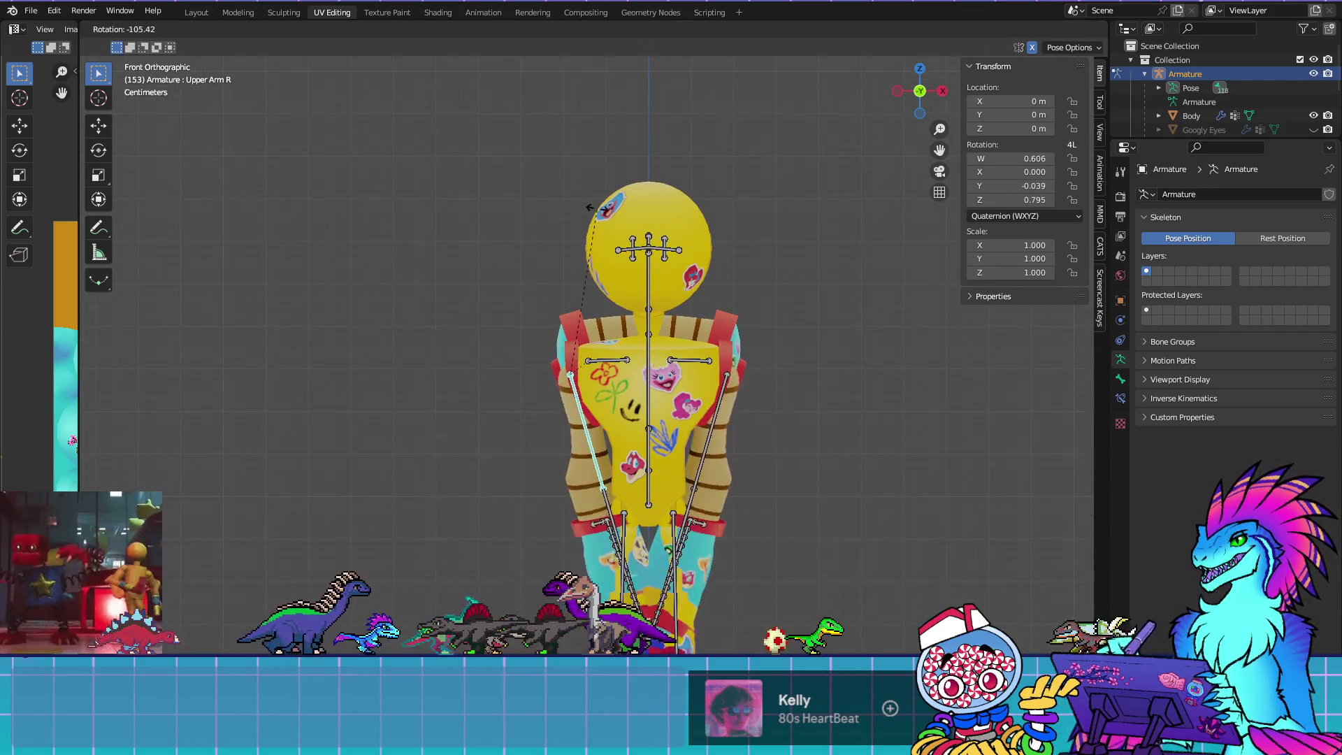
click(656, 241)
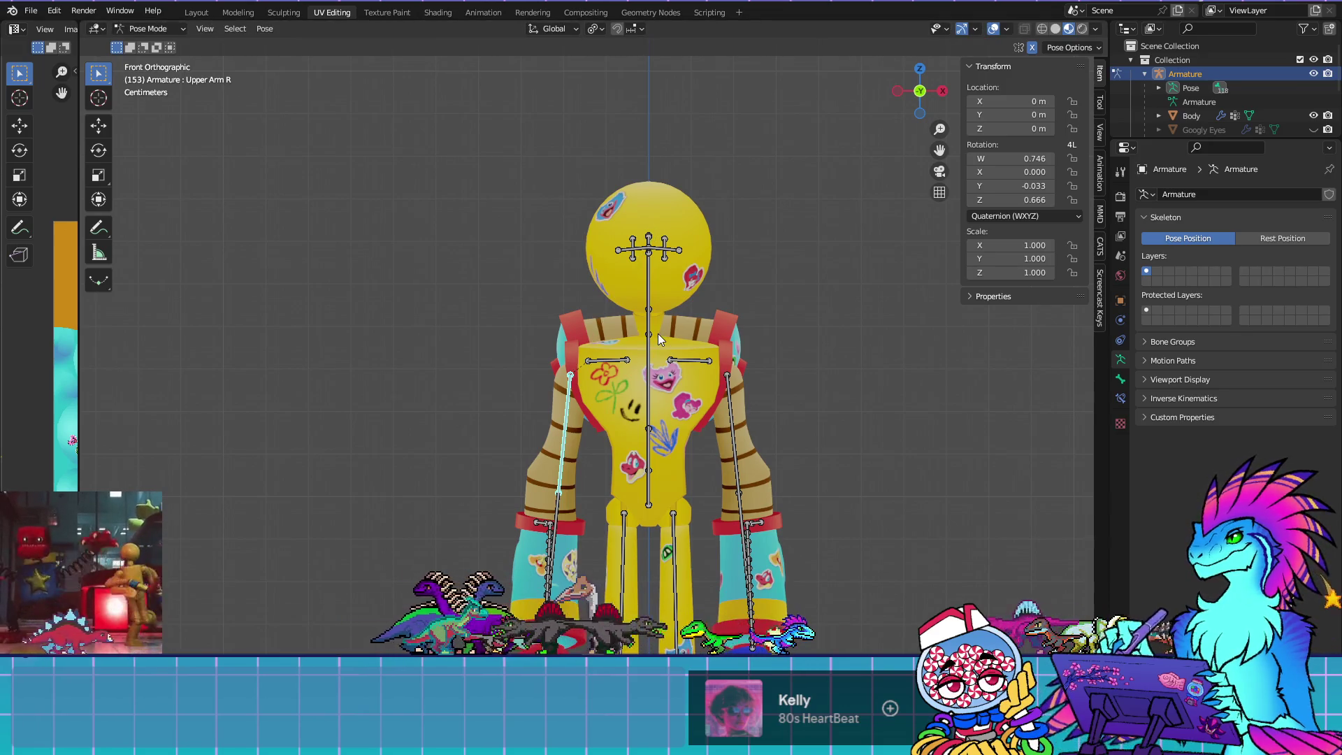
Bend the Lower Arm R bone forward from the side view, then return to Object Mode
key(KP_4)
key(KP_3)
key(ctrl+KP_3)
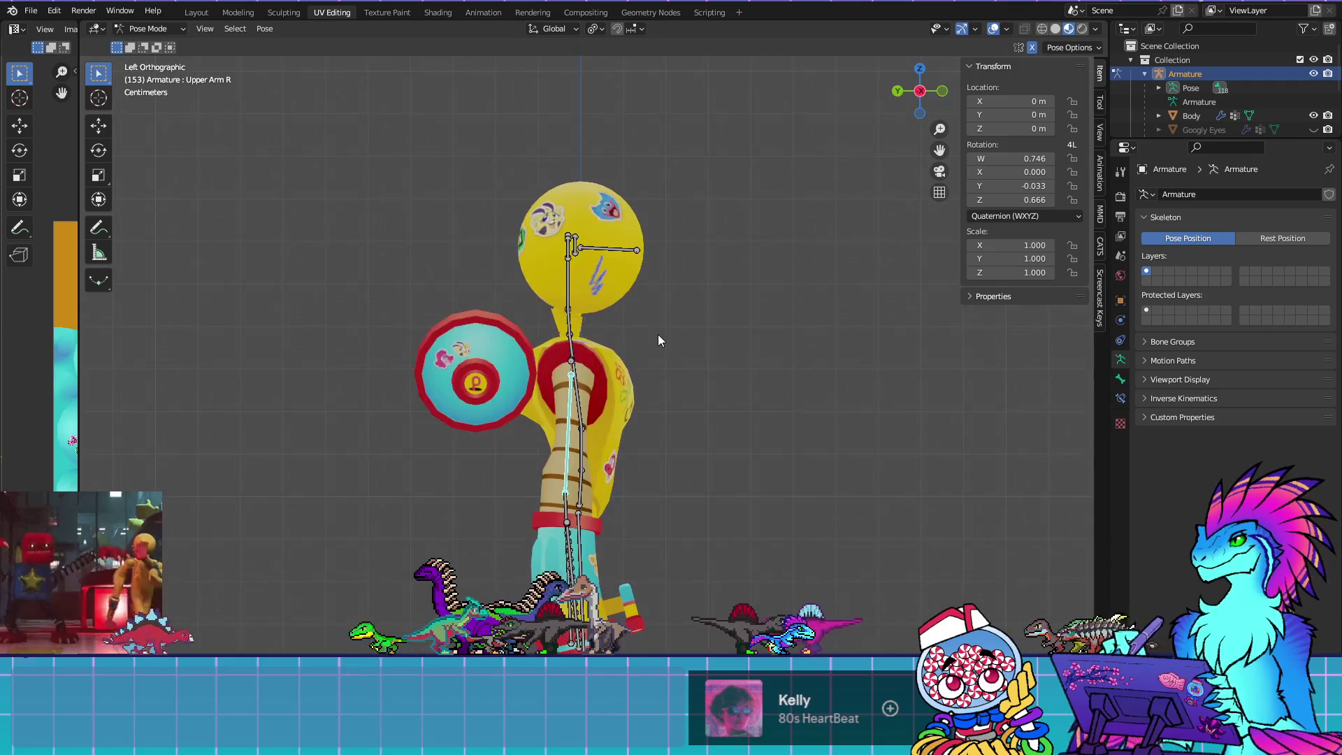
click(559, 514)
key(r)
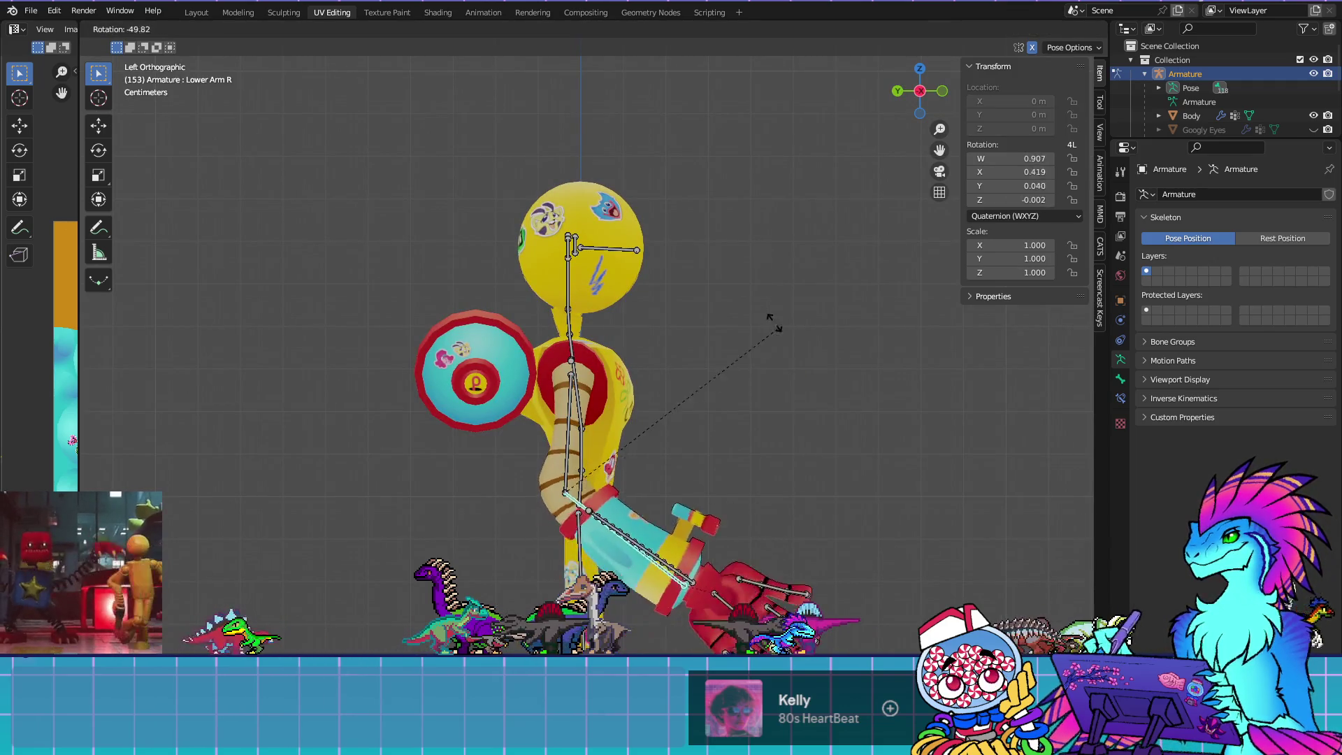
click(689, 61)
mouse_move(849, 493)
mouse_down()
mouse_move(754, 425)
mouse_move(673, 506)
mouse_move(689, 572)
mouse_move(673, 501)
mouse_move(576, 498)
mouse_move(599, 557)
mouse_move(675, 523)
mouse_move(882, 497)
mouse_move(676, 504)
mouse_move(689, 555)
mouse_move(601, 552)
mouse_move(732, 550)
mouse_up()
click(149, 29)
click(150, 41)
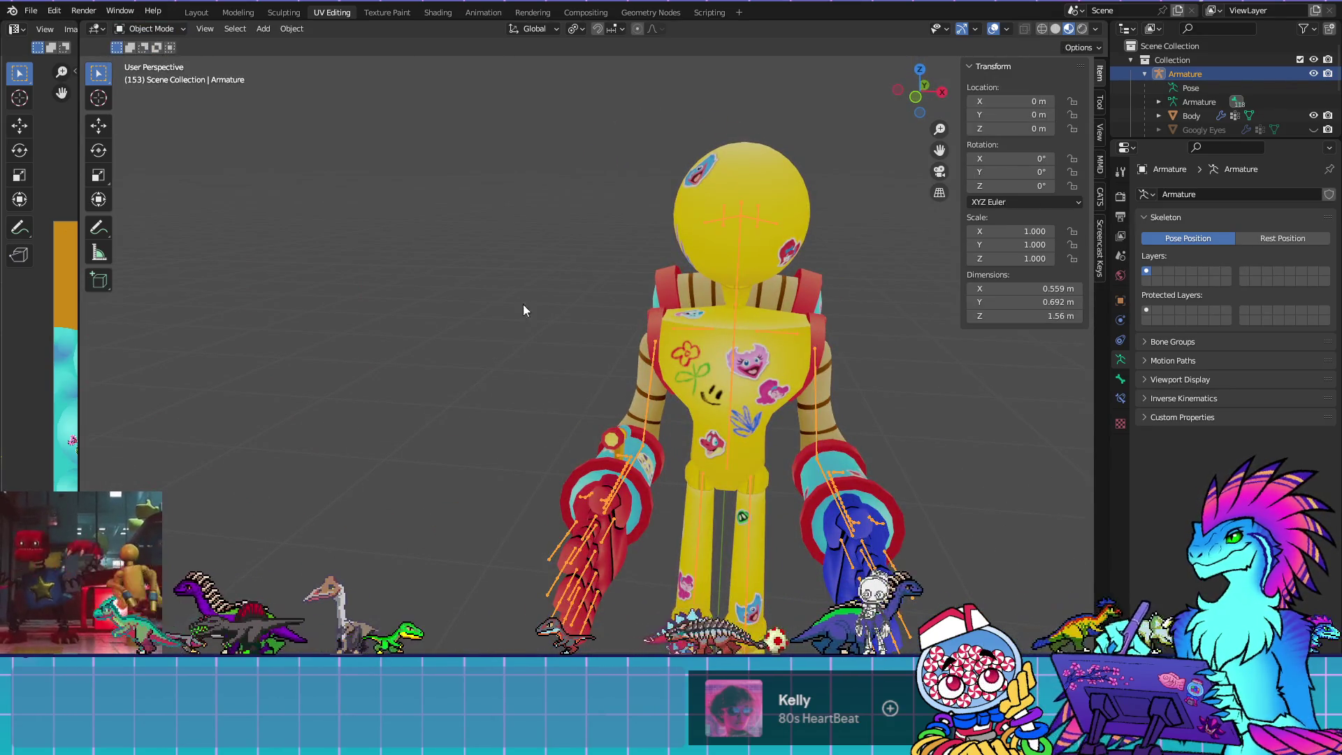
Enter Edit Mode on the Body mesh and select vertices on the forearm cuff
click(725, 513)
mouse_move(724, 513)
mouse_down()
mouse_move(590, 438)
mouse_move(845, 490)
mouse_move(606, 471)
mouse_up()
scroll(702, 479, up, 6)
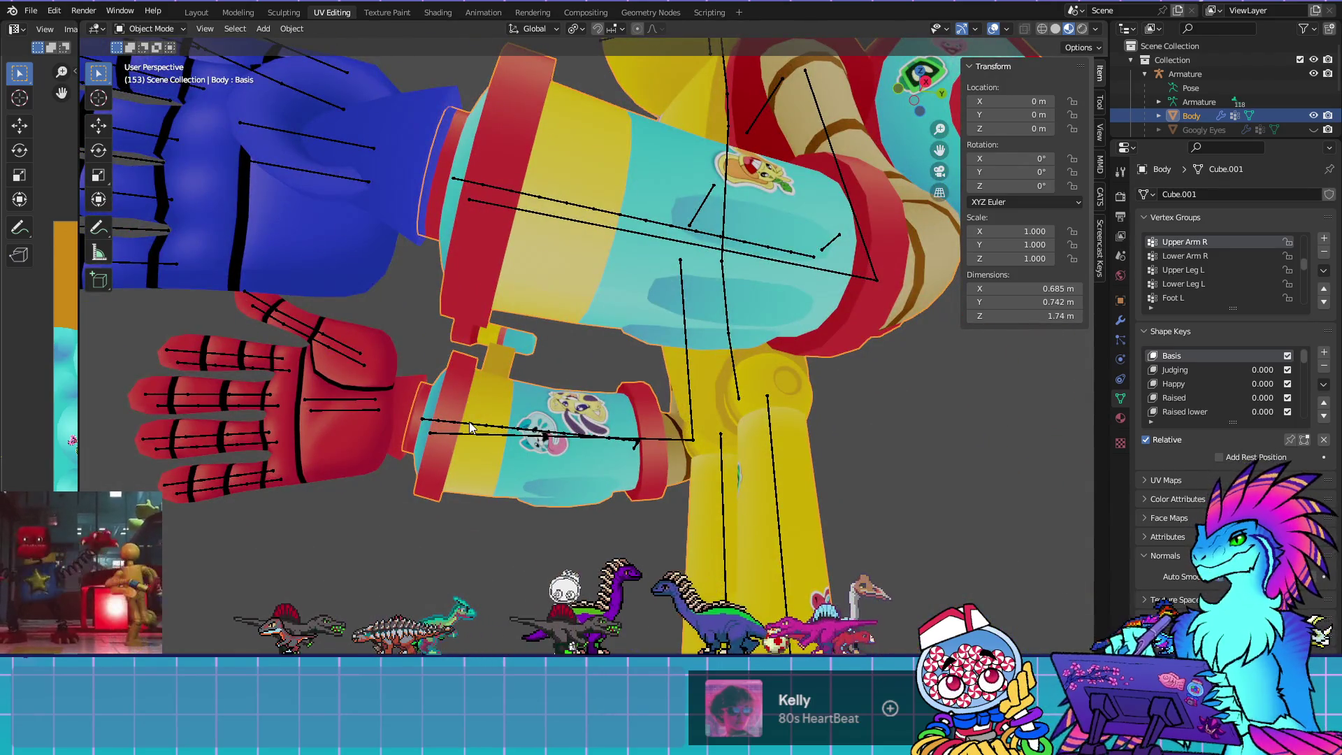
mouse_move(469, 426)
mouse_down()
mouse_move(578, 449)
mouse_move(703, 447)
mouse_up()
key(Tab)
drag(494, 299, 503, 512)
click(498, 549)
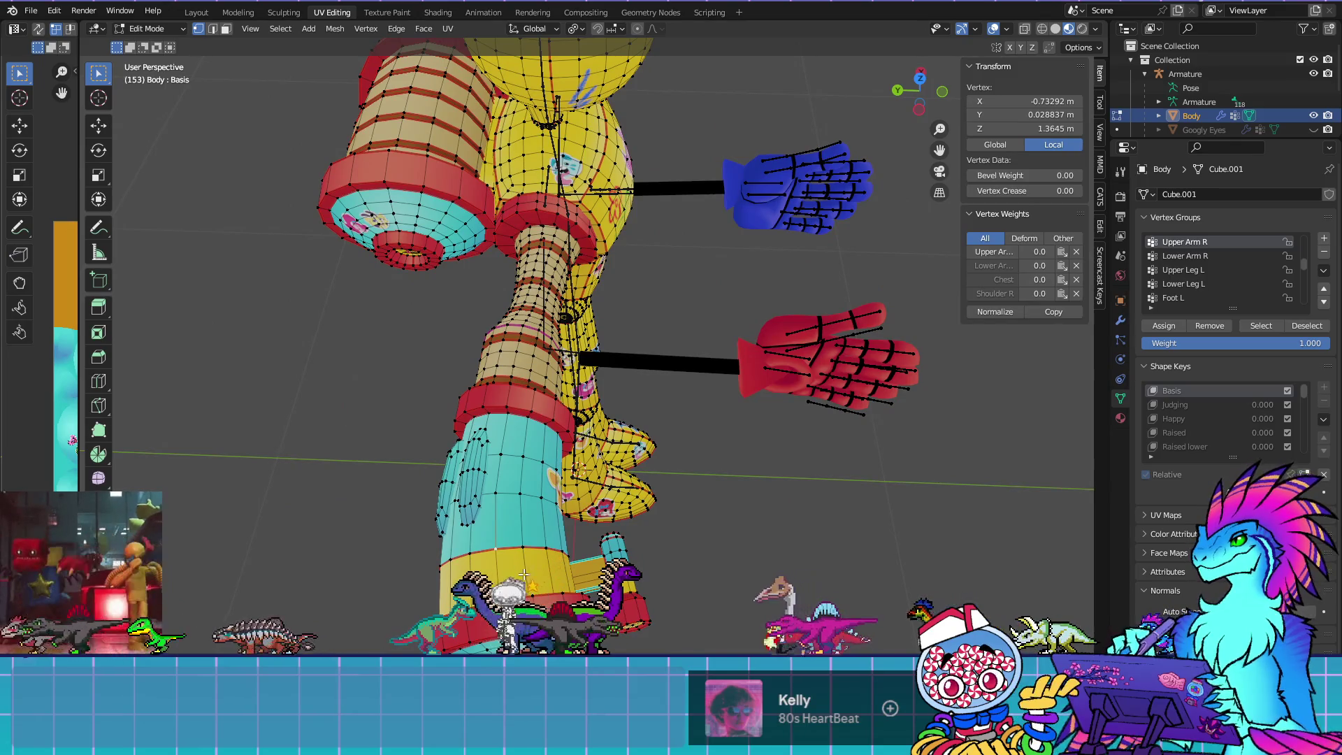
drag(510, 592, 880, 515)
click(880, 515)
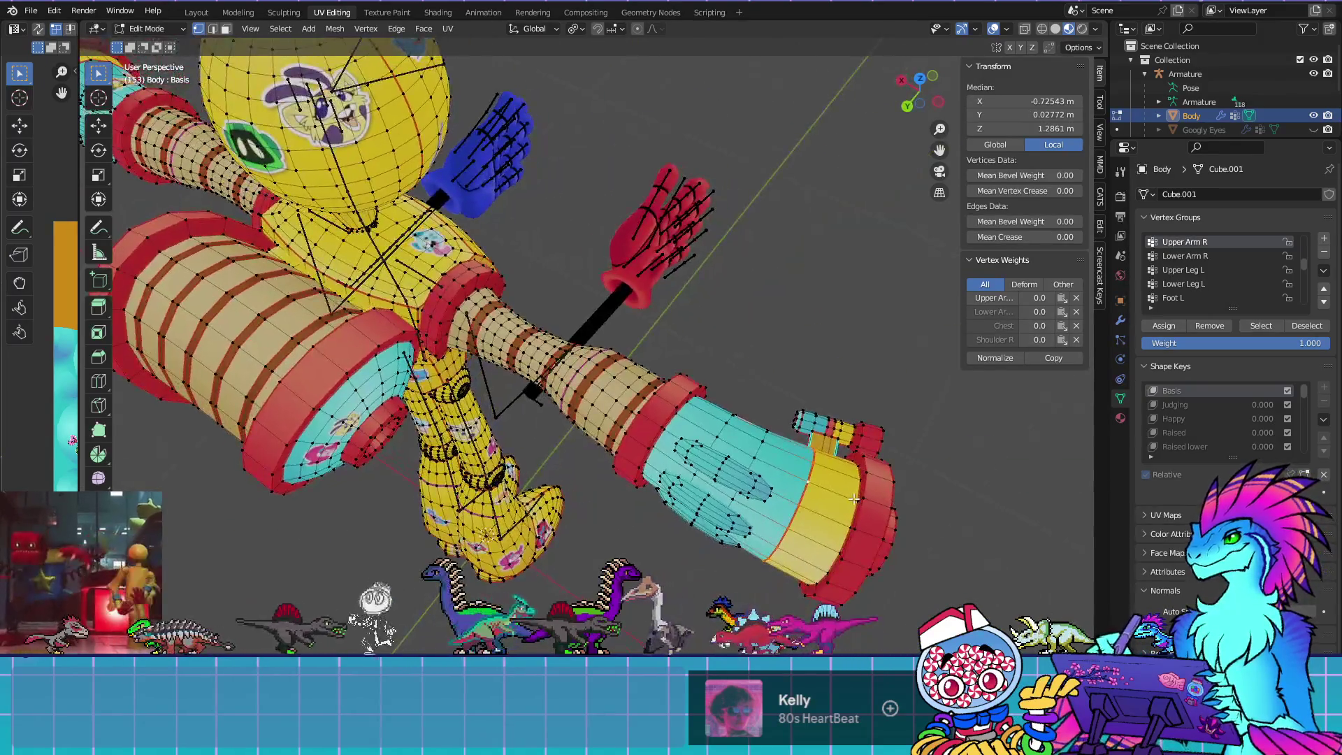
right_click(880, 515)
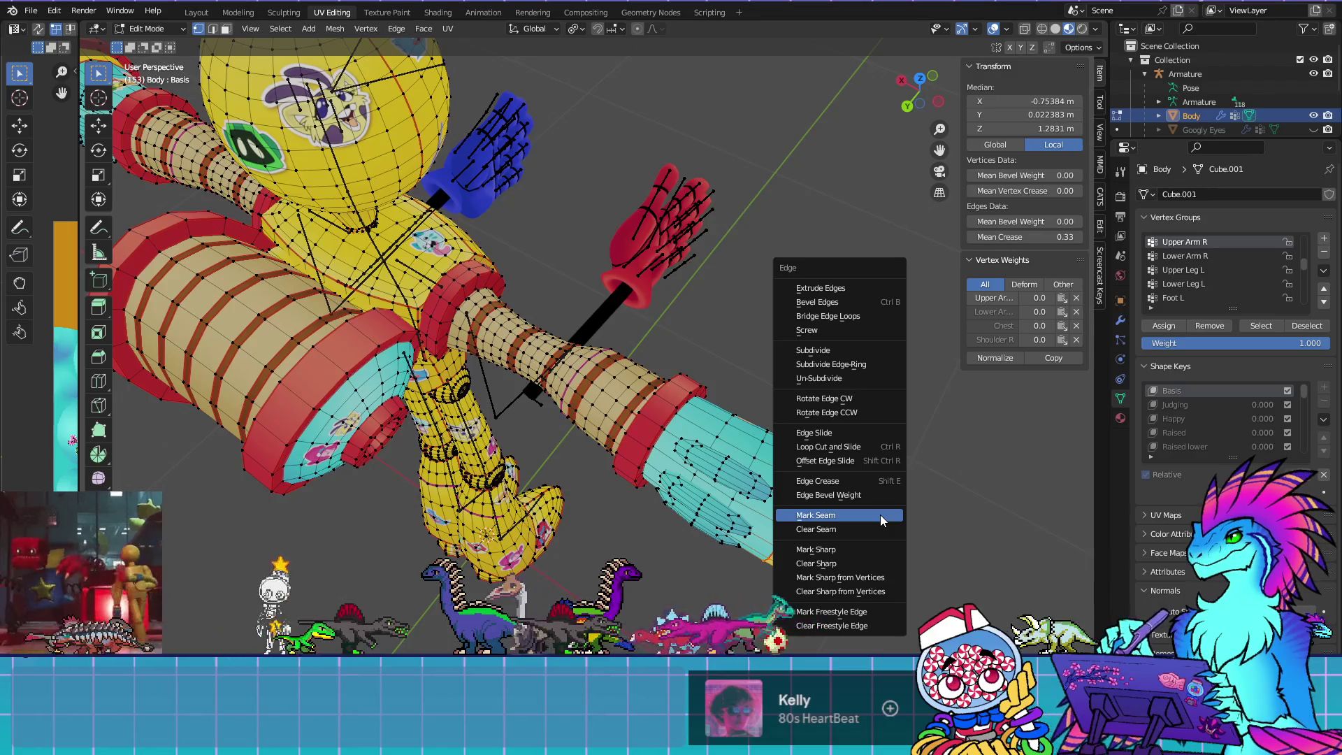
Snap the 3D cursor to the selected cuff vertices
key(Escape)
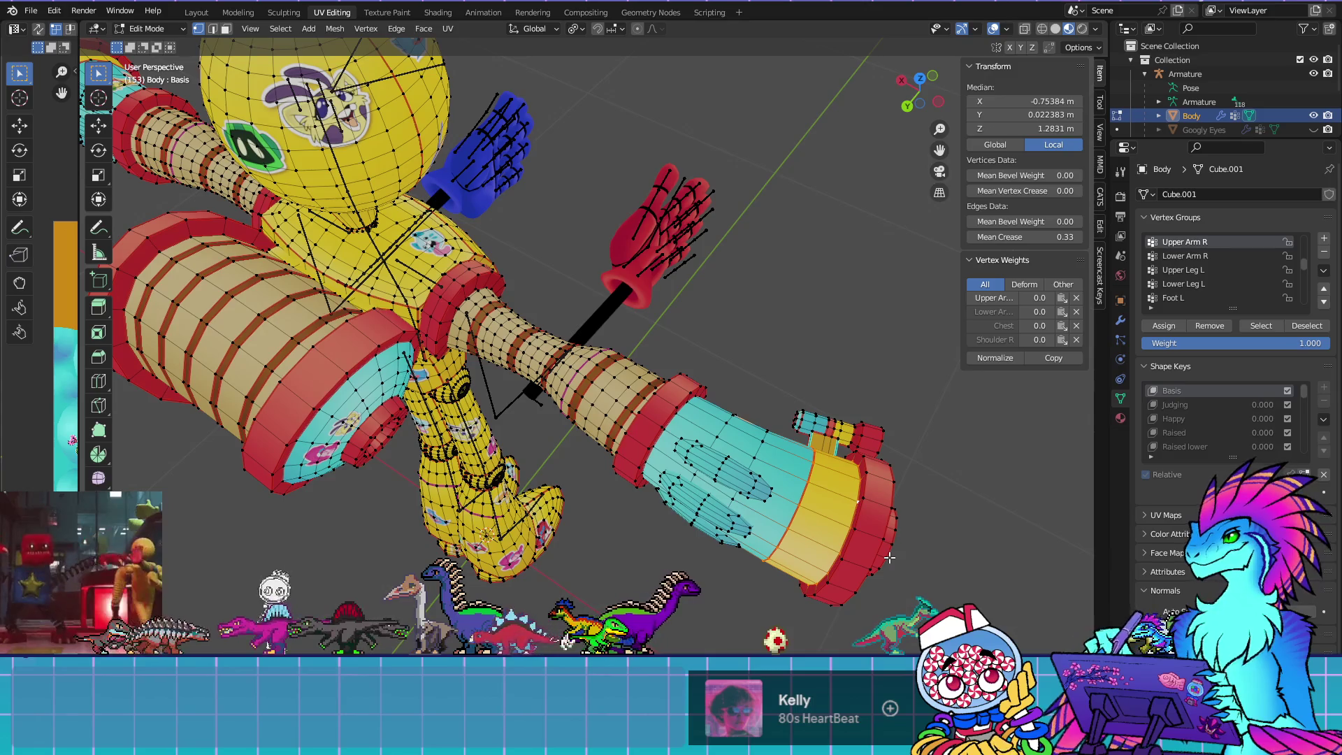
key(alt+s)
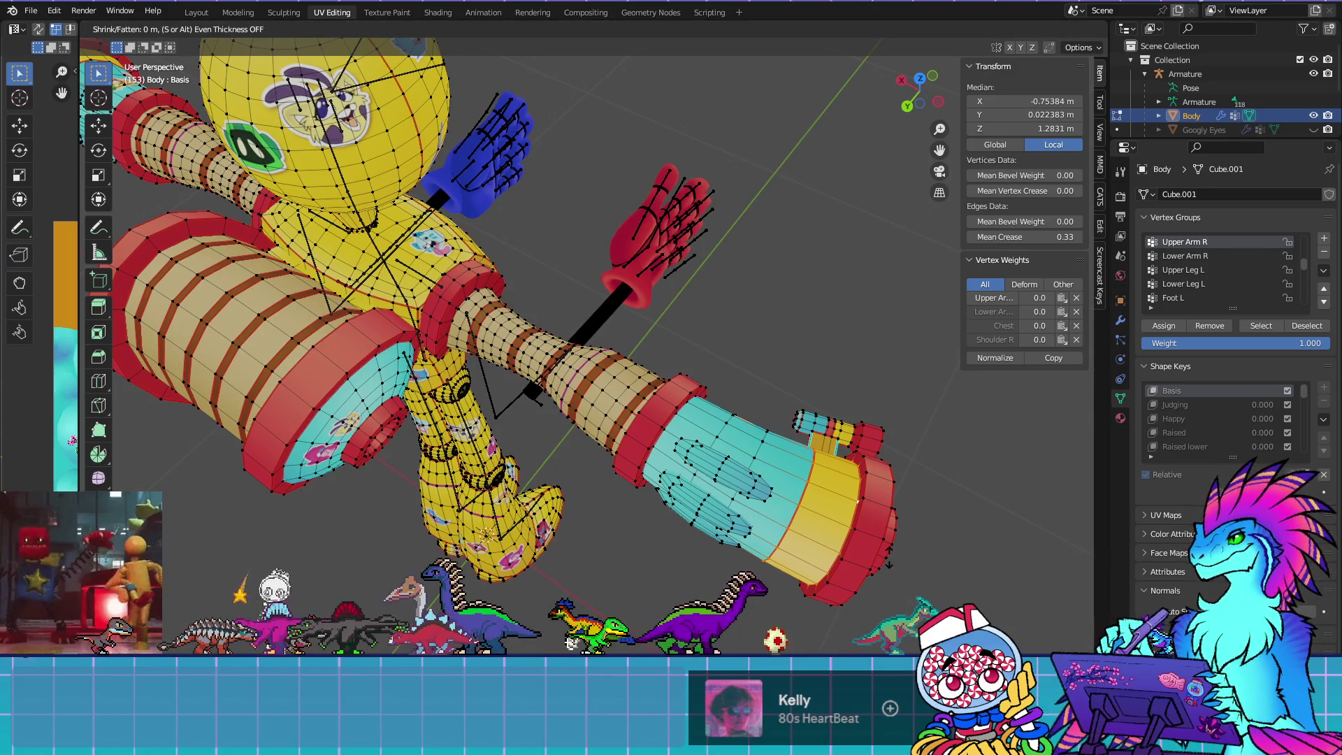
key(Escape)
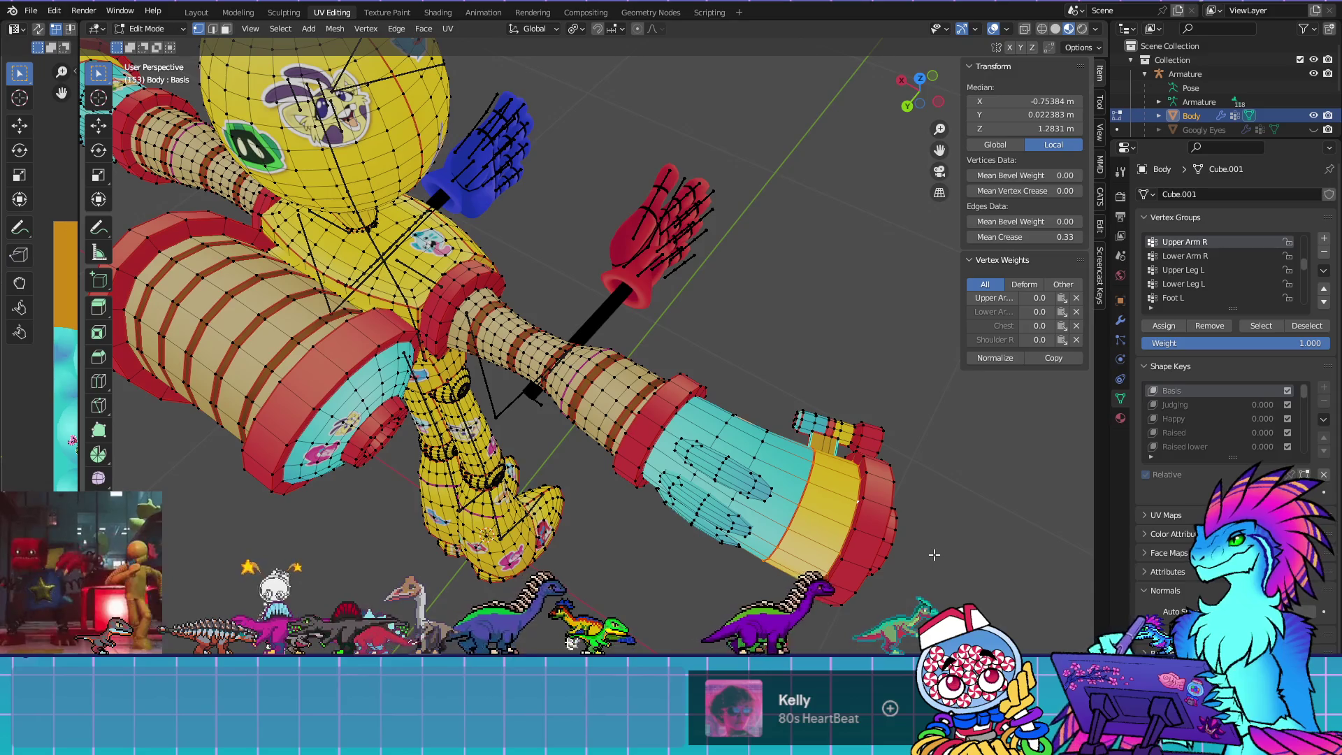
key(shift+s)
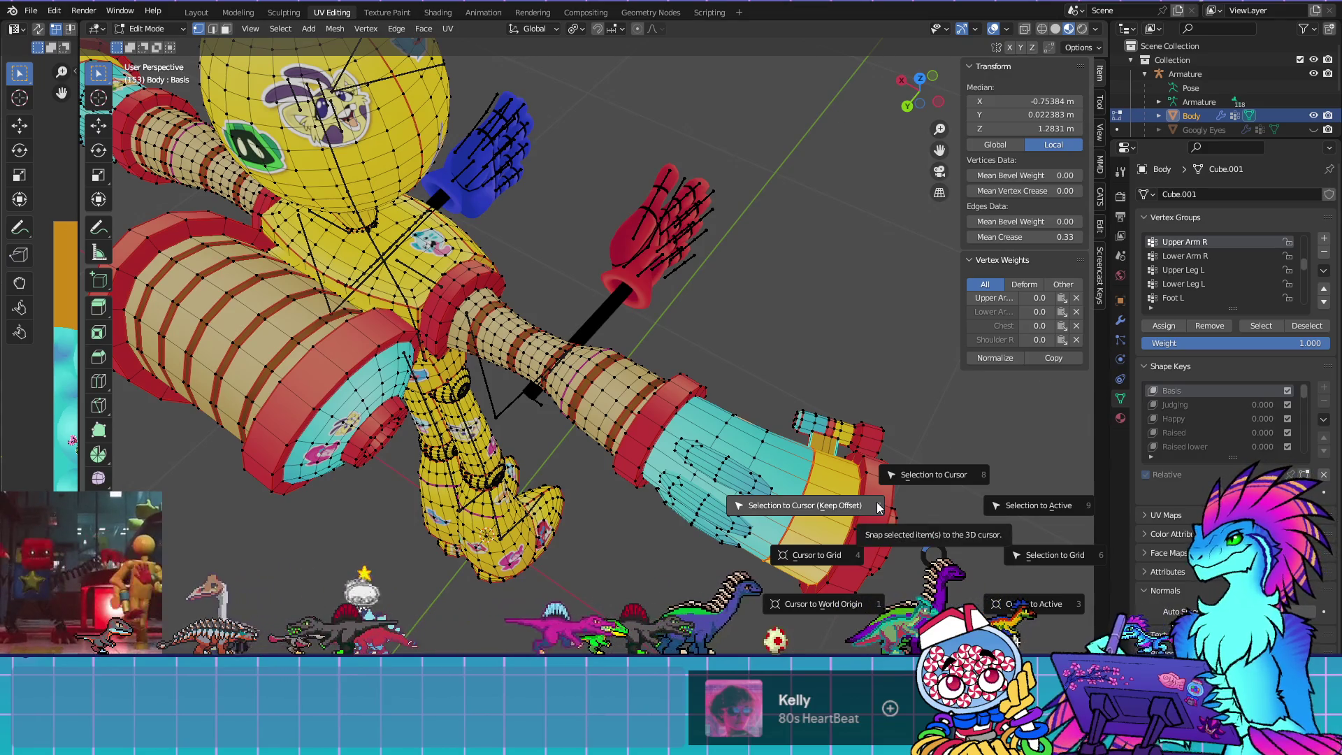
key(2)
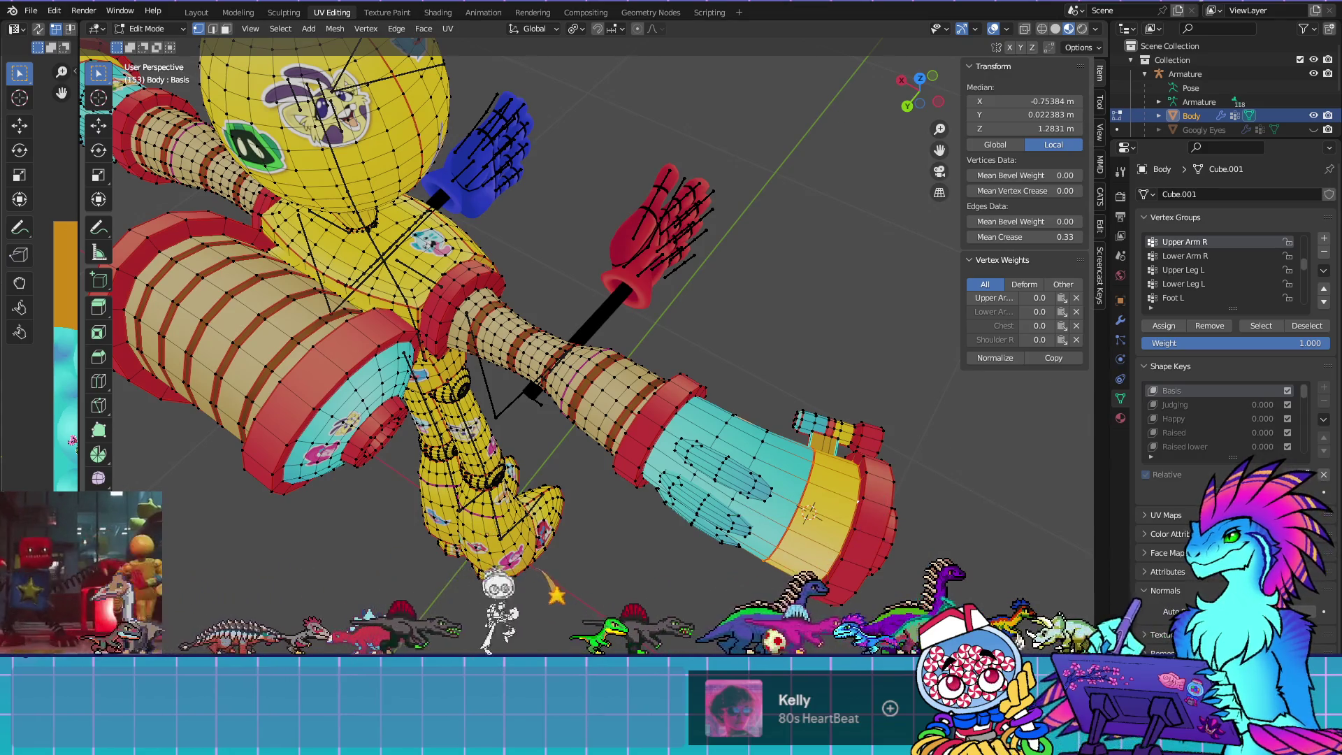
Select the linked crank handle piece and set the Pivot Point to 3D Cursor
click(832, 432)
key(ctrl+l)
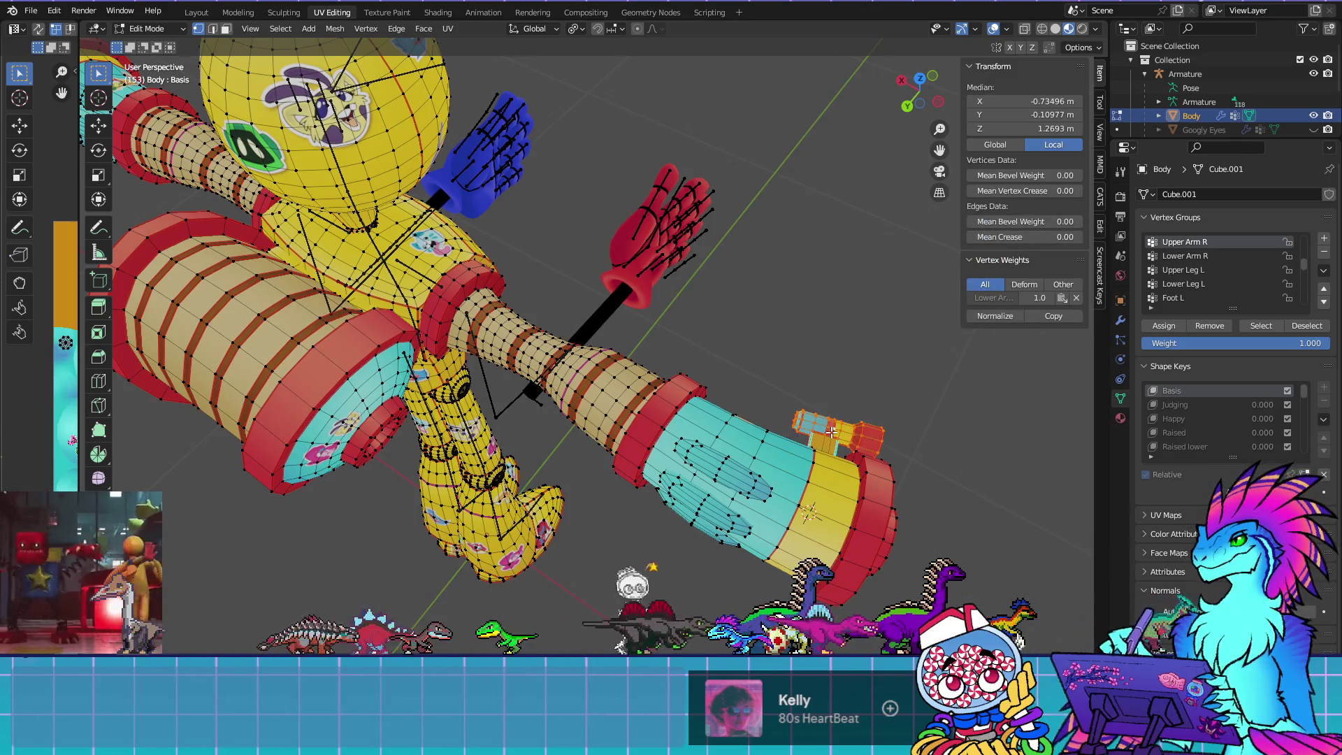
click(579, 32)
click(602, 60)
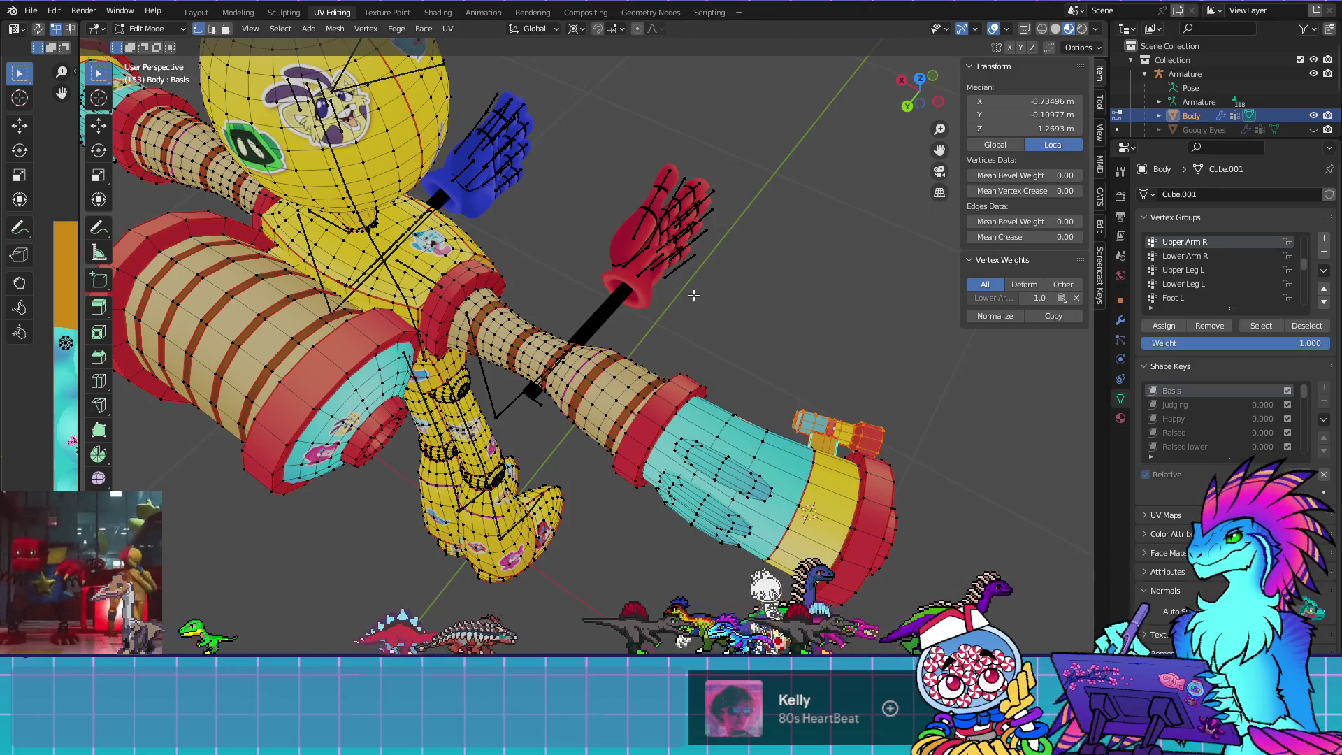
With the Rotate tool active, switch transform orientation from Normal to 3D Cursor
click(545, 30)
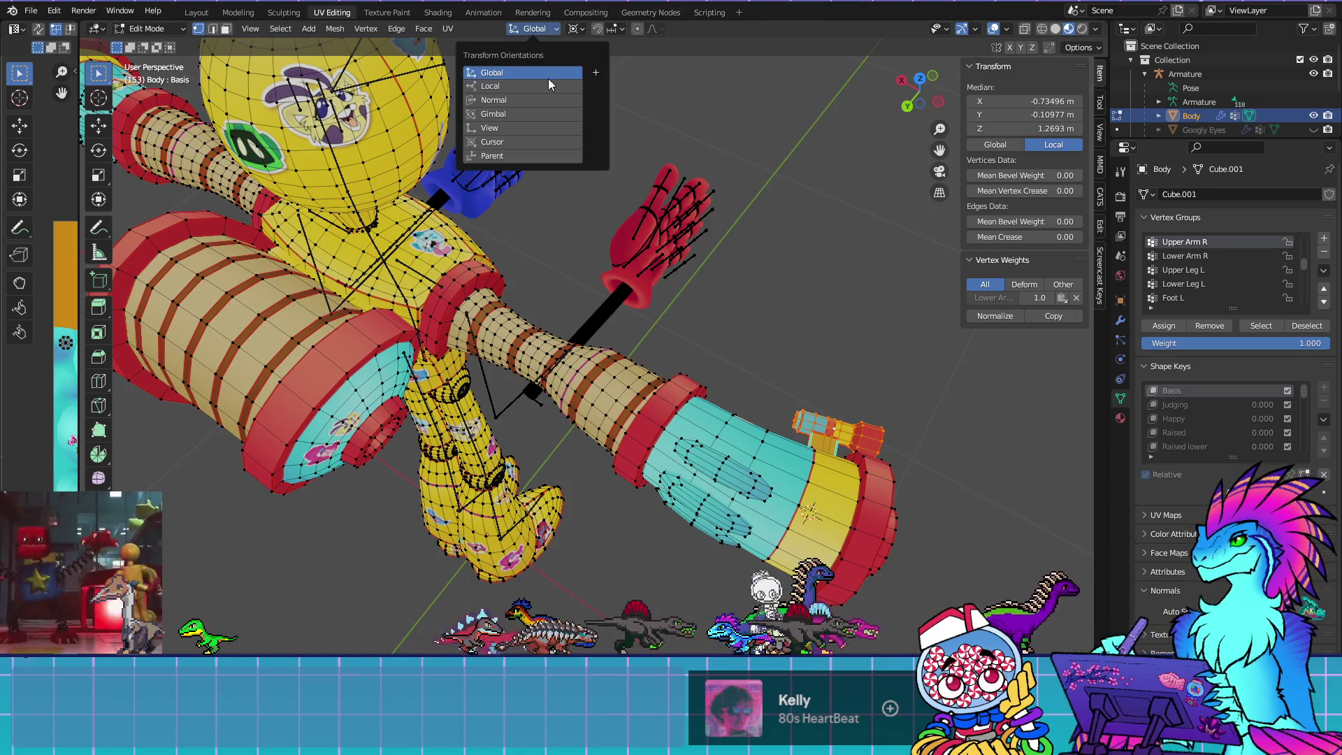
click(534, 104)
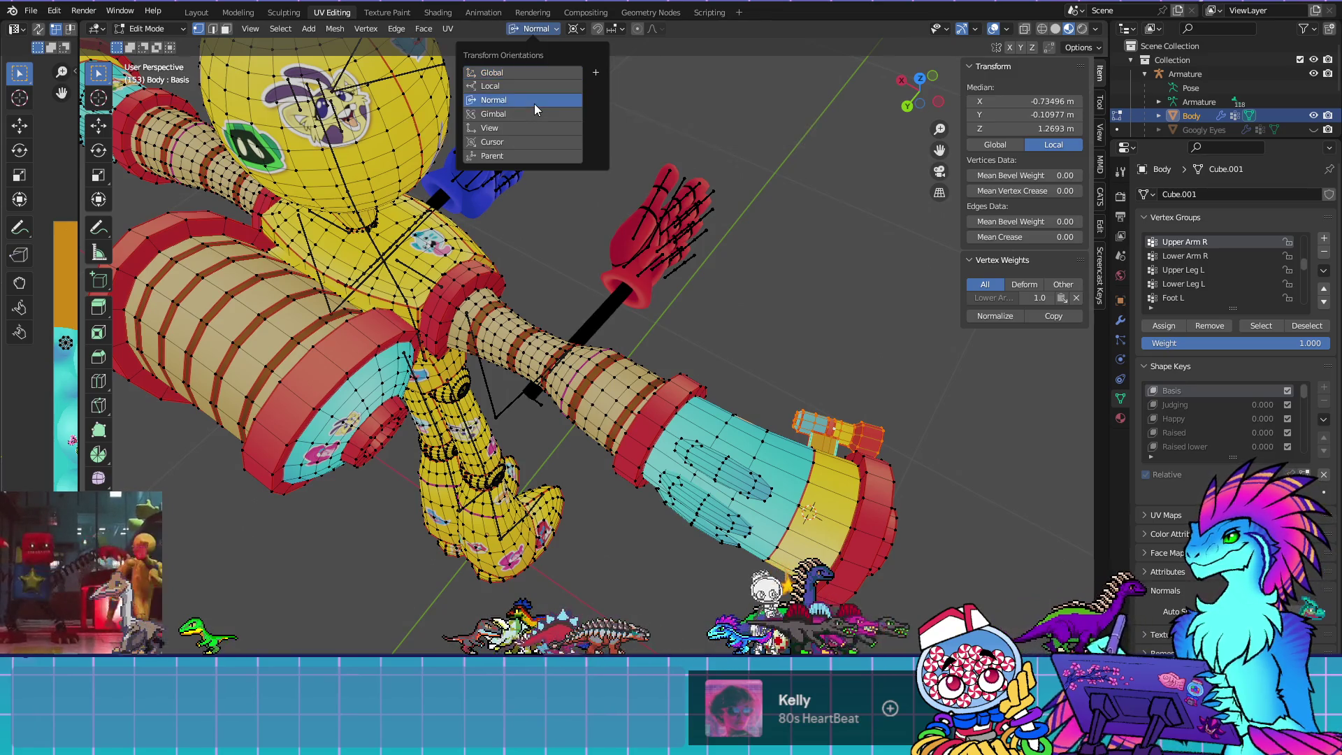
click(98, 150)
click(542, 30)
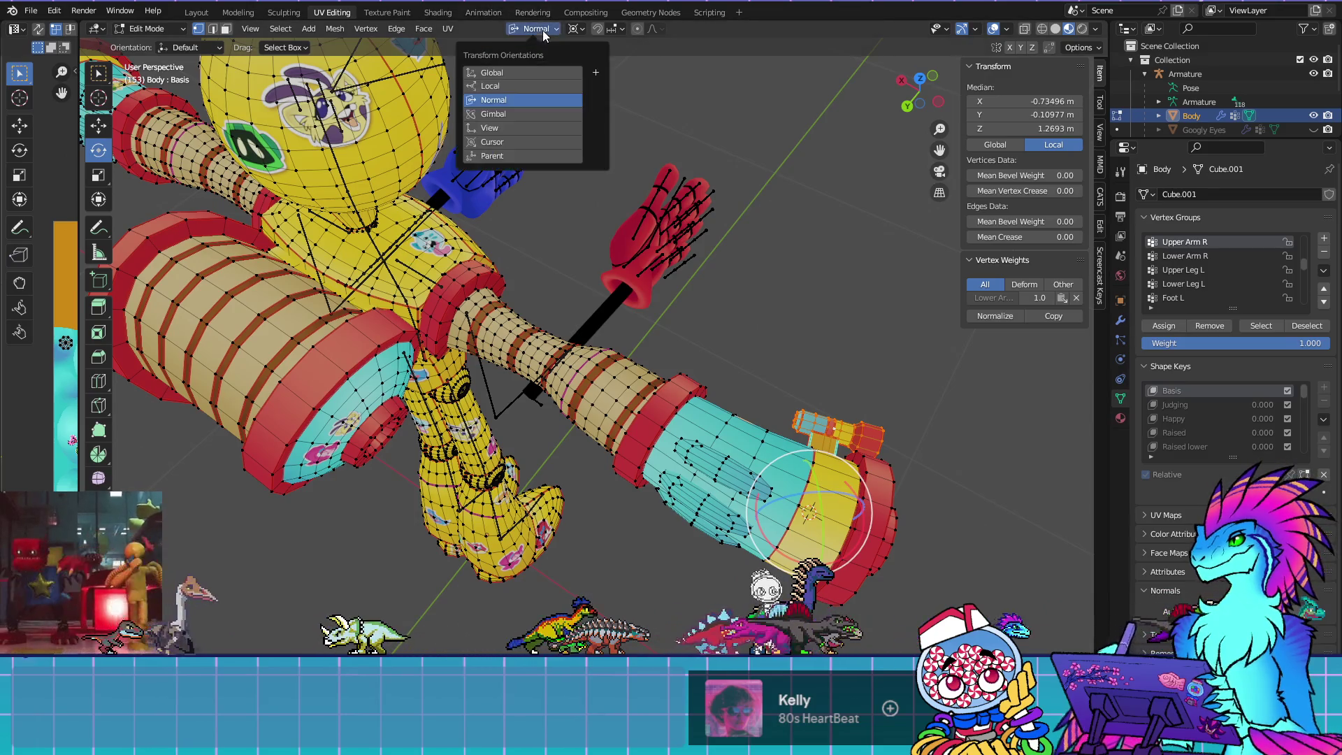
click(517, 142)
drag(859, 456, 615, 425)
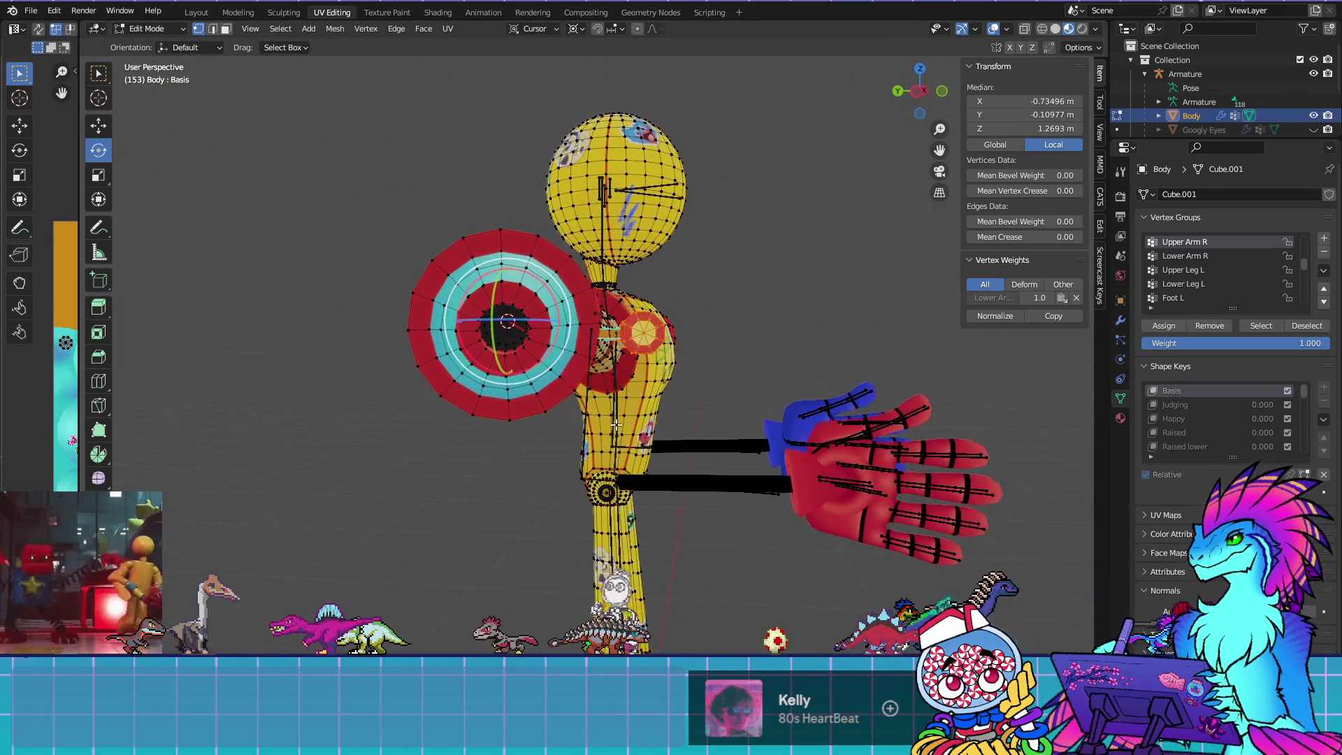
Turn on X-ray and set transform orientation back to Global, looking along the arm
click(1024, 28)
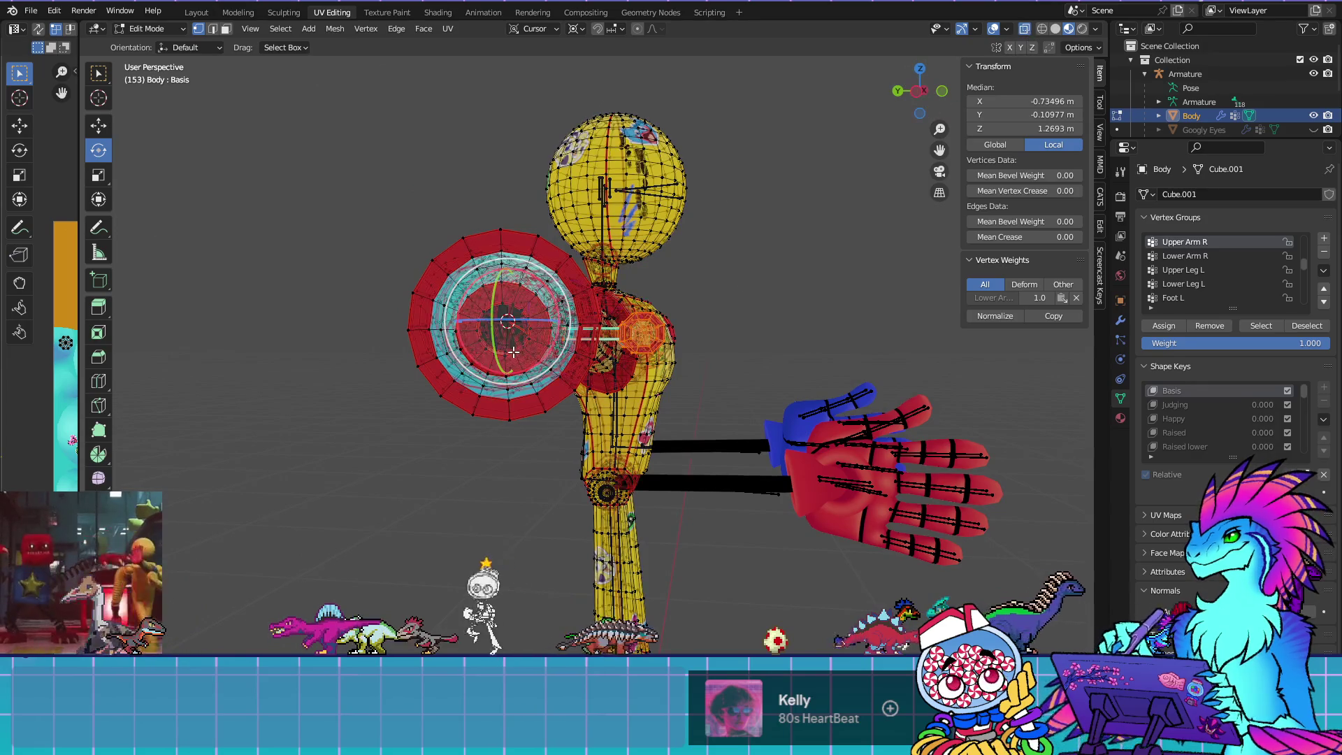
scroll(451, 323, up, 3)
drag(451, 324, 627, 396)
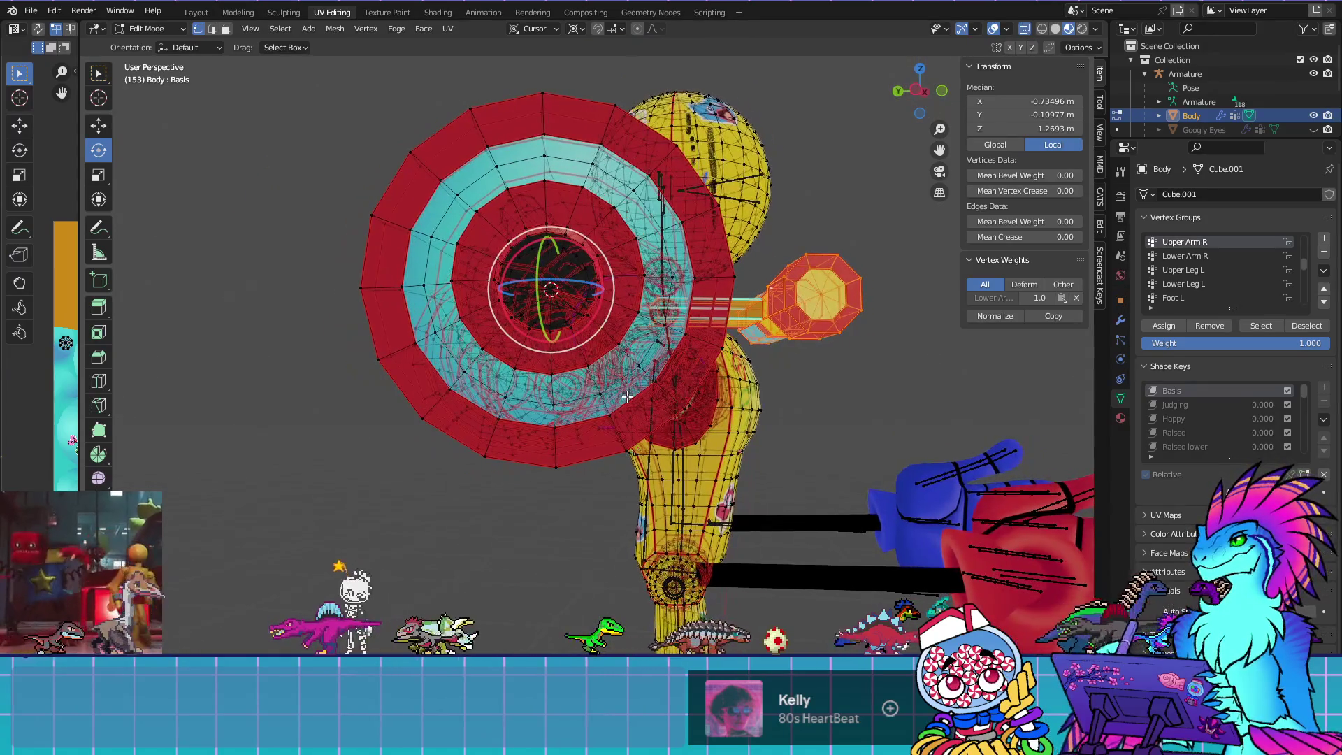
click(538, 29)
click(518, 73)
drag(571, 356, 571, 359)
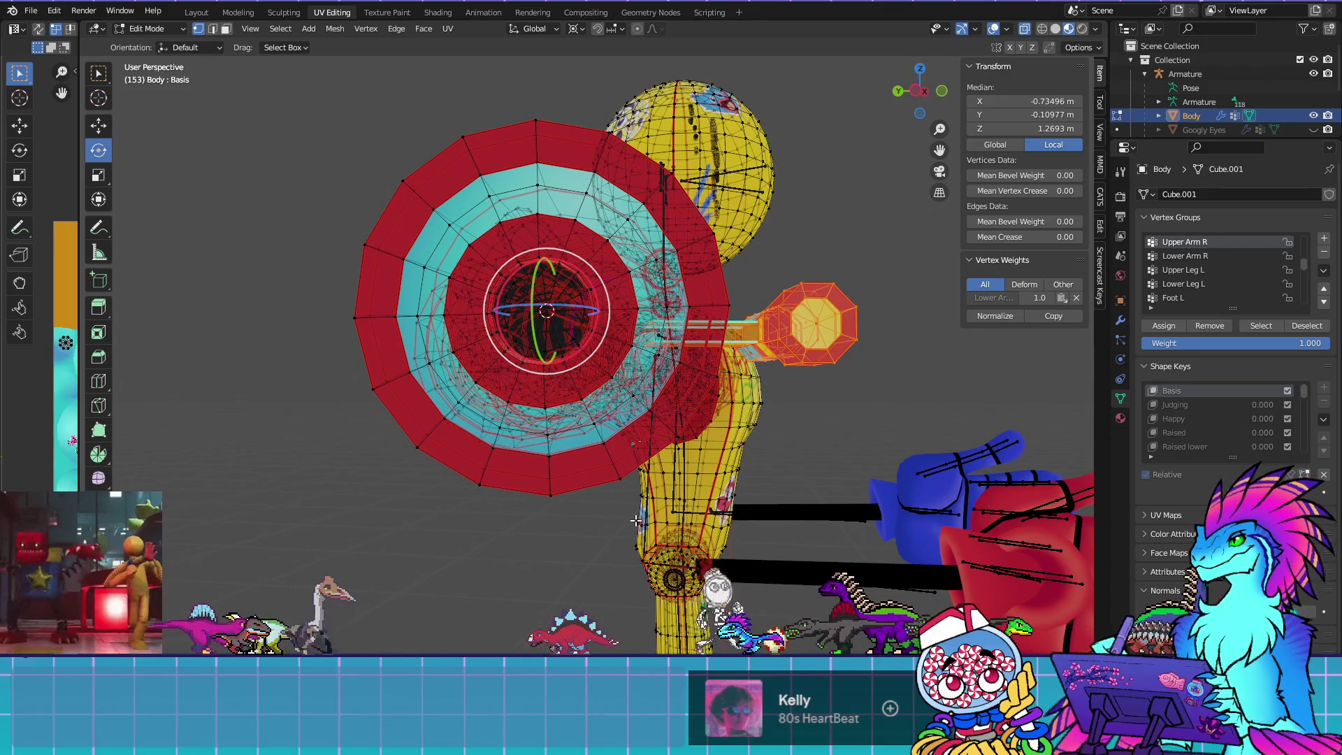
Rotate the crank handle around the arm to a new angle
key(r)
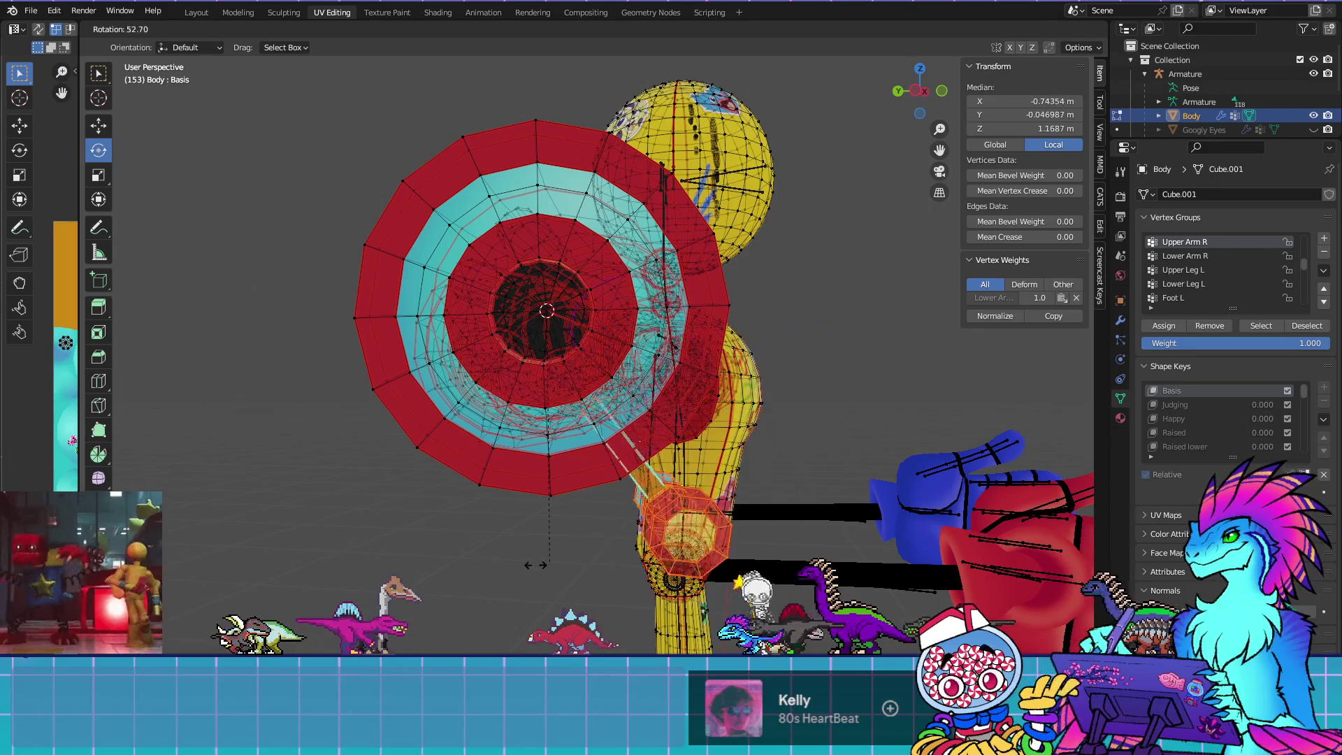
click(384, 514)
mouse_move(590, 568)
mouse_down()
mouse_move(593, 534)
mouse_move(527, 456)
mouse_move(523, 574)
mouse_move(511, 474)
mouse_move(657, 560)
mouse_move(690, 542)
mouse_up()
scroll(690, 542, up, 3)
drag(764, 428, 772, 387)
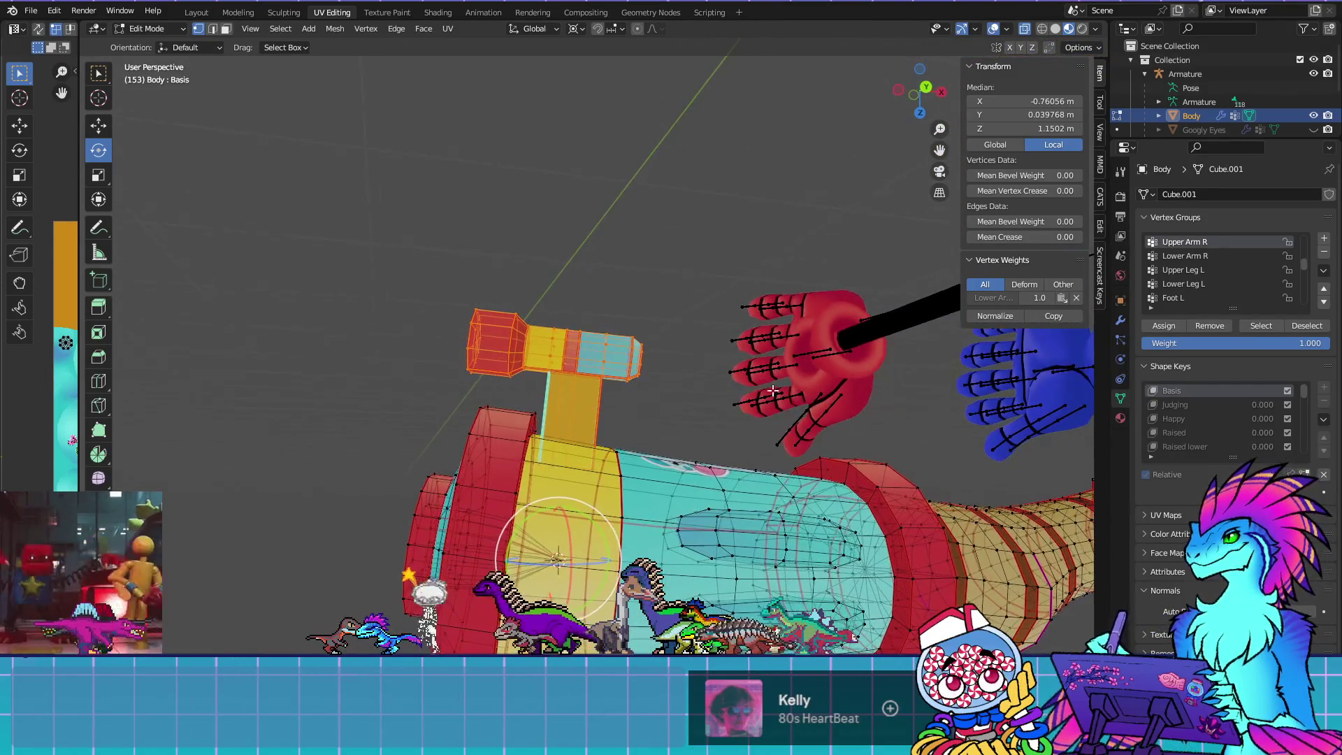
Fine-tune the handle's angle and position (median X -0.75382), then return to Object Mode and frame the body
key(r)
click(798, 423)
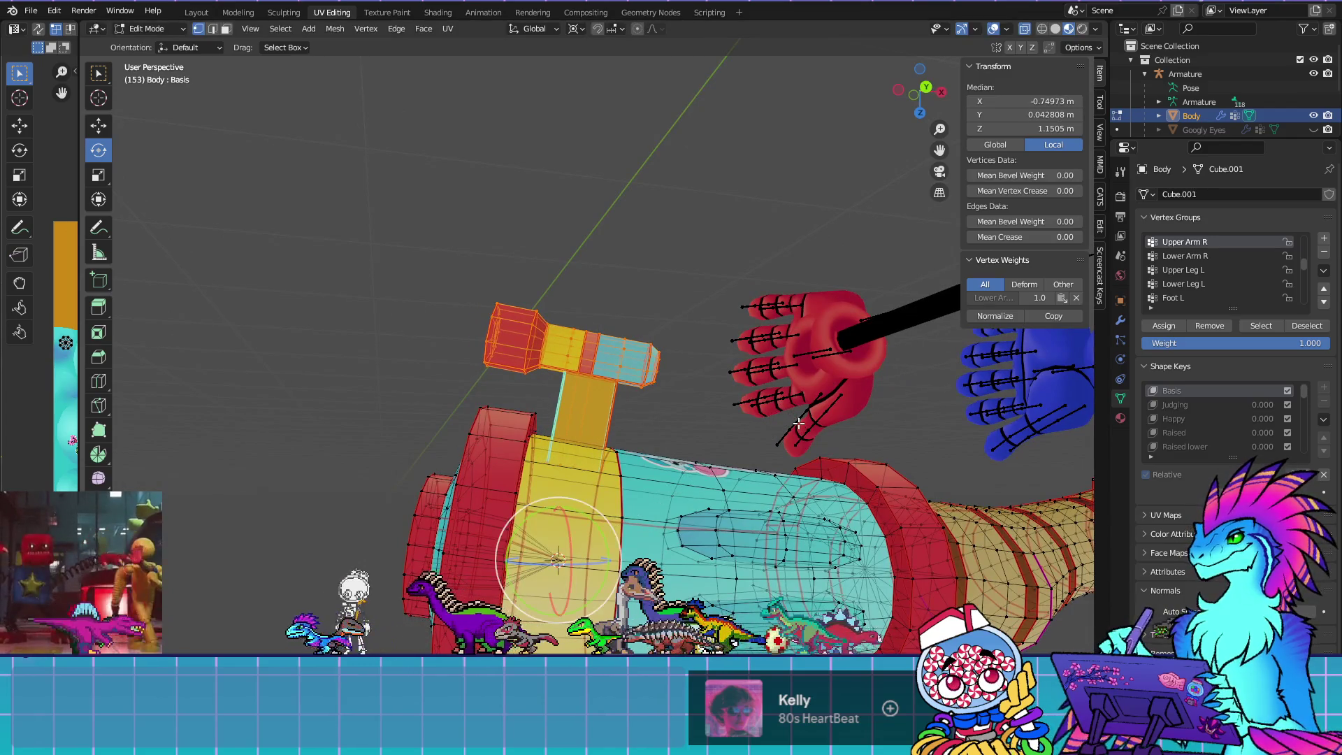
key(g)
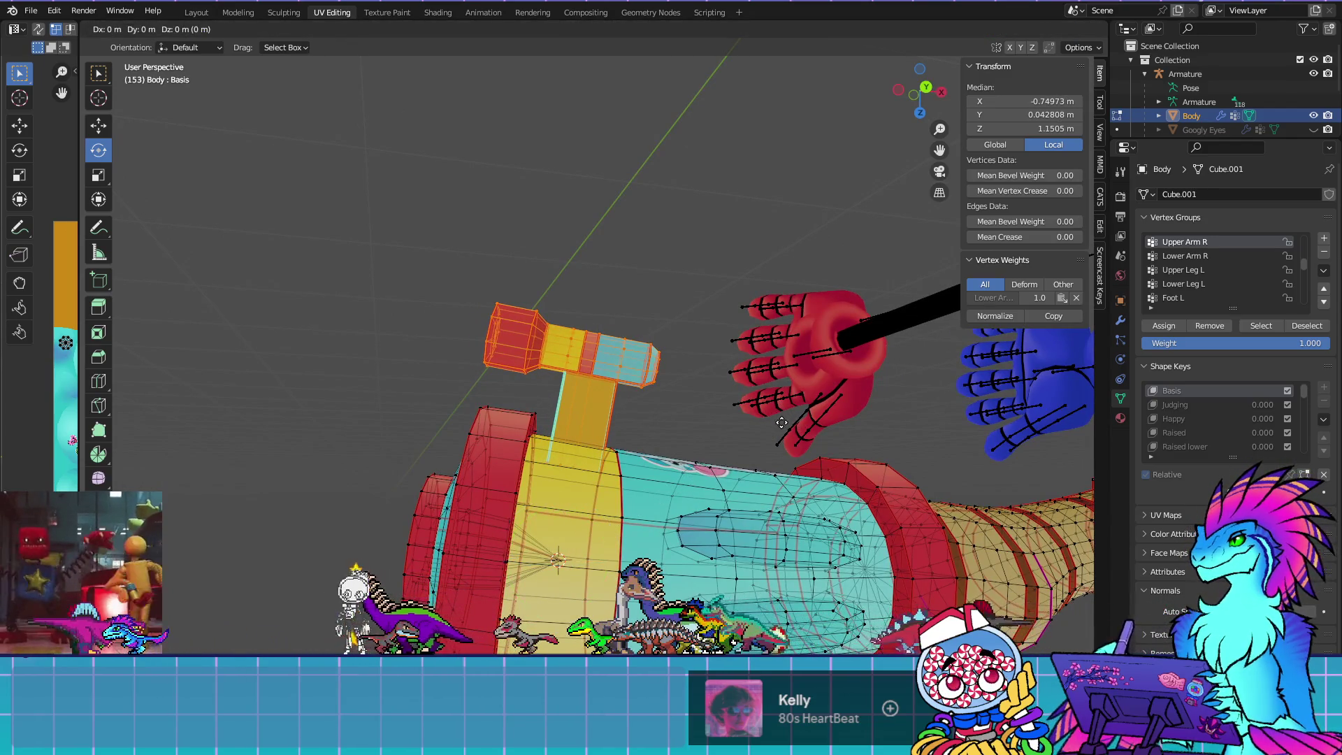
click(777, 422)
mouse_move(777, 422)
mouse_down()
mouse_move(758, 419)
mouse_move(680, 531)
mouse_up()
key(Tab)
key(KP_Decimal)
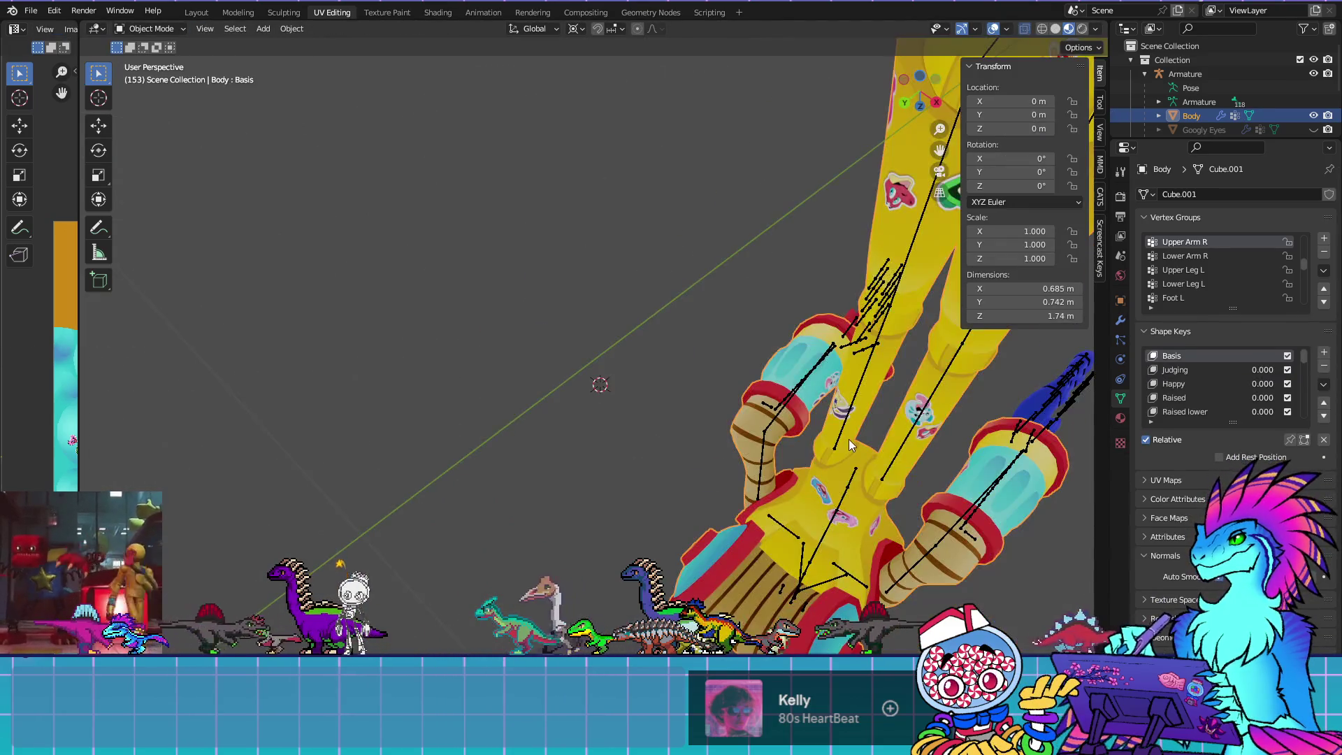
Check the robot from a front view, toggle the Body in and out of Edit Mode, and select the Armature
drag(769, 377, 493, 370)
scroll(492, 371, up, 3)
mouse_move(884, 495)
mouse_down()
mouse_move(809, 418)
mouse_move(751, 427)
mouse_move(764, 439)
mouse_move(748, 468)
mouse_move(712, 425)
mouse_move(761, 401)
mouse_move(738, 330)
mouse_move(650, 375)
mouse_move(650, 401)
mouse_move(788, 468)
mouse_move(804, 435)
mouse_up()
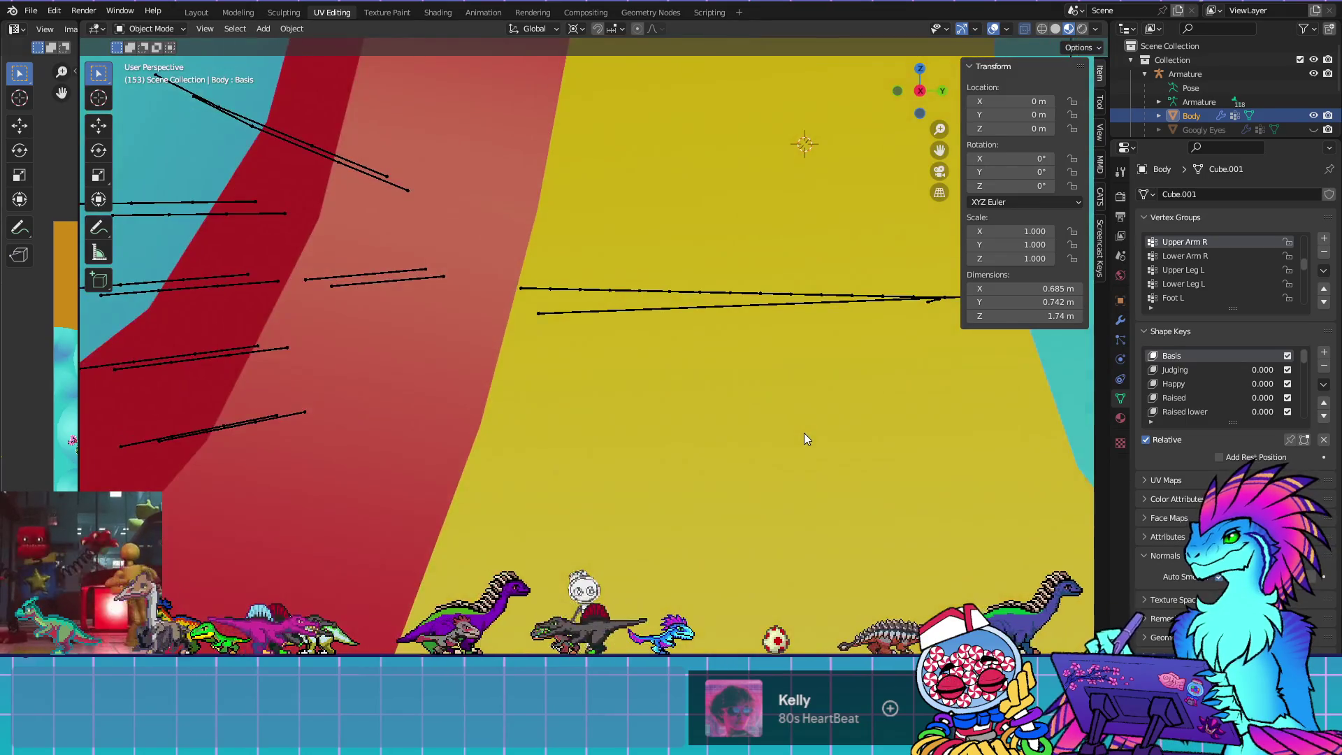
key(Tab)
key(KP_Decimal)
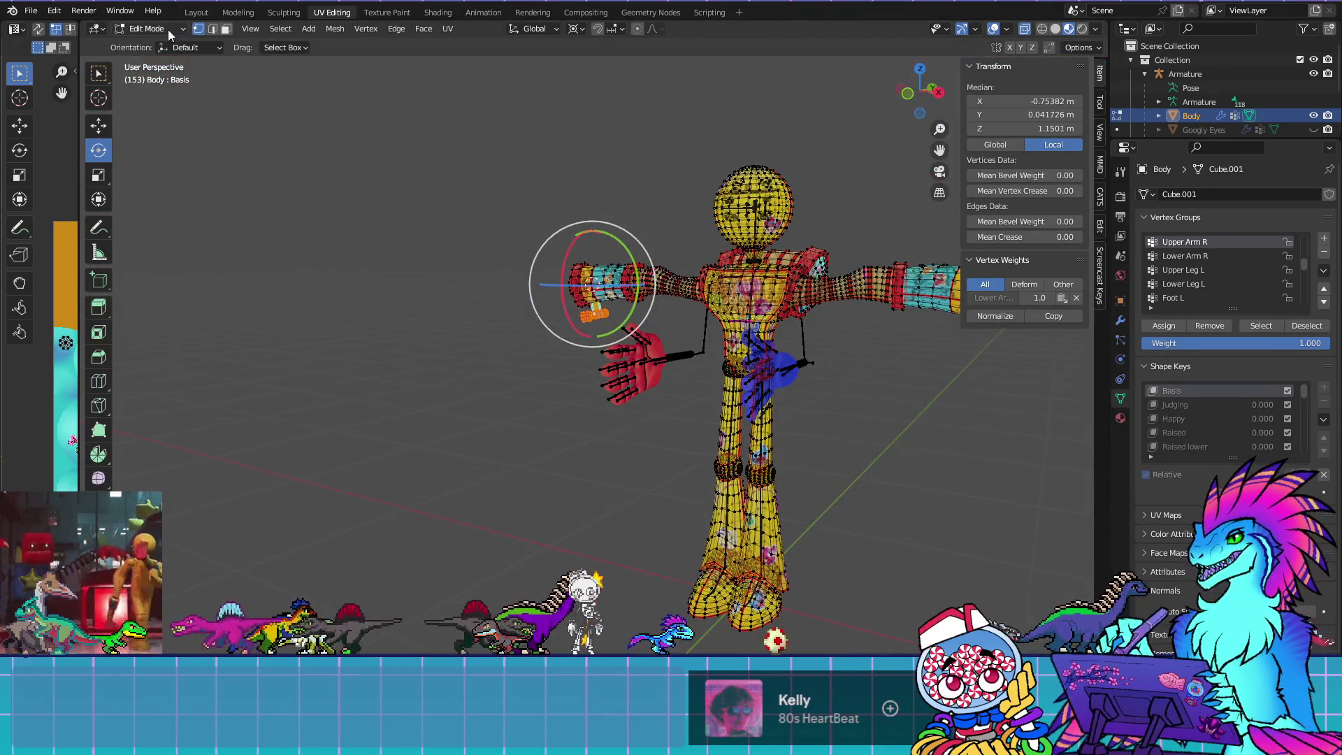
key(Tab)
click(805, 327)
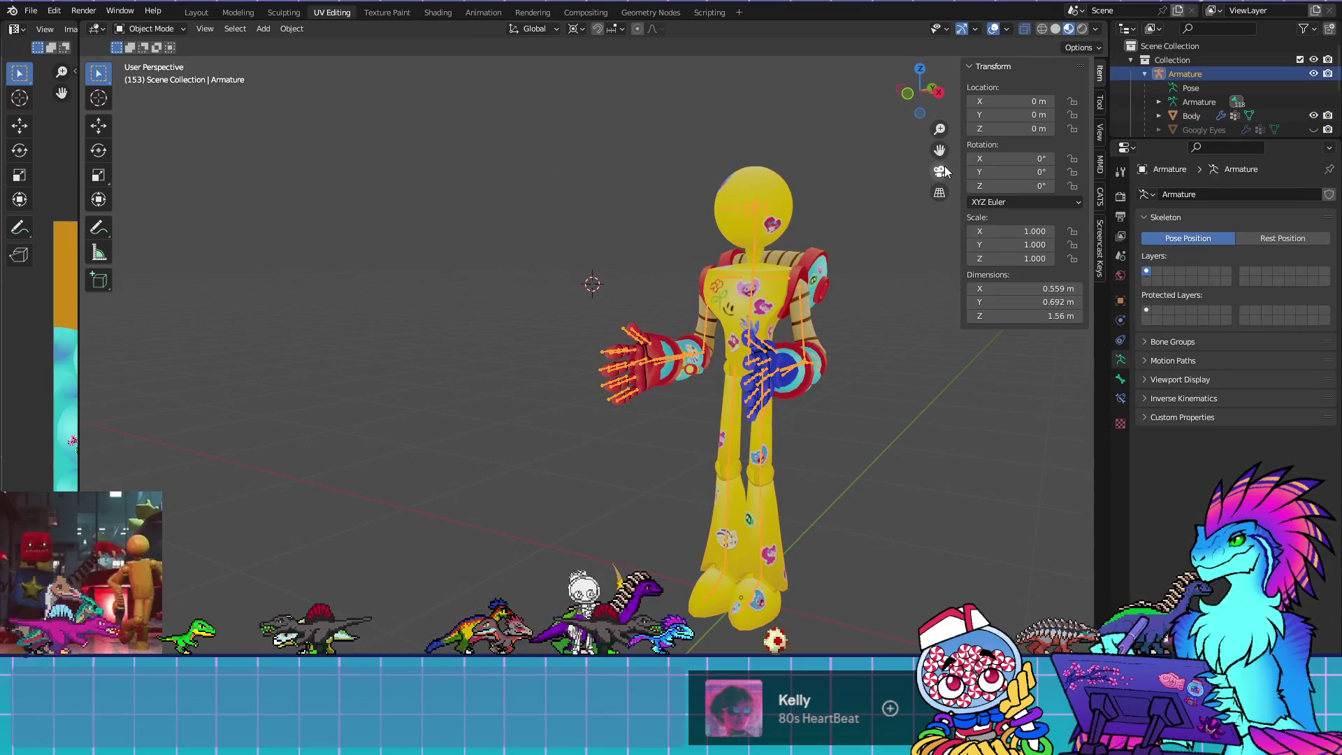
In Pose Mode, rotate the Lower Arm L bone from the right view so the blue hand swings down
click(150, 29)
click(148, 77)
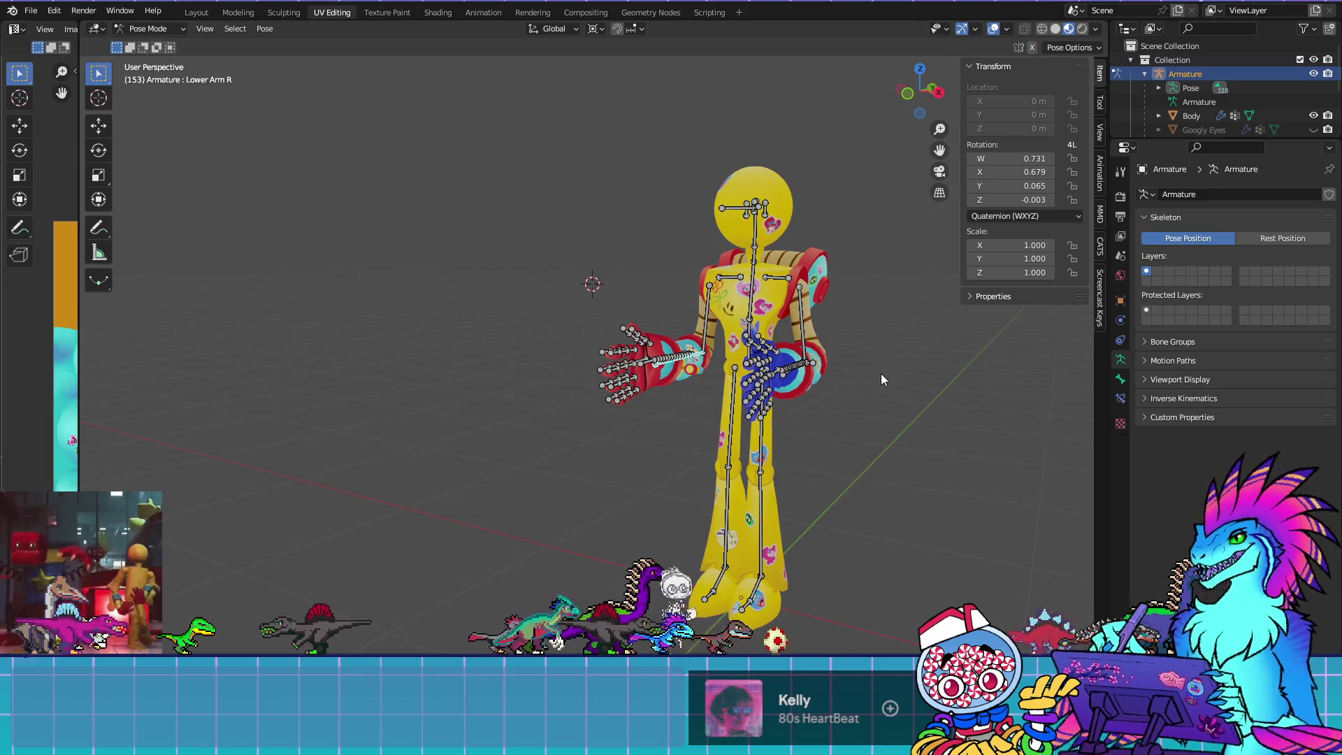
key(KP_3)
key(KP_Decimal)
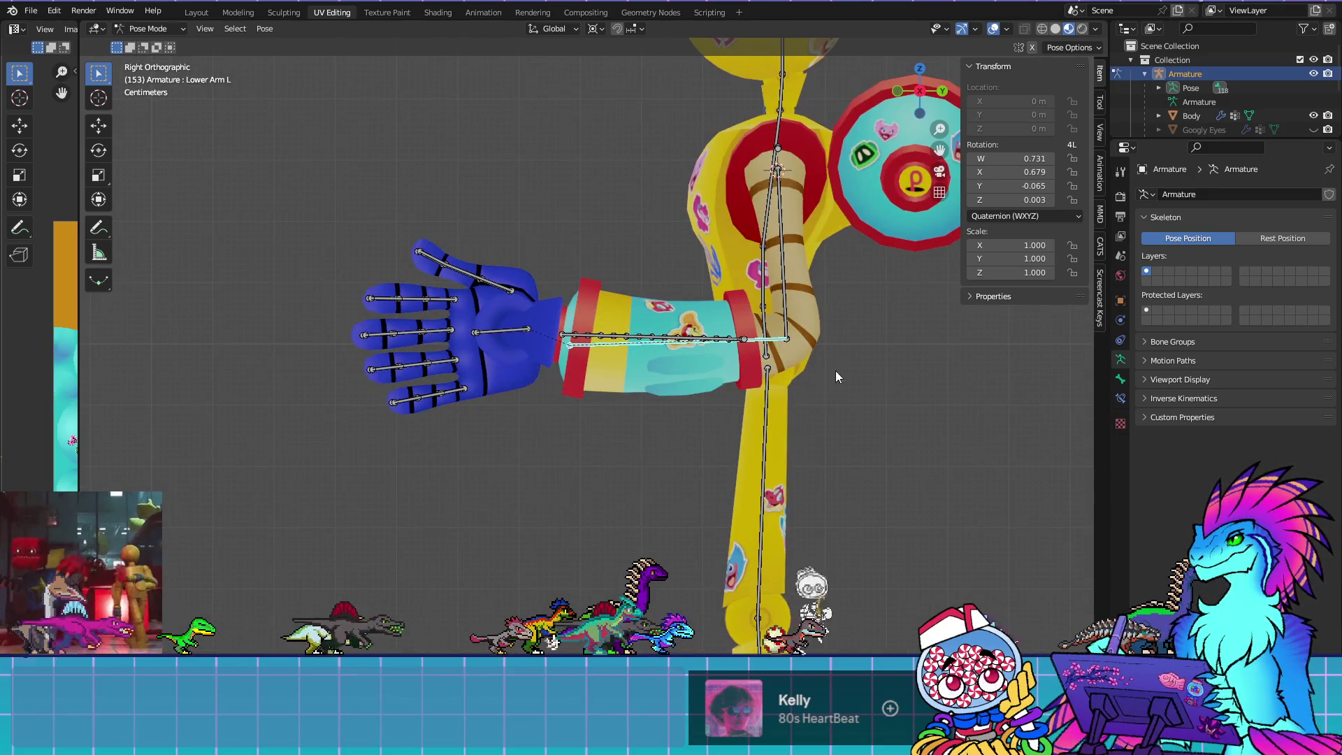
key(KP_8)
scroll(845, 404, down, 5)
key(KP_3)
key(r)
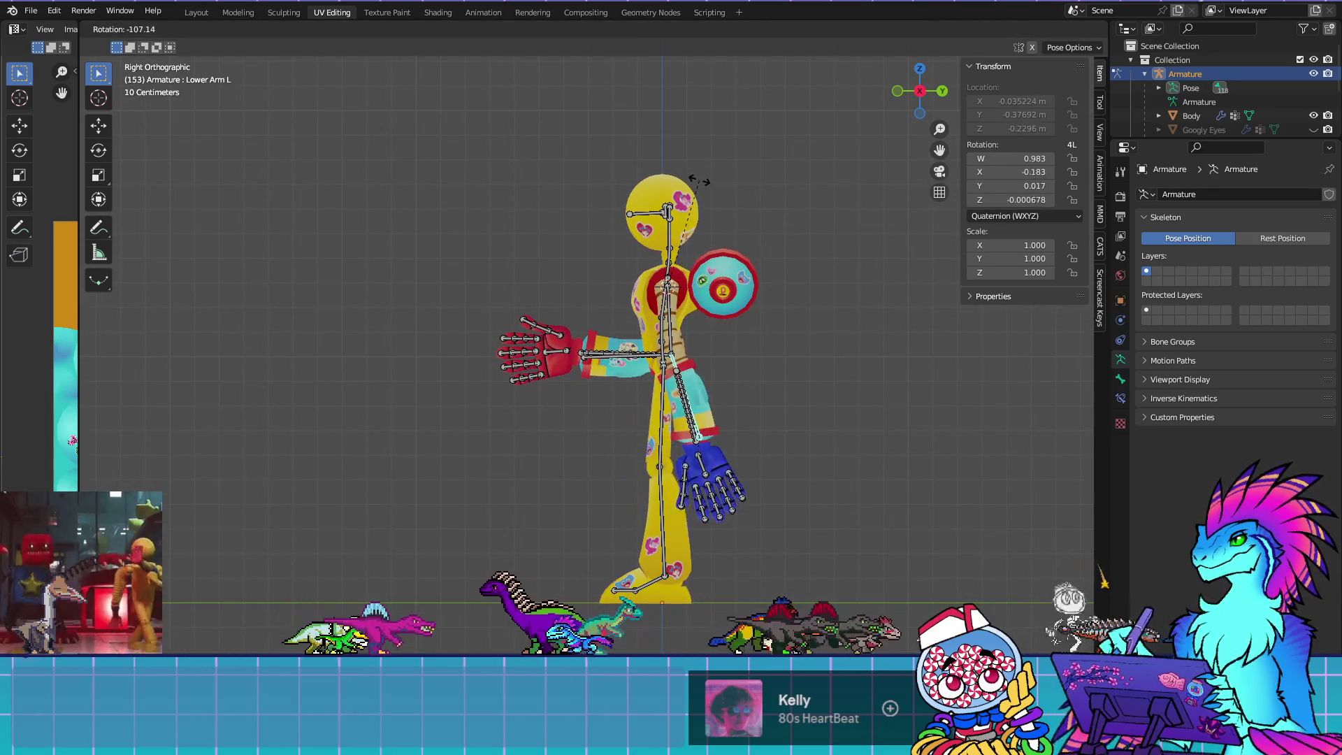
click(704, 308)
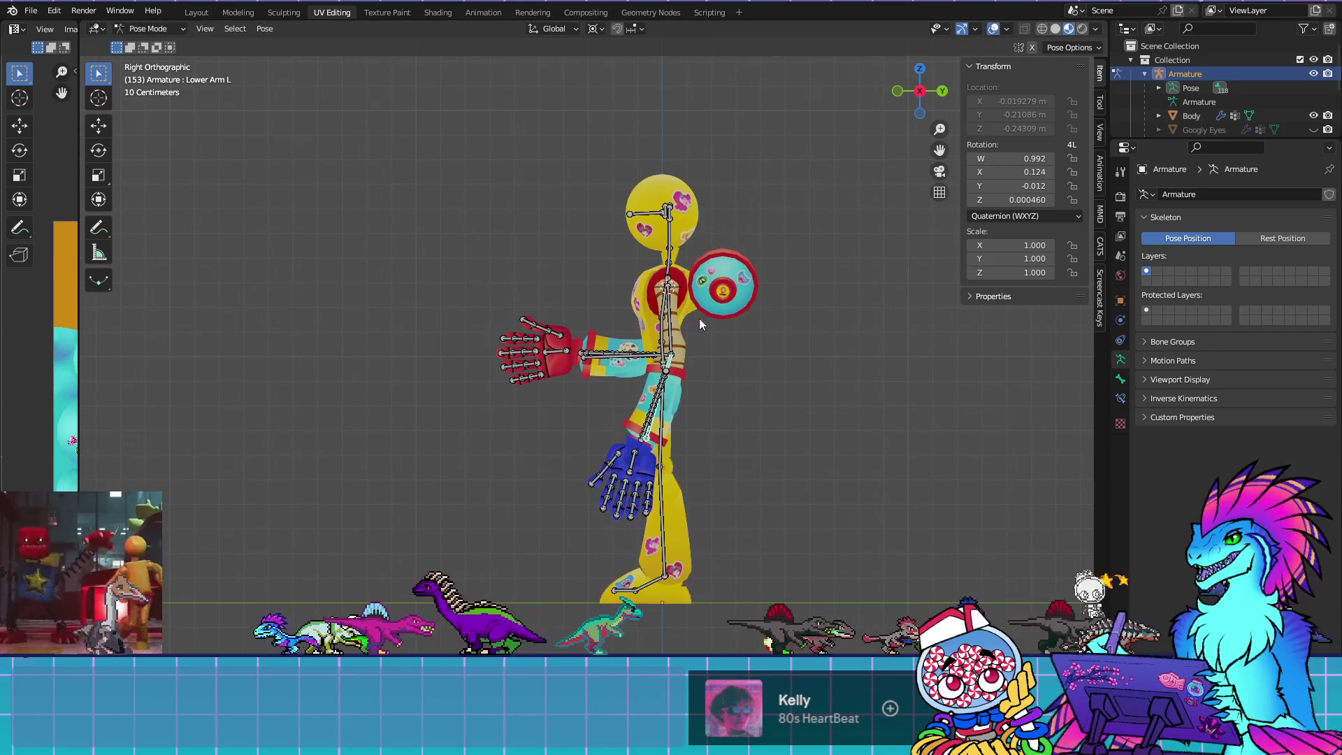
Inspect the arm bones from below in orthographic Edit Mode, then return the Armature to Object Mode
scroll(690, 348, up, 8)
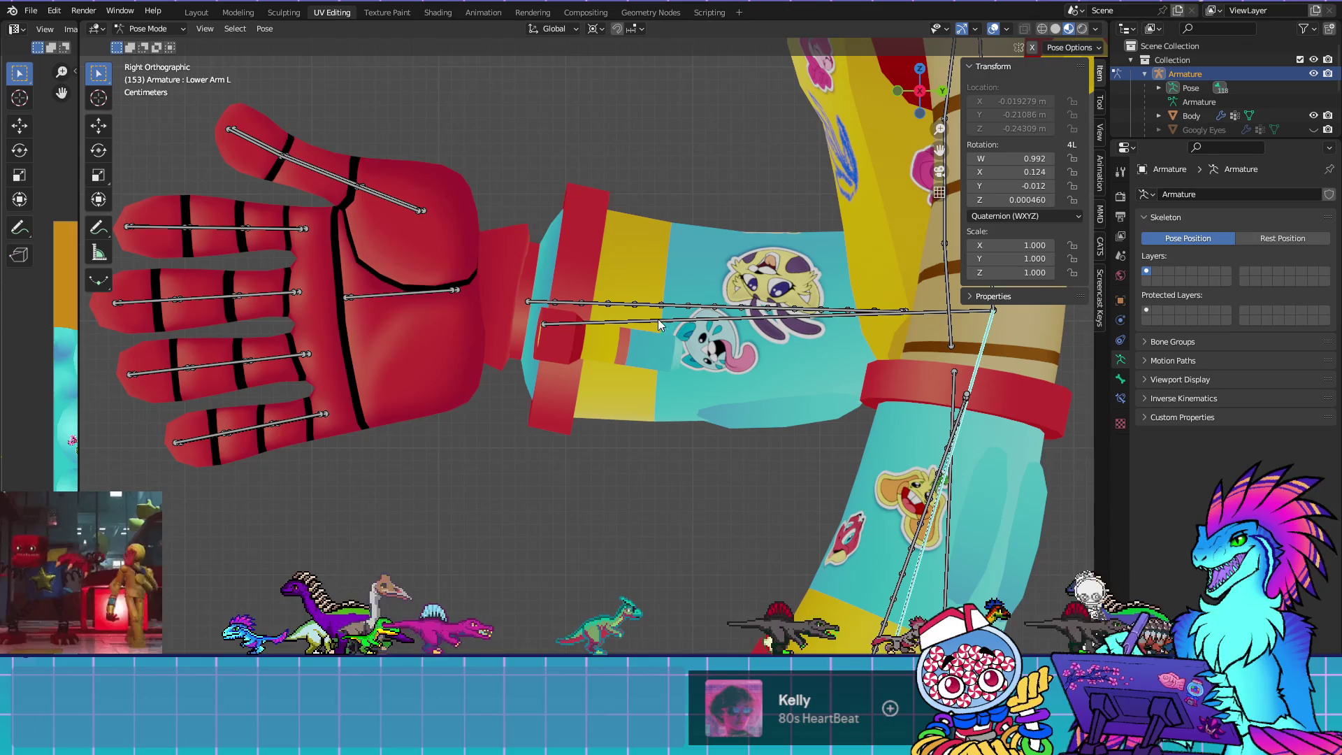
key(Tab)
key(KP_4)
key(KP_4)
key(KP_8)
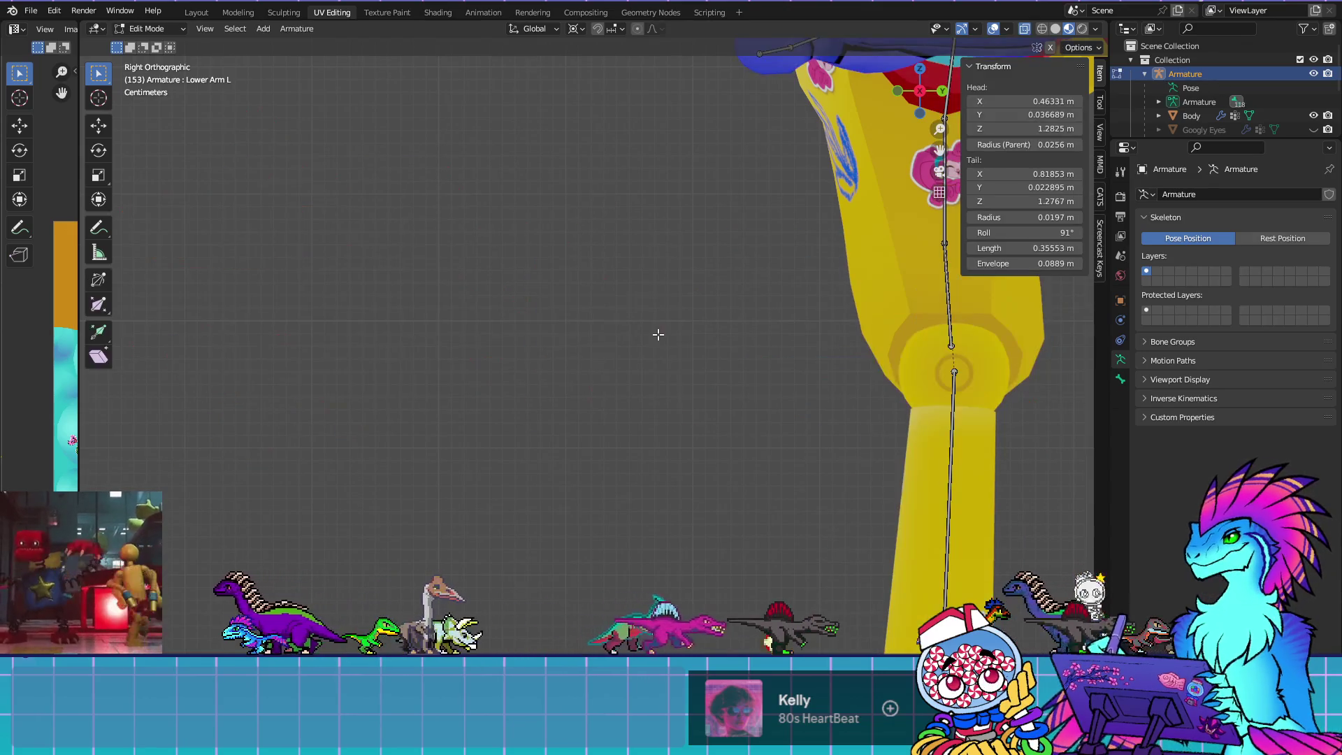
key(KP_5)
key(KP_8)
key(KP_8)
key(KP_8)
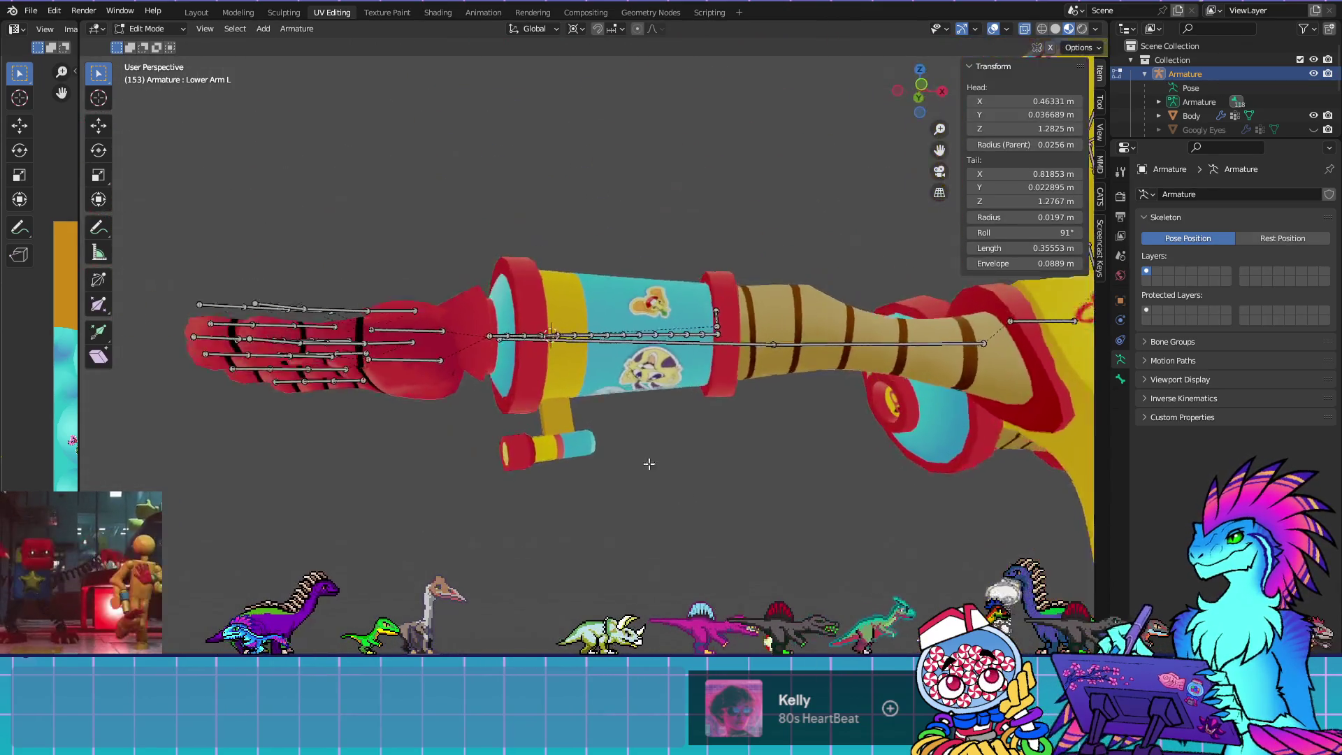
key(KP_8)
key(KP_8)
key(KP_8)
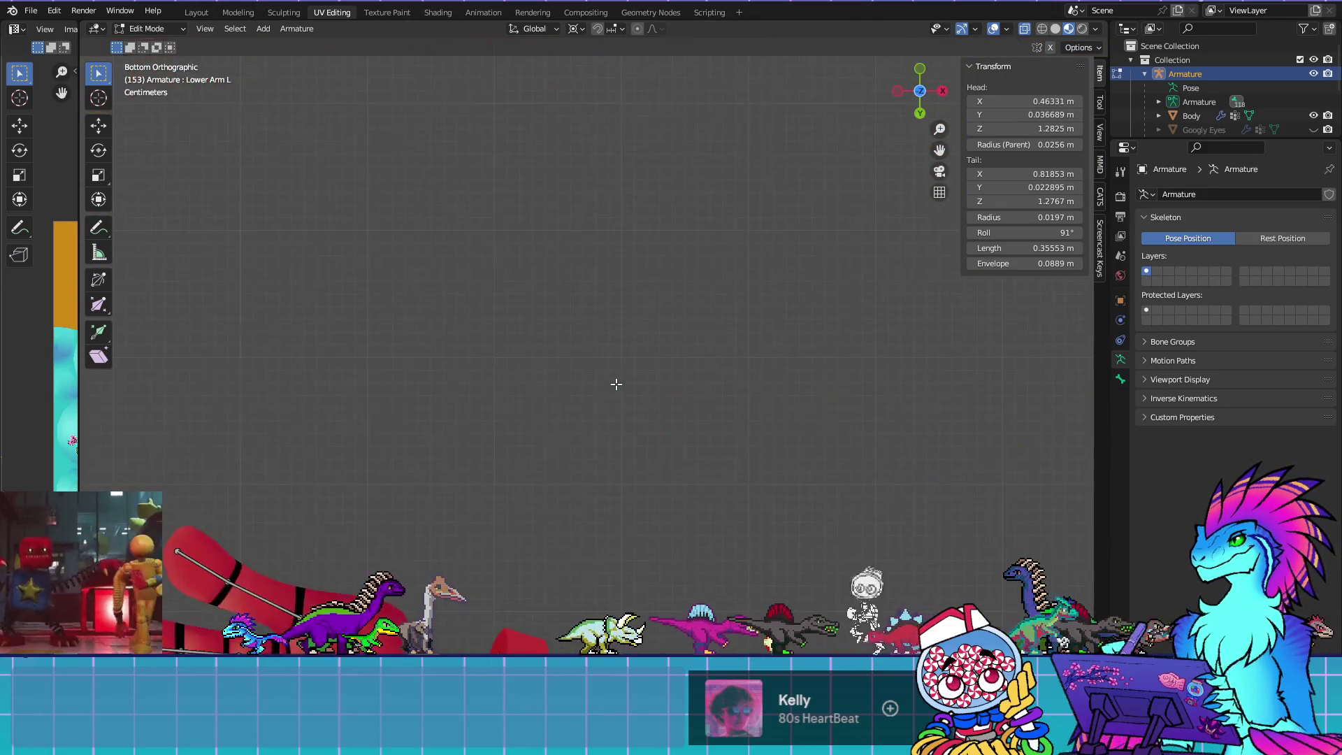
scroll(597, 359, up, 8)
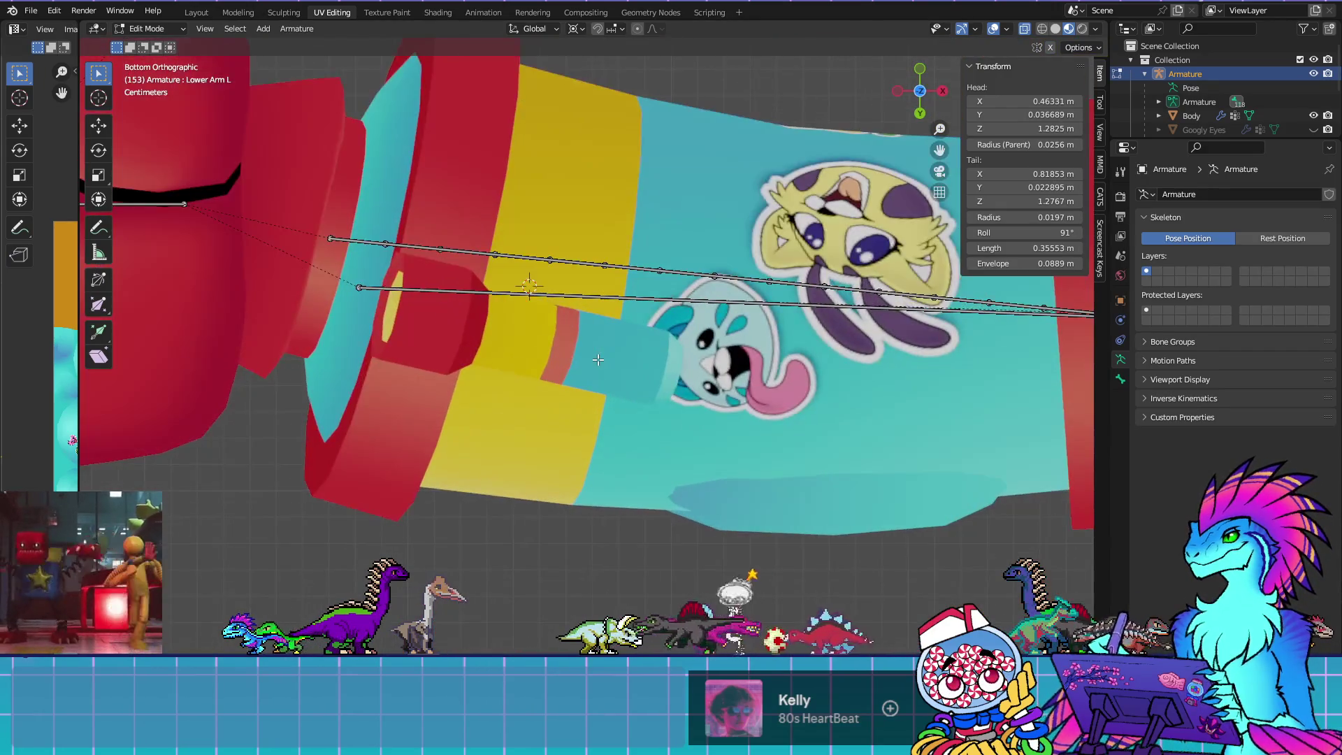
click(126, 29)
click(143, 44)
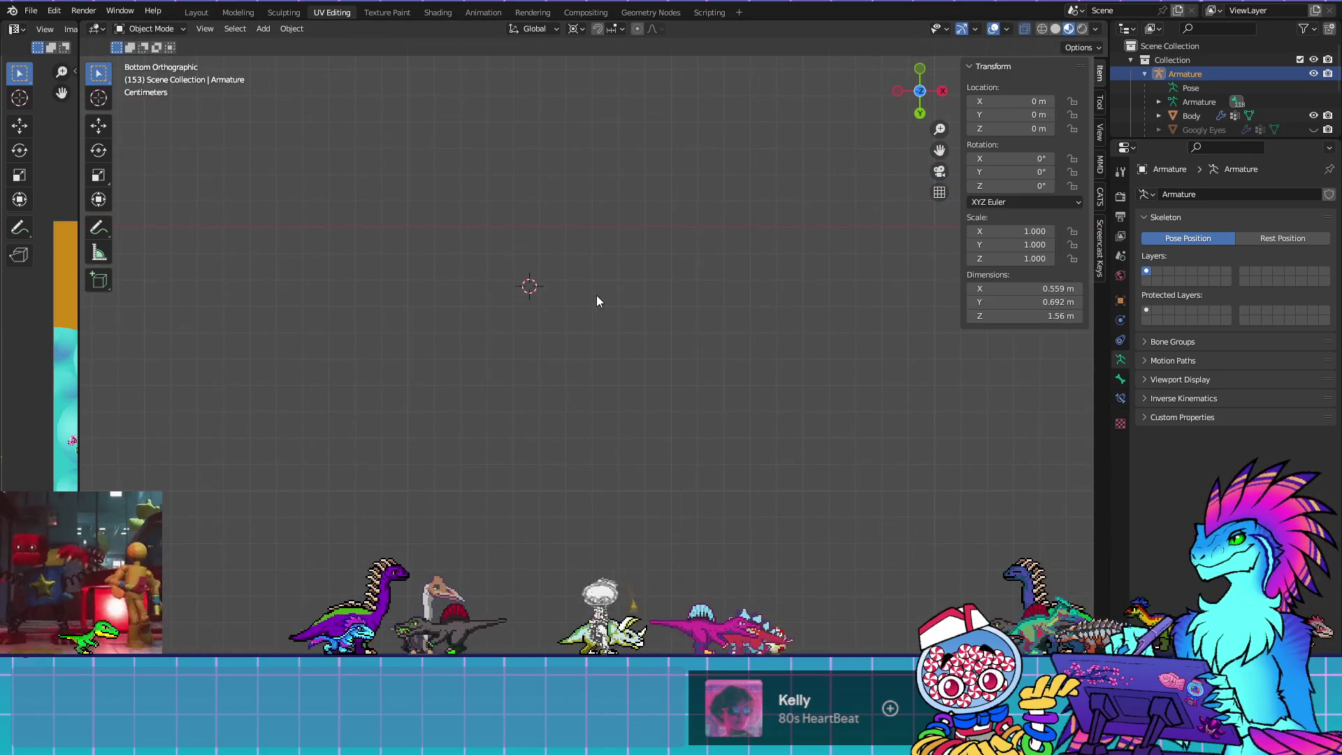
Select the Body, rotate the crank handle piece in Edit Mode, and return to Object Mode
click(903, 240)
key(Tab)
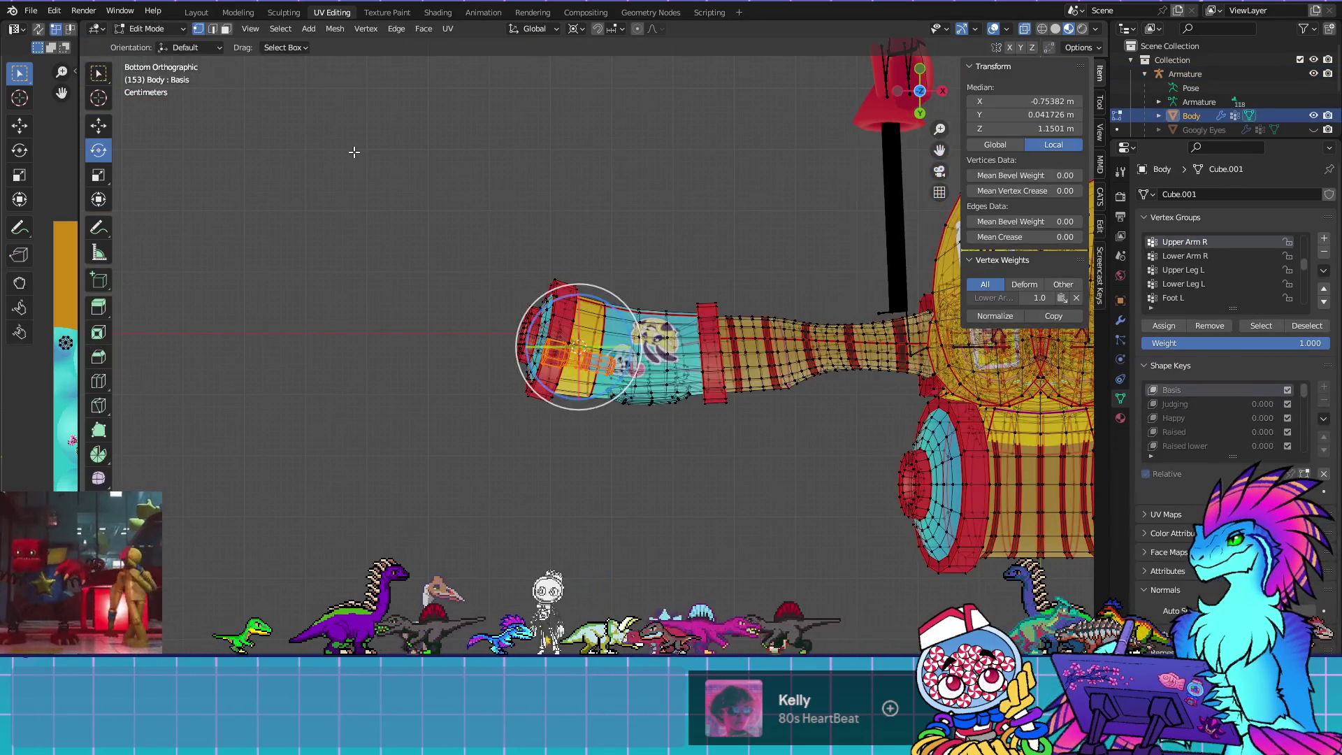
scroll(647, 375, up, 3)
scroll(646, 375, up, 3)
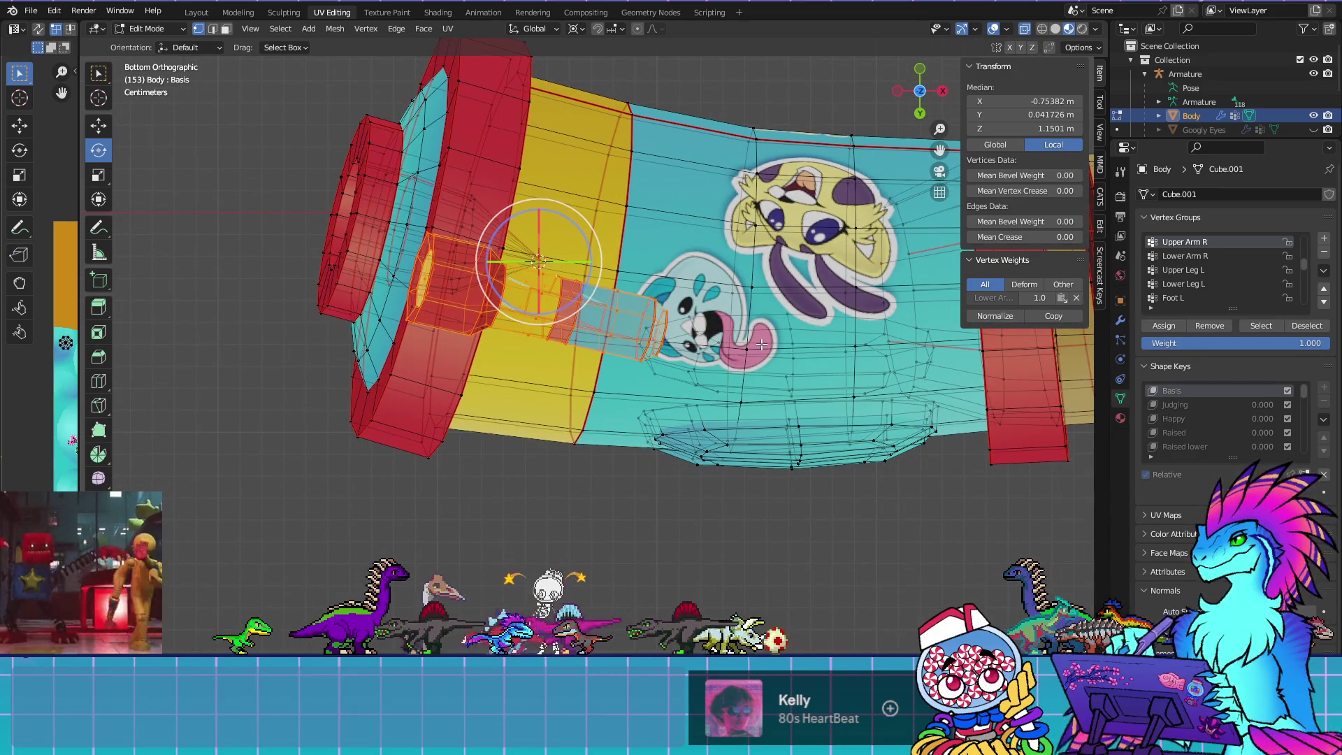
key(r)
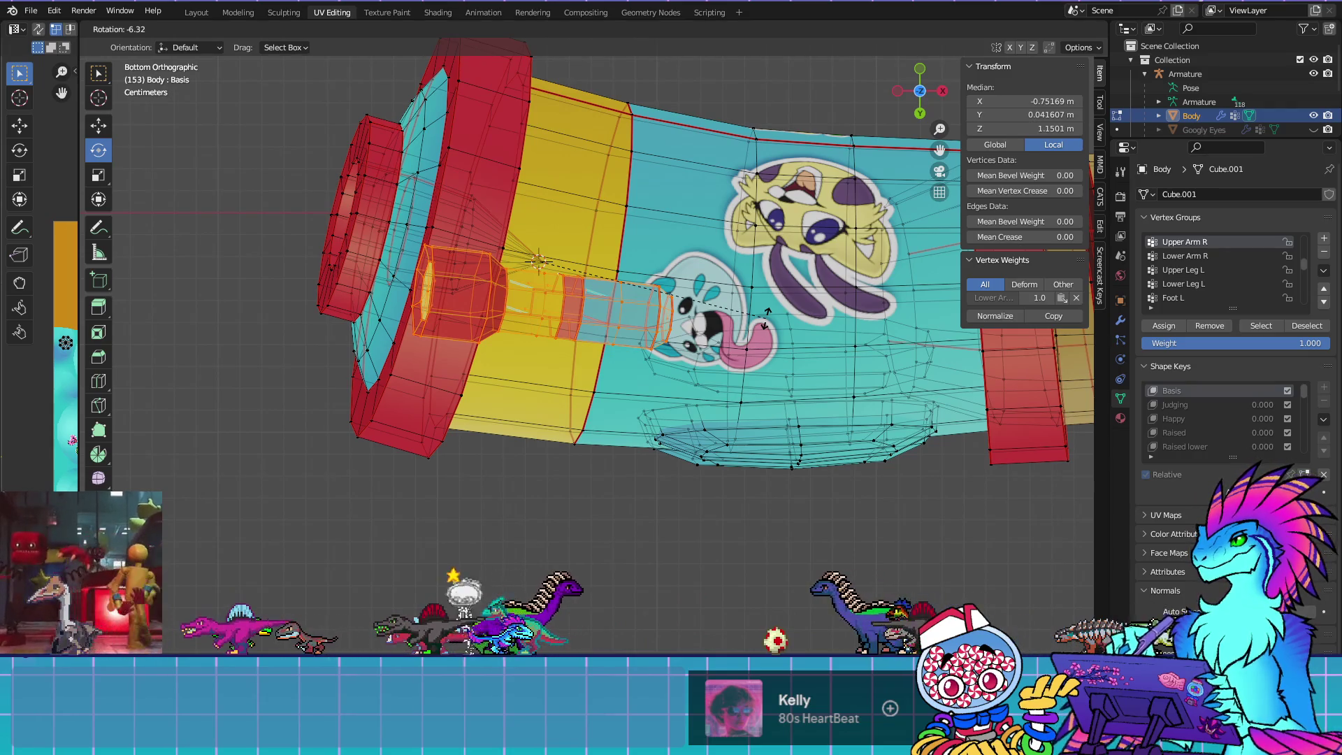
key(Return)
key(Tab)
key(KP_Decimal)
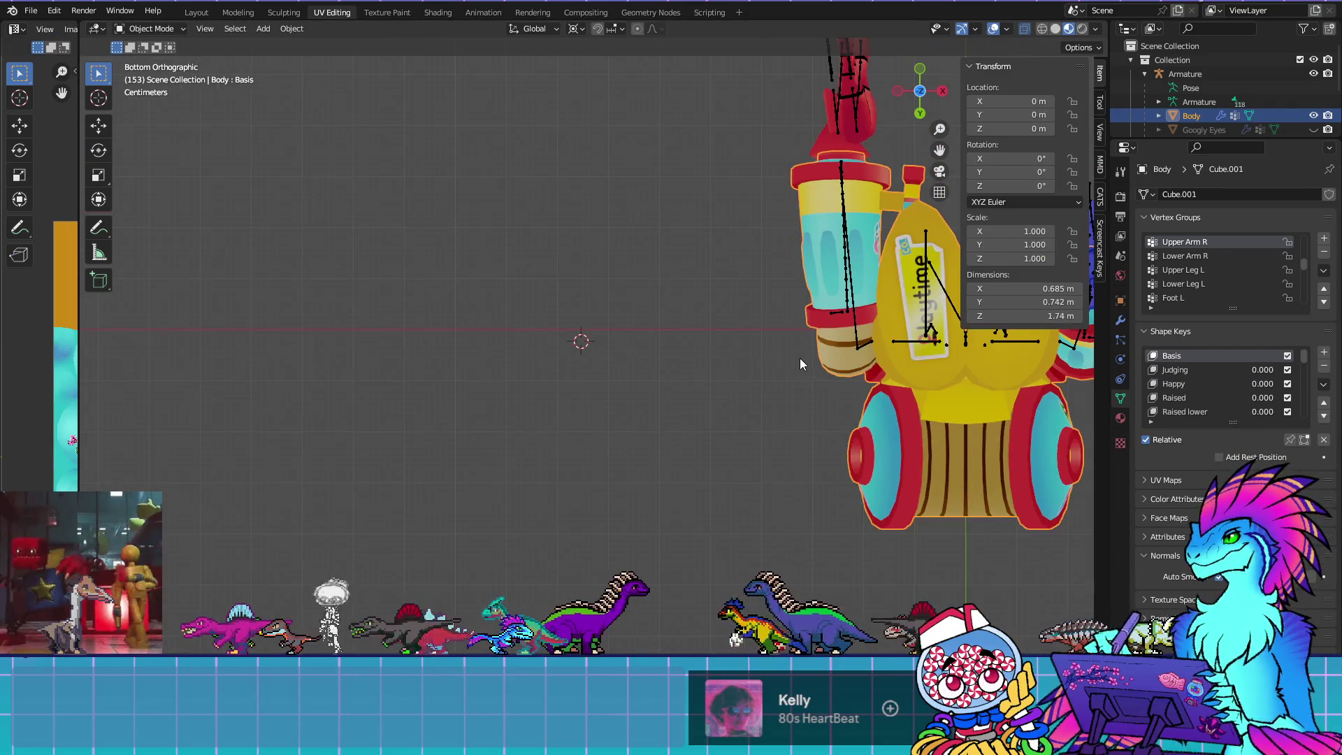
mouse_move(614, 318)
mouse_down()
mouse_move(605, 509)
mouse_move(459, 467)
mouse_move(611, 476)
mouse_move(614, 464)
mouse_up()
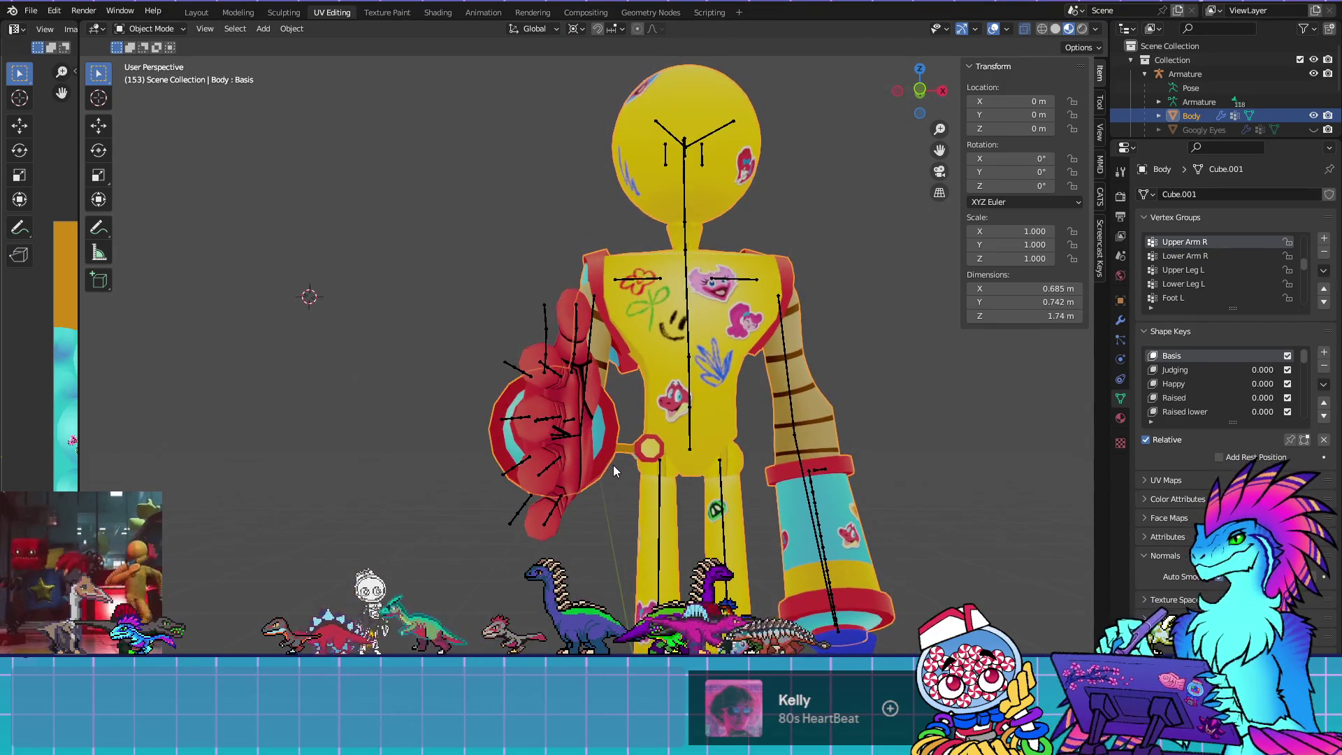
Back in Edit Mode, circle-select the crank handle vertices from a near-front view
key(Tab)
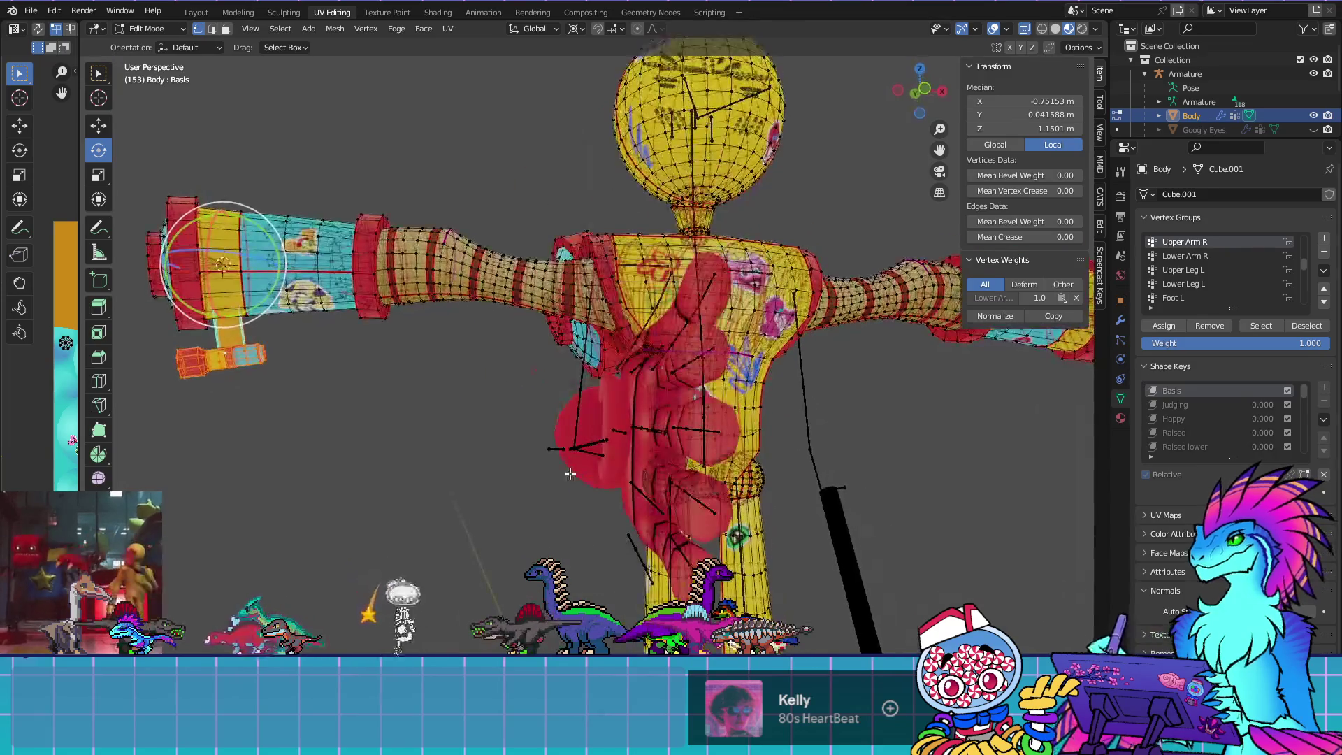
key(KP_1)
key(KP_Decimal)
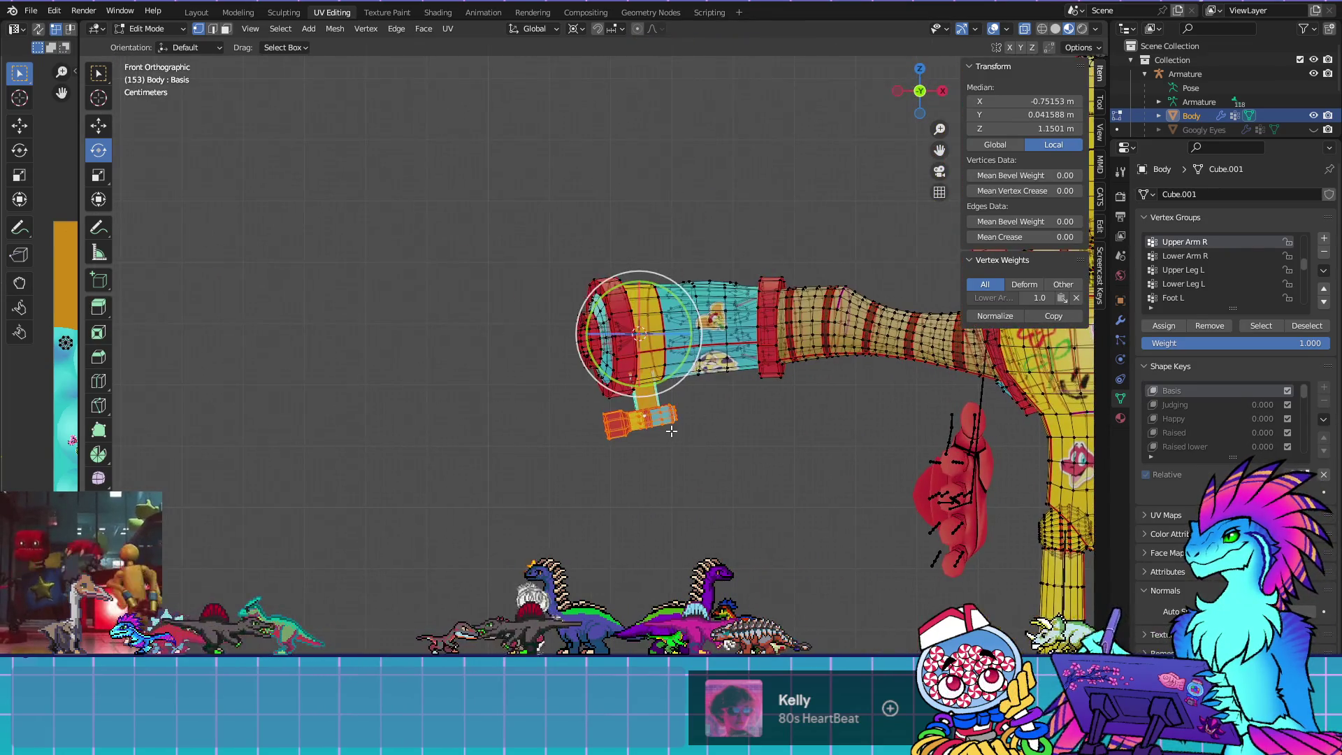
key(KP_4)
key(KP_4)
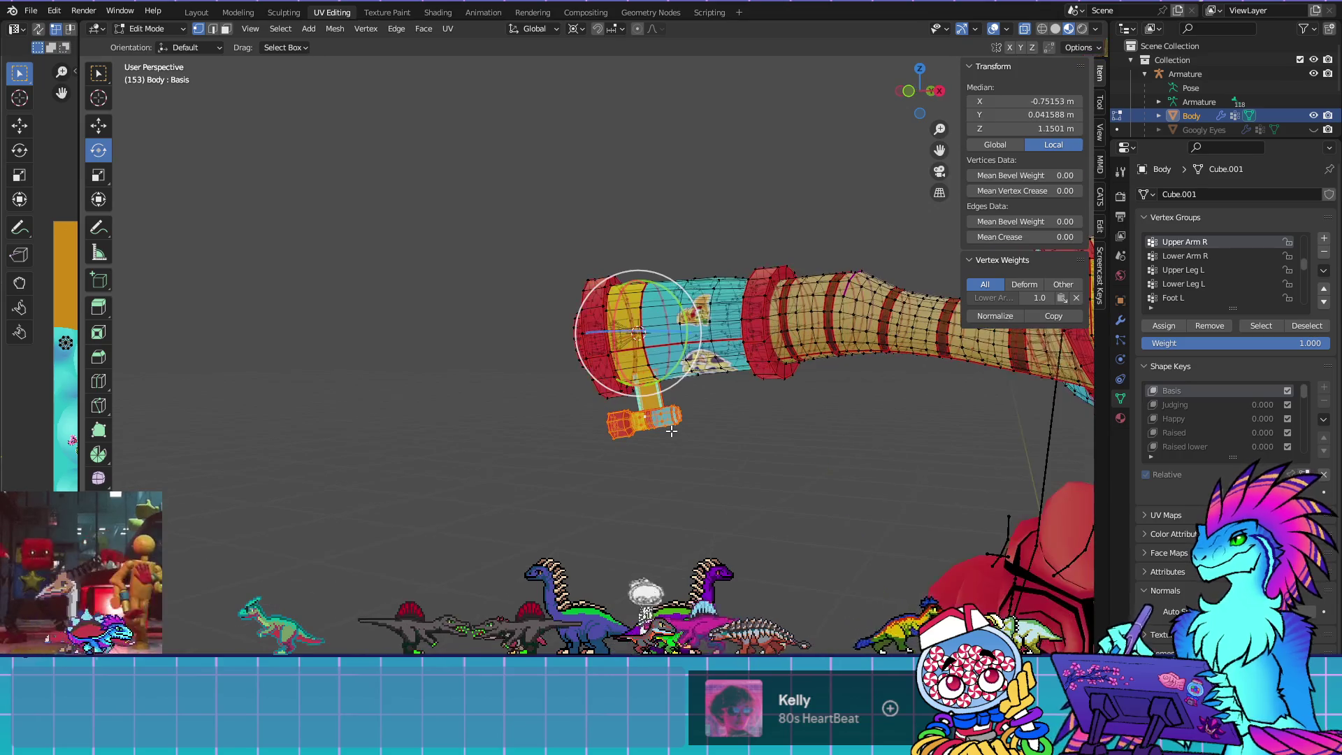
key(KP_4)
scroll(699, 426, up, 6)
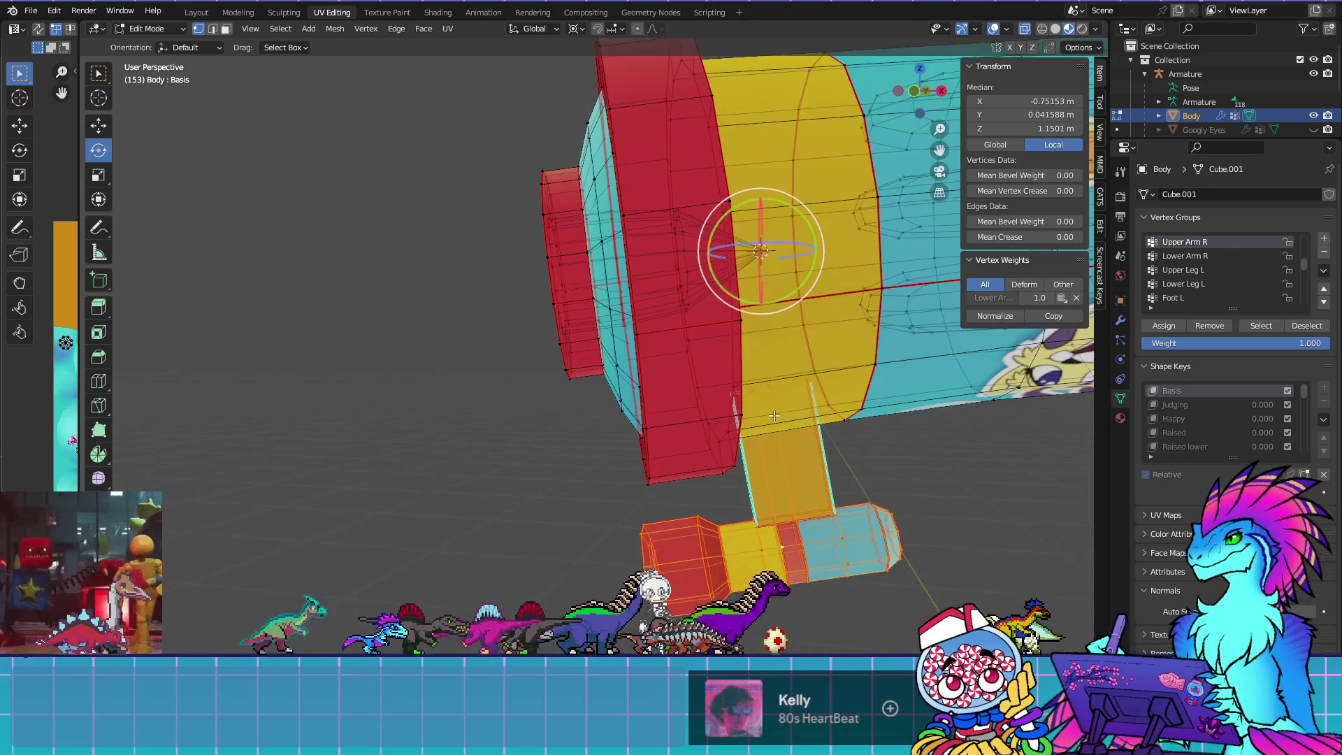
key(c)
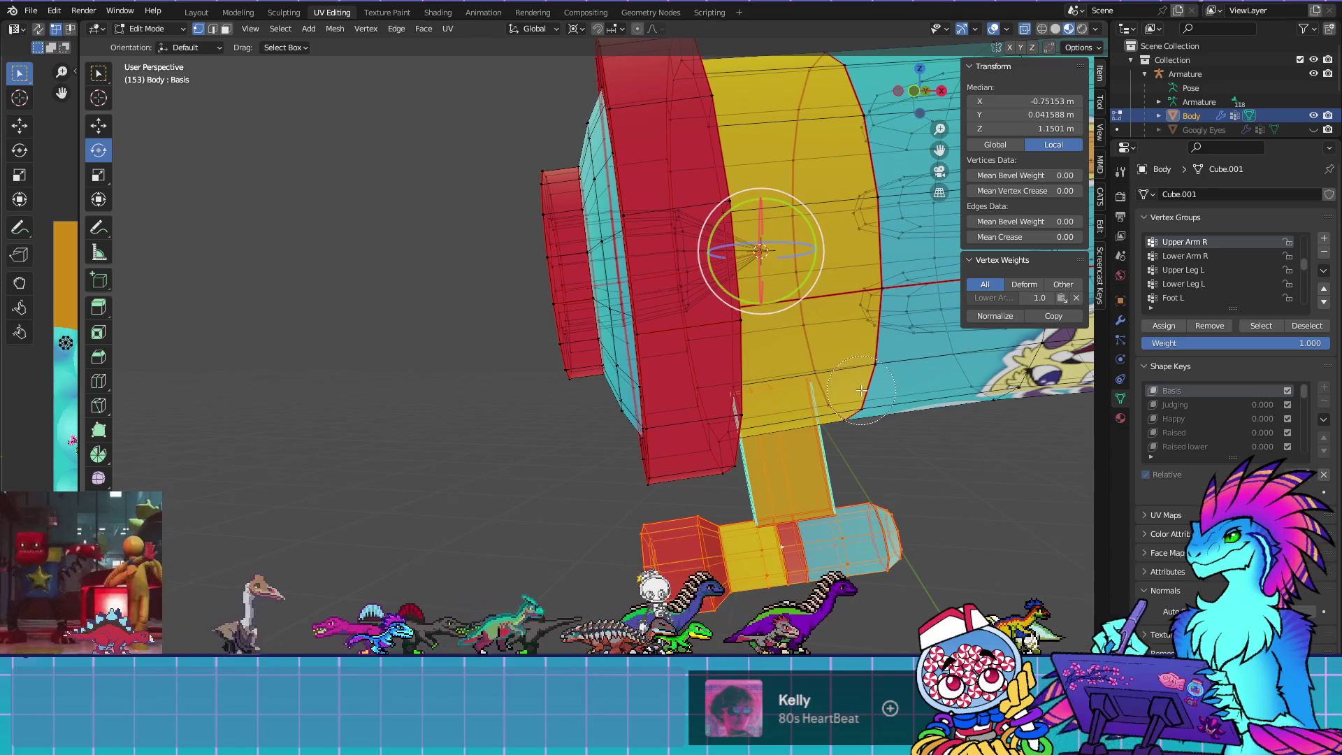
drag(859, 390, 707, 399)
key(Escape)
scroll(707, 399, down, 6)
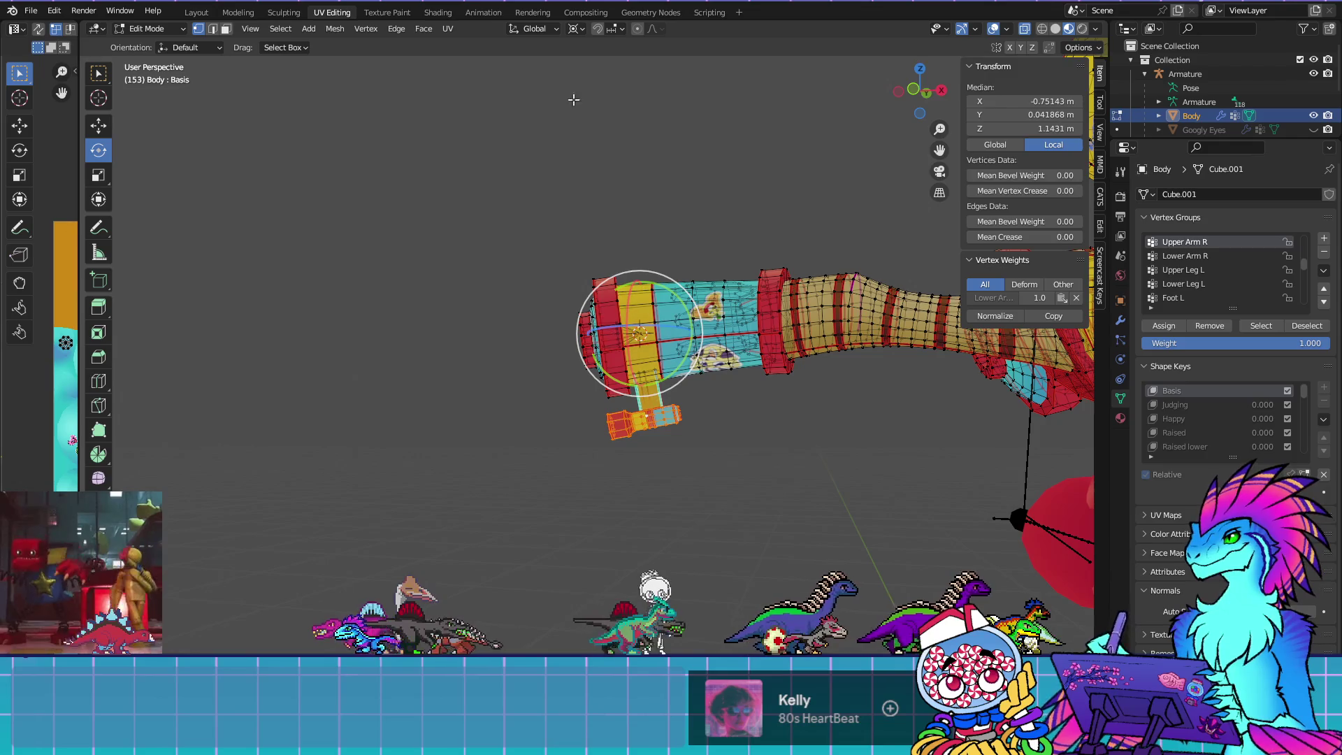
Pivot around the crank and rotate the handle about 4.16° (median Z 1.1431), then exit to Object Mode
click(576, 33)
click(598, 90)
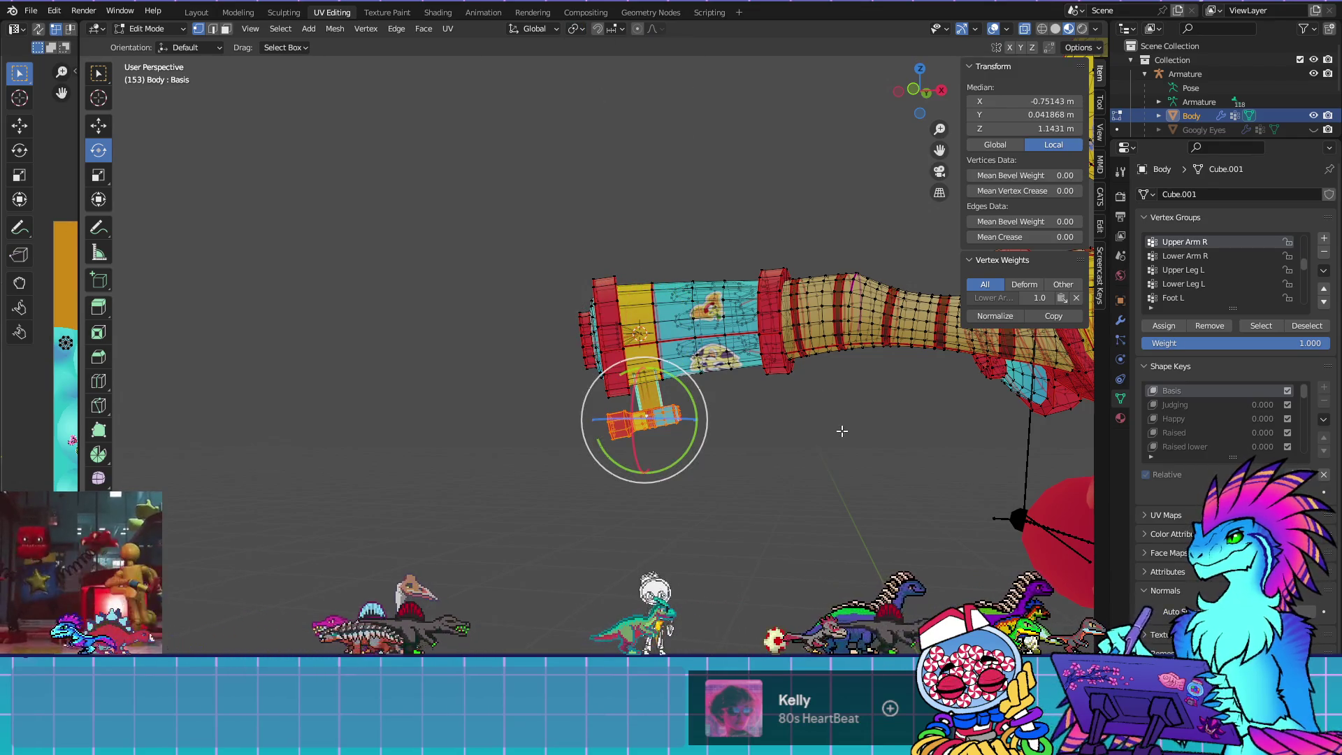
drag(842, 431, 855, 428)
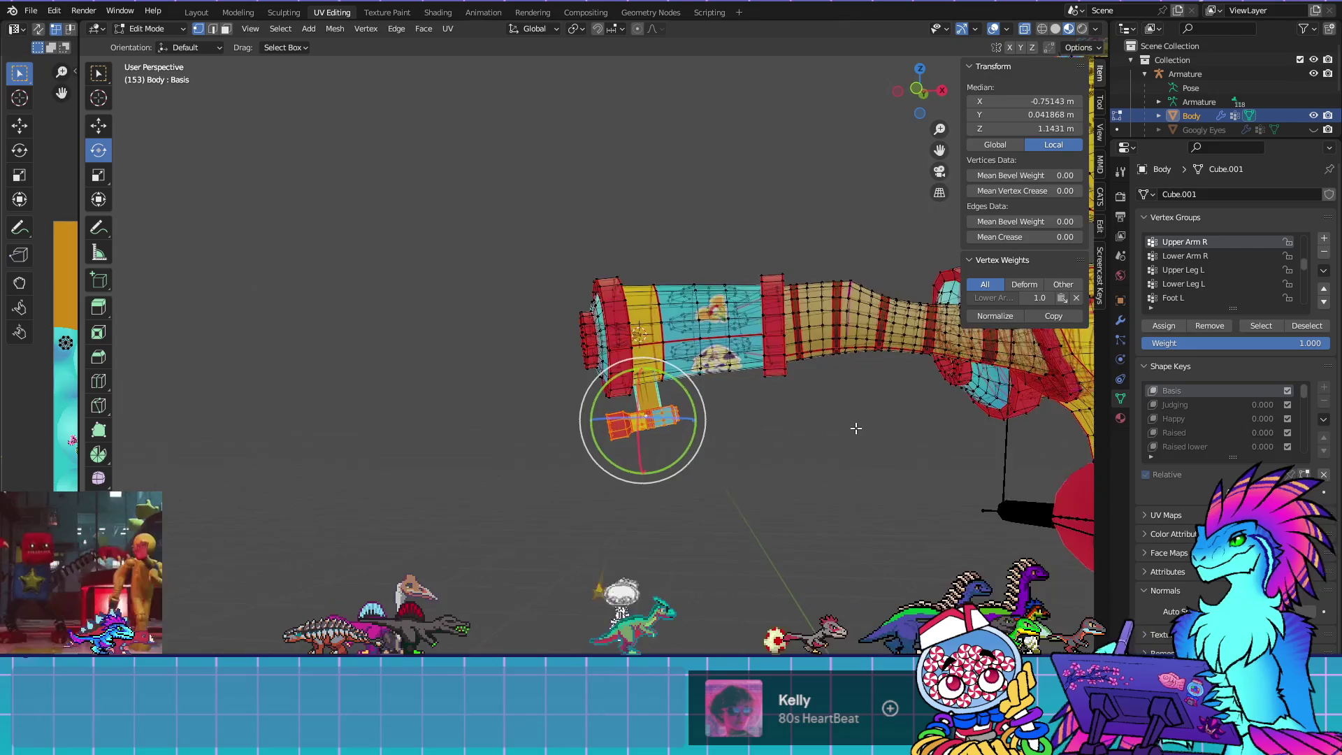
key(r)
click(854, 443)
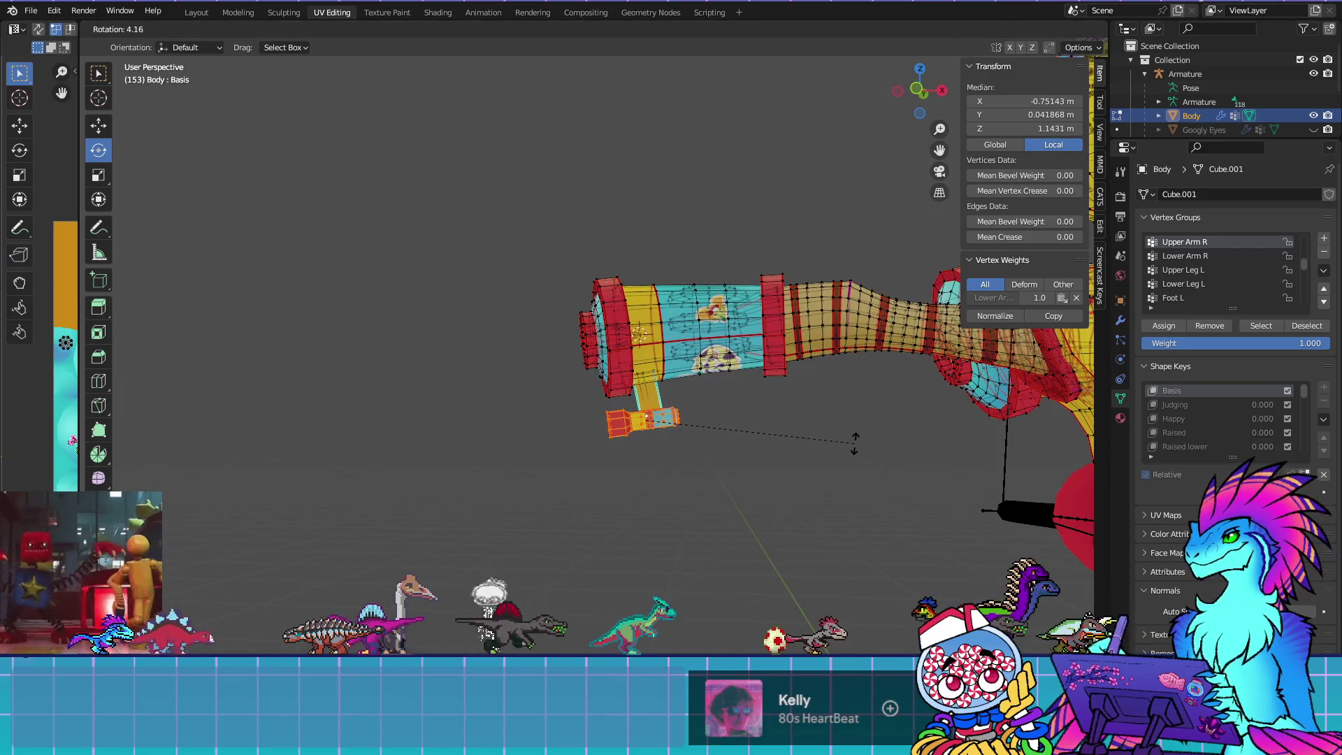
key(Tab)
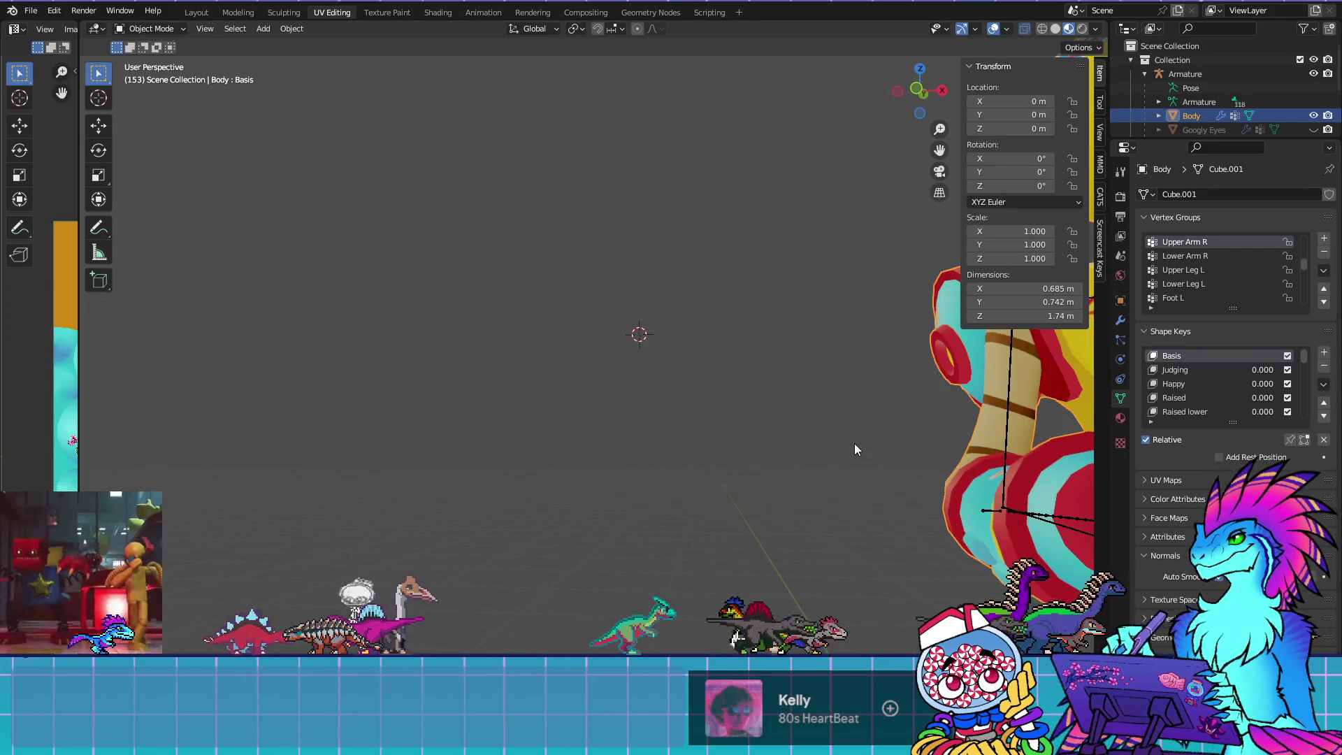
Orbit around the red cuff and crank handle from several angles, then re-enter Edit Mode in top view
drag(920, 472, 664, 459)
scroll(760, 482, down, 3)
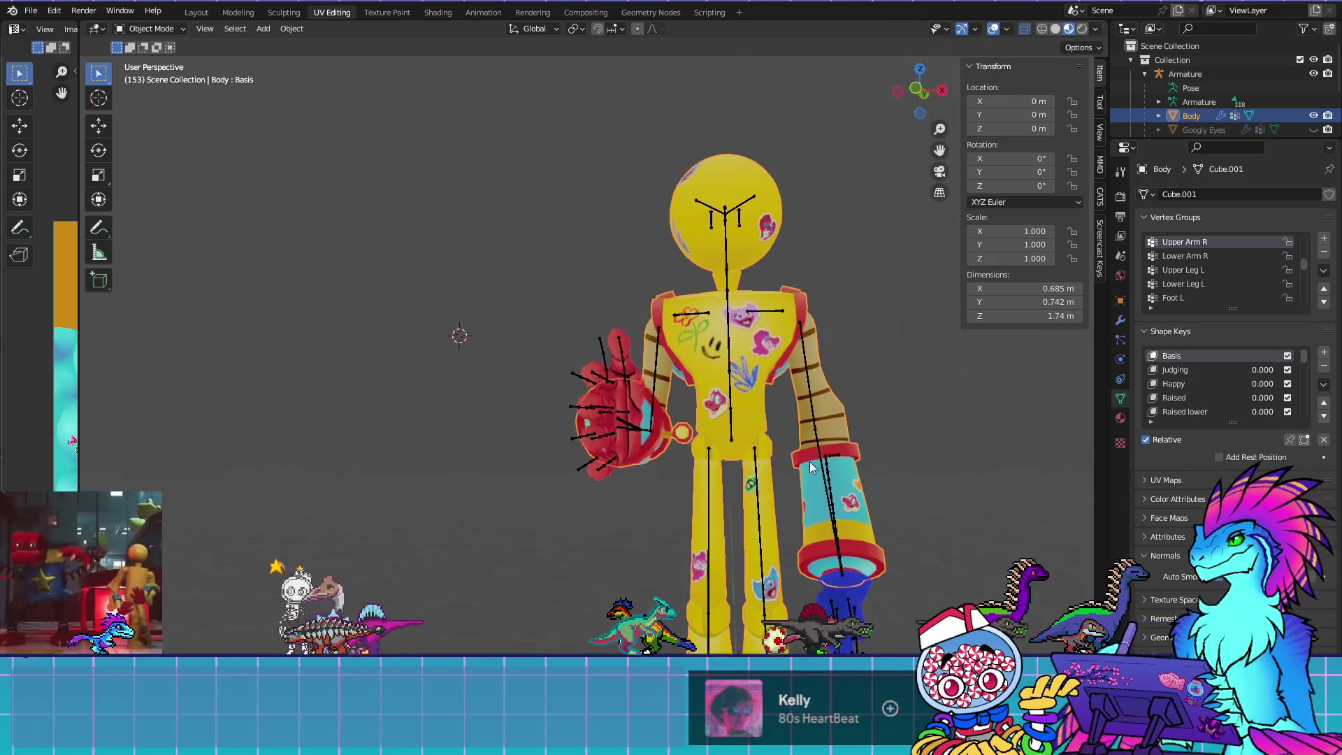
mouse_move(804, 471)
mouse_down()
mouse_move(684, 478)
mouse_move(692, 463)
mouse_move(428, 444)
mouse_move(566, 457)
mouse_move(527, 459)
mouse_move(530, 506)
mouse_move(511, 467)
mouse_move(710, 472)
mouse_move(685, 575)
mouse_move(815, 540)
mouse_move(669, 508)
mouse_move(766, 434)
mouse_move(702, 453)
mouse_move(690, 435)
mouse_move(701, 470)
mouse_move(698, 455)
mouse_up()
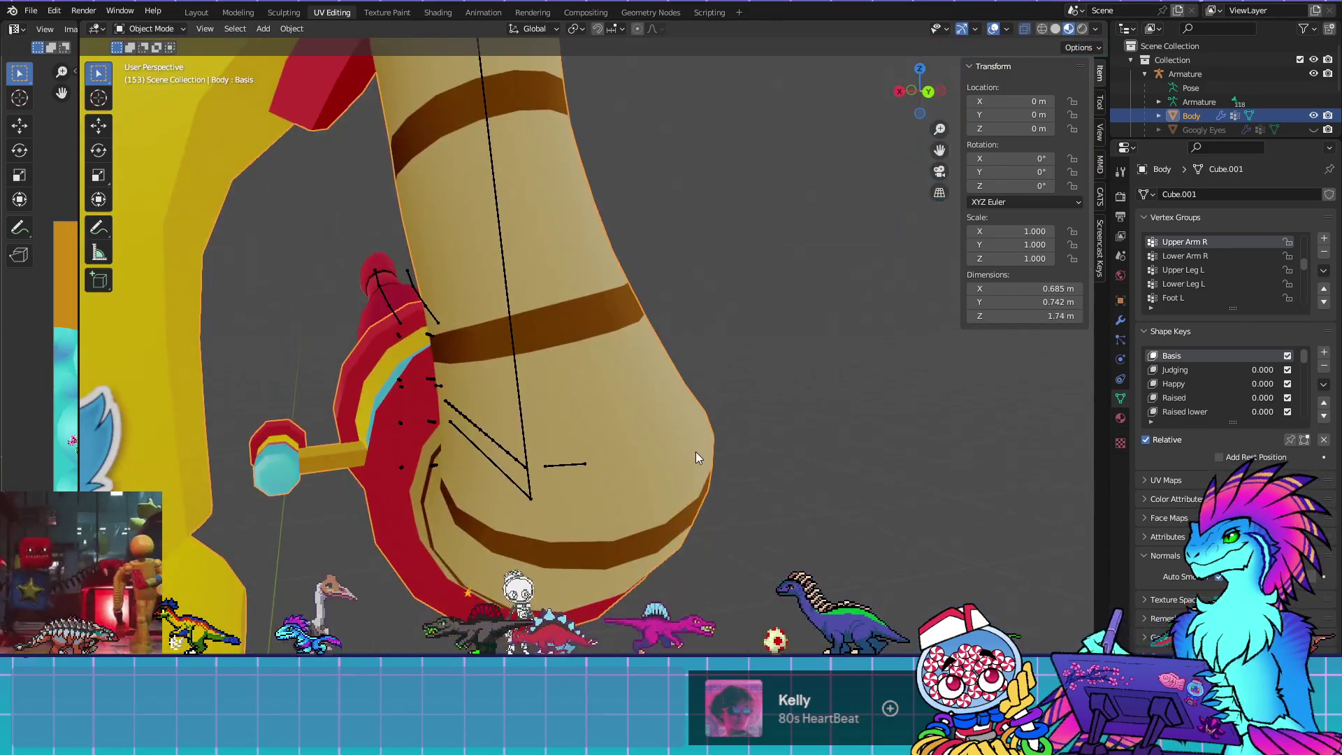
drag(599, 471, 592, 463)
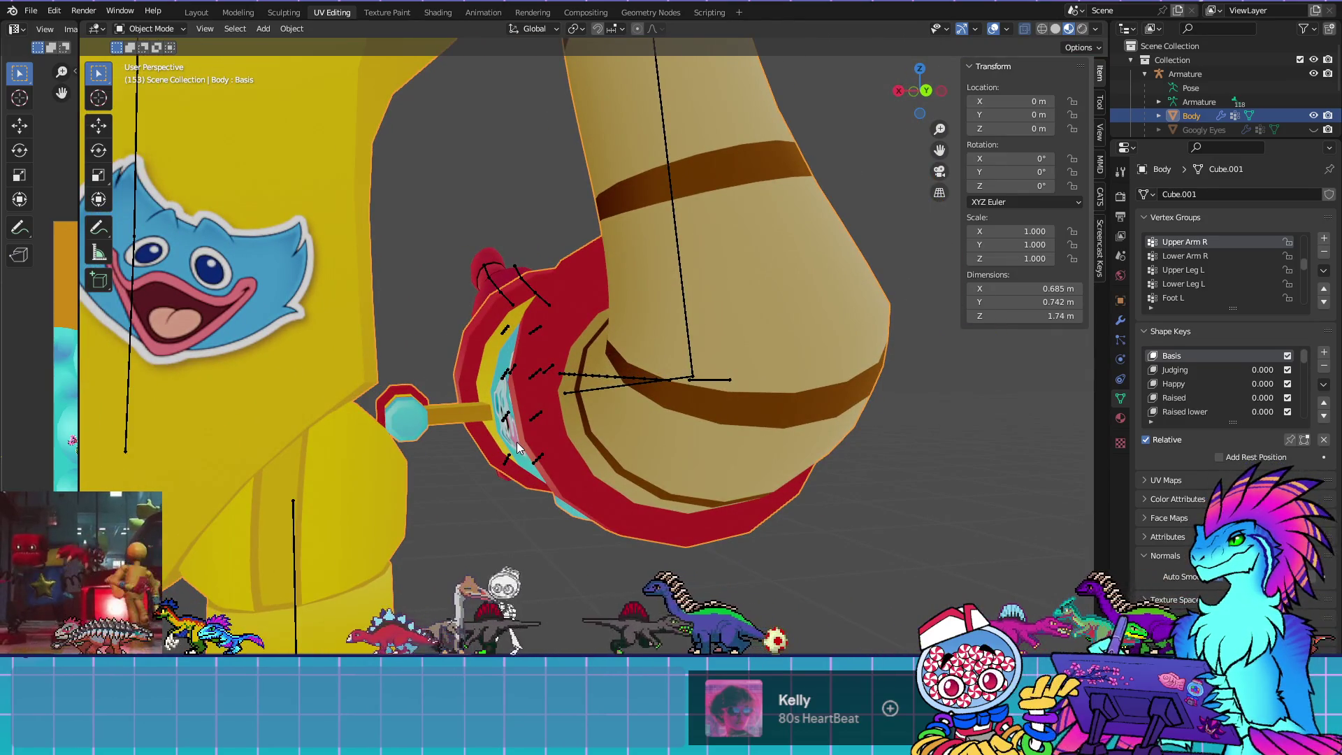
mouse_move(514, 472)
mouse_down()
mouse_move(516, 460)
mouse_move(727, 570)
mouse_up()
key(Tab)
key(KP_7)
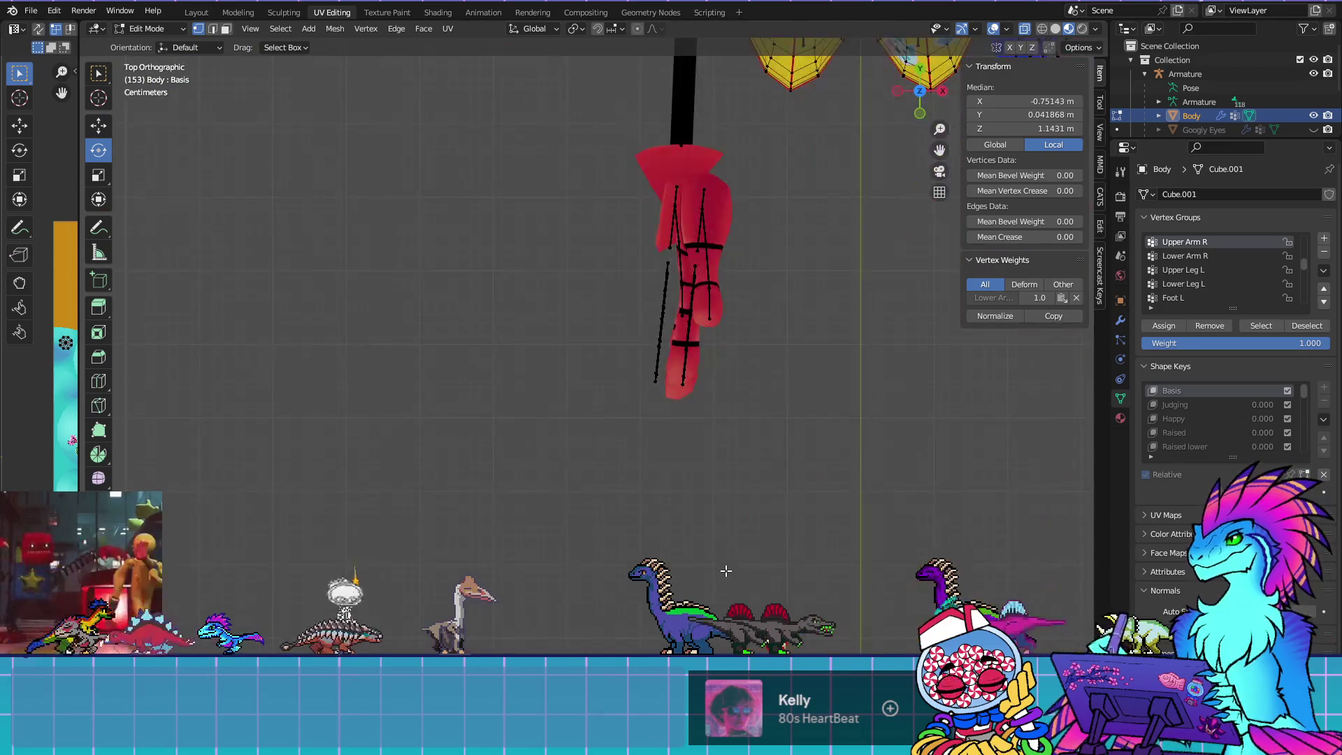
From the bottom view with X-ray off, tilt and move the crank handle against the cuff, then exit Edit Mode
key(KP_Decimal)
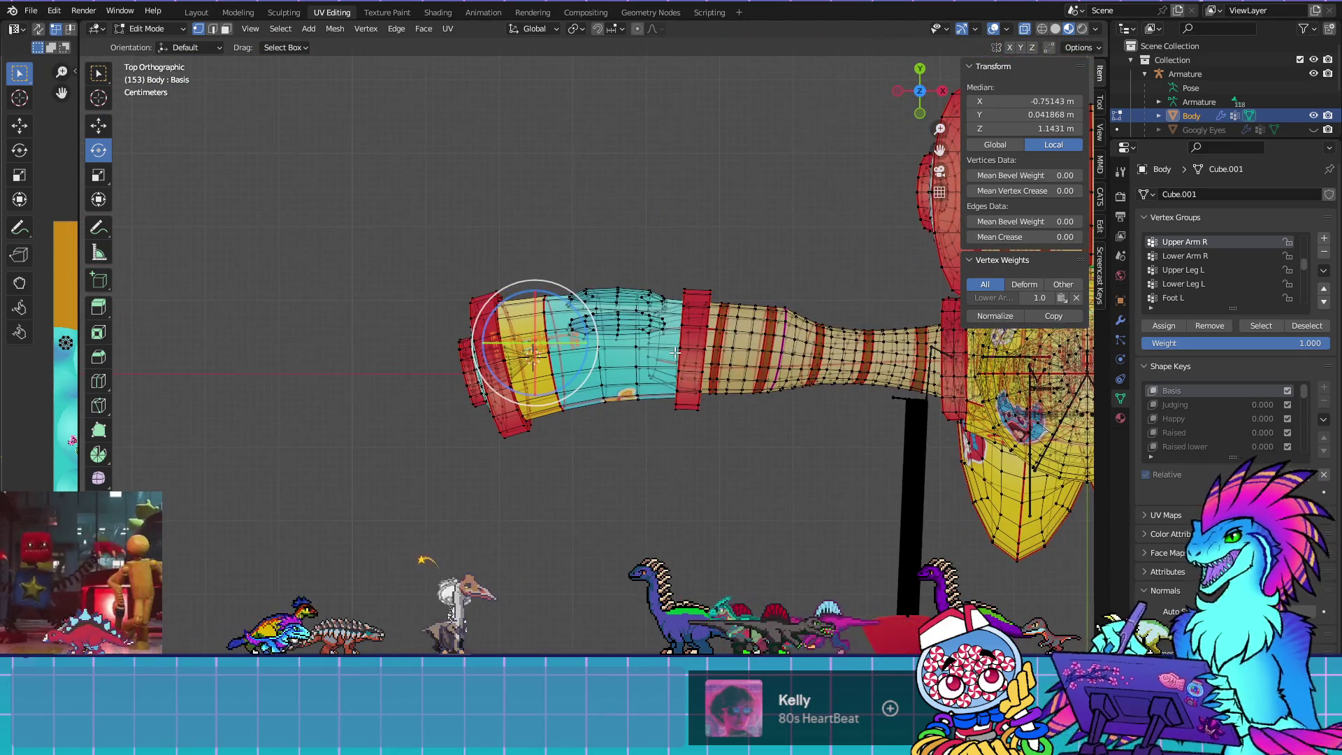
key(ctrl+KP_7)
scroll(638, 427, up, 6)
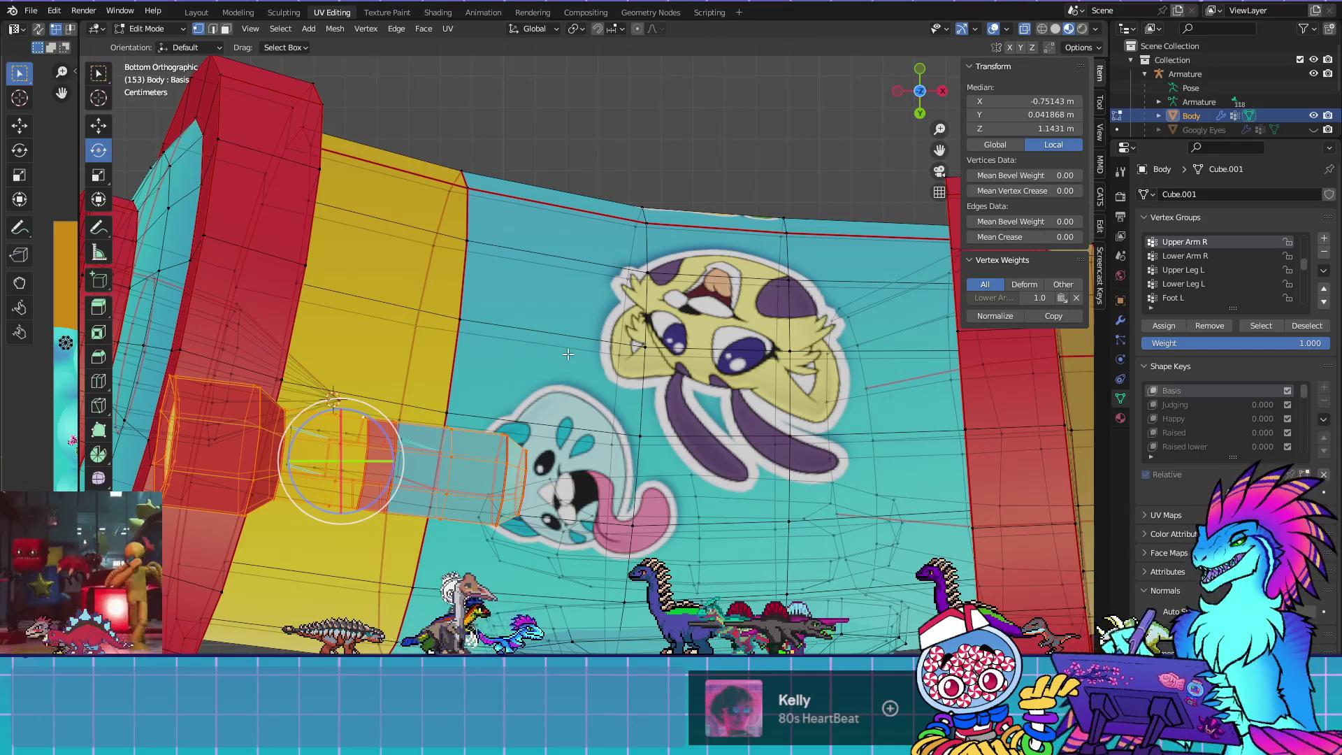
scroll(568, 354, down, 2)
key(alt+z)
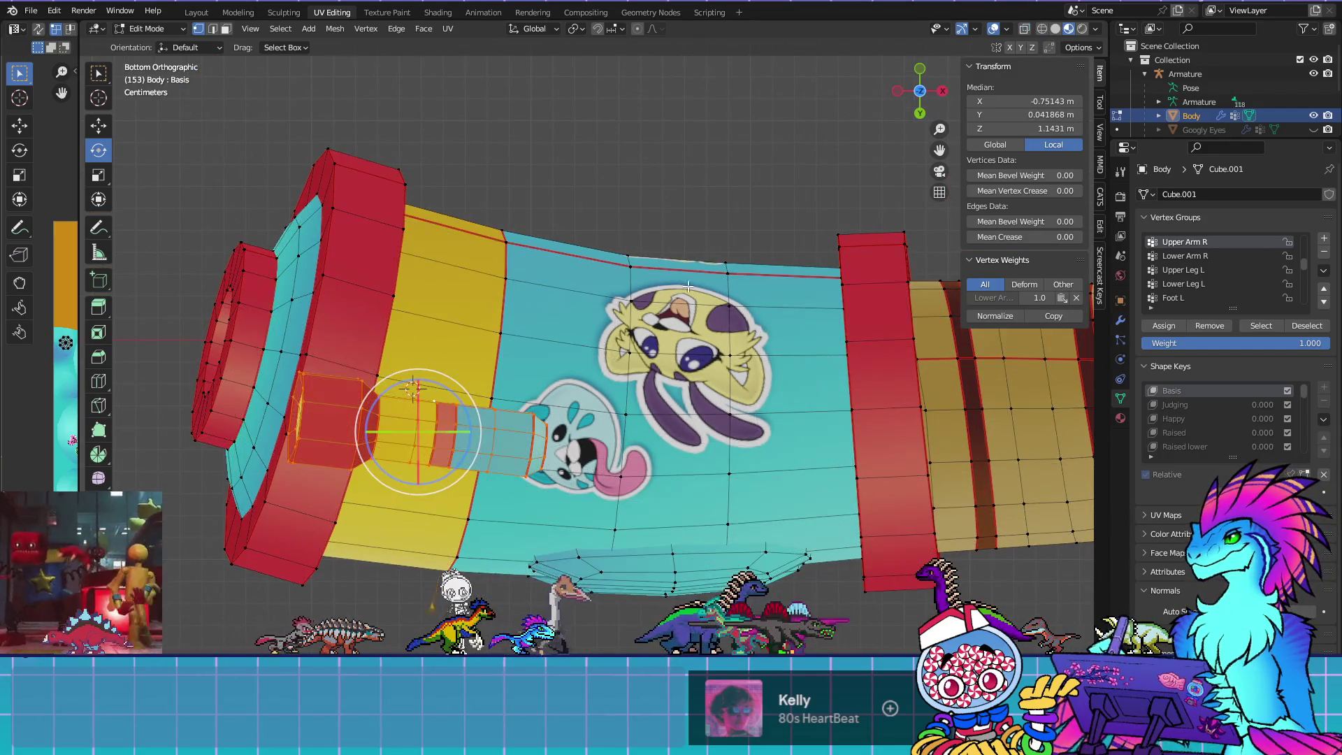
drag(474, 431, 489, 420)
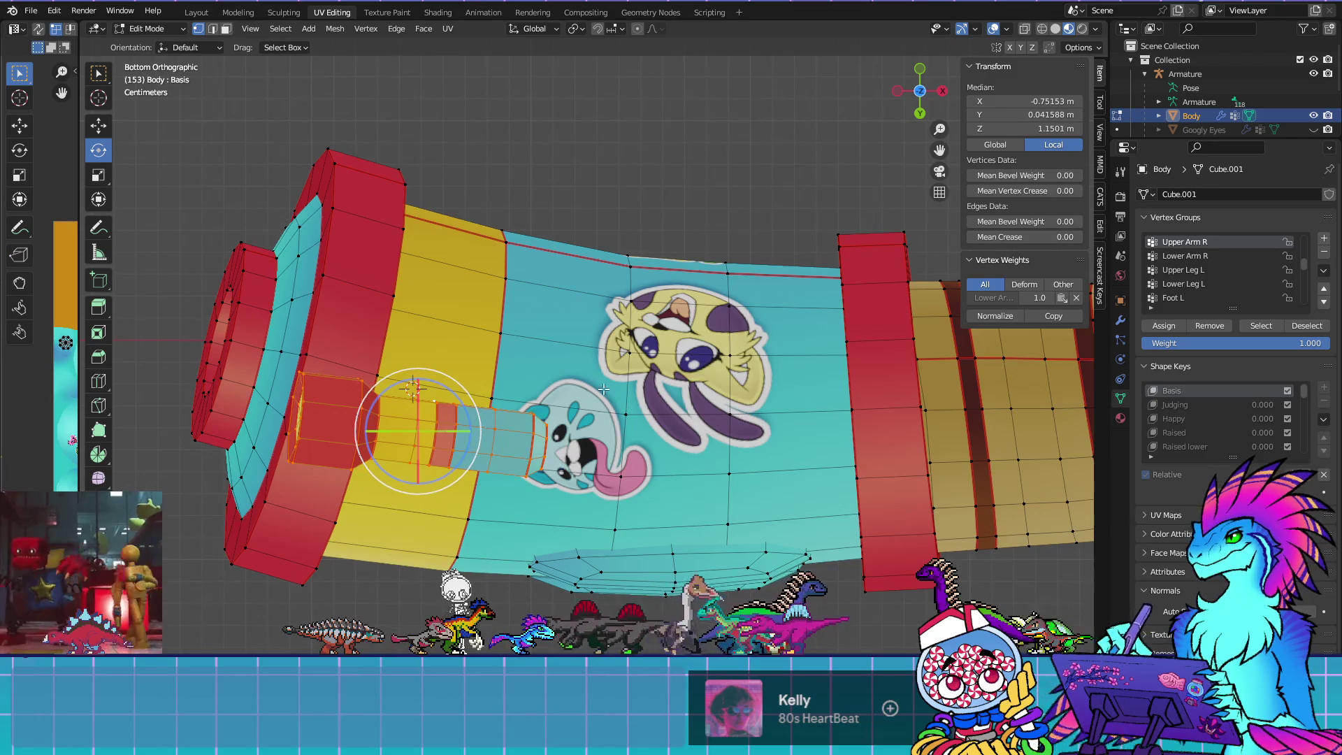
key(g)
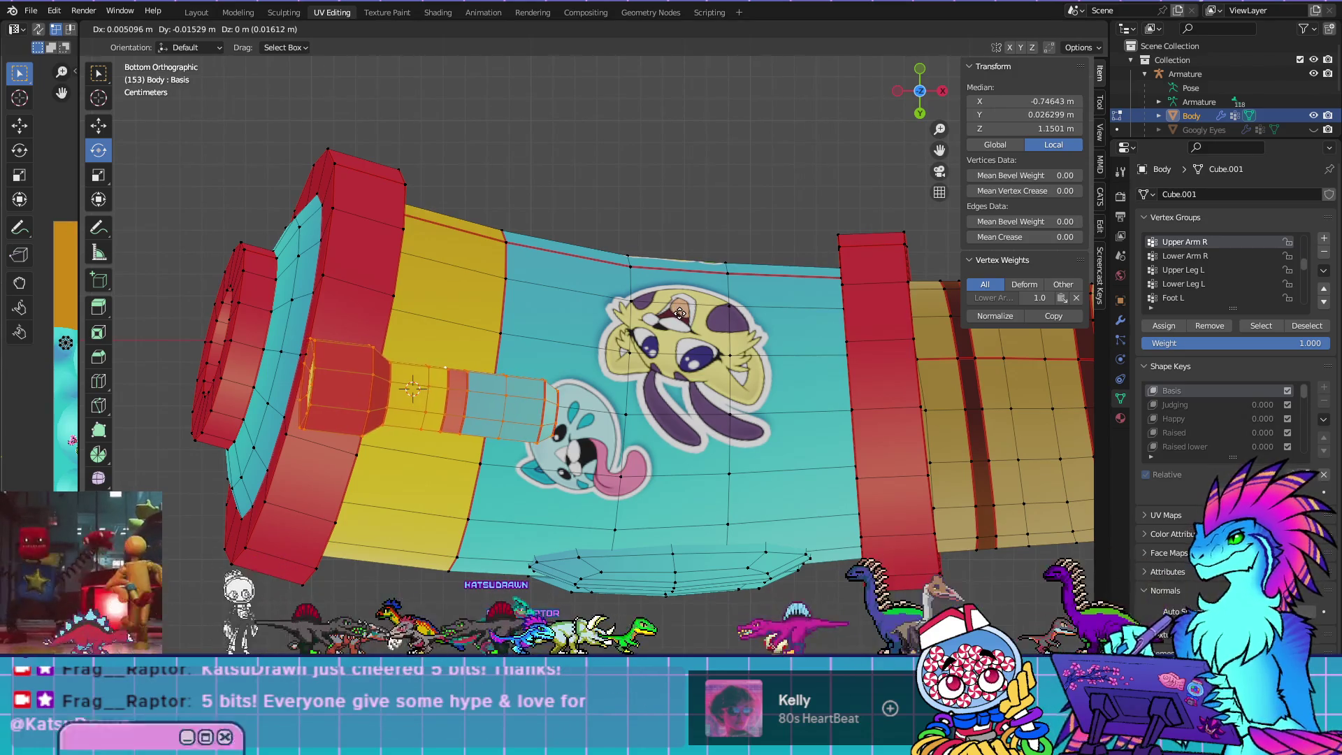
click(680, 312)
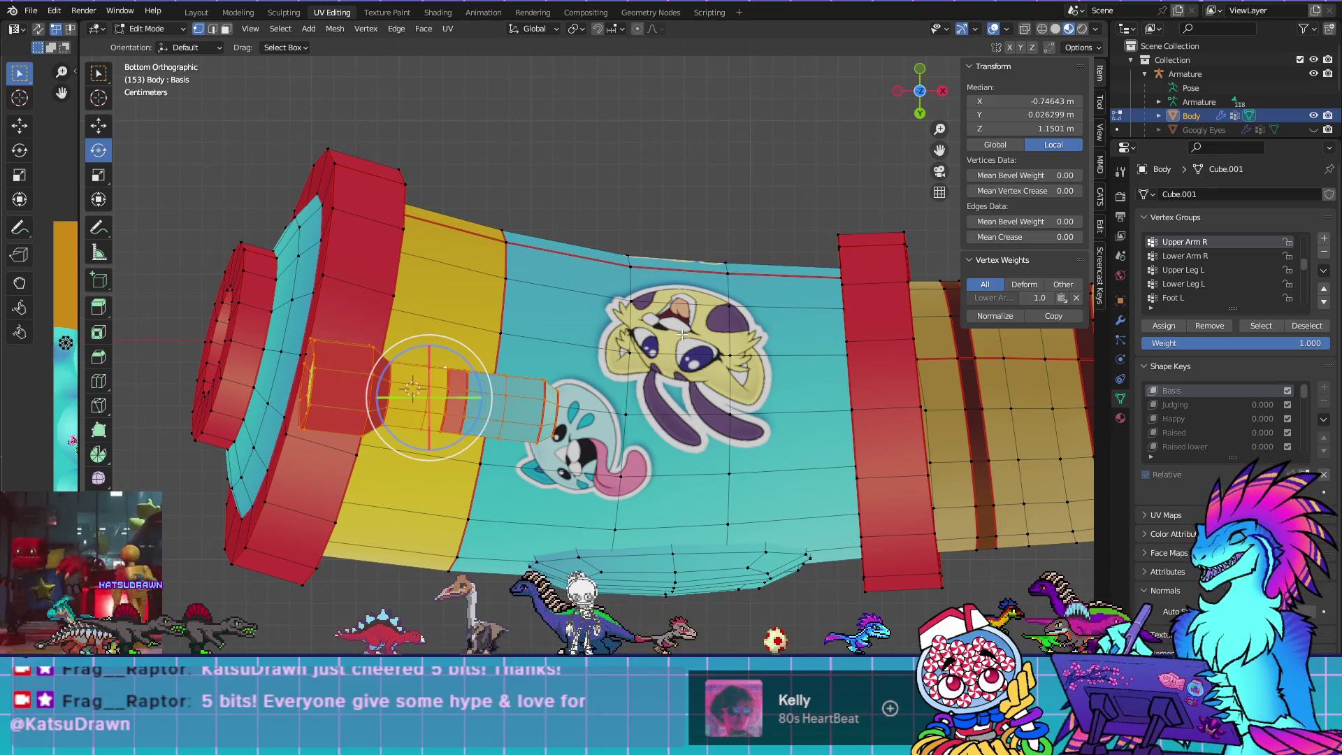
scroll(654, 314, down, 1)
mouse_move(654, 314)
mouse_down()
mouse_move(575, 302)
mouse_move(542, 443)
mouse_move(629, 503)
mouse_move(669, 509)
mouse_move(620, 494)
mouse_move(631, 498)
mouse_move(563, 502)
mouse_move(573, 489)
mouse_move(513, 446)
mouse_move(514, 430)
mouse_move(503, 442)
mouse_move(494, 396)
mouse_move(536, 387)
mouse_move(620, 414)
mouse_move(634, 361)
mouse_move(647, 579)
mouse_move(840, 450)
mouse_move(668, 417)
mouse_move(719, 337)
mouse_move(539, 334)
mouse_move(566, 338)
mouse_up()
key(Tab)
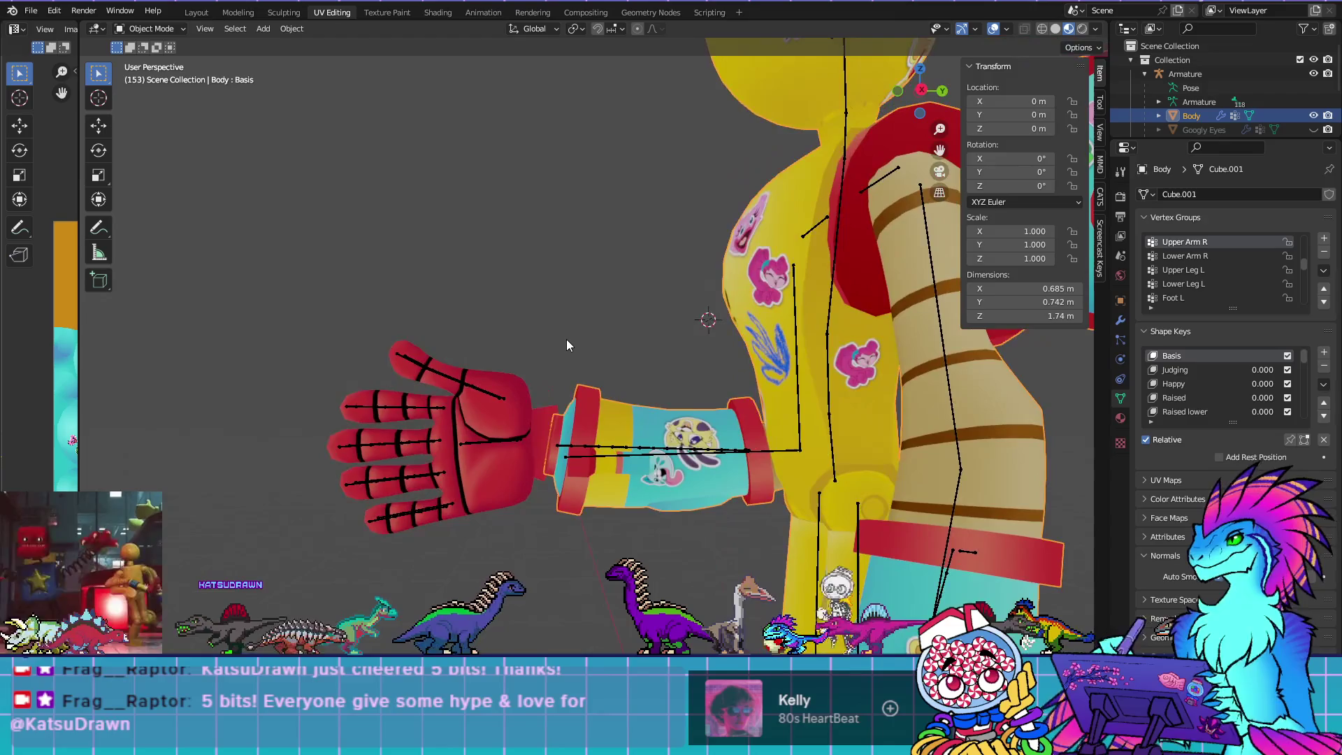
Check the crank handle (median X -0.74643, Z 1.1501) from side and front views, then return to Object Mode
key(KP_3)
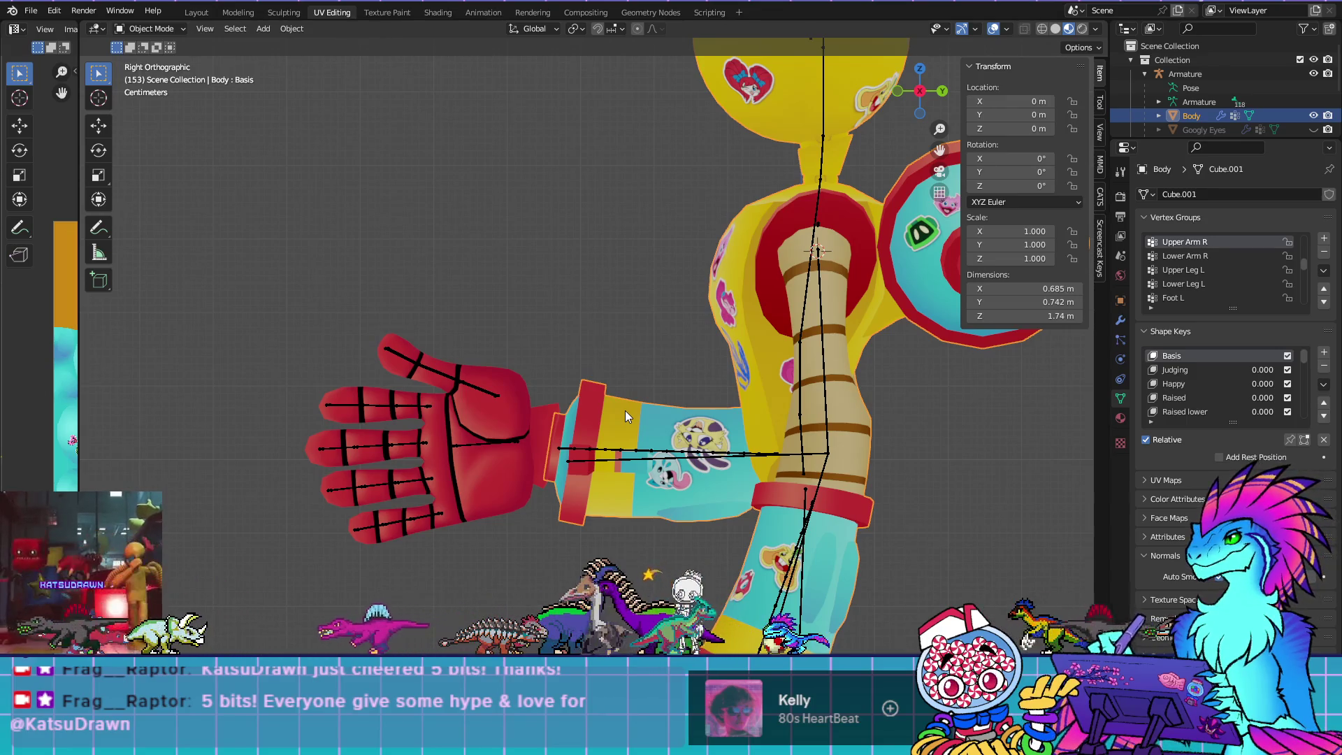
key(KP_1)
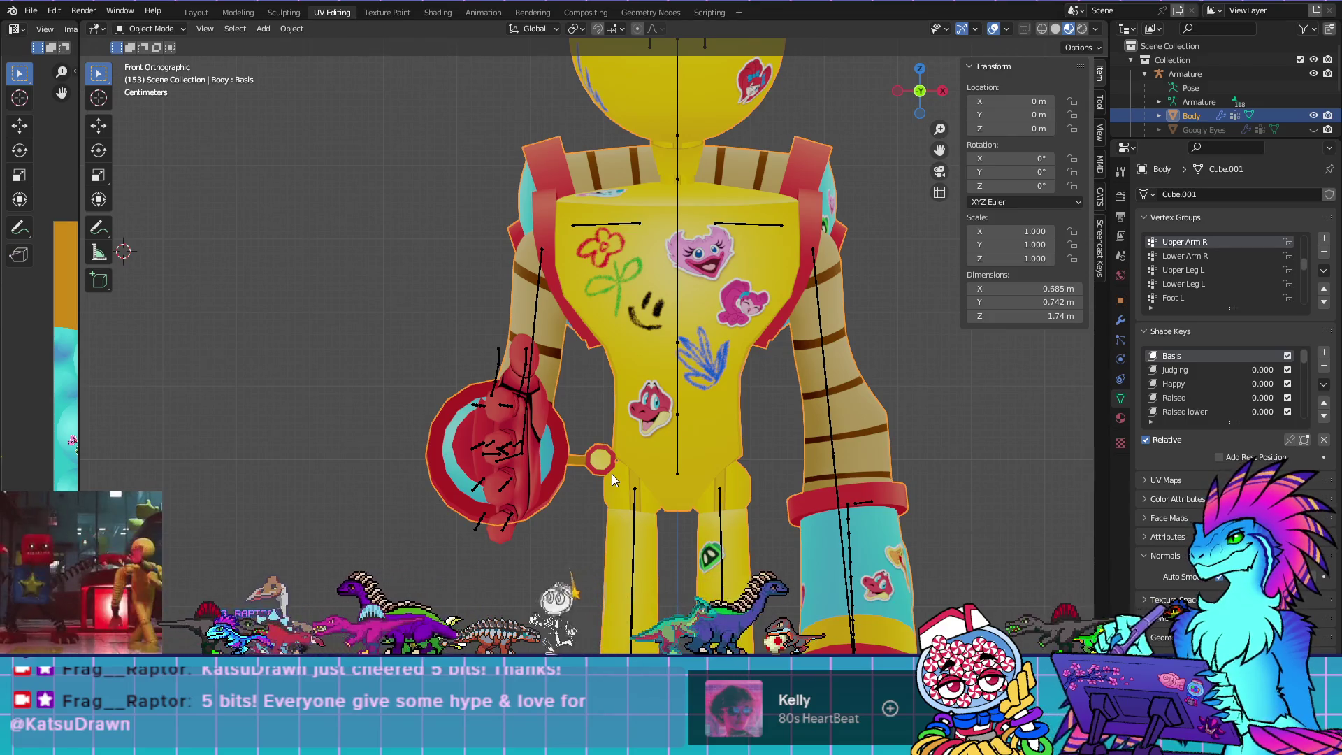
key(Tab)
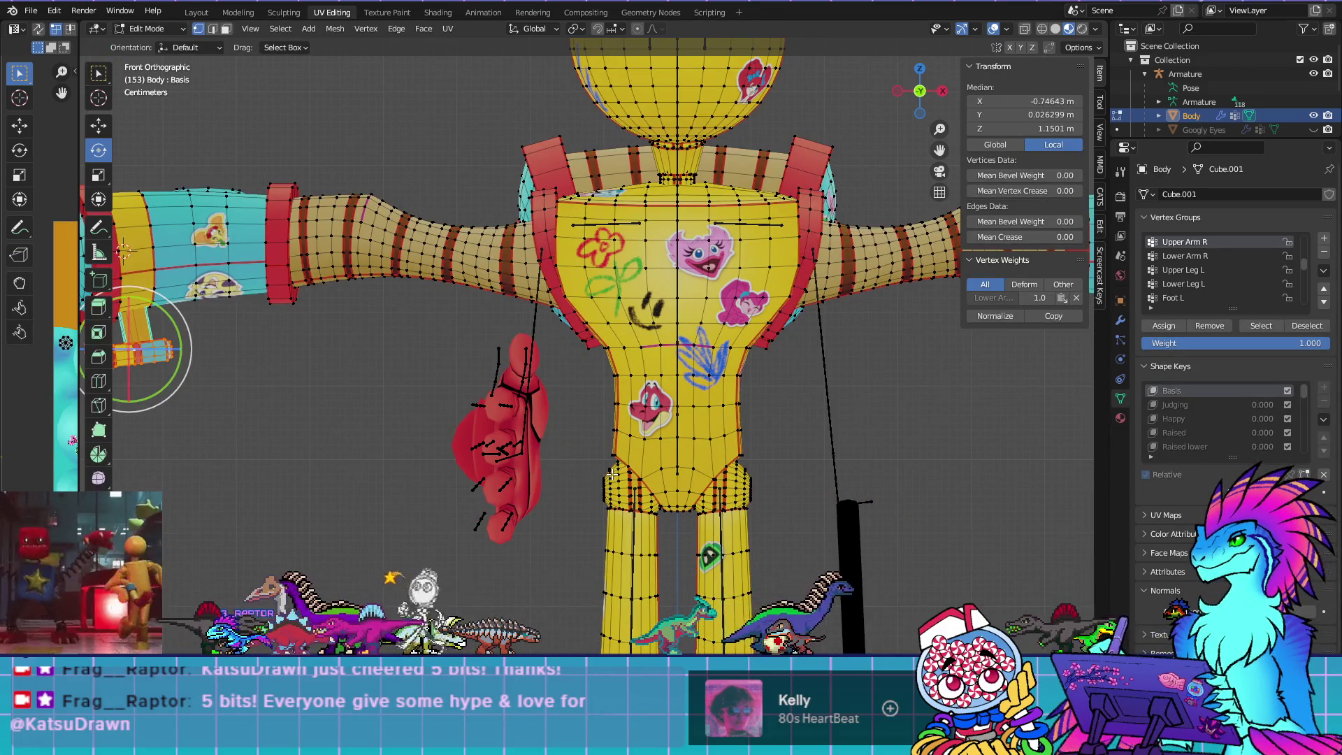
key(KP_3)
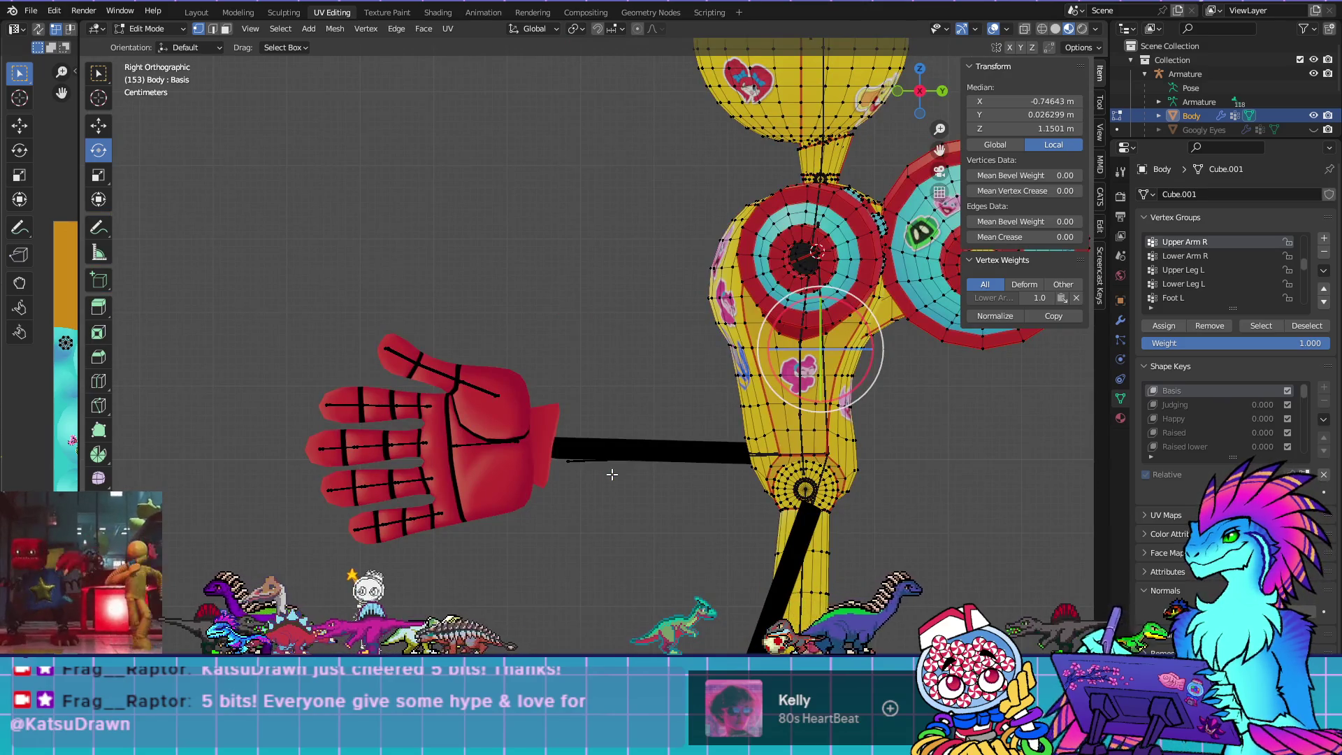
key(ctrl+KP_3)
scroll(489, 366, up, 4)
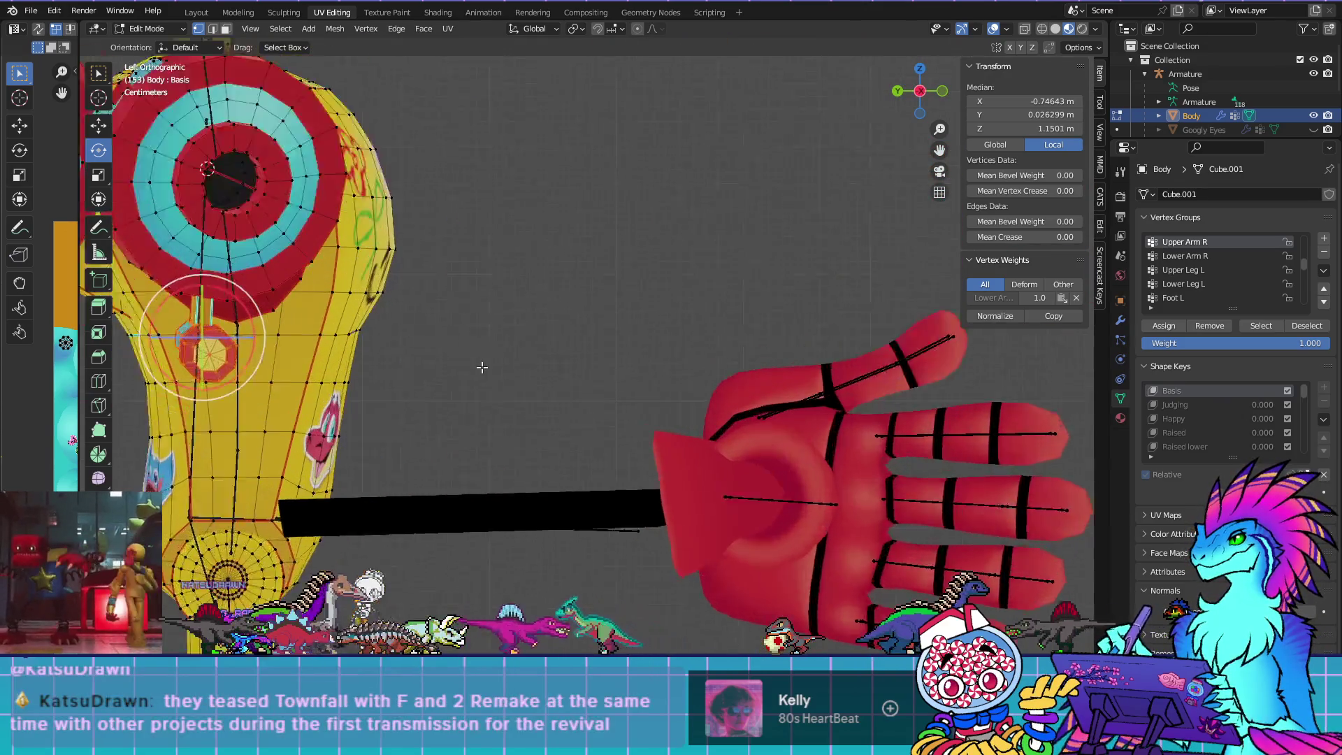
mouse_move(490, 366)
mouse_down()
mouse_move(559, 409)
mouse_move(514, 477)
mouse_move(519, 495)
mouse_up()
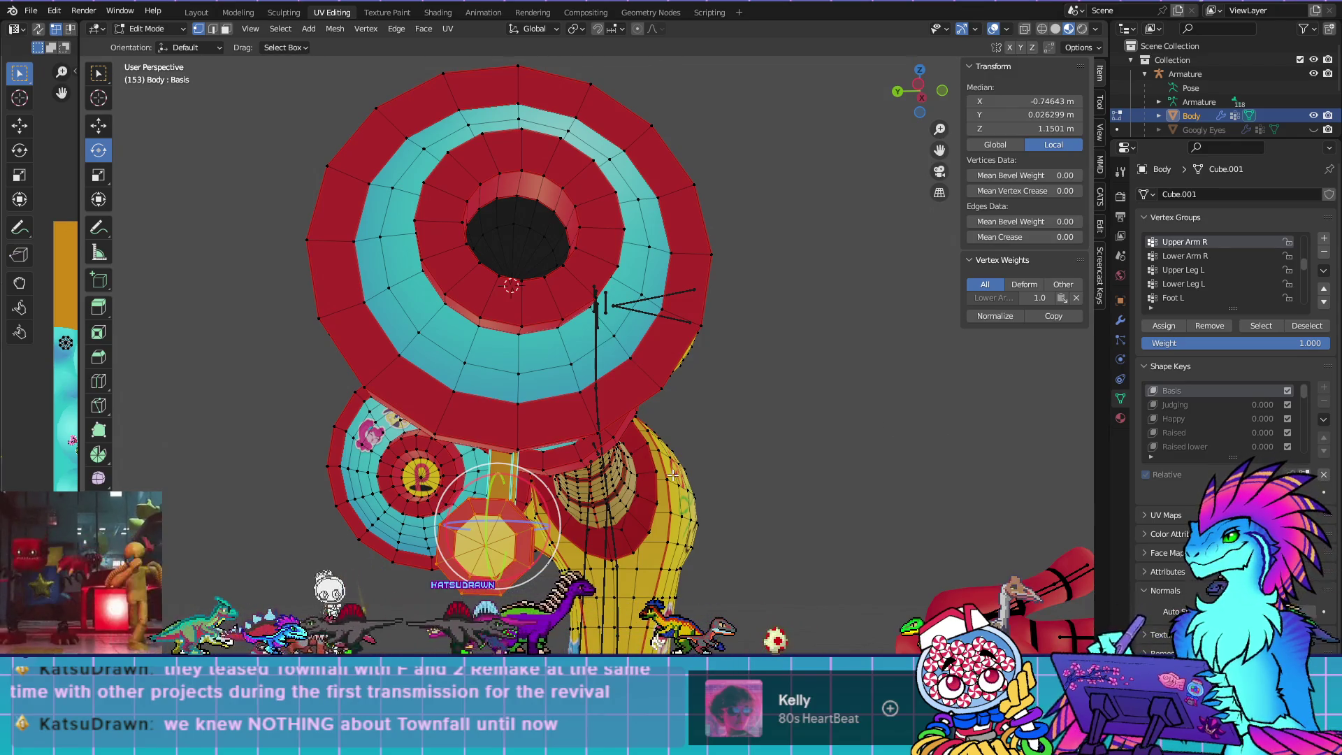
mouse_move(661, 480)
mouse_down()
mouse_move(654, 451)
mouse_move(670, 409)
mouse_move(850, 441)
mouse_up()
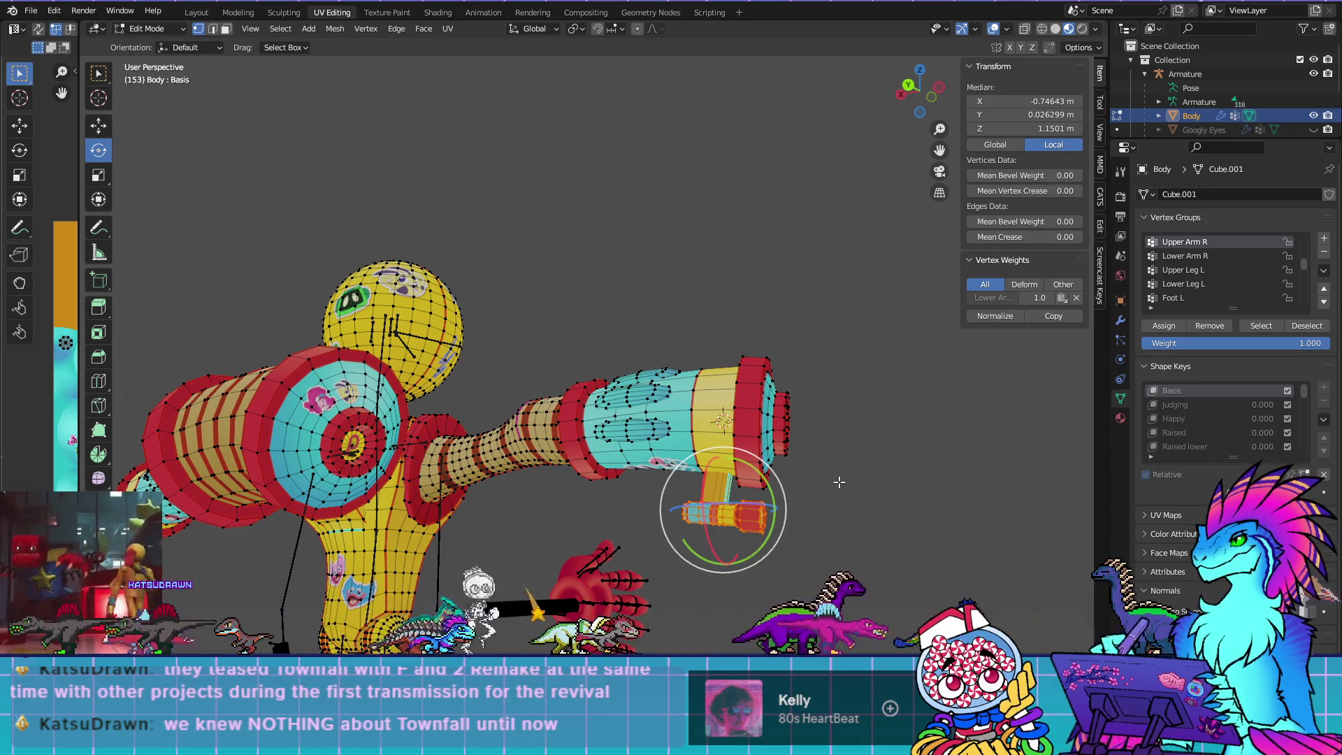
mouse_move(820, 438)
mouse_down()
mouse_move(728, 347)
mouse_move(727, 406)
mouse_move(520, 406)
mouse_move(624, 422)
mouse_up()
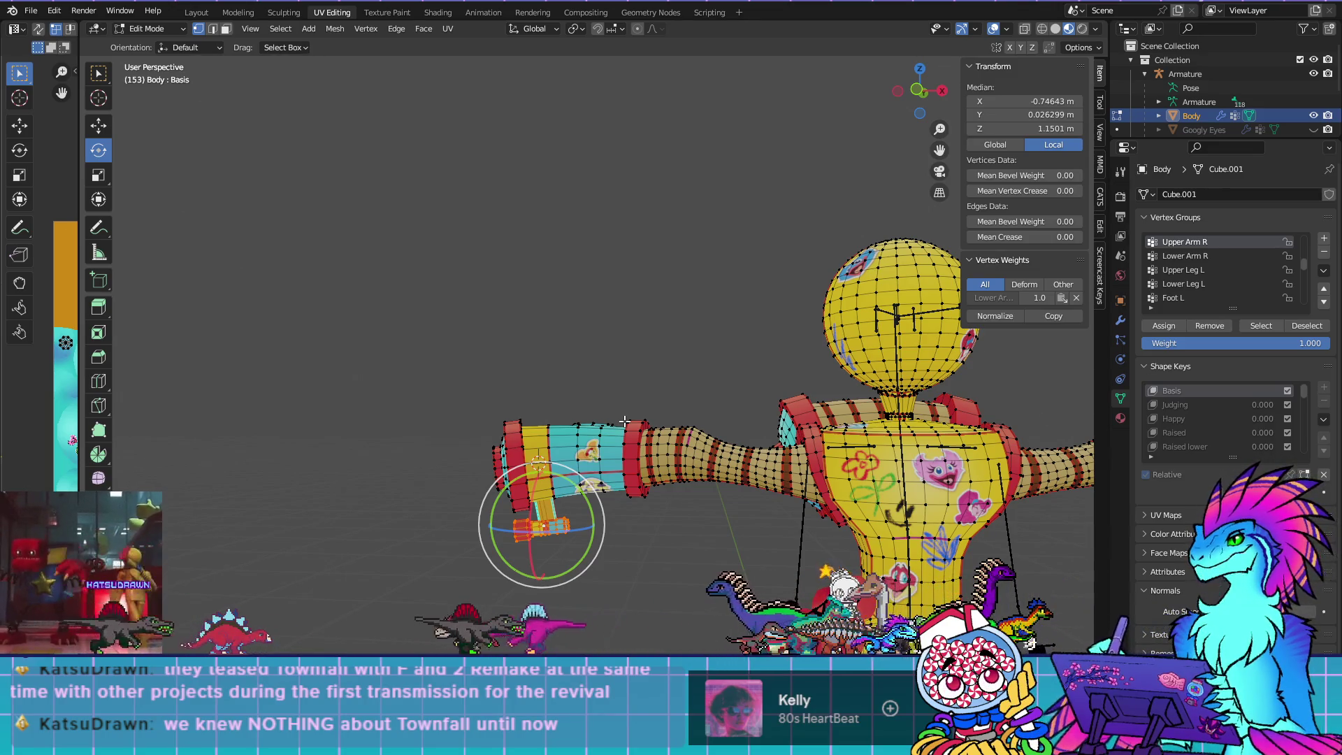
key(Tab)
drag(836, 505, 658, 421)
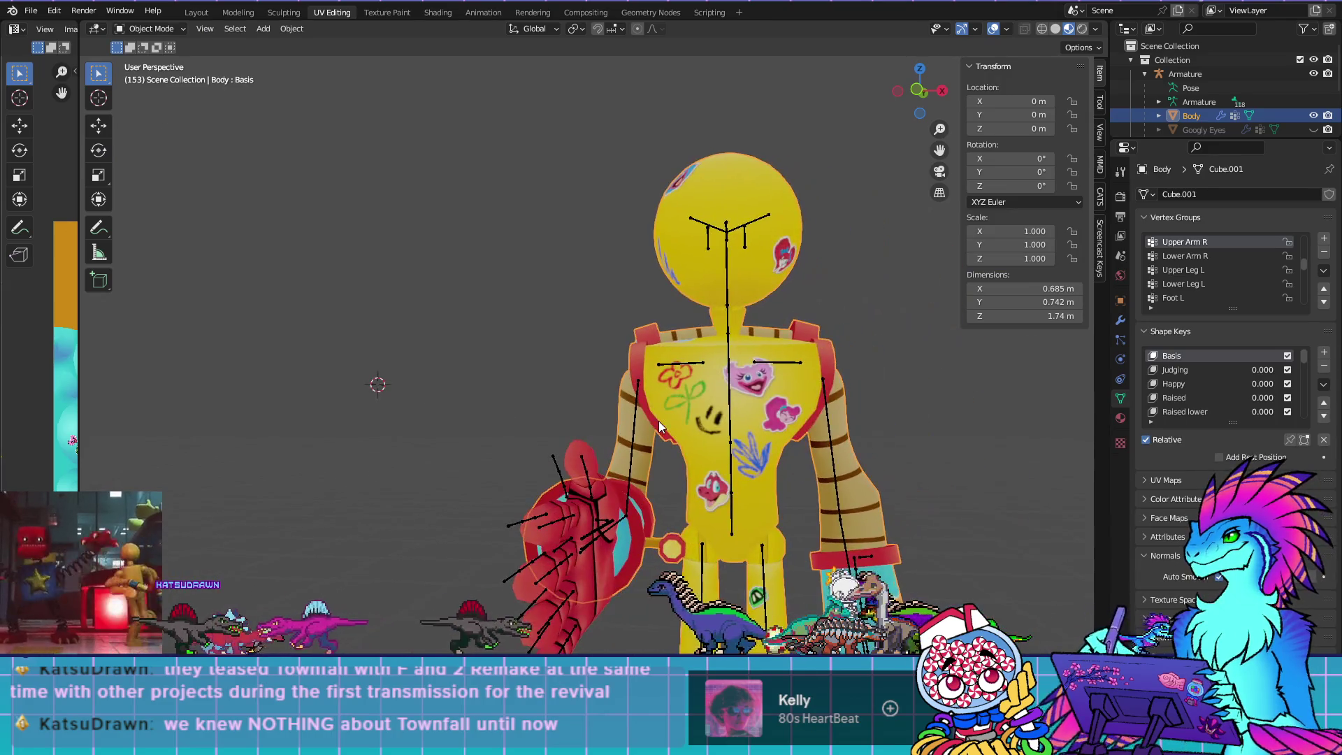
Add a new shape key, 'Key 24' at value 0.000, to the Body in the Shape Keys panel
scroll(728, 488, up, 2)
mouse_move(728, 488)
mouse_down()
mouse_move(734, 541)
mouse_move(693, 477)
mouse_move(652, 542)
mouse_move(661, 621)
mouse_up()
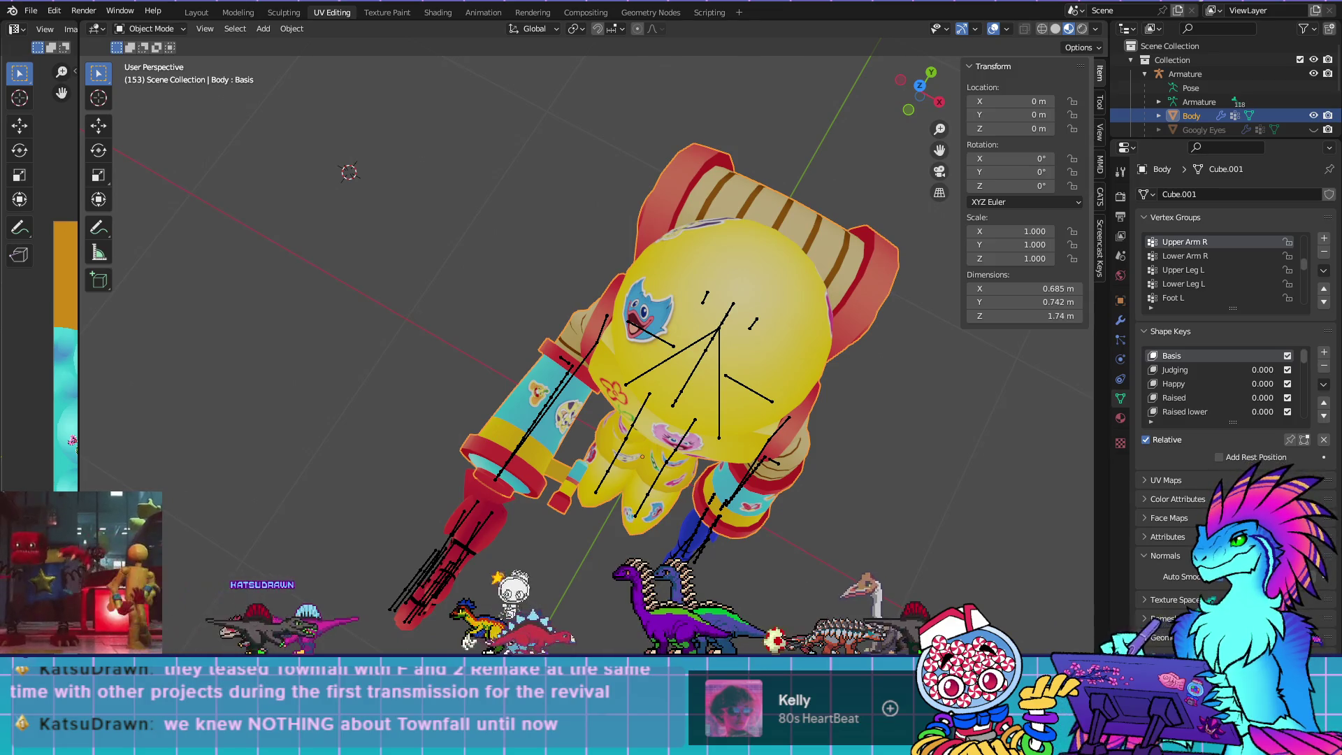
drag(736, 529, 643, 423)
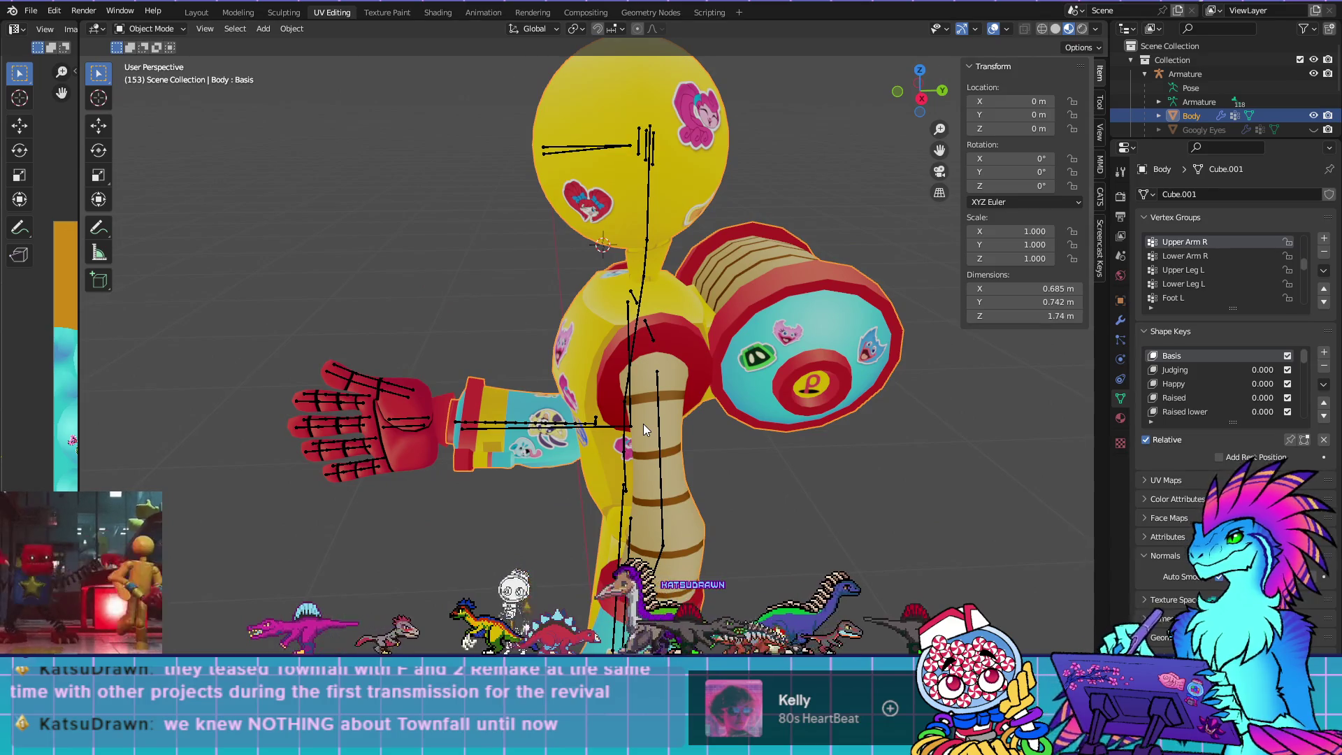
key(Tab)
drag(829, 423, 851, 419)
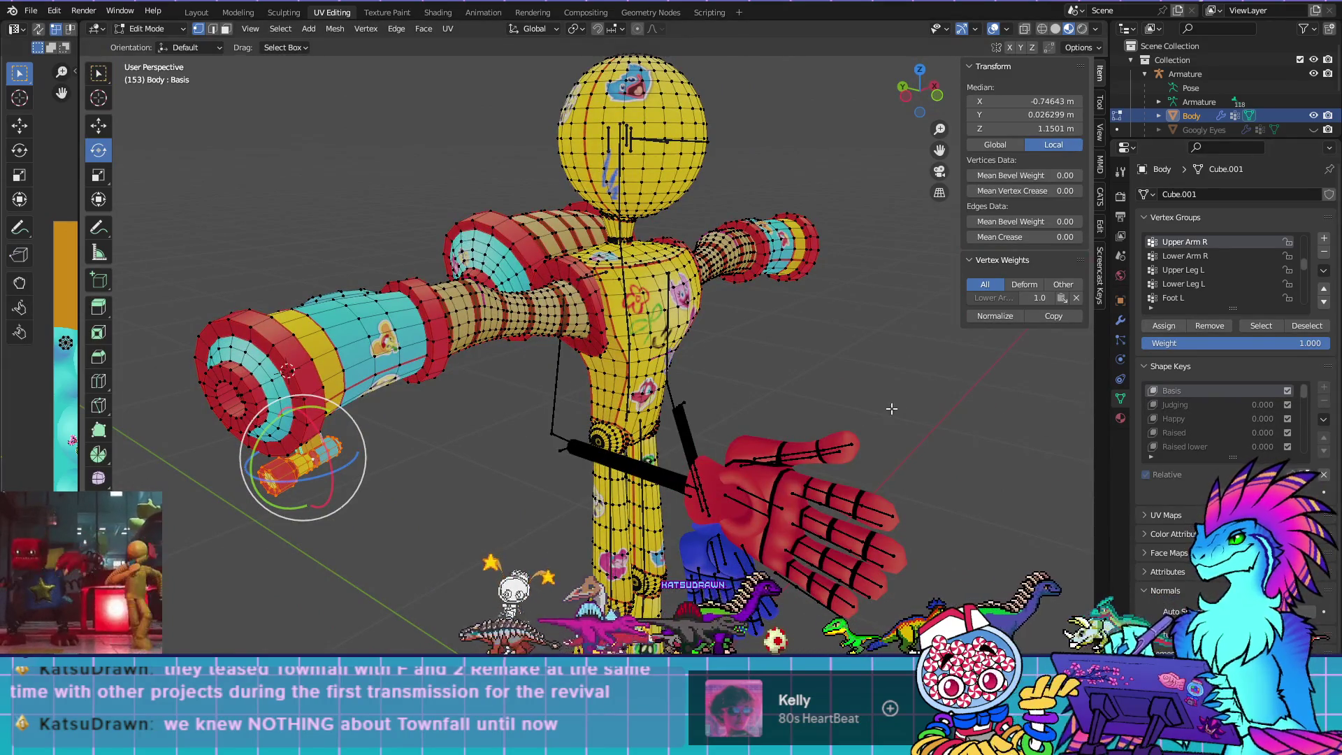
key(Tab)
click(1322, 354)
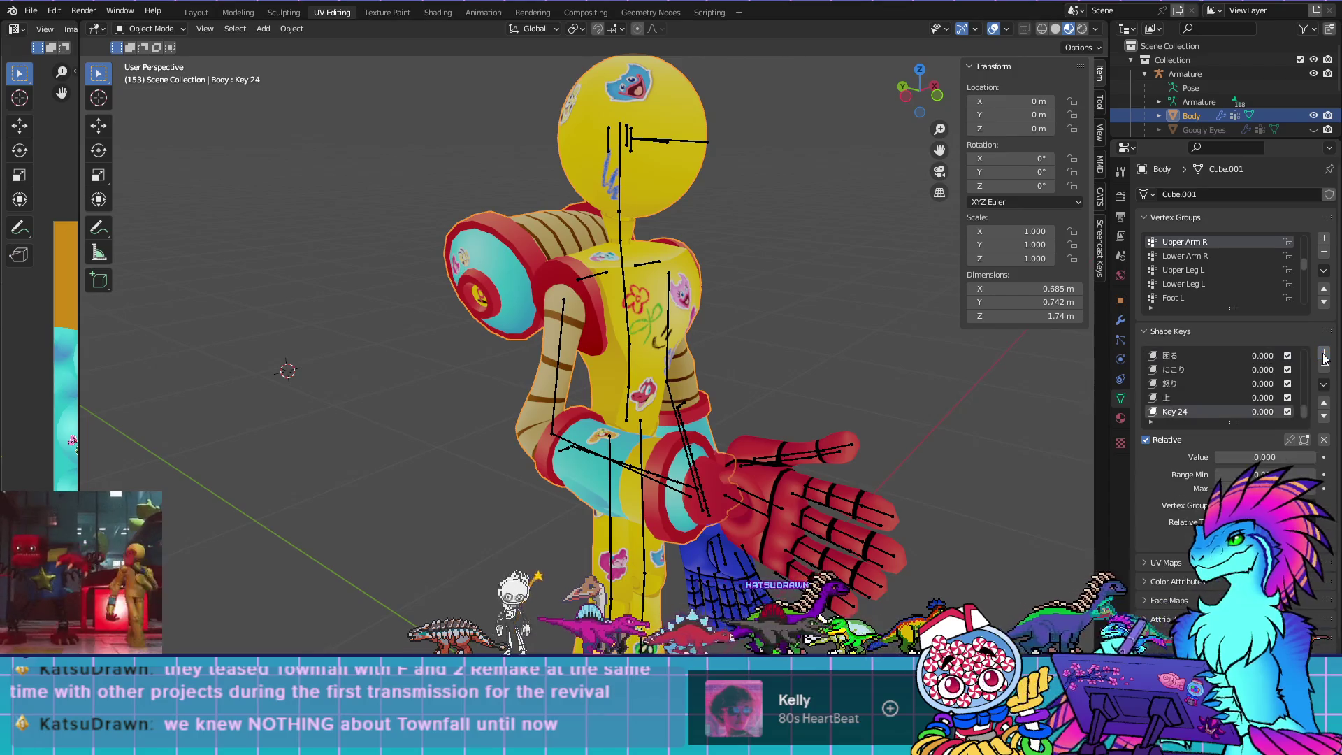
Move Key 24 just below 'stressy eyes', rename it 'Flashlight Withdrawn', and enter Edit Mode
click(1324, 403)
click(1323, 402)
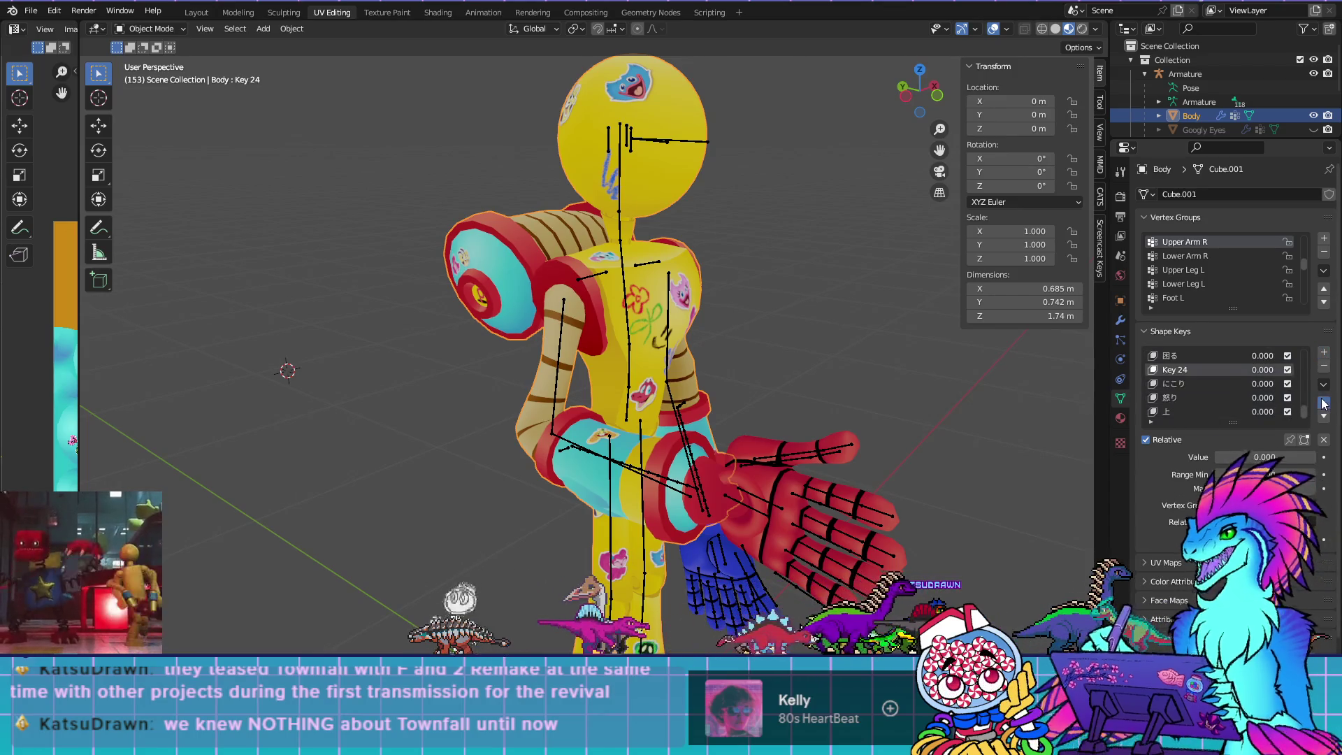
click(1324, 402)
click(1323, 403)
click(1323, 402)
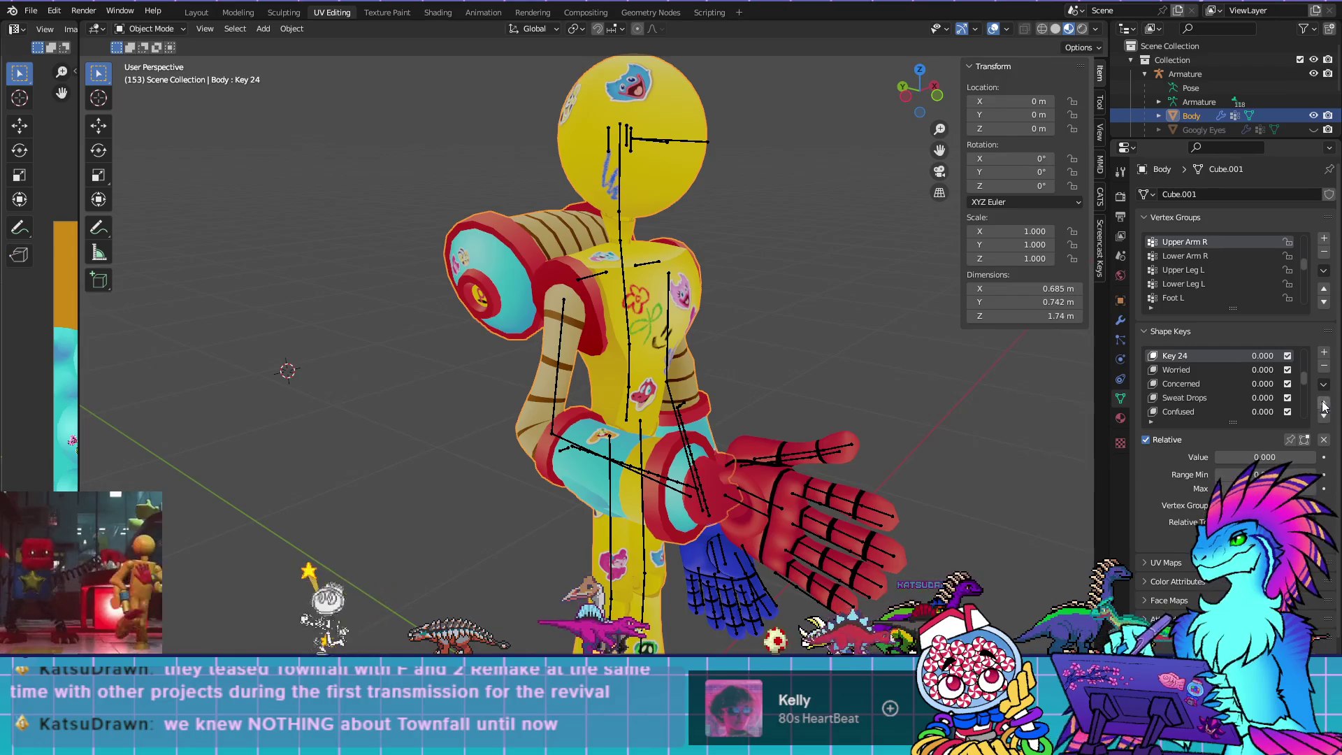
click(1323, 402)
click(1323, 417)
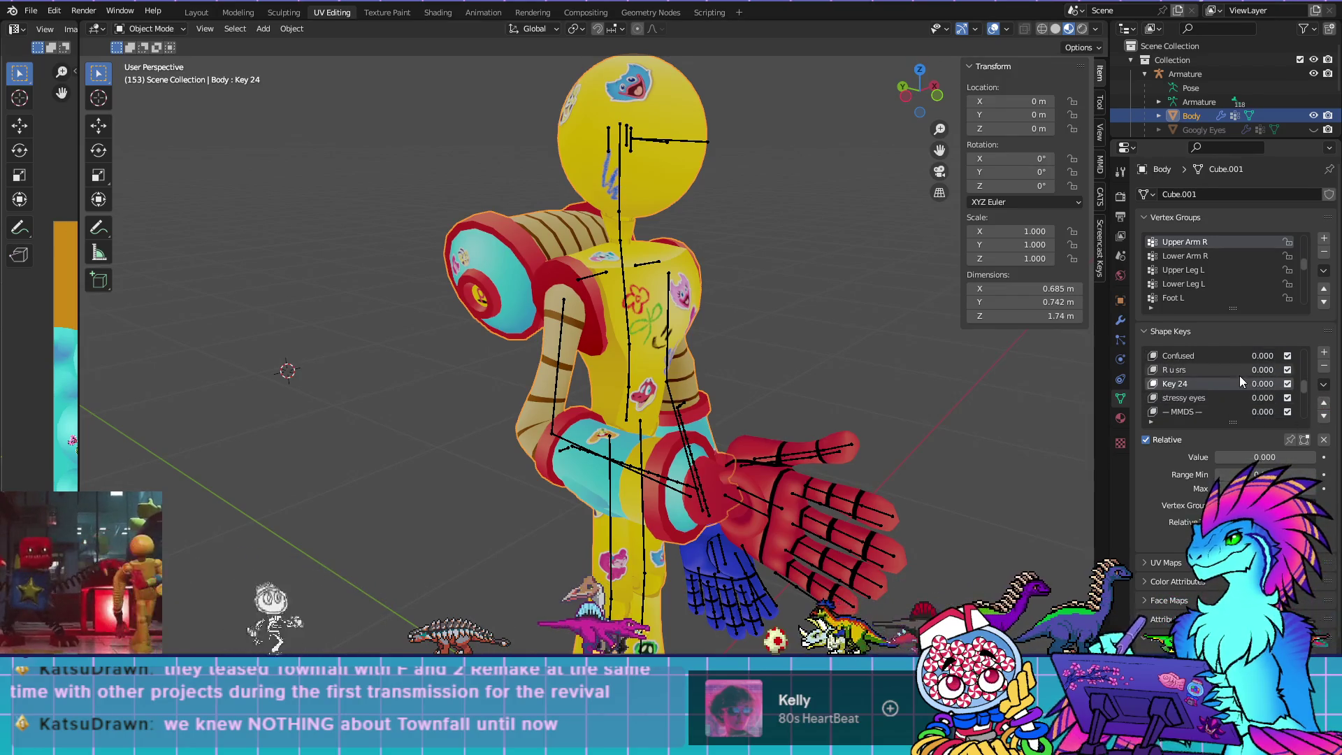
click(1323, 418)
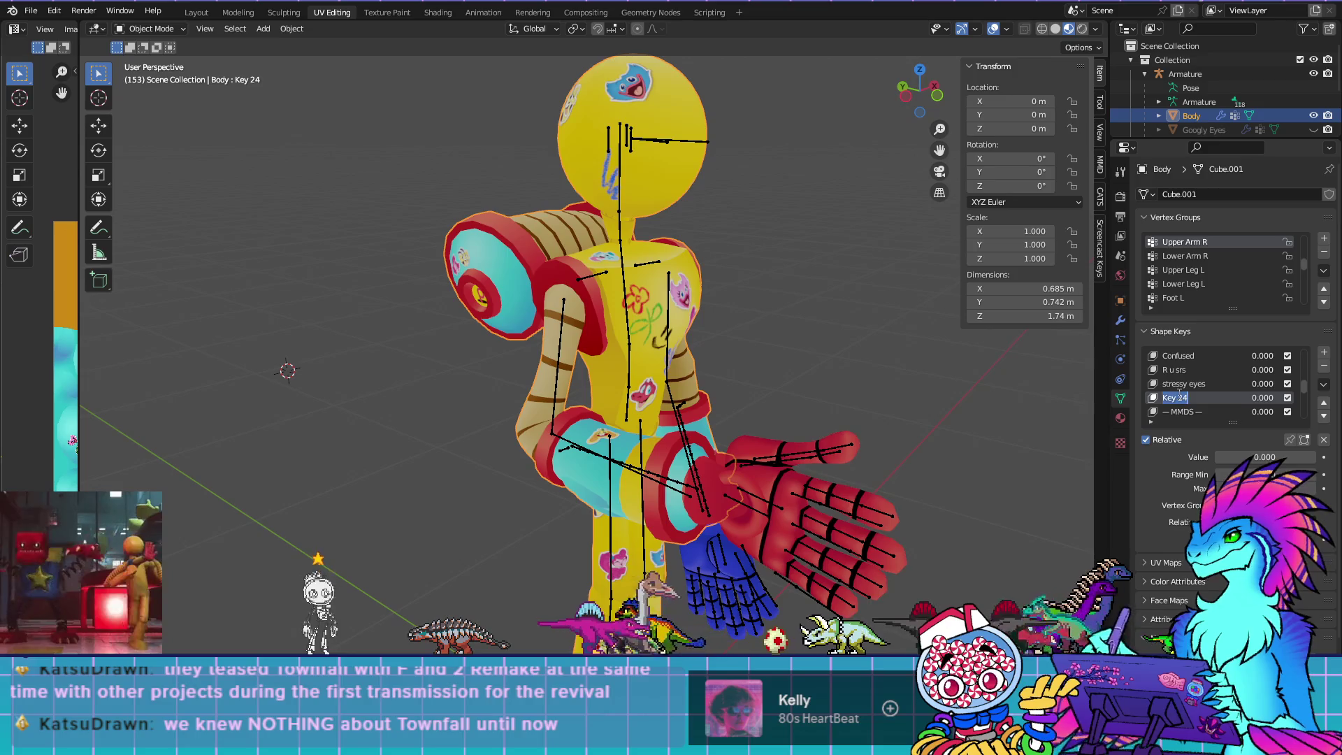
text(Flashlight)
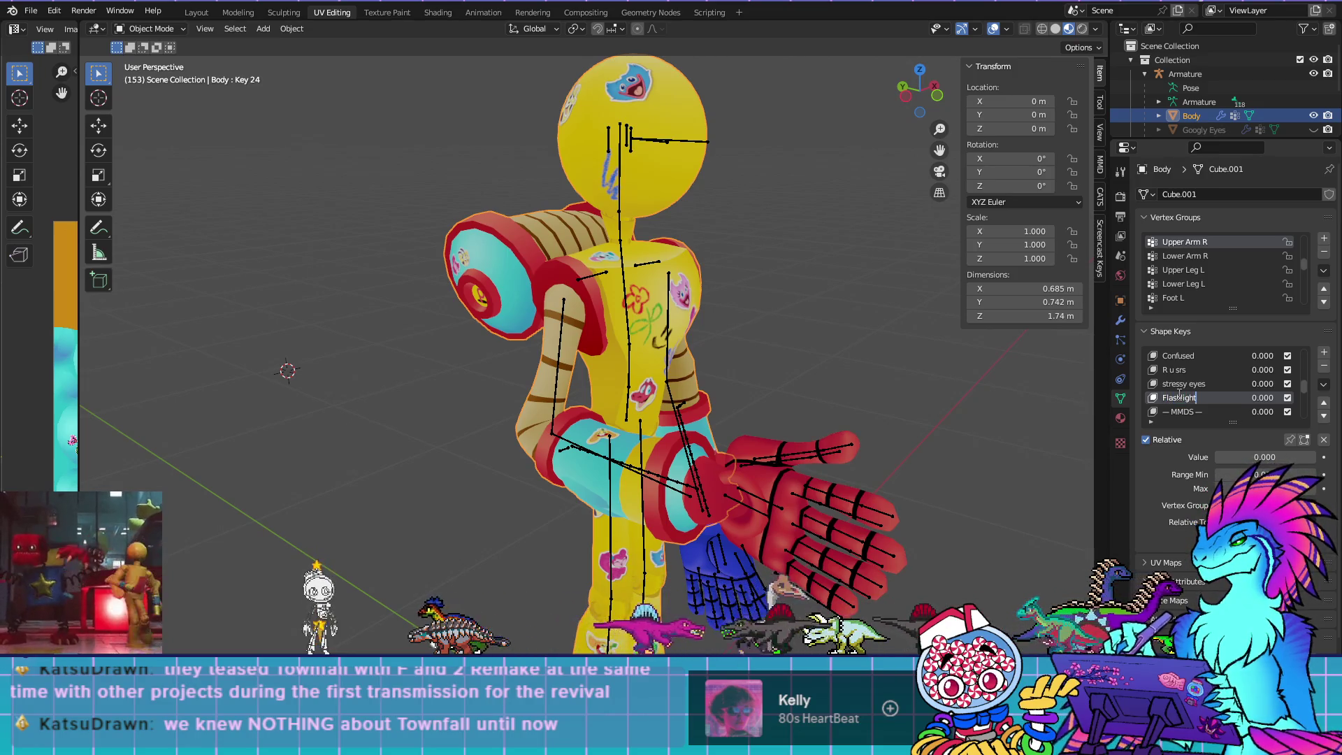
text( With)
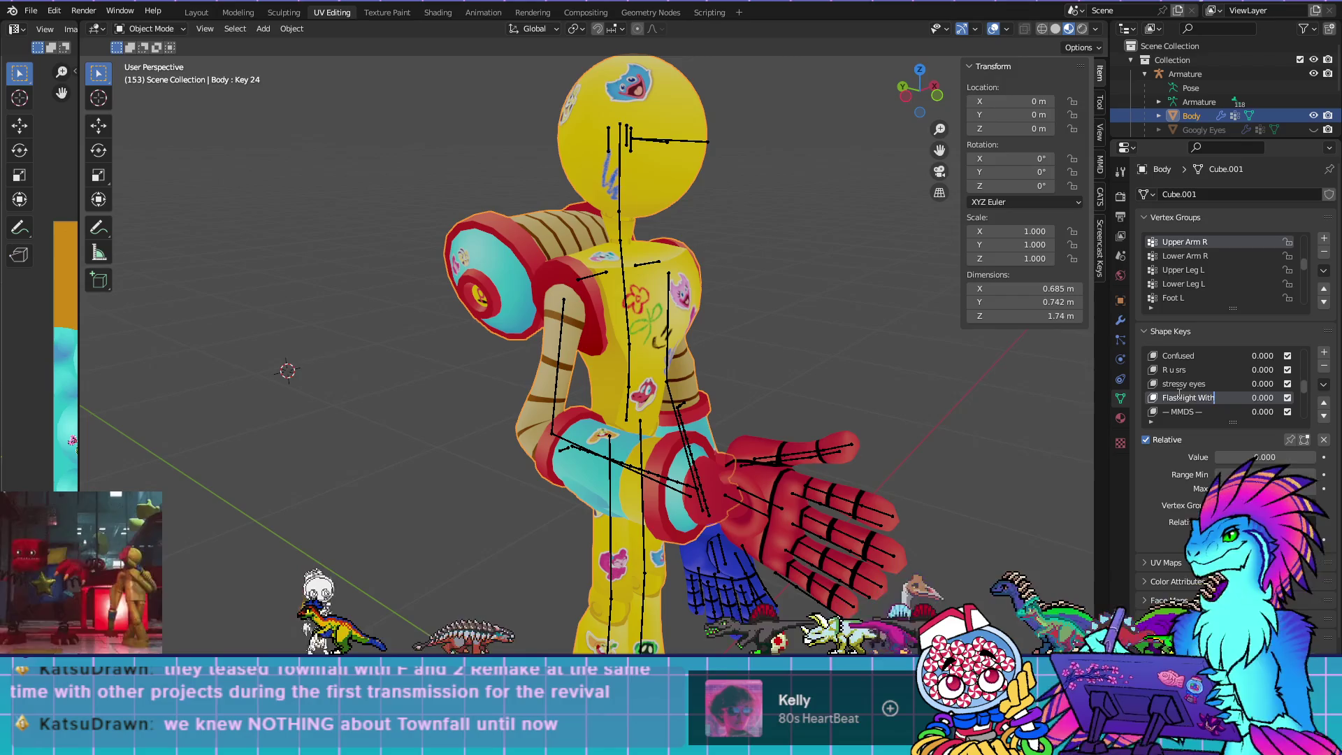
text(drawn)
key(Return)
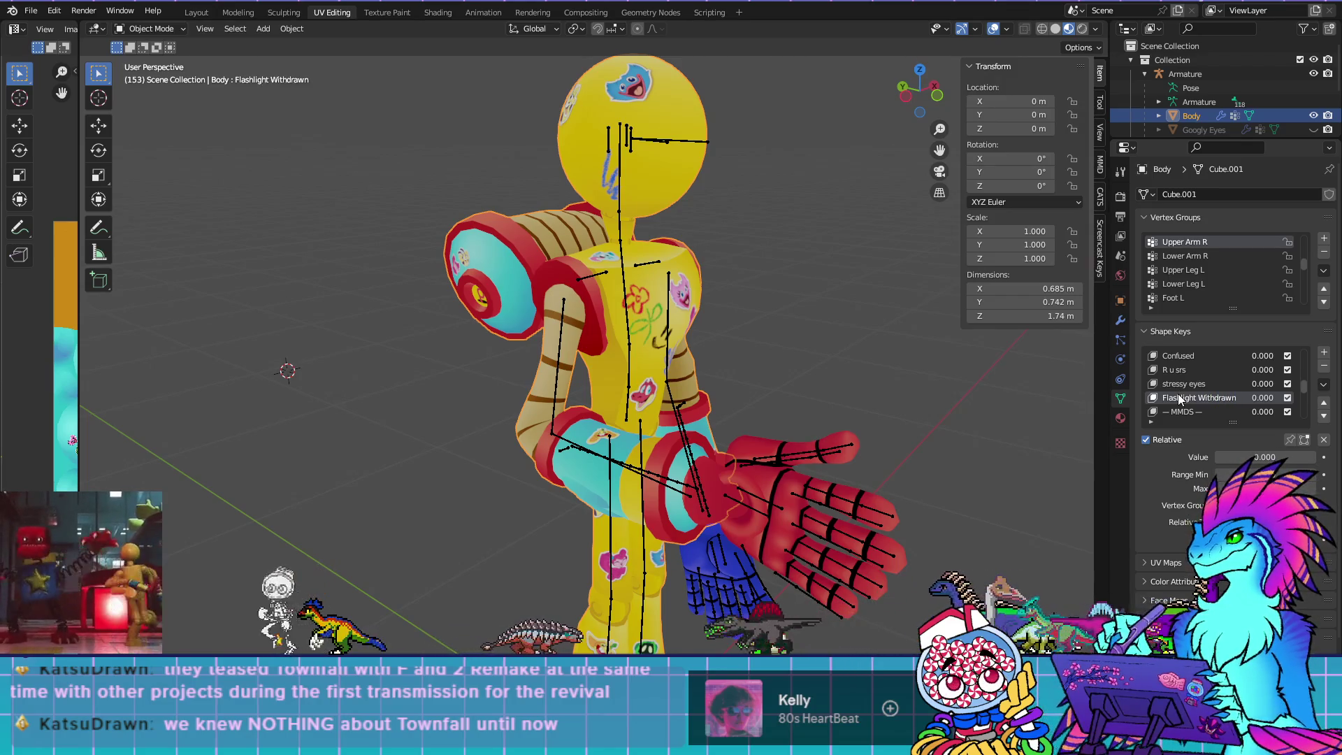
key(Tab)
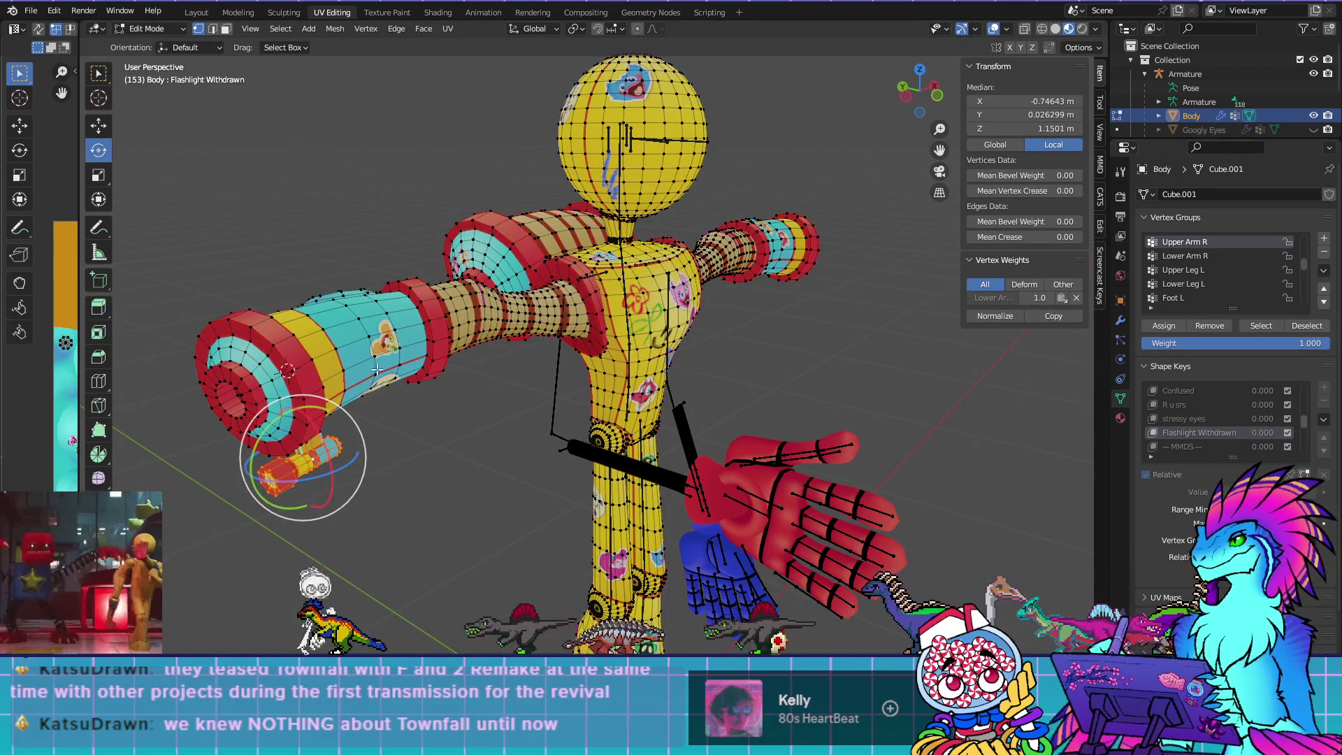
With the pivot at Bounding Box Center, select the flashlight piece and scale it down
drag(489, 447, 363, 455)
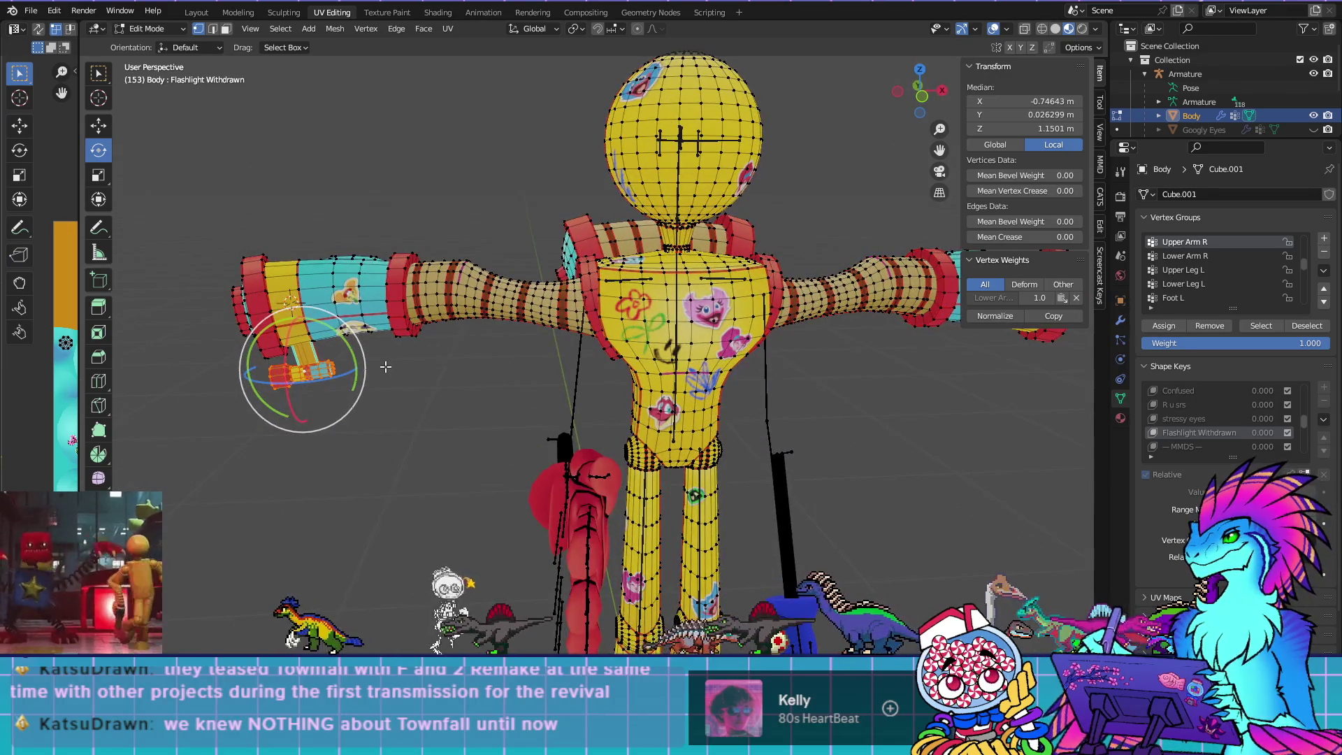
drag(381, 367, 489, 440)
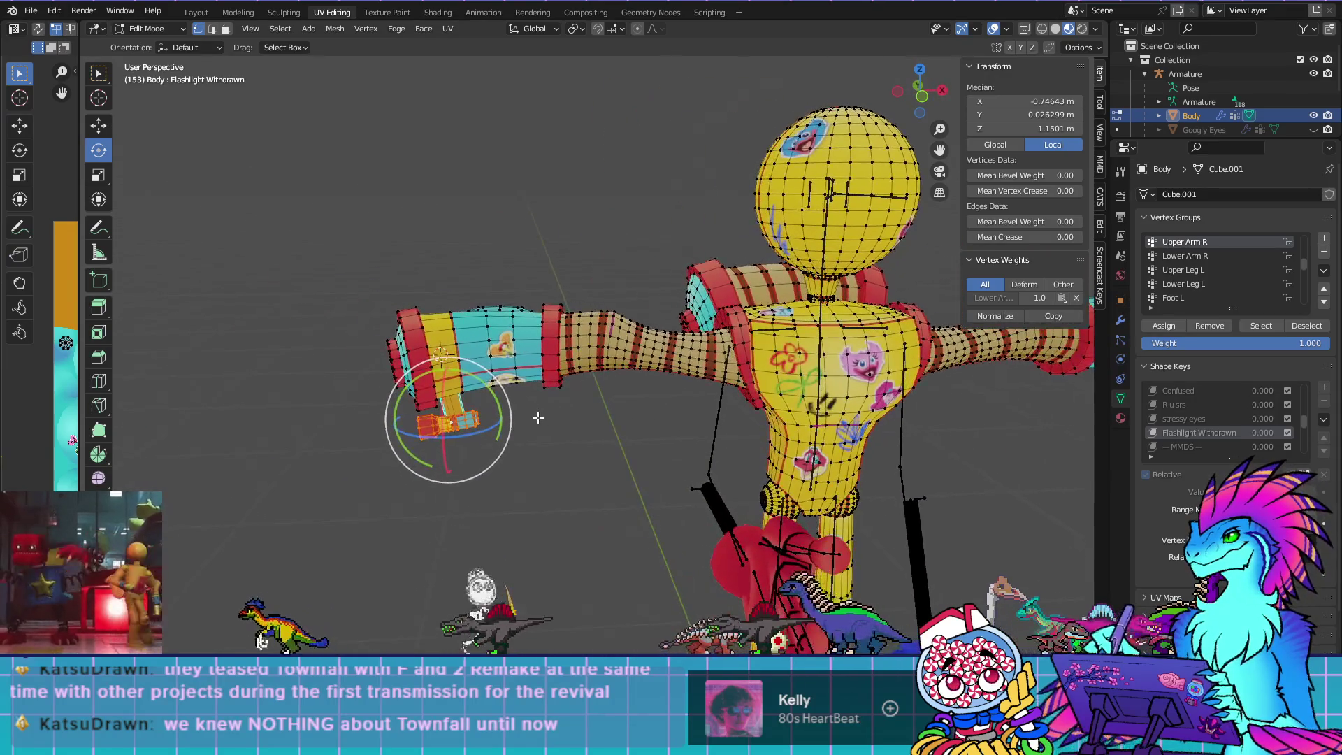
click(573, 30)
click(609, 44)
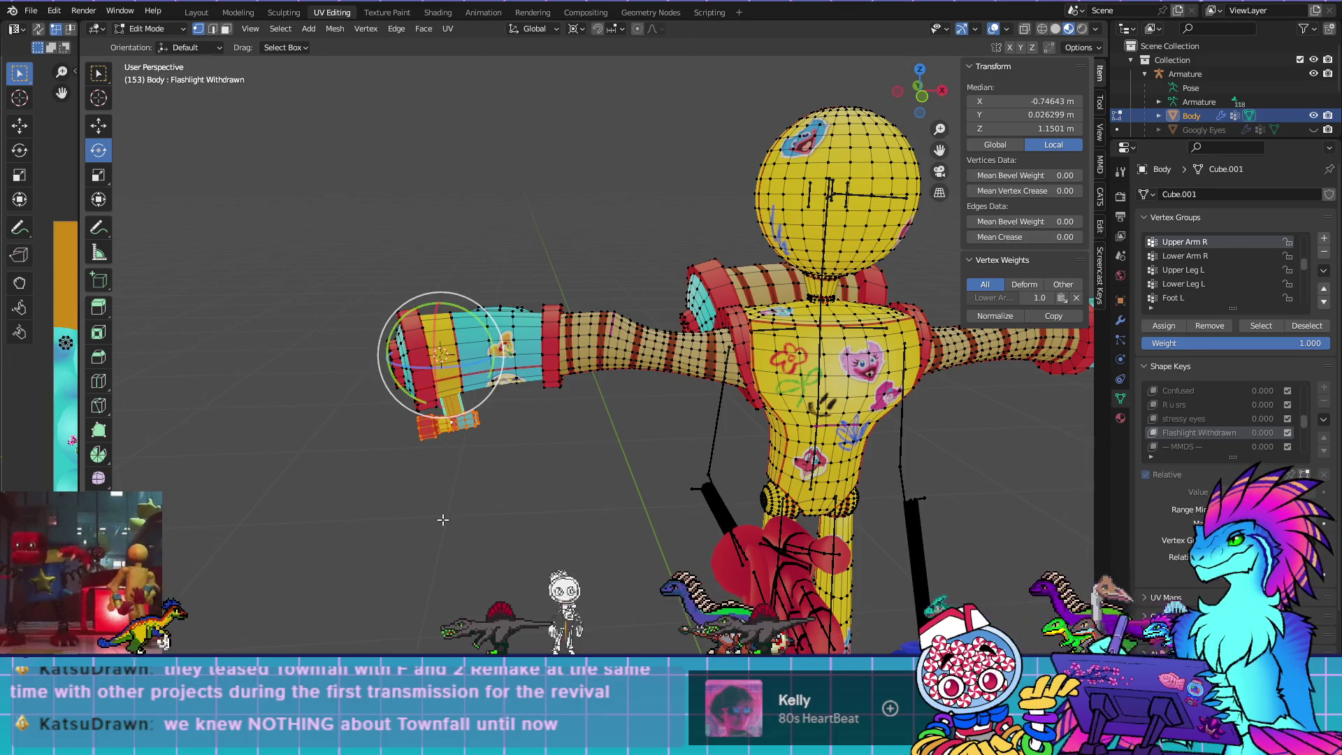
click(466, 460)
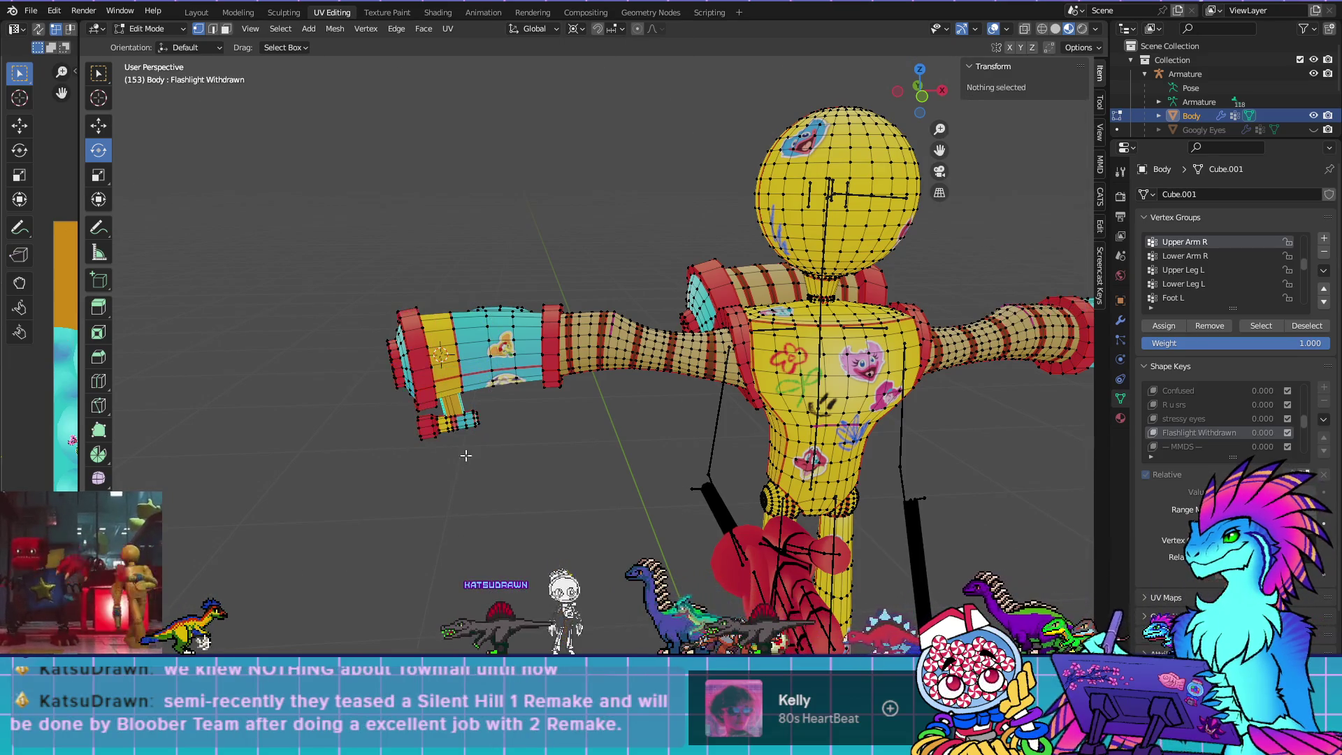
key(l)
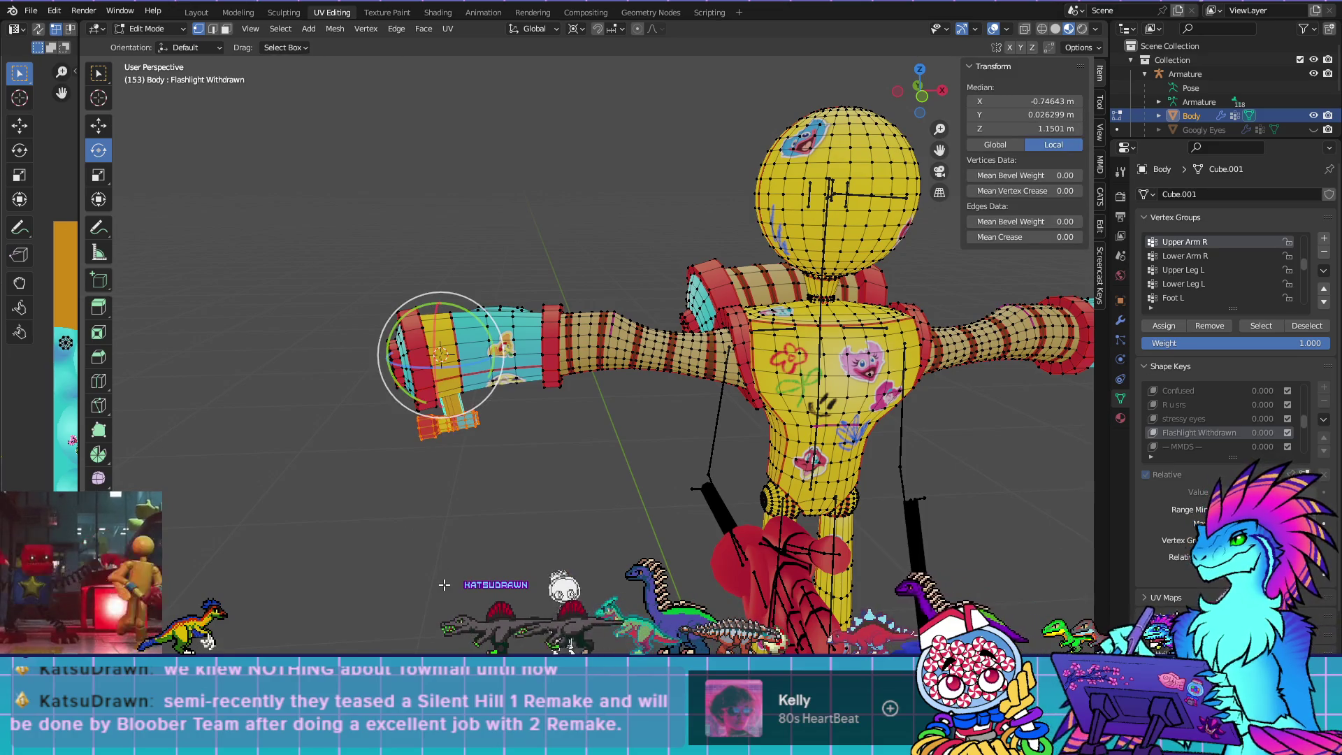
key(s)
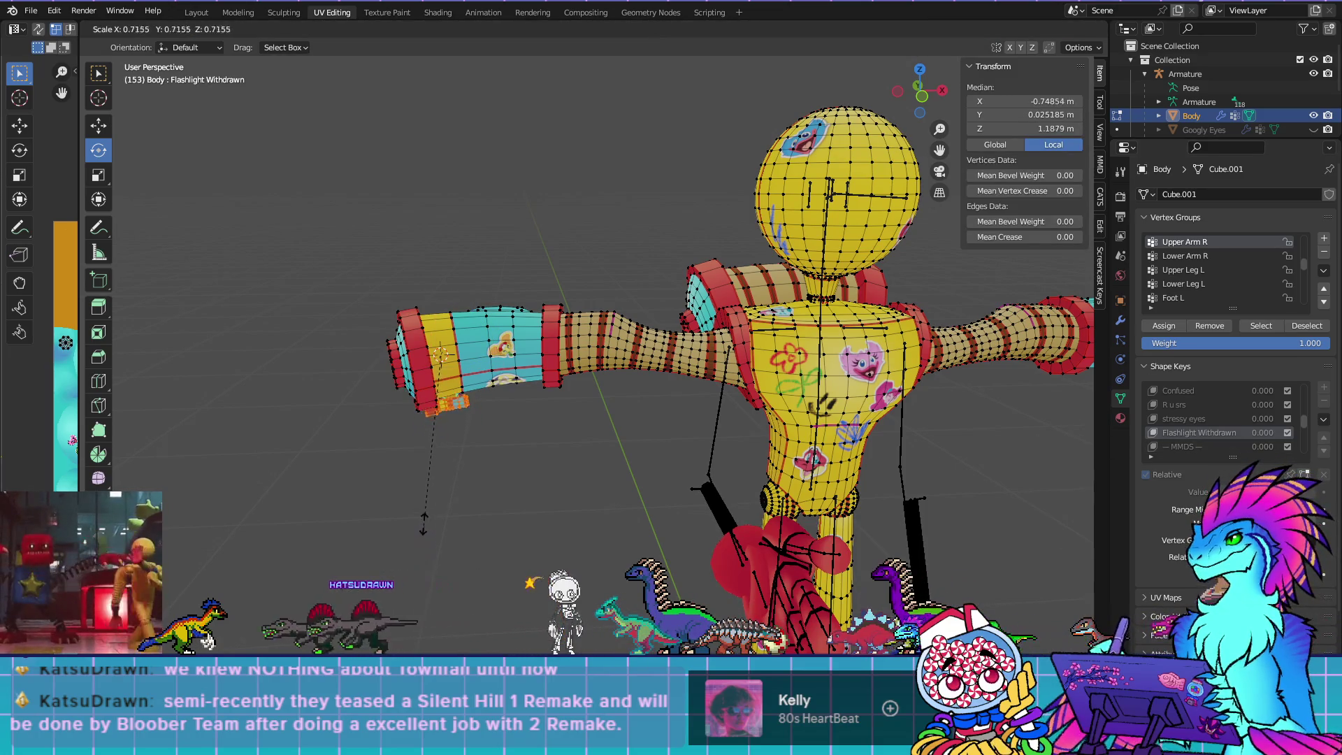
key(Return)
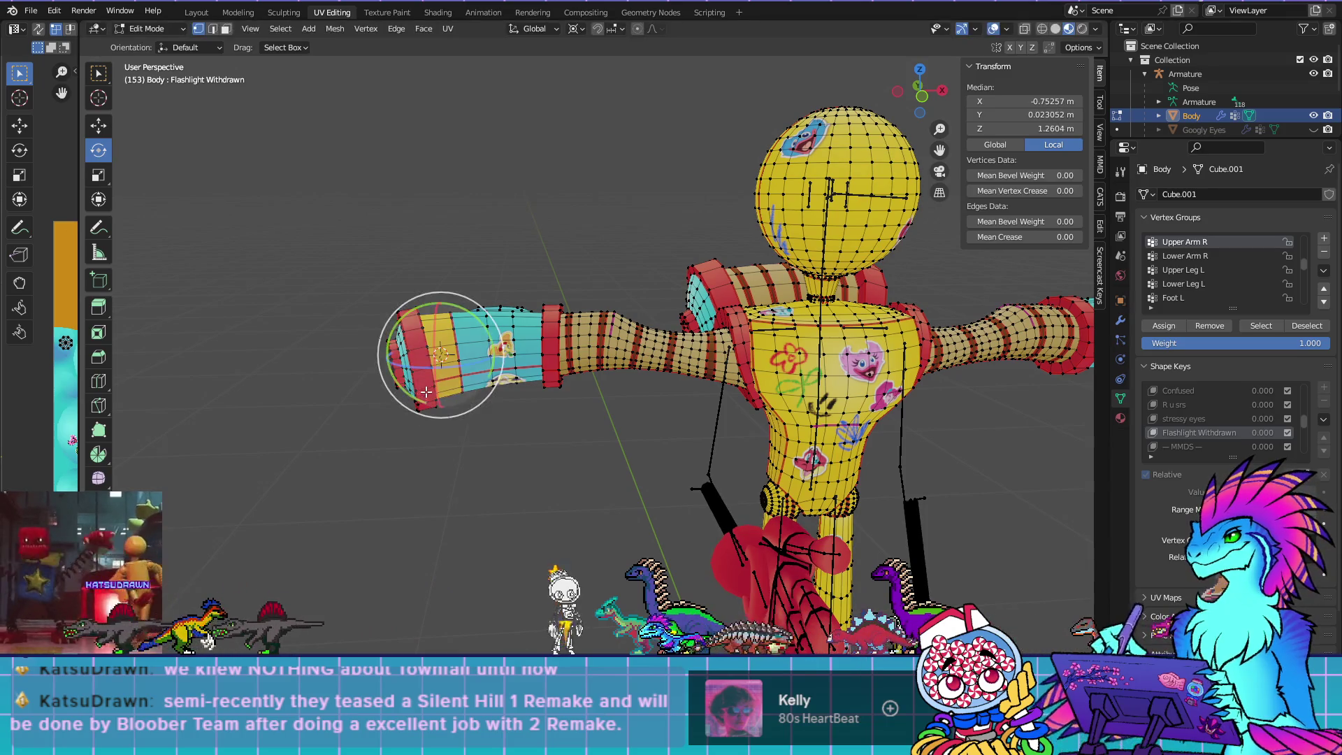
Inspect the shrunken flashlight in X-ray from the front, then return to Object Mode
click(1026, 31)
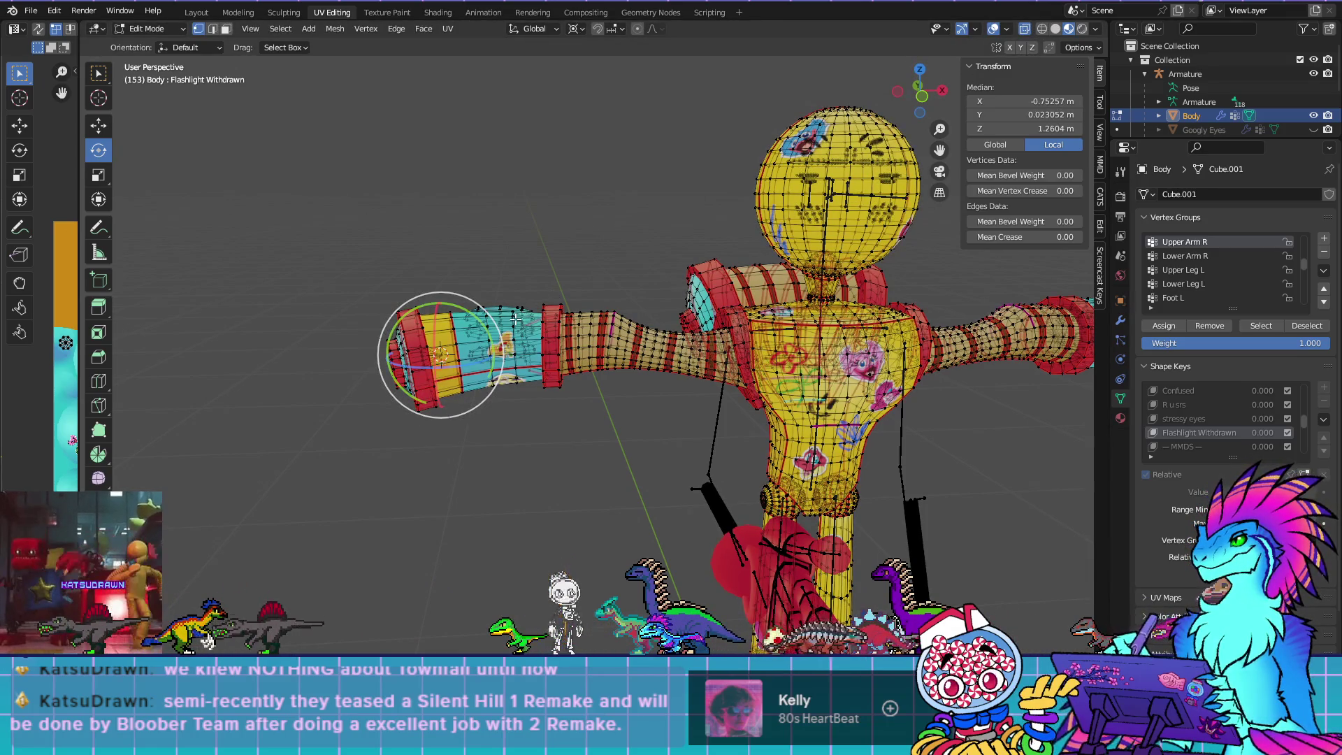
key(KP_1)
scroll(514, 319, up, 6)
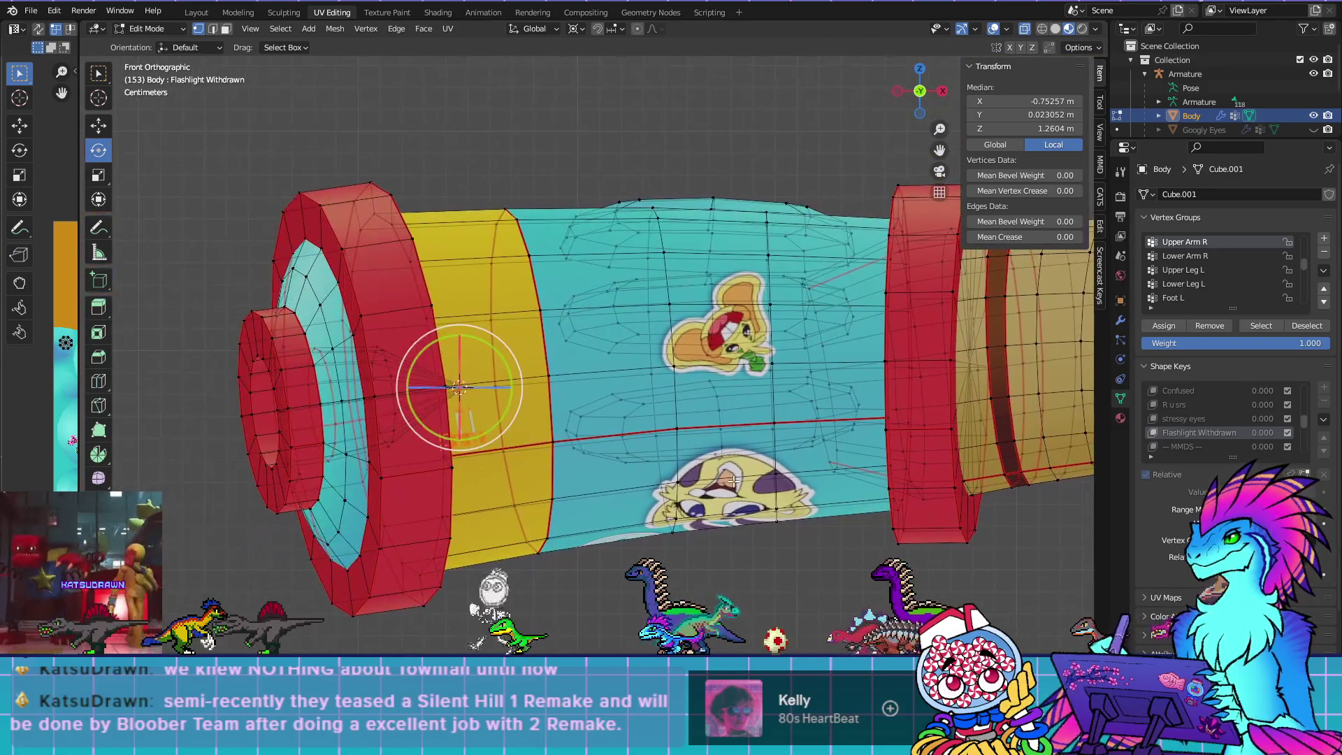
mouse_move(733, 480)
mouse_down()
mouse_move(576, 445)
mouse_move(744, 467)
mouse_move(707, 327)
mouse_move(563, 462)
mouse_move(683, 487)
mouse_move(747, 474)
mouse_up()
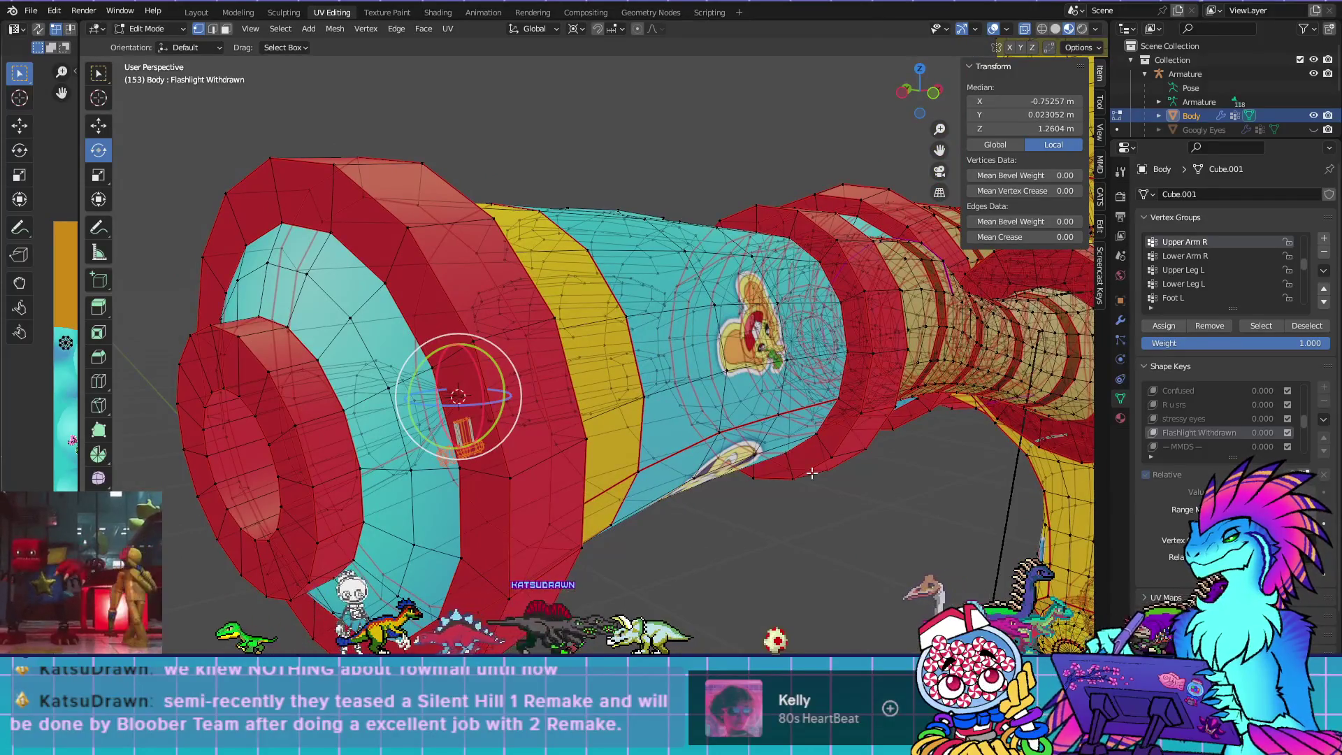
key(Tab)
mouse_move(457, 392)
mouse_down()
mouse_move(620, 364)
mouse_move(655, 401)
mouse_up()
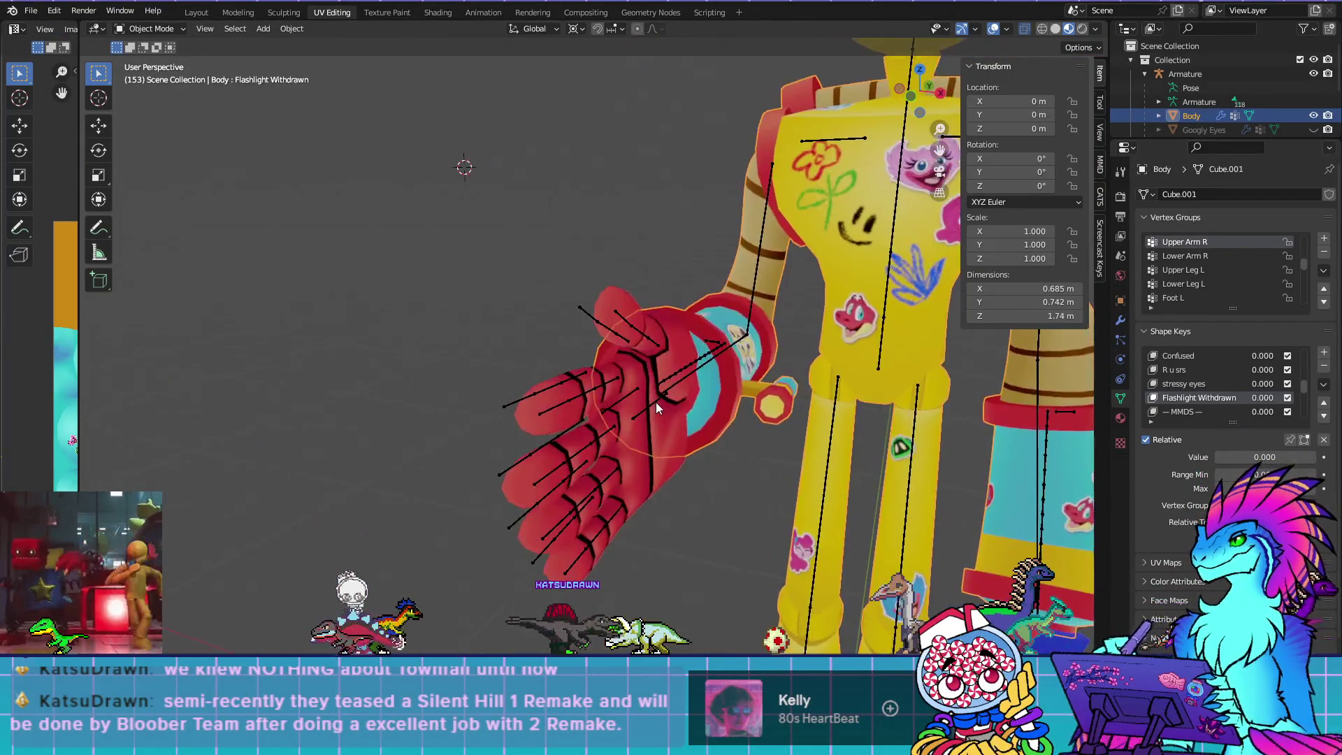
Hide the armature and test Flashlight Withdrawn at full and partial strength, then reset it to 0
click(1314, 74)
mouse_move(920, 372)
mouse_down()
mouse_move(737, 379)
mouse_move(734, 483)
mouse_move(1050, 463)
mouse_up()
mouse_move(1252, 397)
mouse_down()
mouse_move(1293, 397)
mouse_move(1231, 397)
mouse_move(1262, 397)
mouse_up()
drag(813, 433, 664, 419)
drag(1263, 397, 1216, 397)
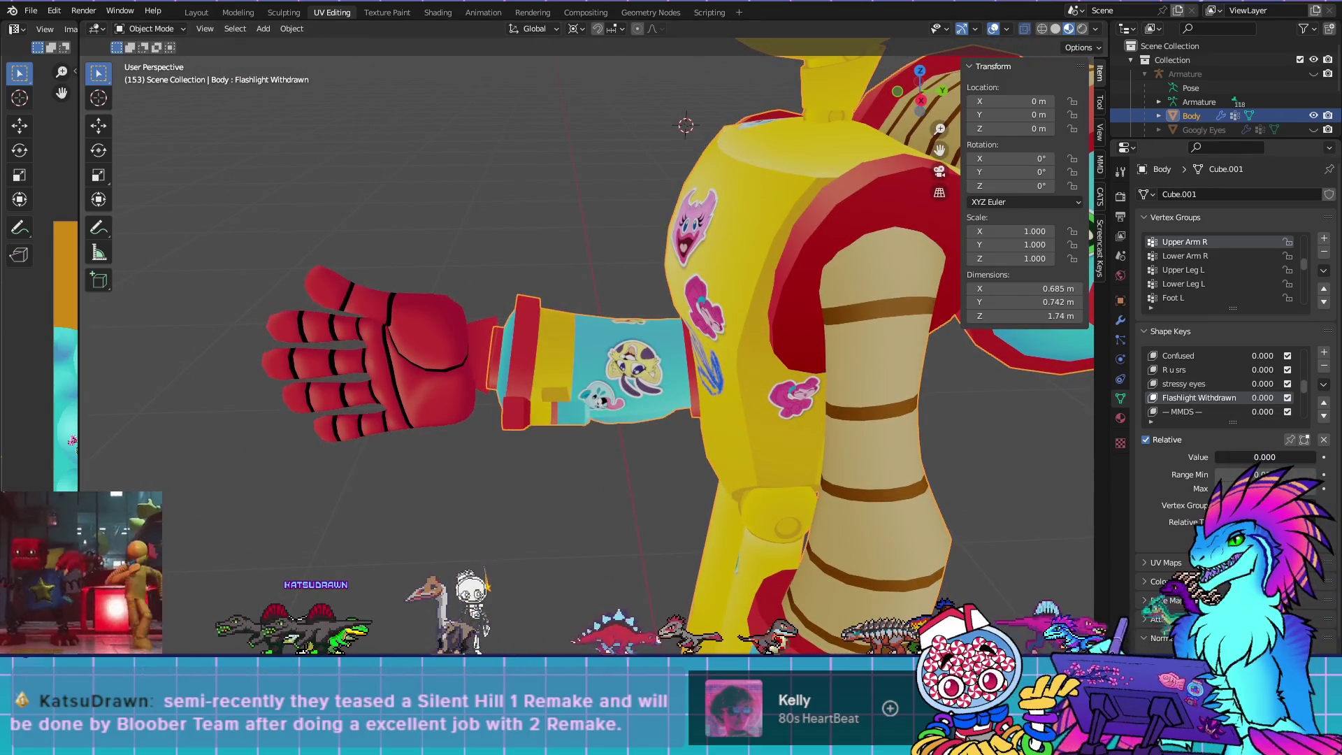
Orbit around the robot to inspect the torso, ending in front orthographic view
mouse_move(615, 455)
mouse_down()
mouse_move(522, 427)
mouse_move(486, 396)
mouse_move(316, 446)
mouse_move(89, 482)
mouse_move(166, 447)
mouse_move(453, 472)
mouse_move(631, 452)
mouse_up()
scroll(453, 472, down, 5)
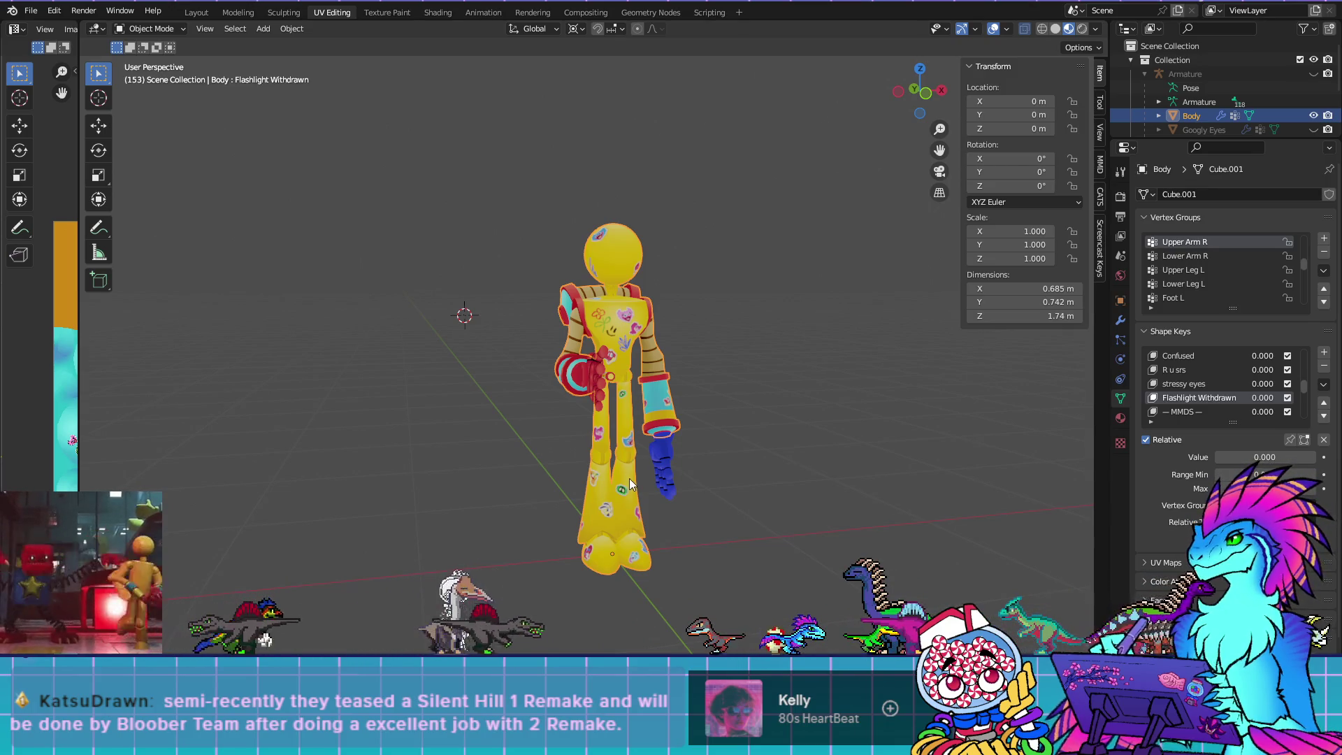
mouse_move(816, 489)
mouse_down()
mouse_move(776, 484)
mouse_move(778, 451)
mouse_move(728, 475)
mouse_move(635, 468)
mouse_move(666, 505)
mouse_move(667, 482)
mouse_move(1006, 492)
mouse_up()
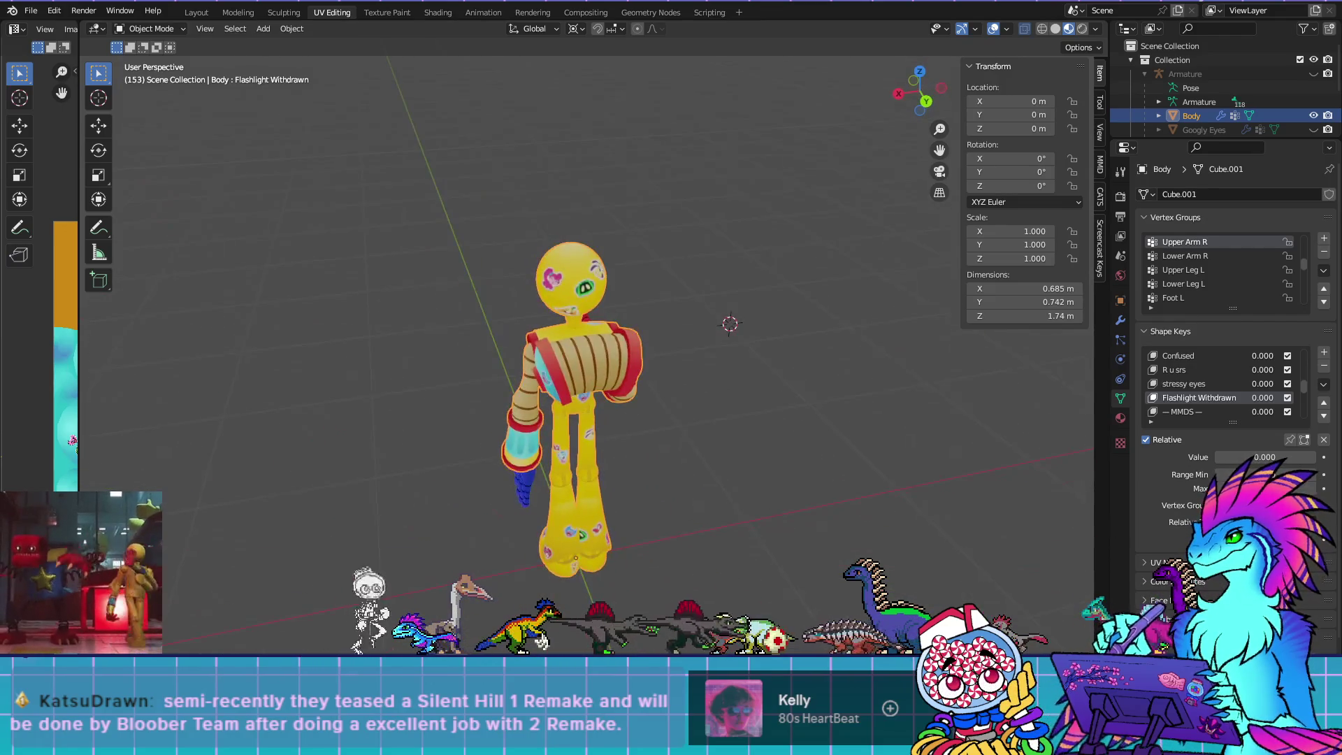
mouse_move(376, 492)
mouse_down()
mouse_move(611, 415)
mouse_move(716, 409)
mouse_move(640, 324)
mouse_up()
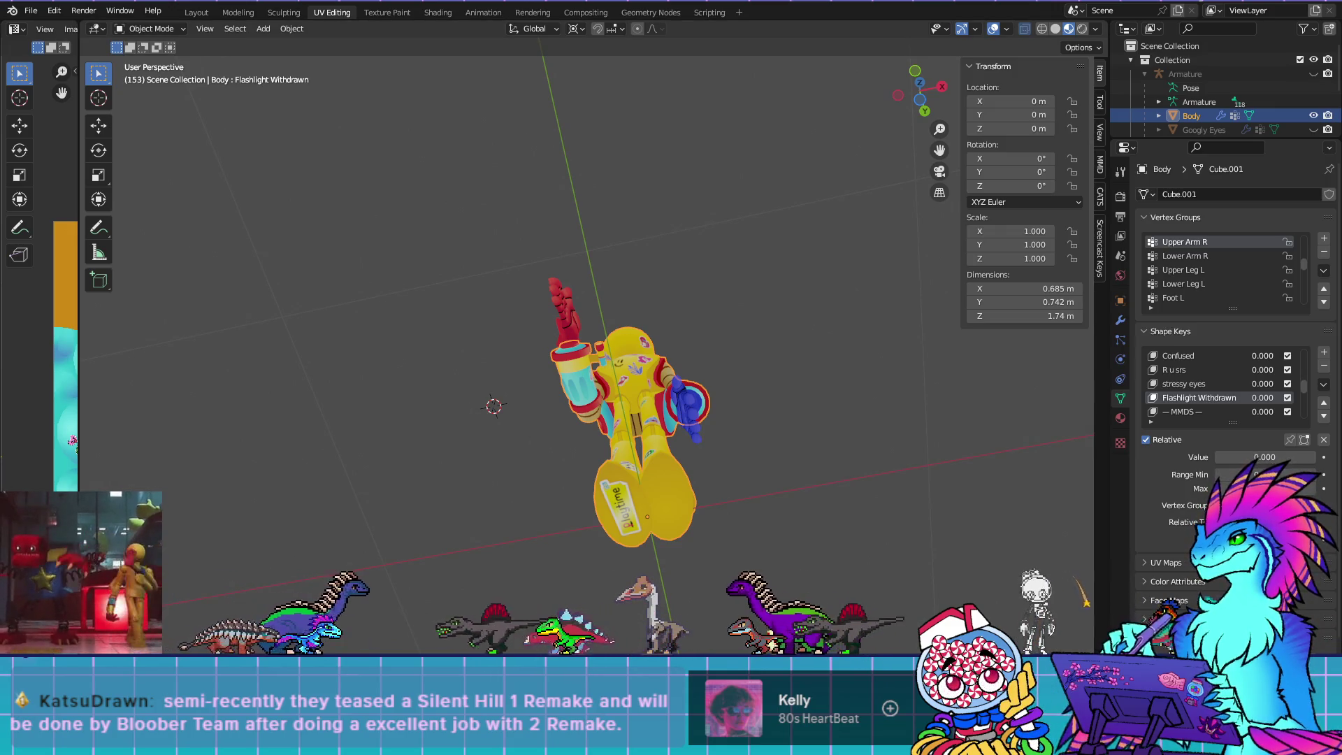
key(KP_1)
Frame the robot on the left of the view and unhide and select the Armature
key(KP_5)
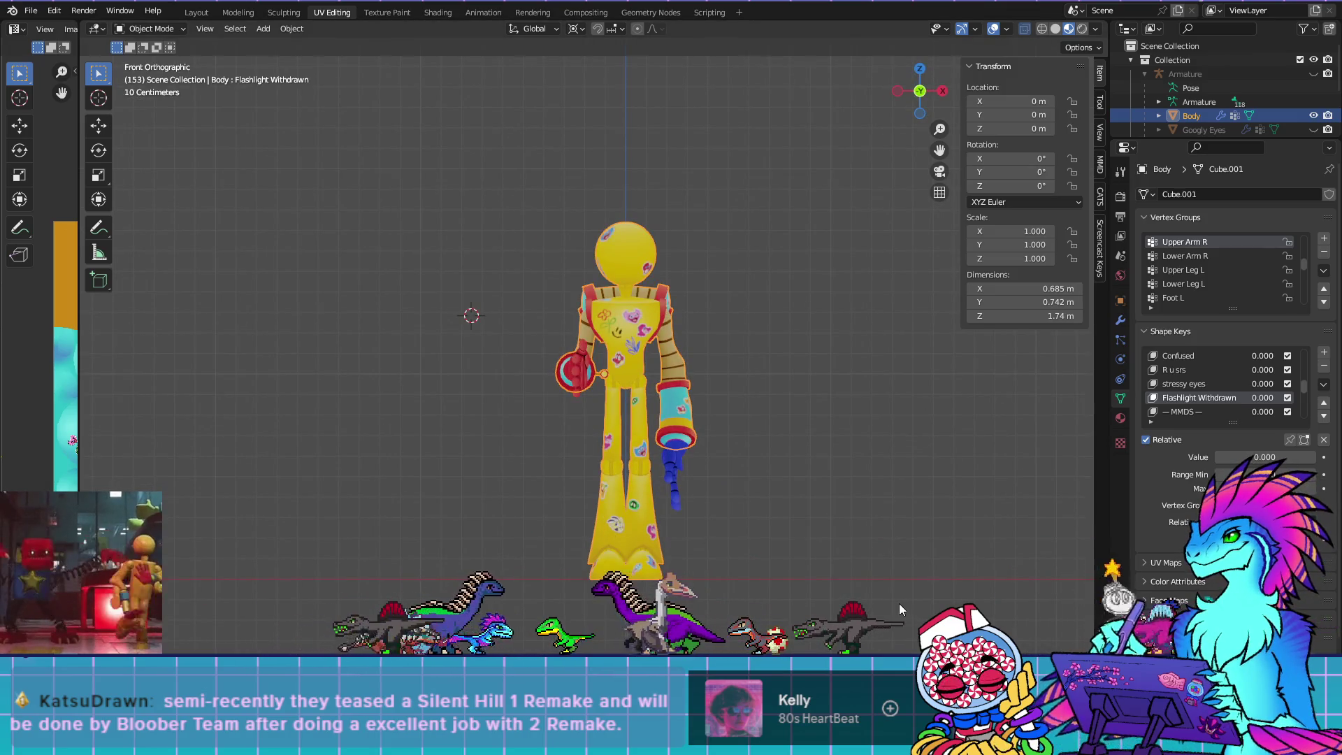
drag(928, 476, 883, 481)
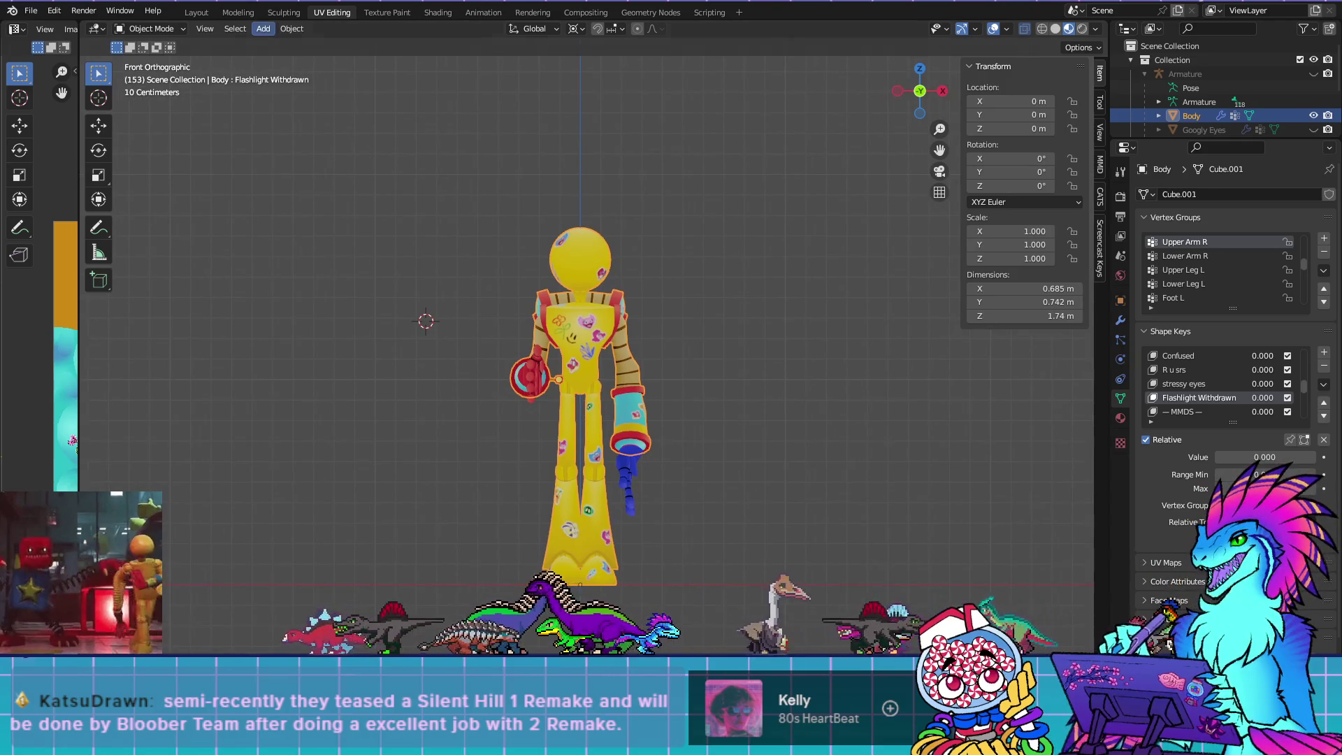
click(1213, 74)
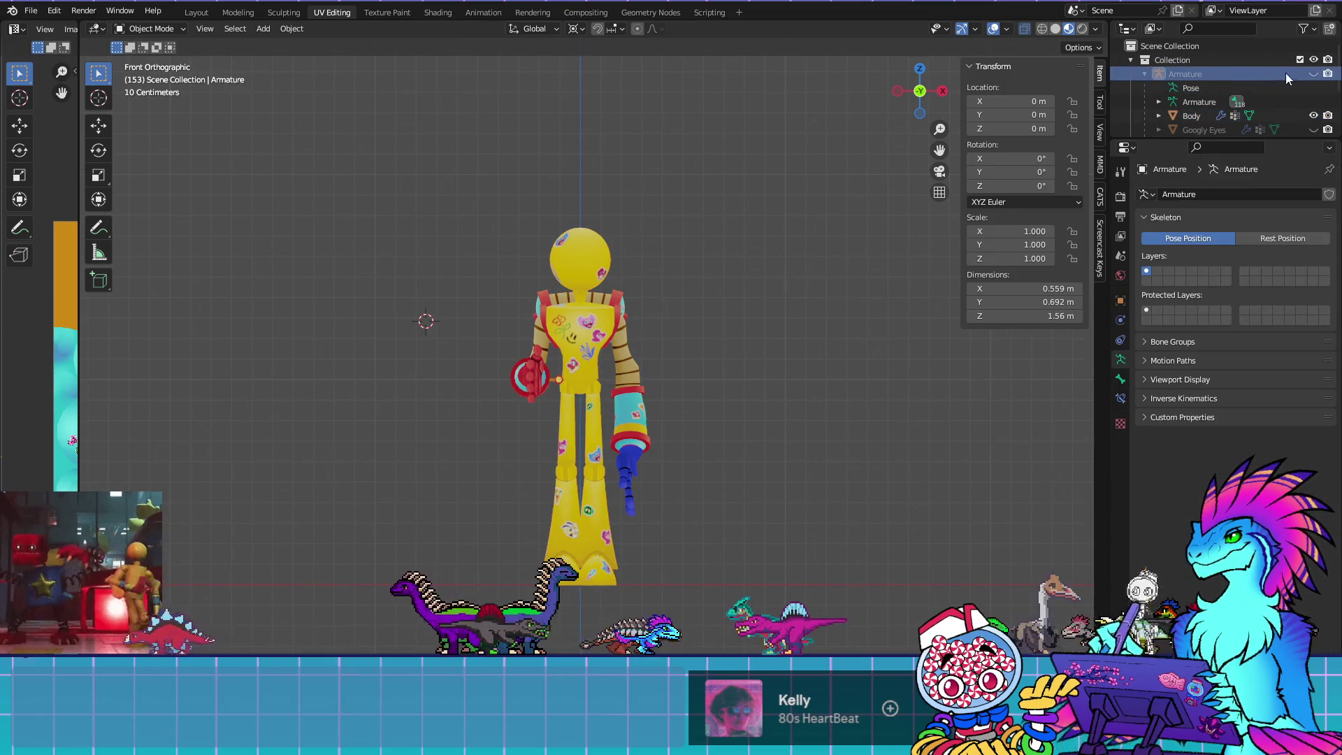
click(1315, 74)
In Pose Mode, clear all bone transforms so the robot returns to T-pose
key(Tab)
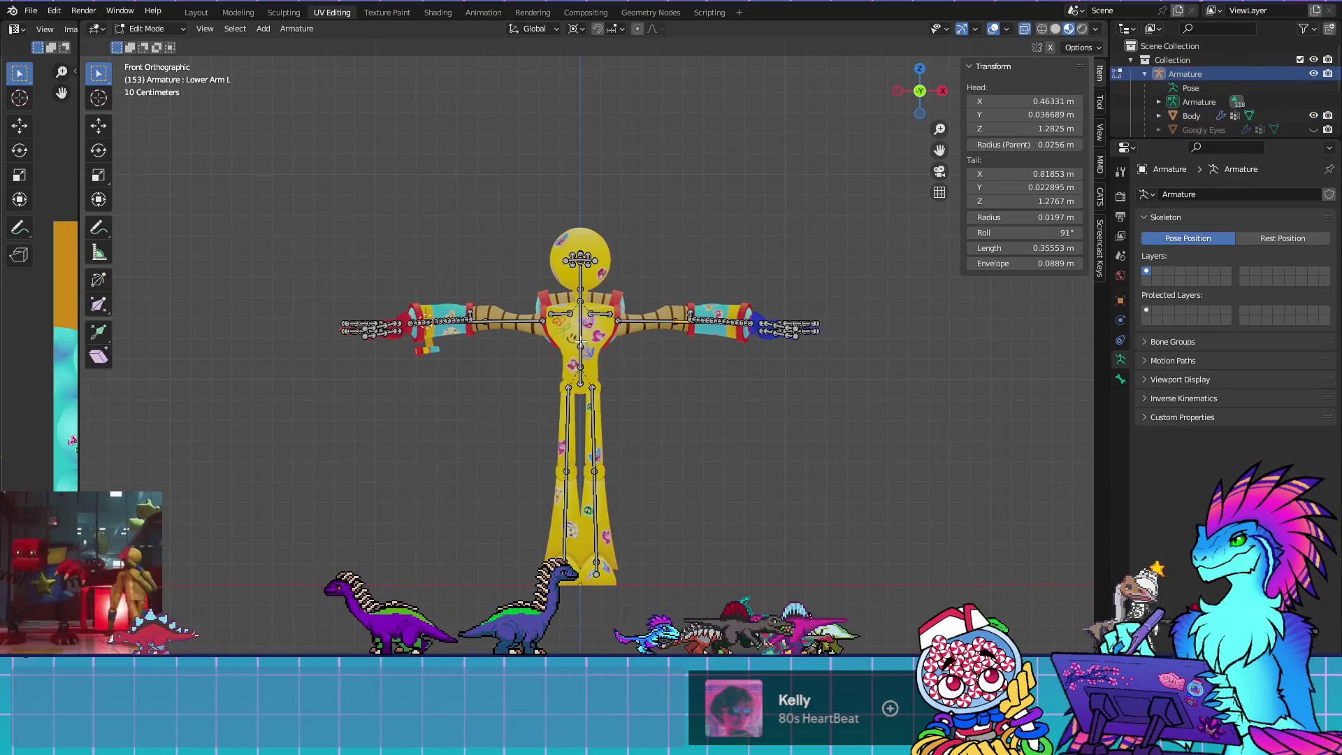
click(151, 74)
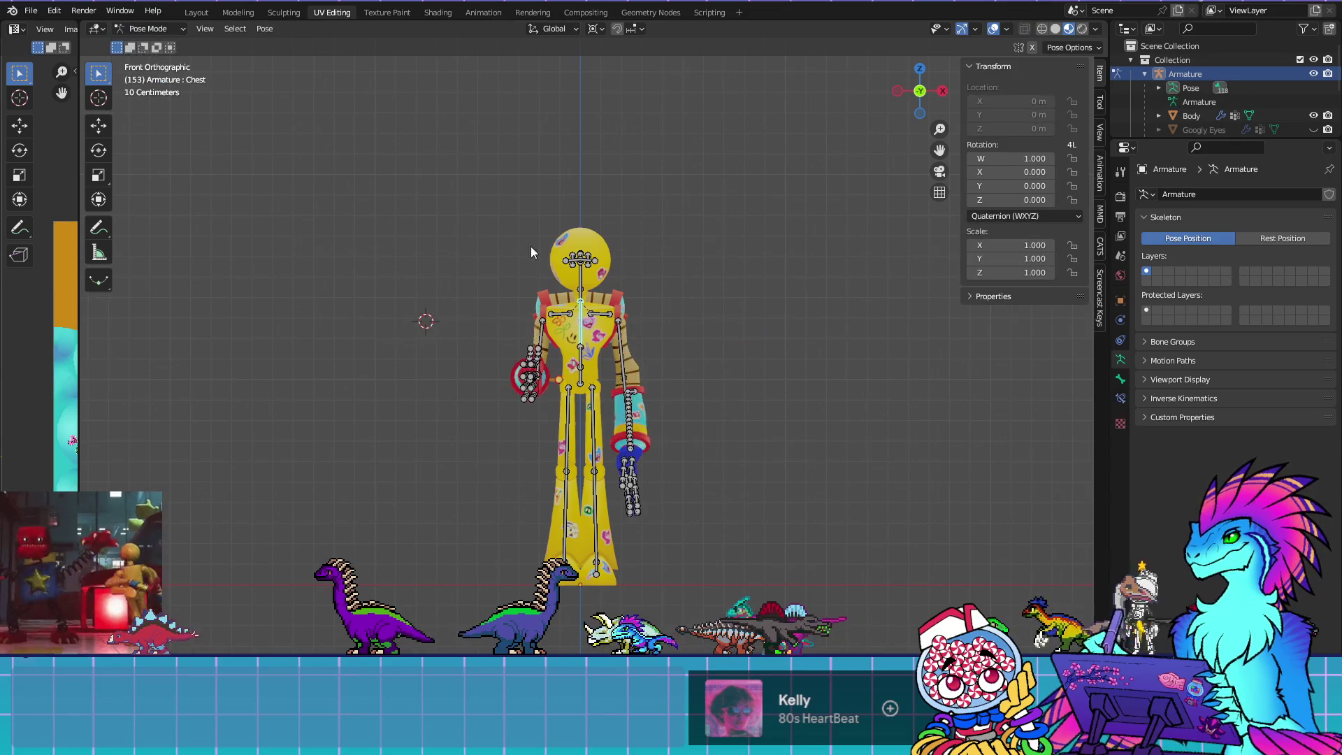
click(271, 28)
mouse_move(364, 58)
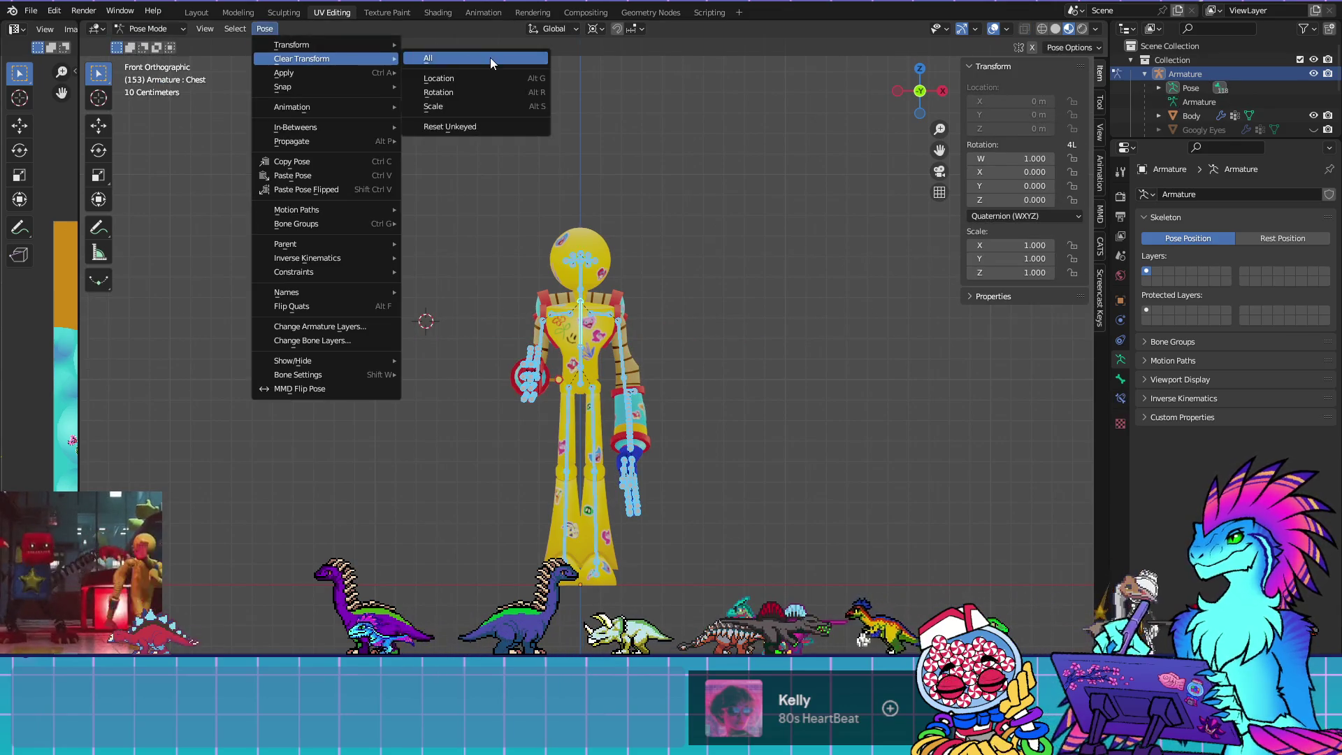
click(490, 57)
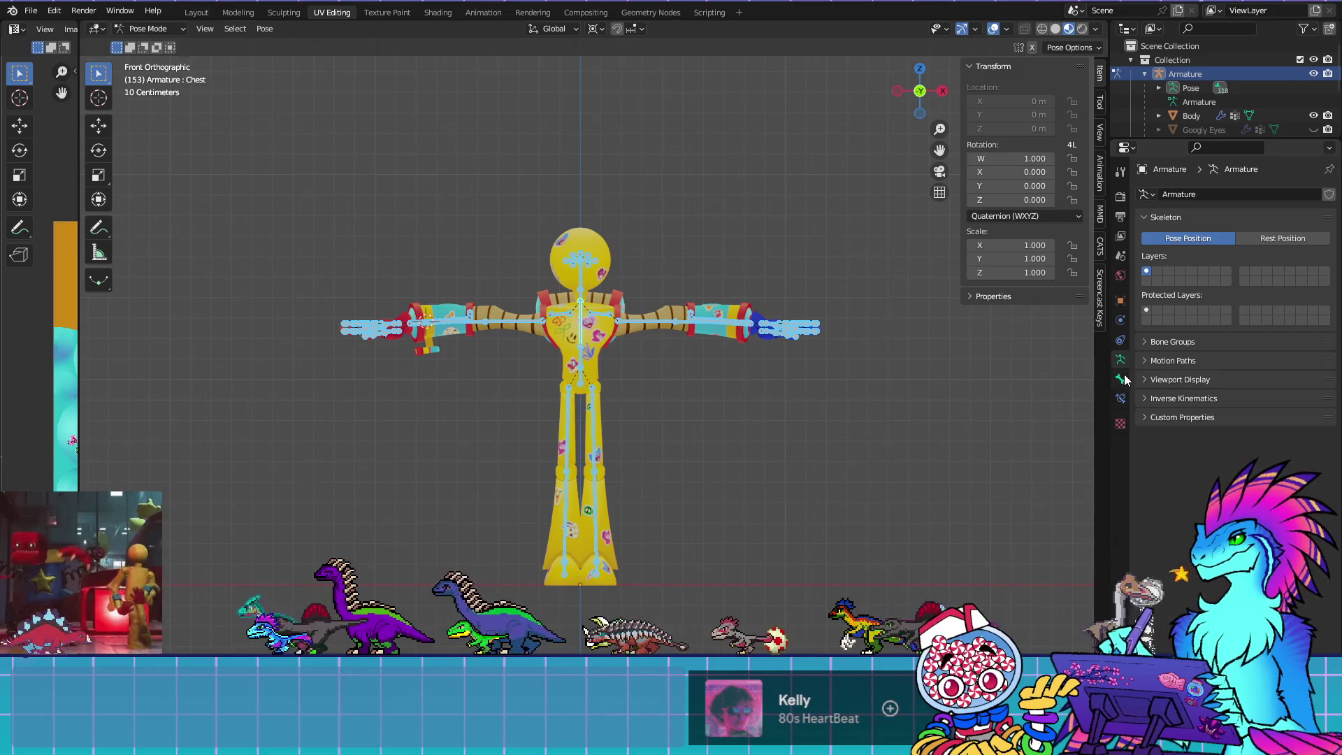
key(Tab)
Return to Object Mode and select the Body mesh
click(147, 28)
click(143, 42)
click(556, 332)
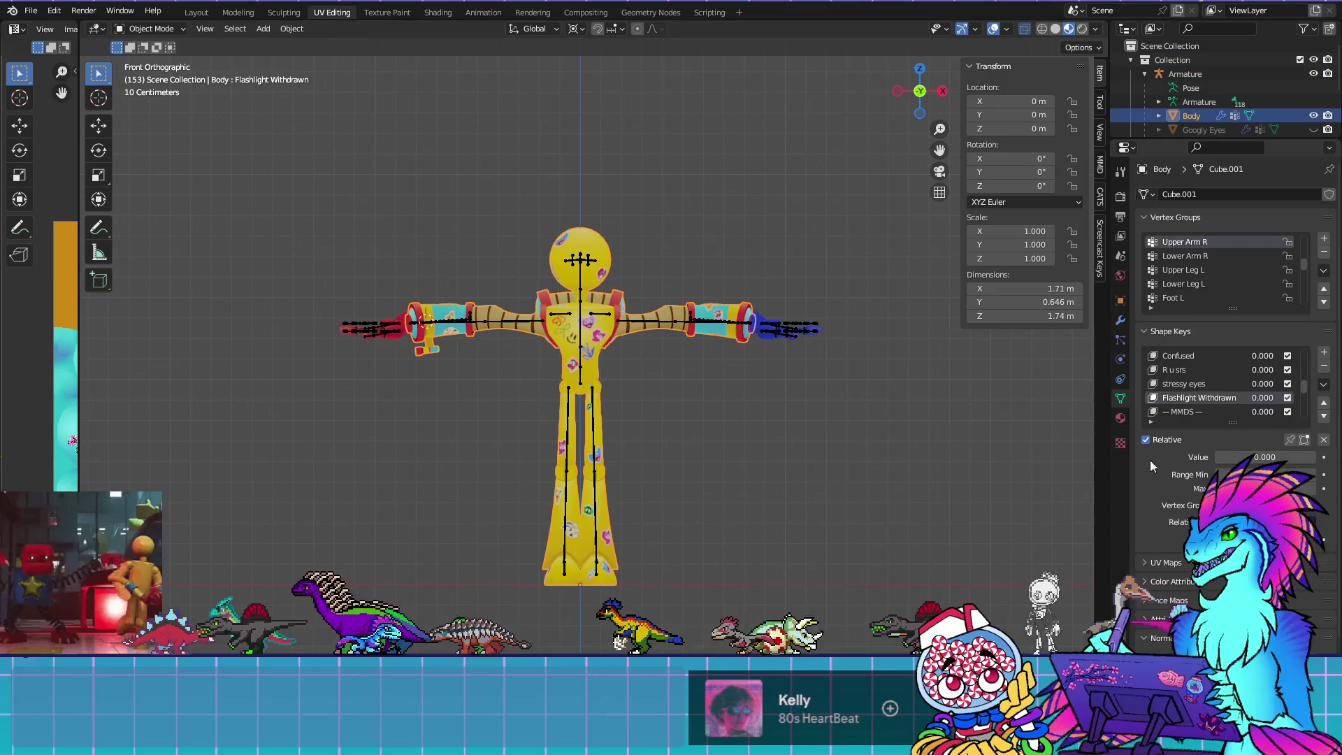
scroll(1230, 394, down, 10)
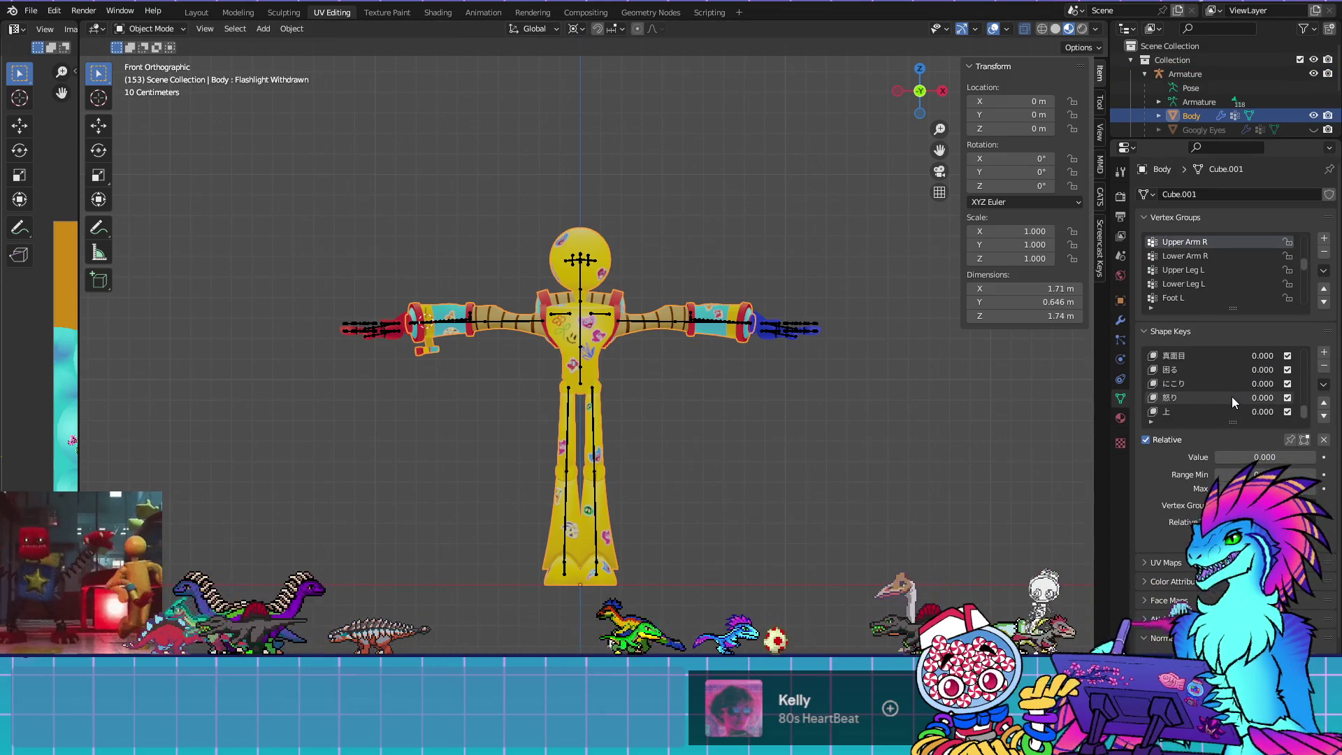
scroll(1231, 396, up, 4)
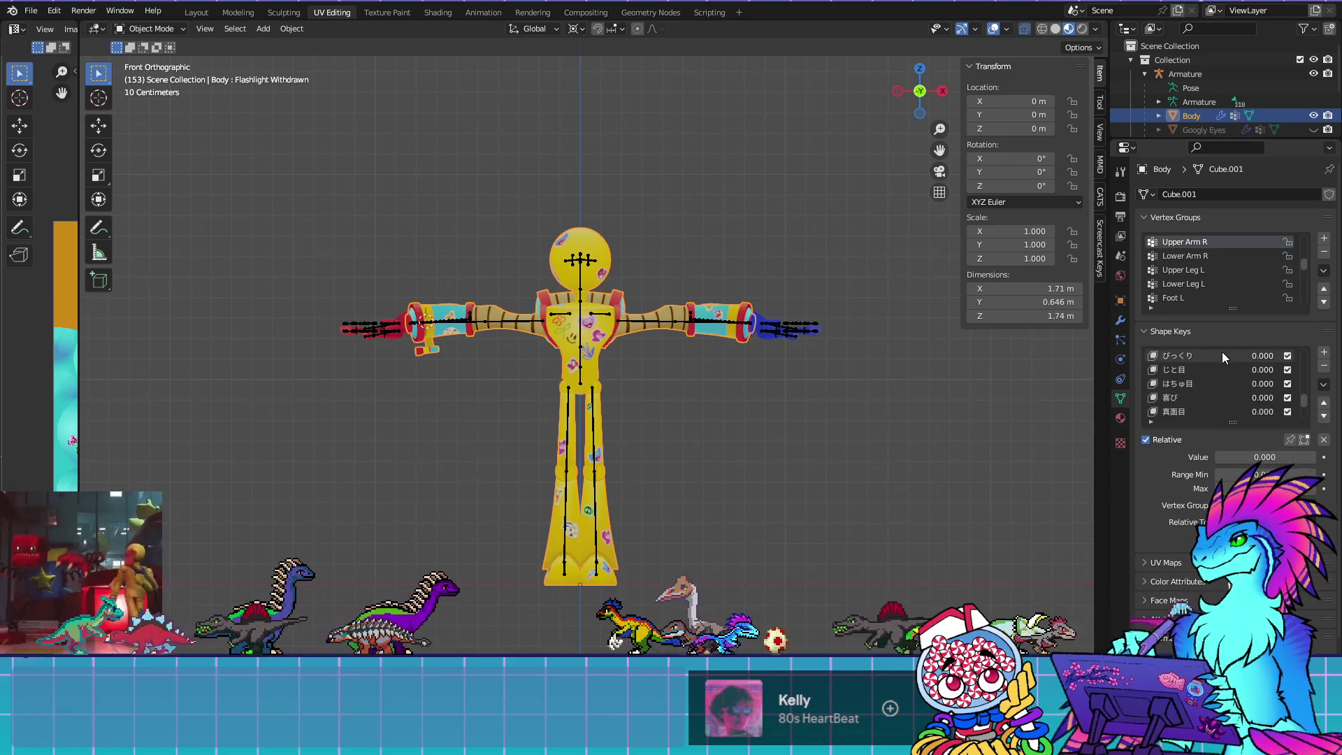
Export the model with the CATS tools, continuing past the unjoined-meshes warning
click(1100, 196)
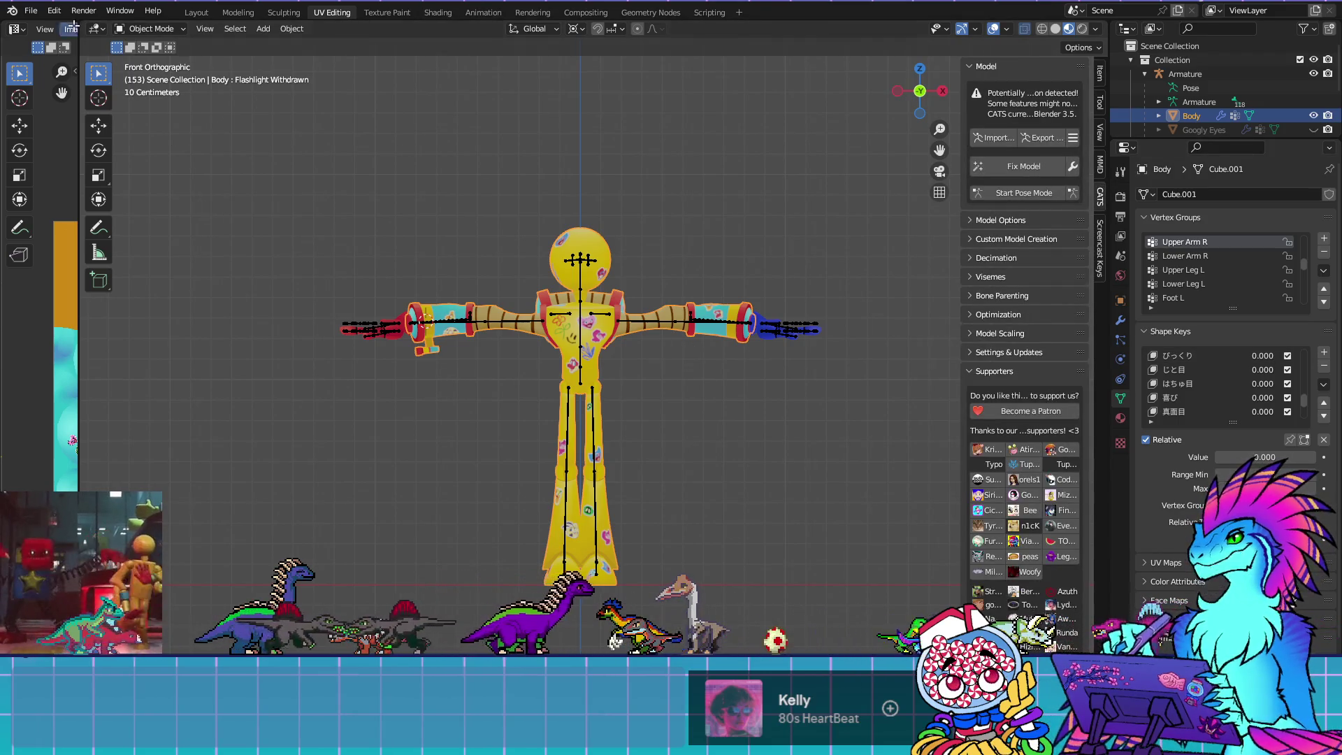
click(31, 11)
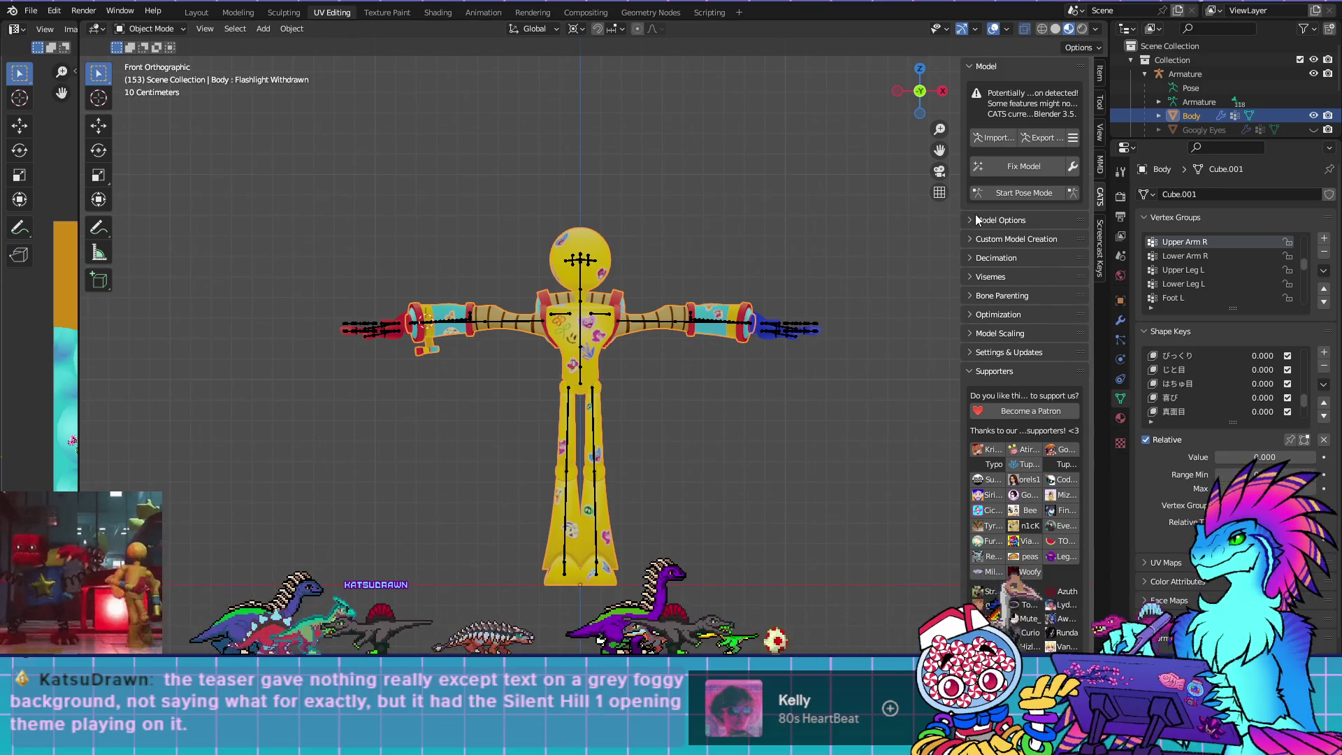
click(1050, 139)
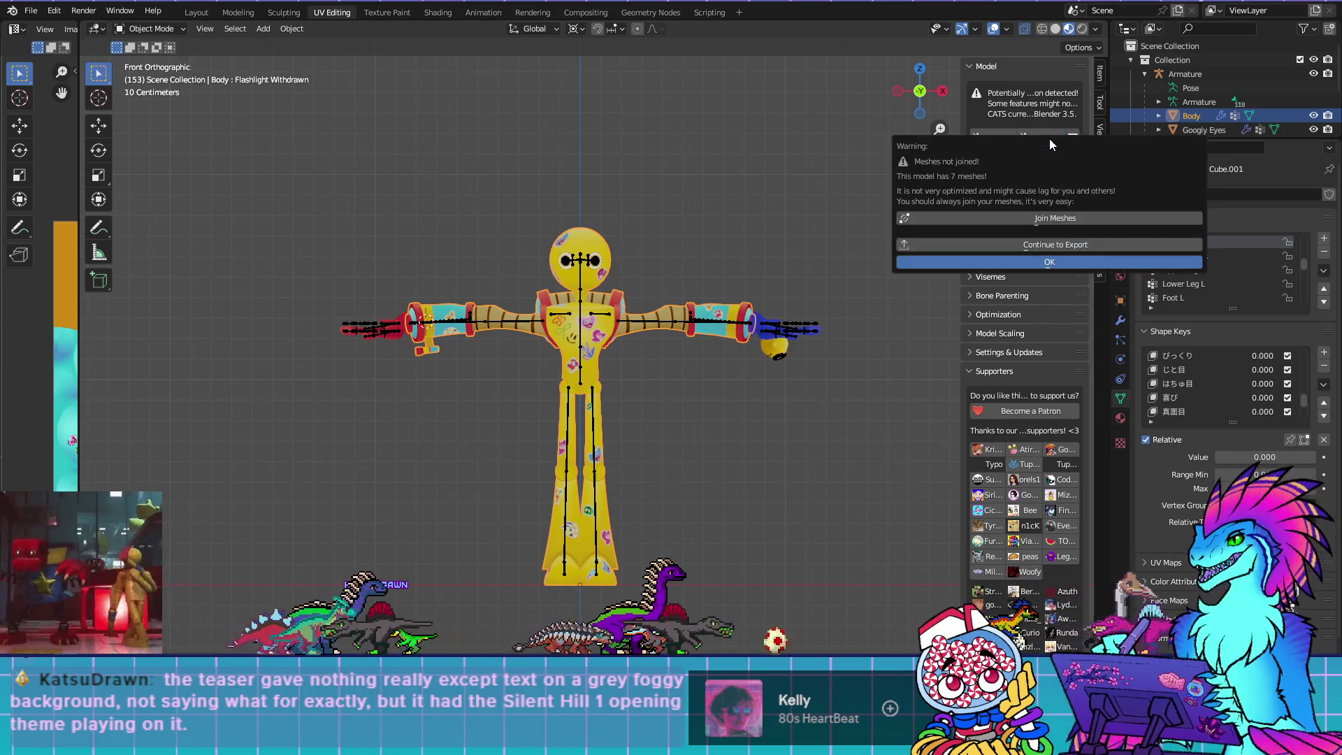
click(1054, 244)
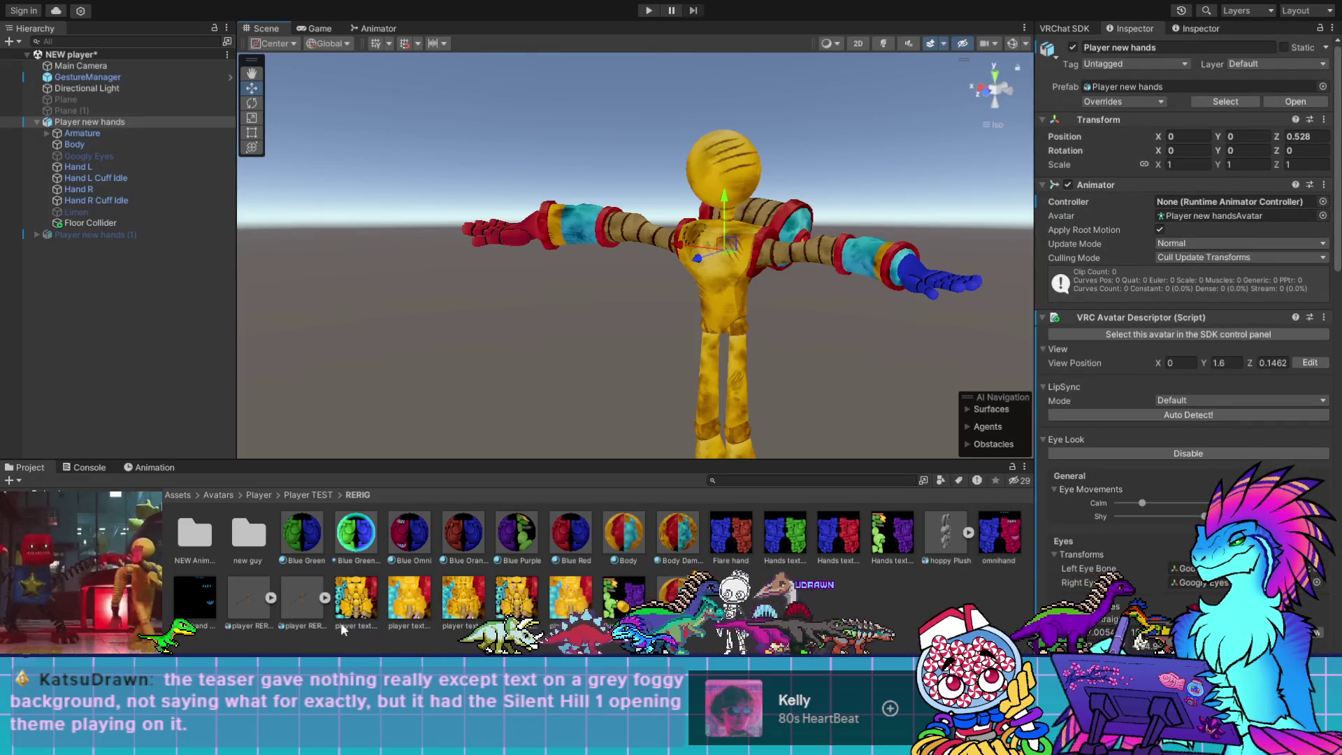
Open the new guy folder, check the Player new hands model's Humanoid rig settings, then deselect it
click(782, 597)
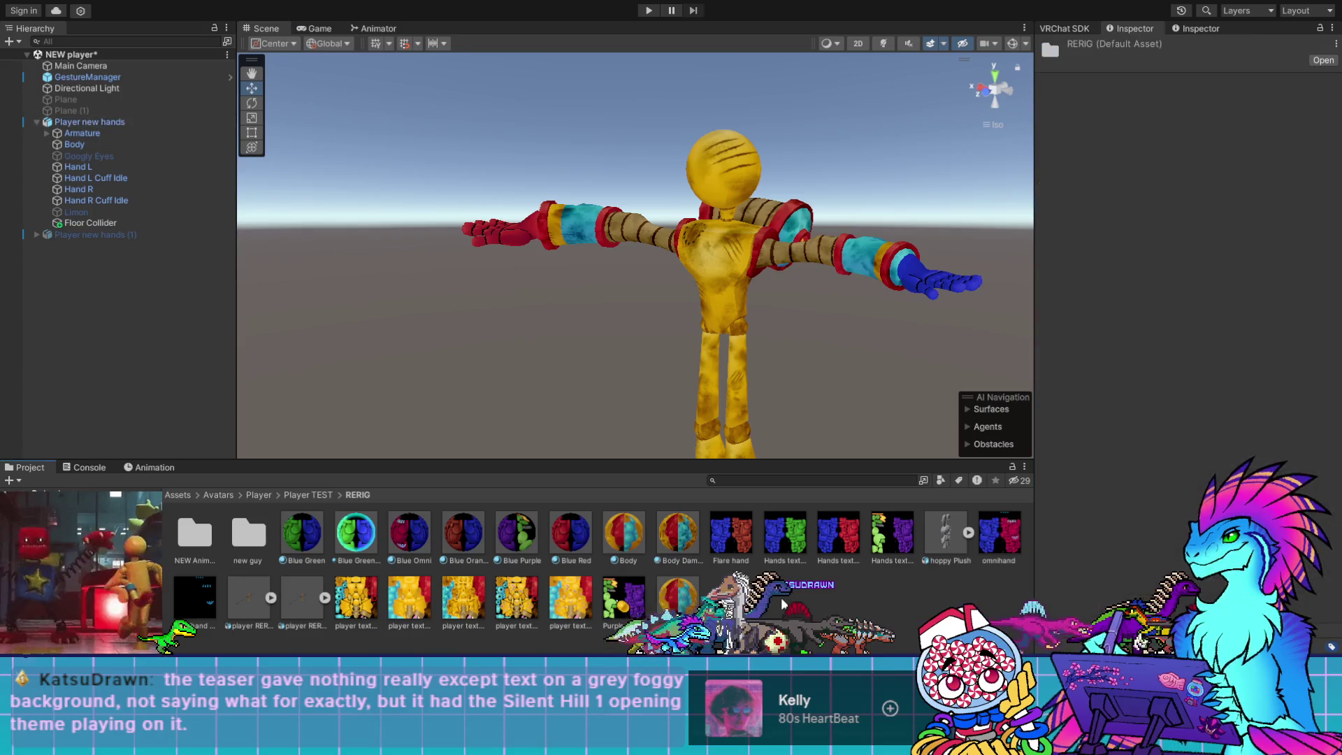
double_click(238, 539)
scroll(315, 545, down, 3)
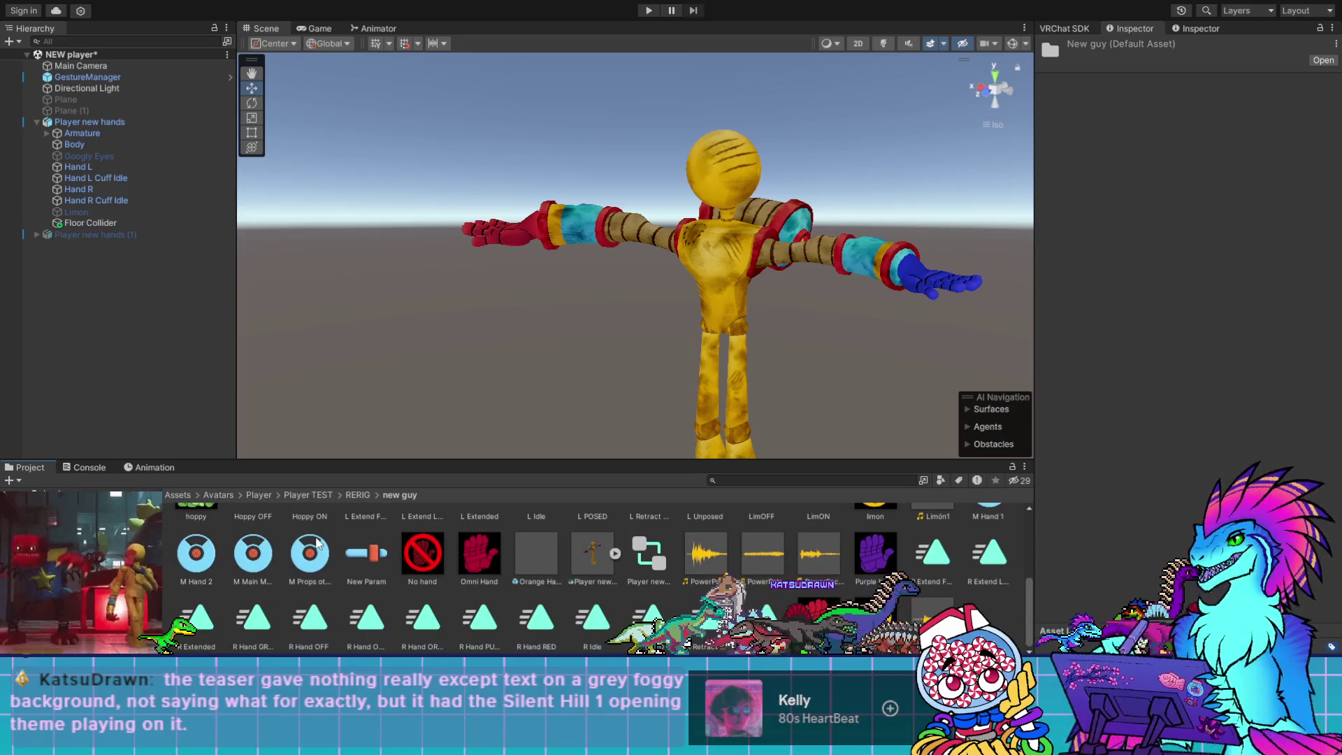
click(587, 558)
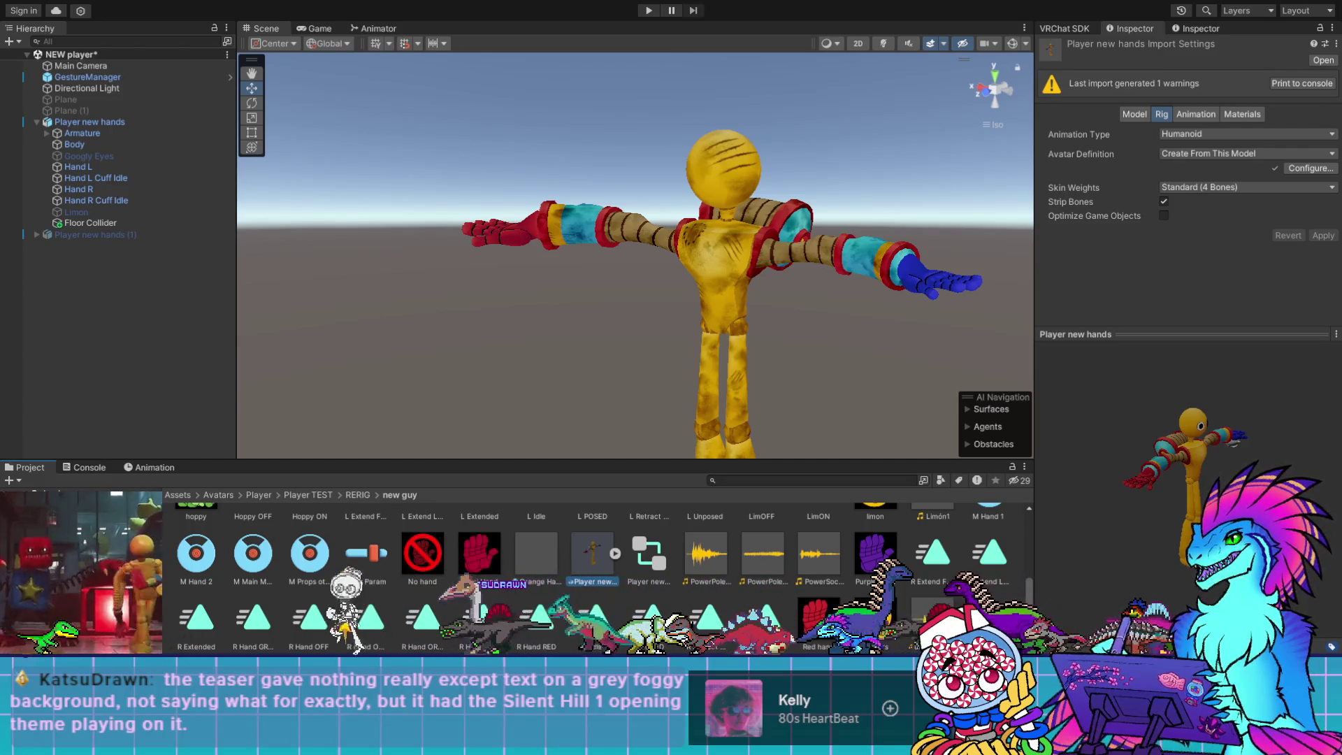
click(399, 494)
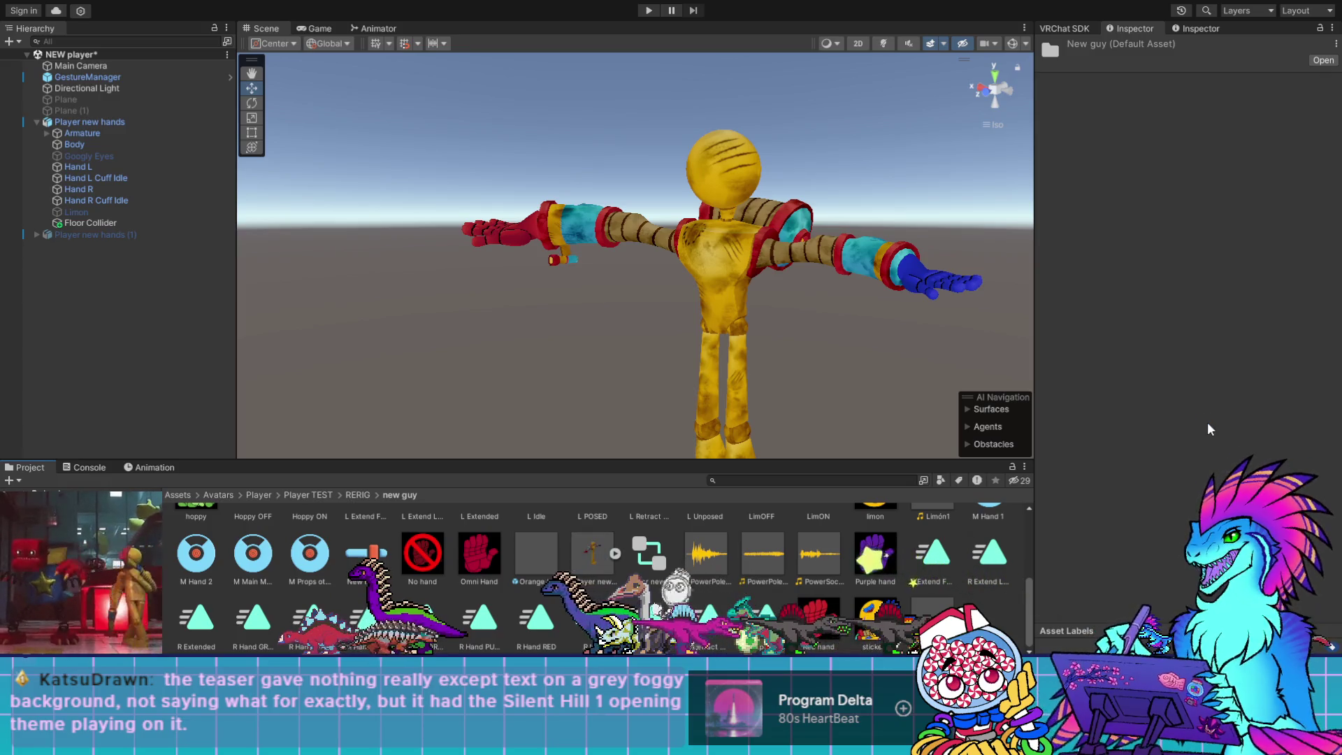
Pan and zoom the Scene view along the robot's arm to its hand and crank handle
mouse_move(590, 299)
mouse_down()
mouse_move(974, 299)
mouse_move(1102, 275)
mouse_move(1094, 152)
mouse_move(1226, 145)
mouse_move(140, 265)
mouse_move(215, 279)
mouse_up()
scroll(824, 211, up, 10)
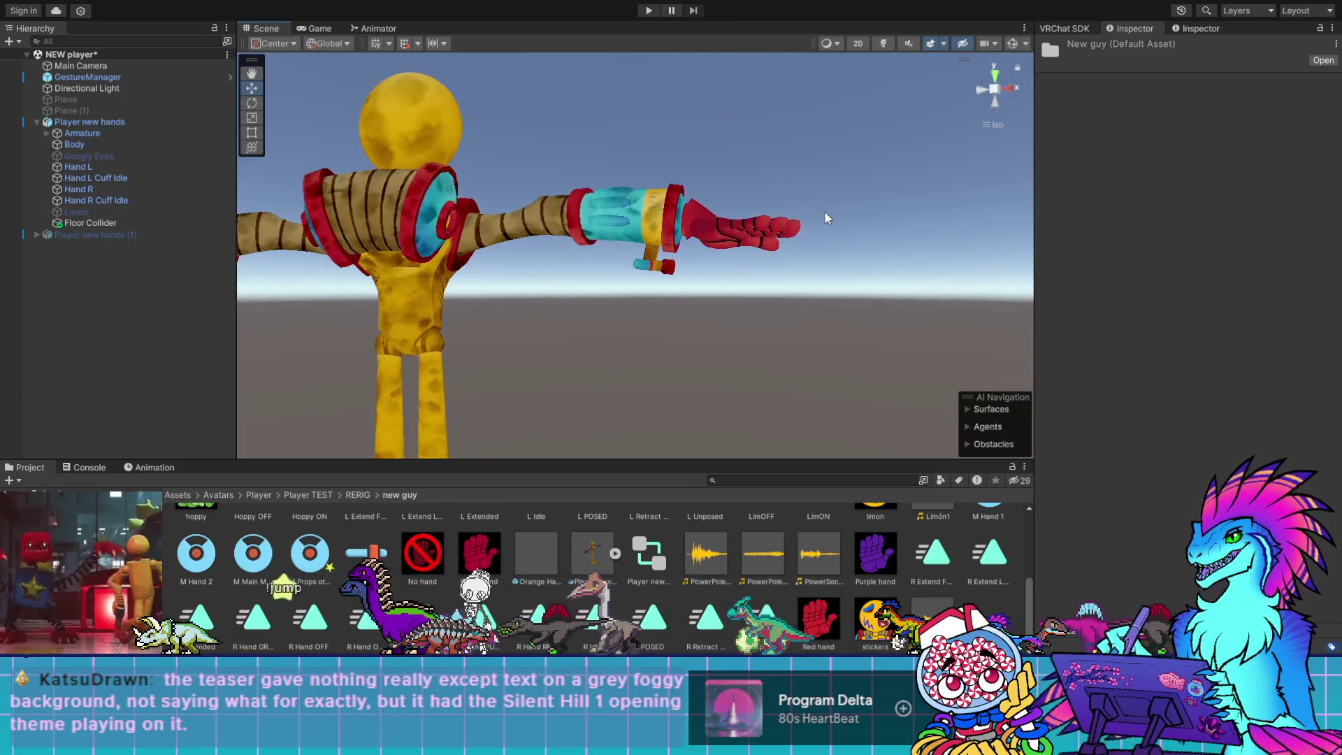
scroll(694, 295, down, 5)
mouse_move(719, 293)
mouse_down()
mouse_move(693, 311)
mouse_move(415, 280)
mouse_move(321, 318)
mouse_move(443, 290)
mouse_move(1037, 334)
mouse_move(293, 353)
mouse_move(350, 357)
mouse_move(557, 350)
mouse_move(620, 292)
mouse_move(592, 308)
mouse_move(683, 339)
mouse_move(854, 320)
mouse_move(836, 296)
mouse_move(916, 311)
mouse_move(669, 299)
mouse_move(128, 312)
mouse_move(456, 306)
mouse_move(627, 335)
mouse_move(323, 320)
mouse_move(1195, 392)
mouse_move(255, 404)
mouse_move(423, 338)
mouse_move(542, 323)
mouse_up()
scroll(725, 291, up, 5)
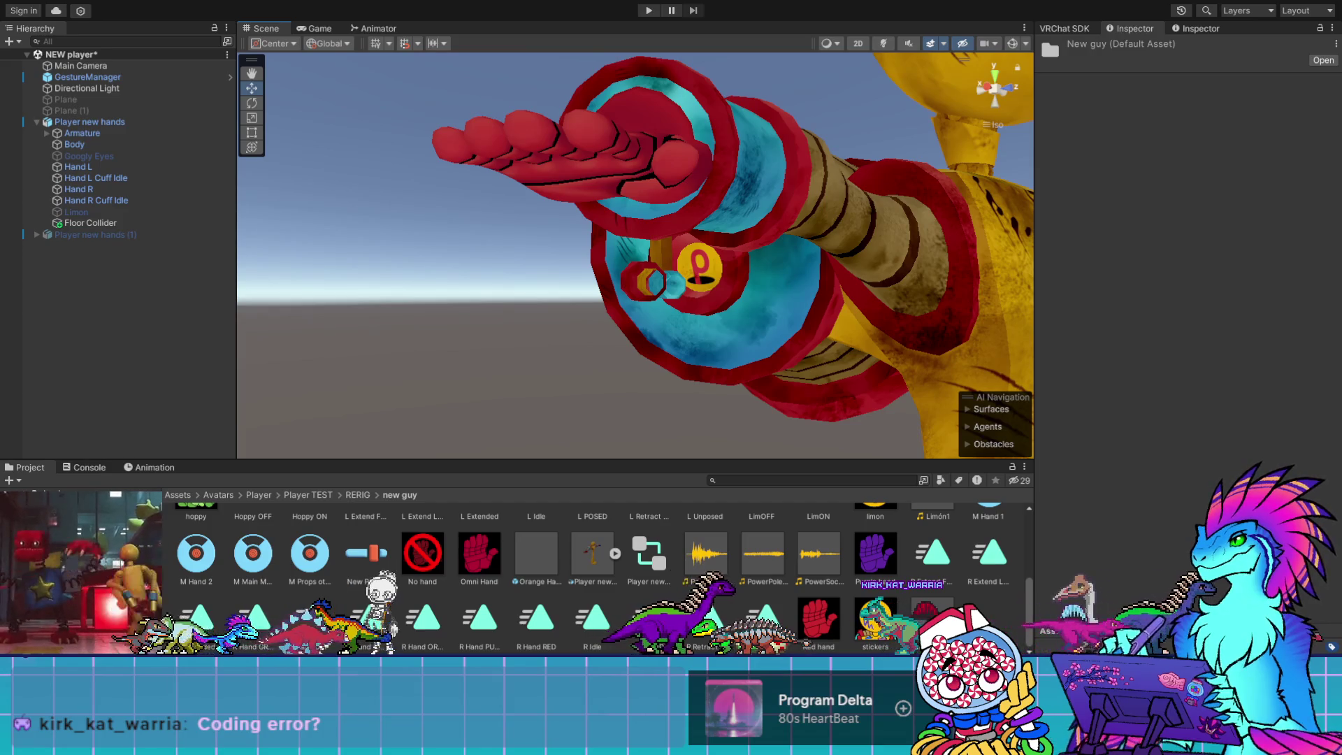
Orbit, zoom and pan around the arm and crank handle, finishing on the crank's end cap
mouse_move(839, 280)
mouse_down()
mouse_move(869, 299)
mouse_move(859, 342)
mouse_move(685, 284)
mouse_move(757, 264)
mouse_move(627, 306)
mouse_move(695, 277)
mouse_up()
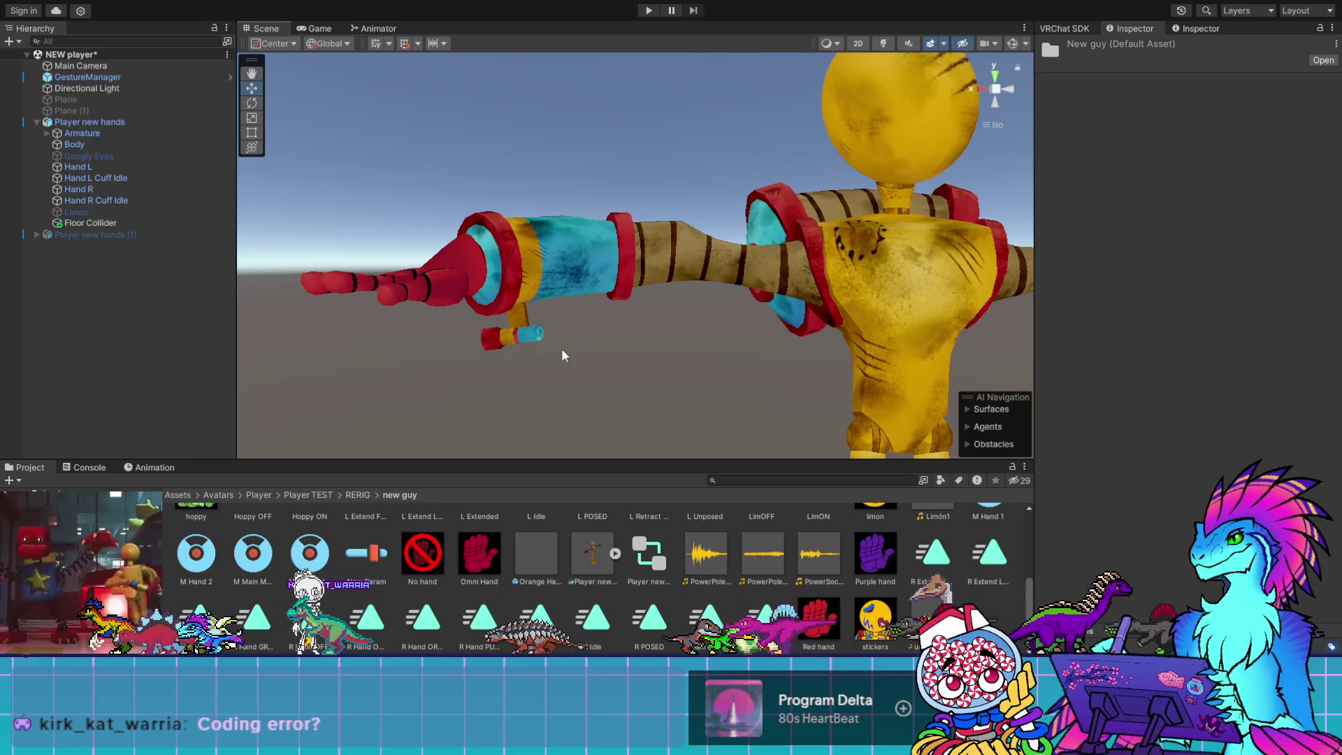
mouse_move(468, 375)
mouse_down()
mouse_move(908, 389)
mouse_move(1144, 363)
mouse_move(258, 371)
mouse_move(584, 366)
mouse_up()
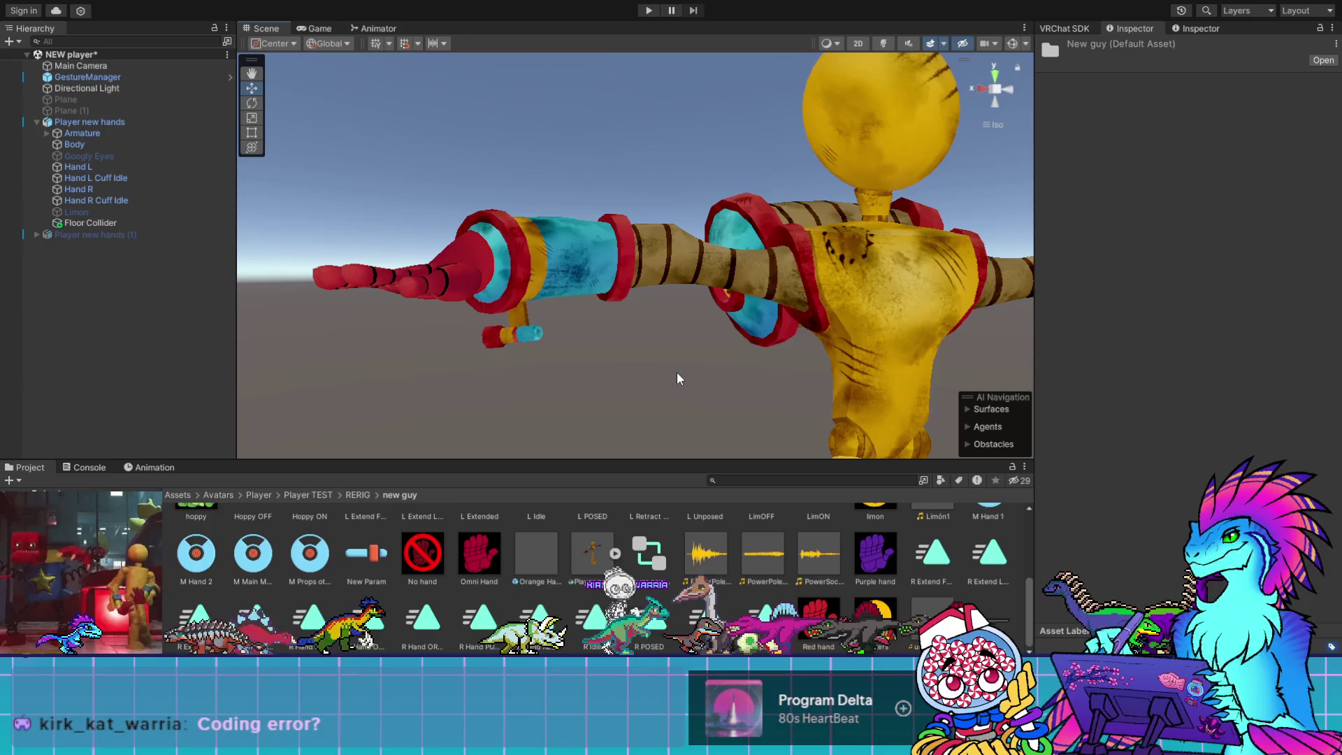
mouse_move(757, 346)
mouse_down()
mouse_move(710, 354)
mouse_move(769, 355)
mouse_up()
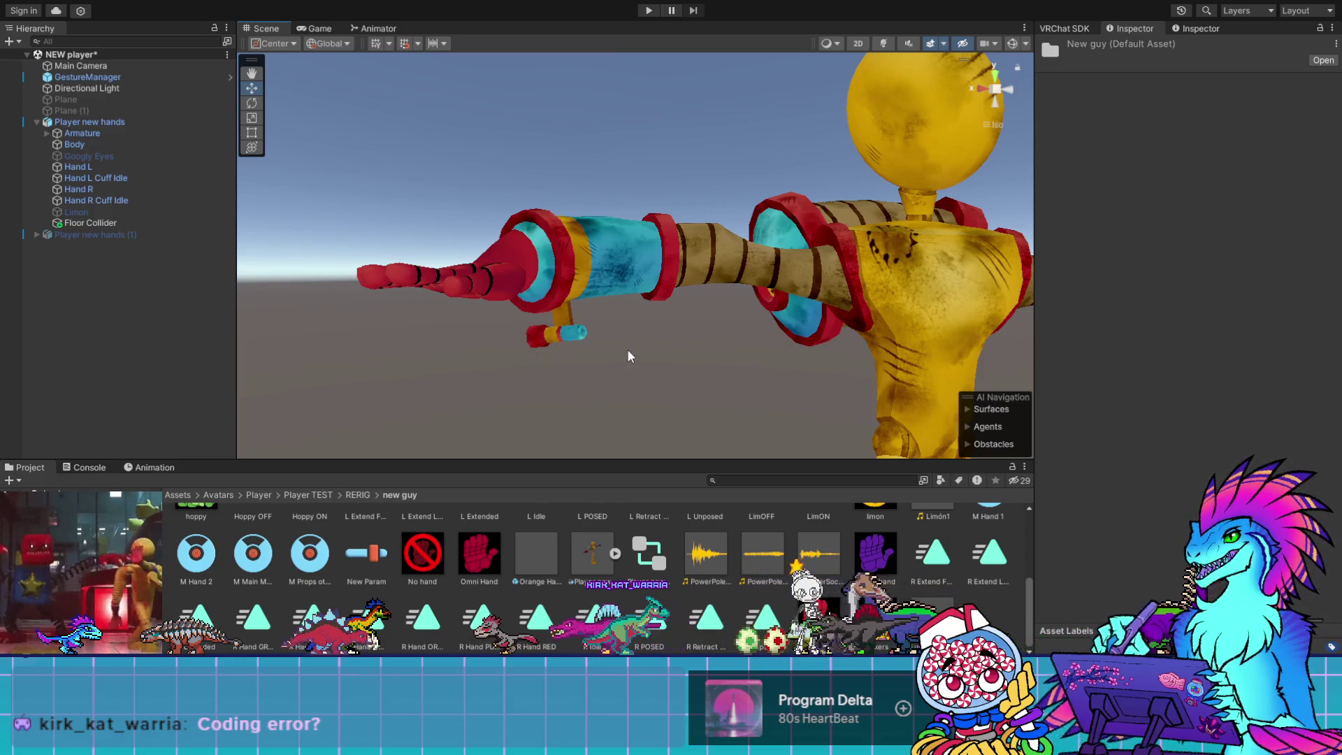
mouse_move(784, 368)
mouse_down()
mouse_move(363, 366)
mouse_move(844, 337)
mouse_move(441, 336)
mouse_move(574, 325)
mouse_up()
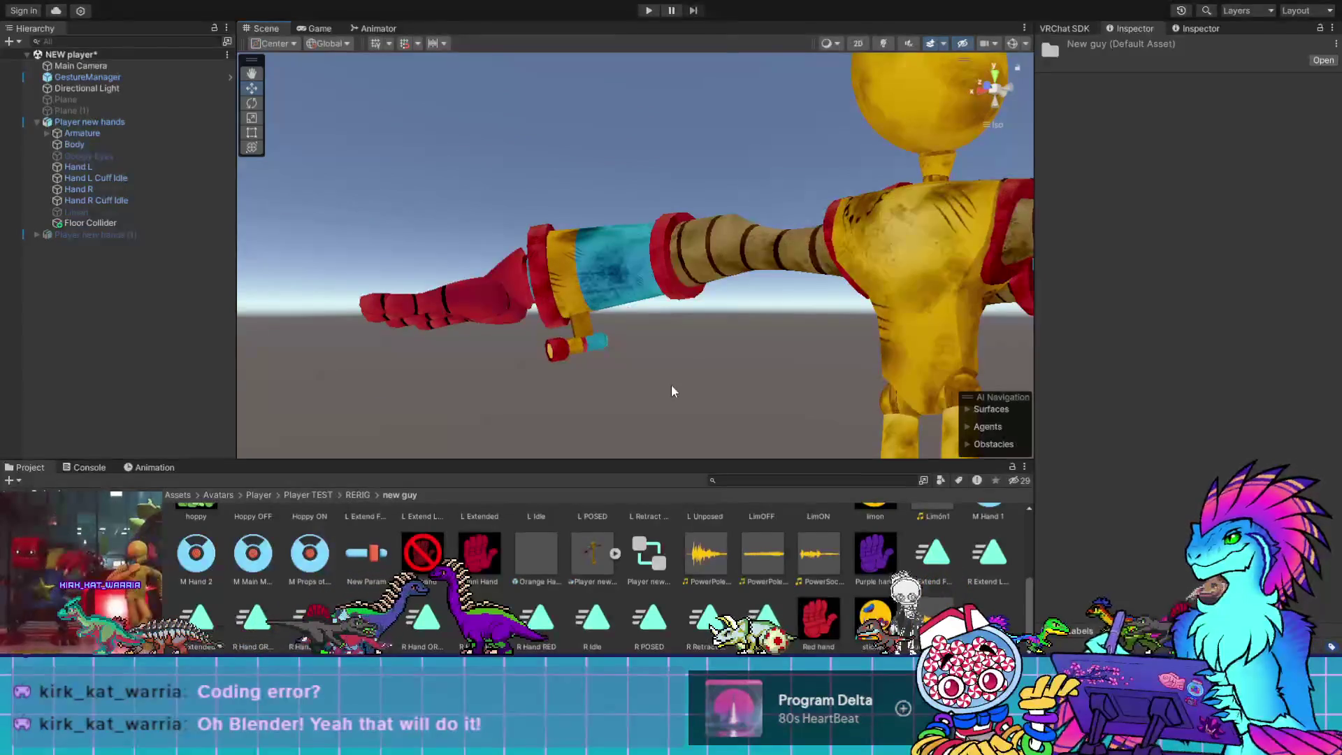
mouse_move(673, 390)
mouse_down()
mouse_move(633, 395)
mouse_move(709, 385)
mouse_move(938, 419)
mouse_move(884, 406)
mouse_move(824, 454)
mouse_move(545, 402)
mouse_move(629, 416)
mouse_move(555, 389)
mouse_move(629, 342)
mouse_move(736, 368)
mouse_move(713, 455)
mouse_move(600, 446)
mouse_move(722, 377)
mouse_move(733, 462)
mouse_move(599, 484)
mouse_move(584, 417)
mouse_move(746, 384)
mouse_move(671, 384)
mouse_move(583, 431)
mouse_move(674, 329)
mouse_move(650, 337)
mouse_up()
scroll(645, 344, up, 2)
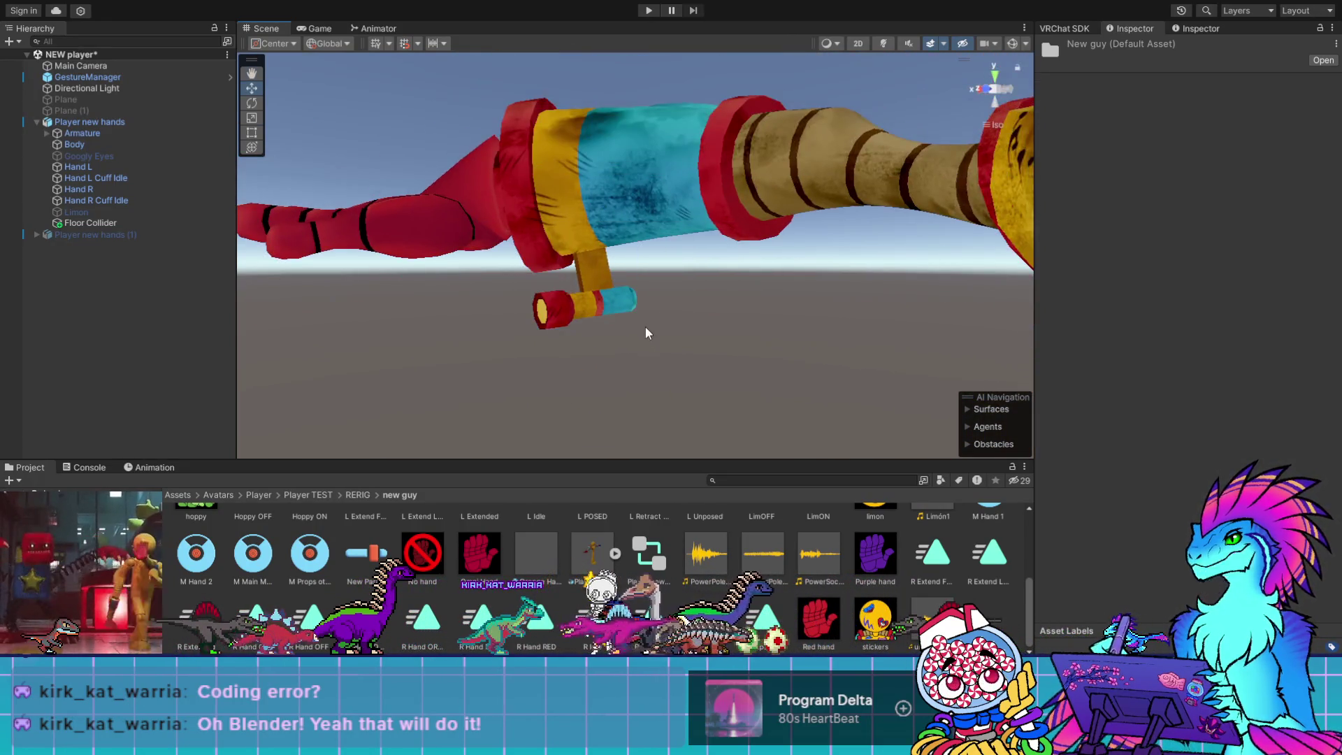
scroll(647, 338, up, 8)
drag(555, 383, 579, 359)
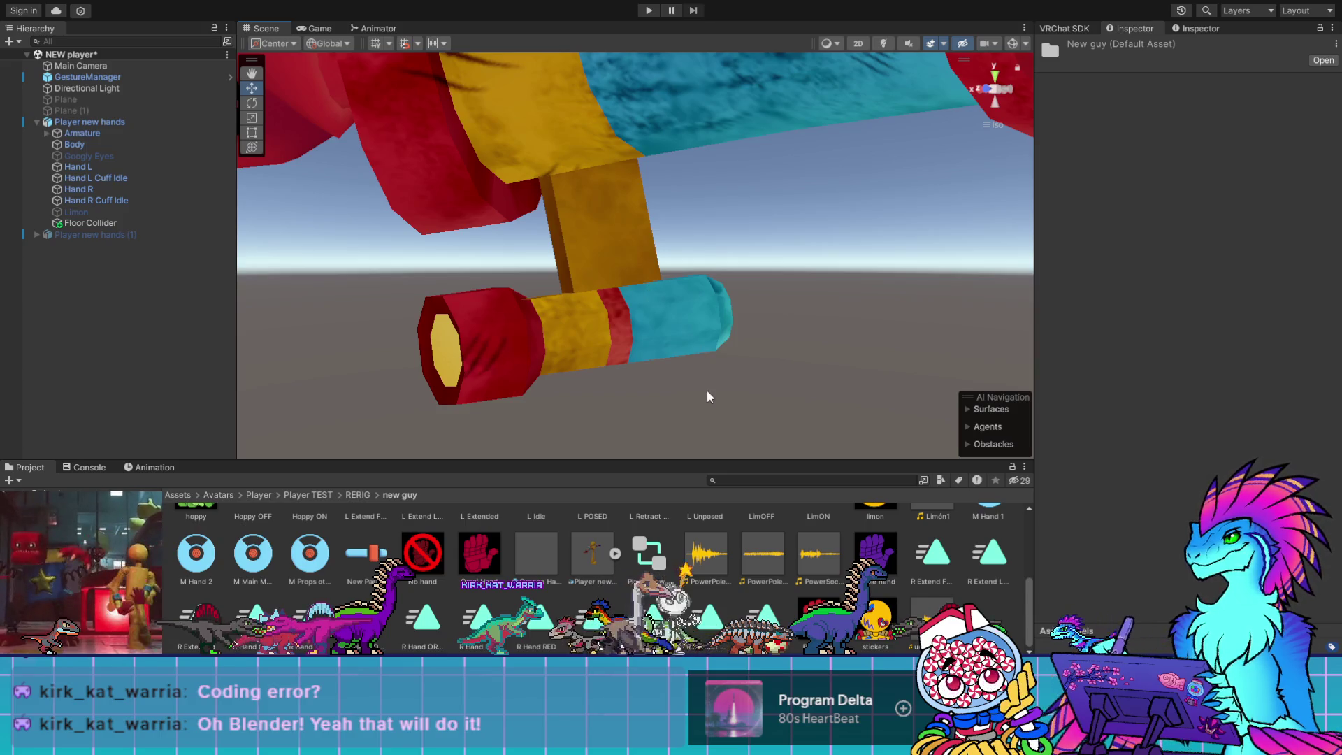
mouse_move(650, 387)
mouse_down()
mouse_move(722, 379)
mouse_move(551, 383)
mouse_move(515, 360)
mouse_move(440, 390)
mouse_up()
drag(803, 347, 610, 336)
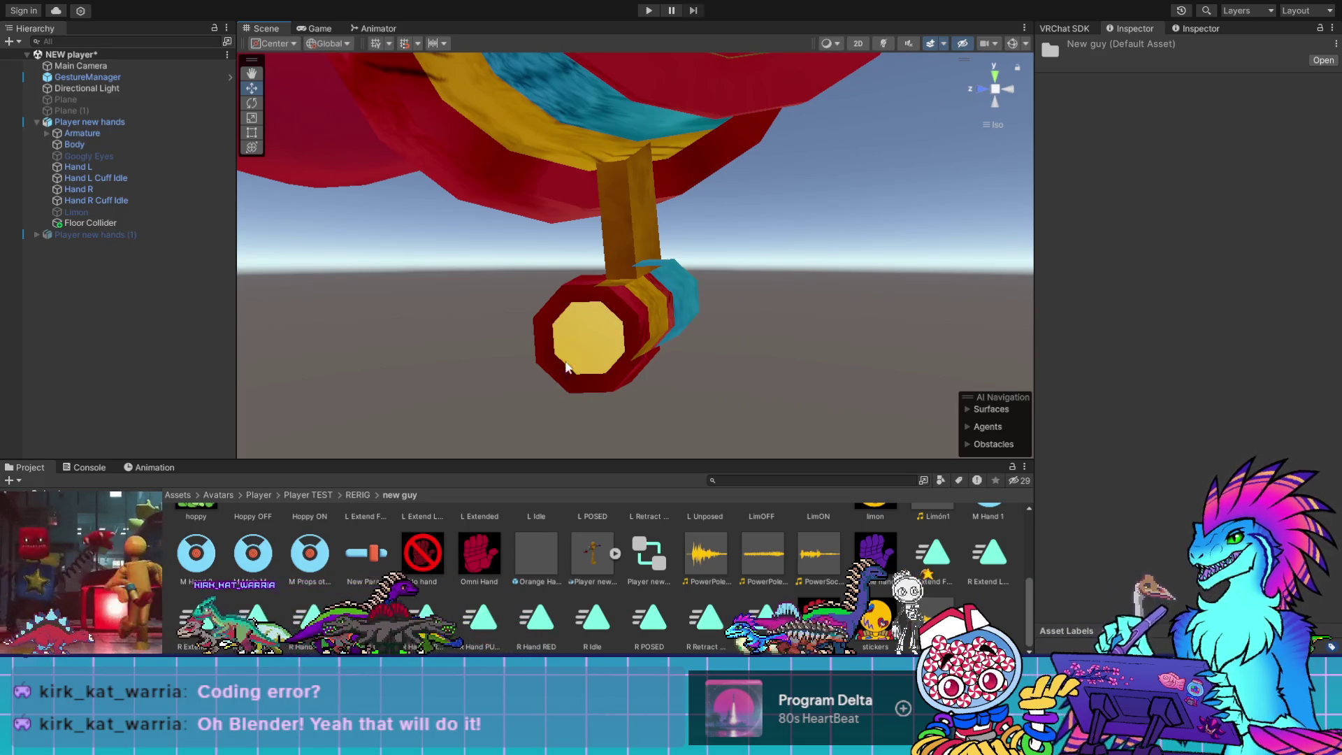
mouse_move(735, 331)
mouse_down()
mouse_move(605, 318)
mouse_move(611, 348)
mouse_move(471, 342)
mouse_move(1087, 324)
mouse_move(1263, 292)
mouse_up()
Orbit and zoom the Scene view onto the torso rings, red collar and its cyan gem
drag(652, 234, 674, 279)
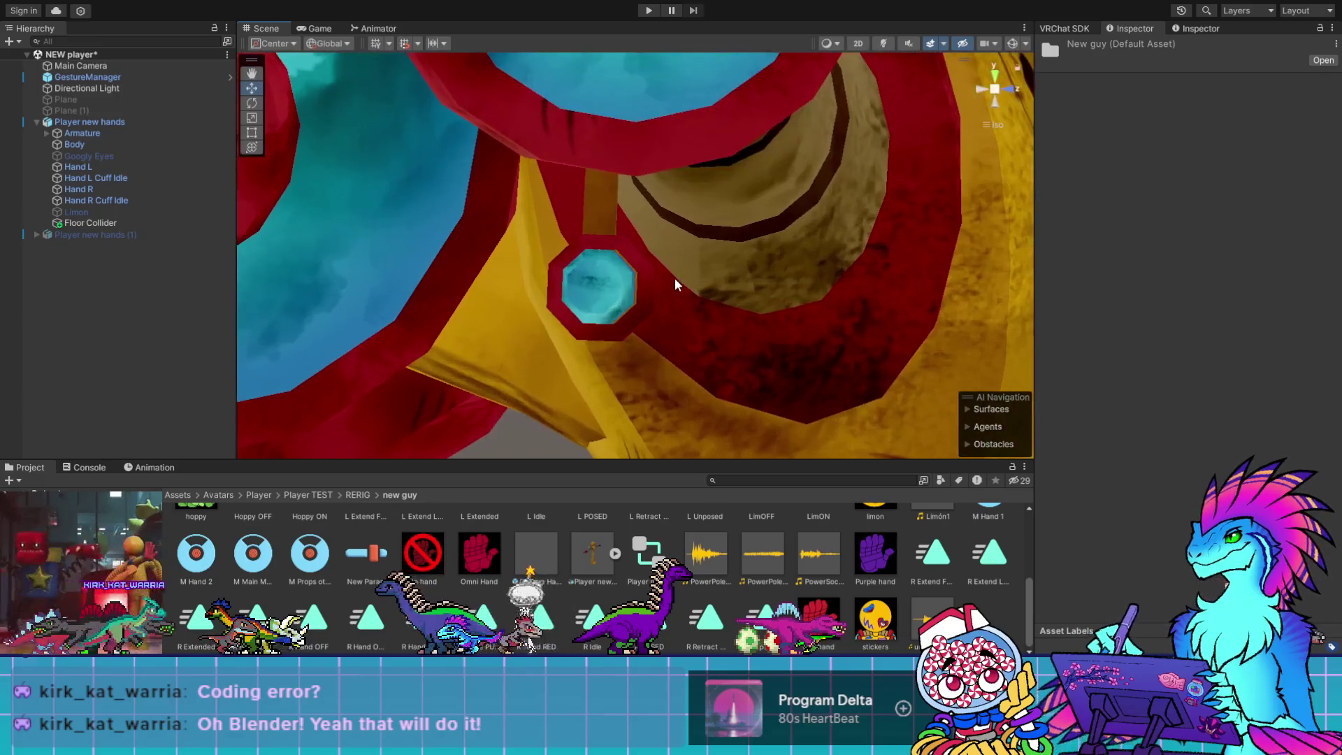
scroll(671, 278, up, 2)
scroll(562, 276, down, 2)
mouse_move(573, 287)
mouse_down()
mouse_move(591, 271)
mouse_move(713, 264)
mouse_move(701, 262)
mouse_up()
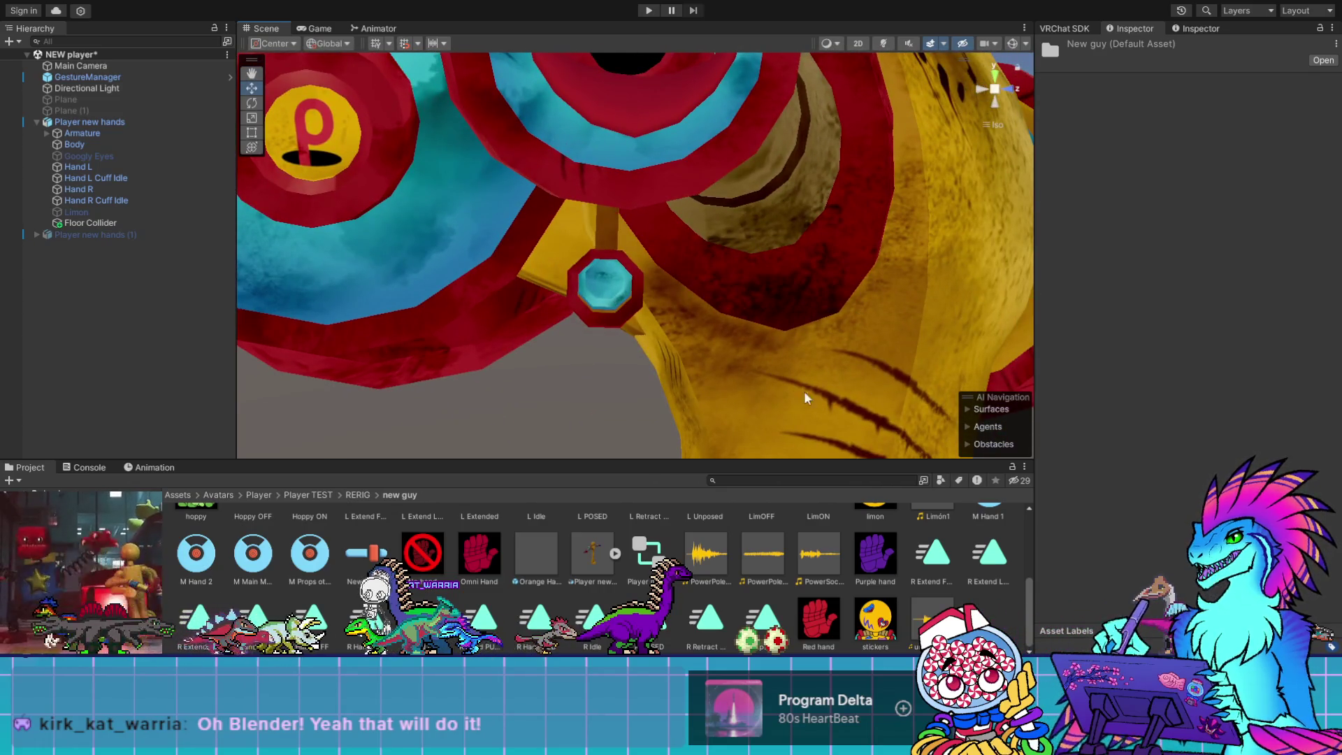
drag(715, 324, 703, 328)
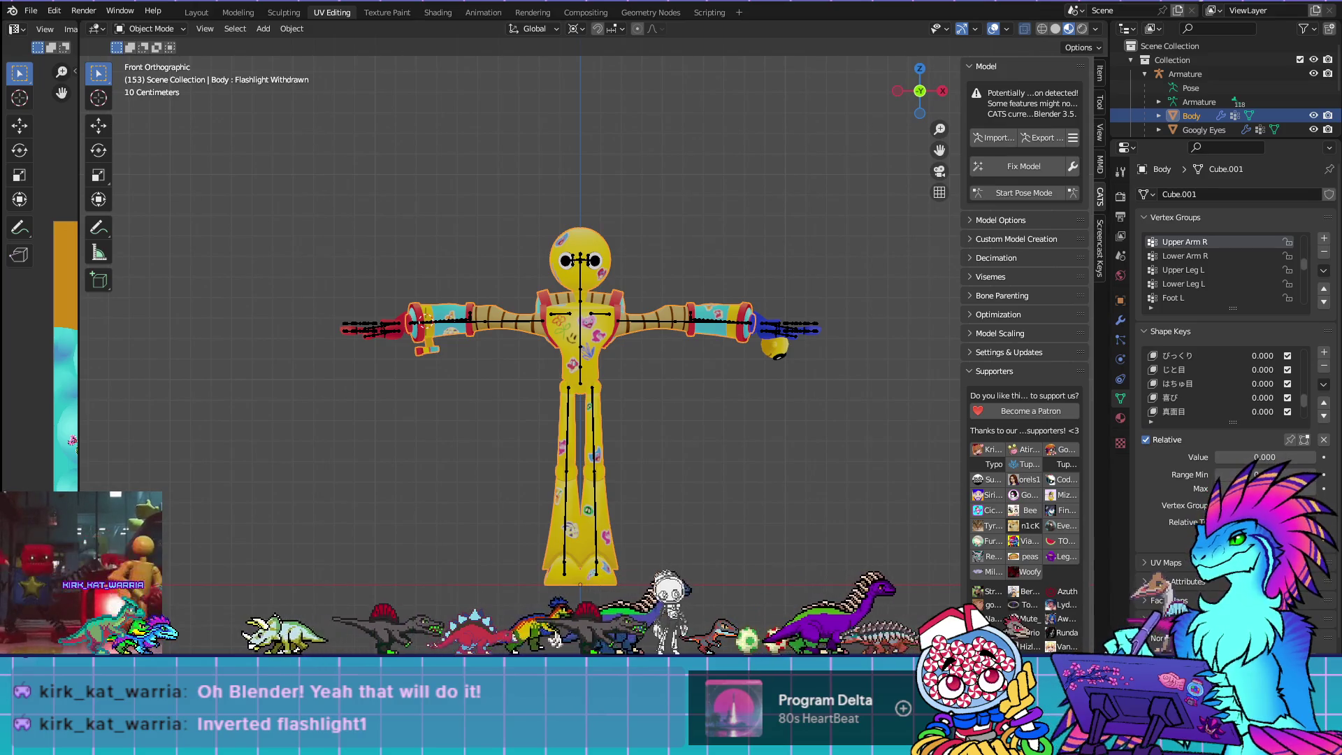
Orbit to a near-front view of the flashlight's open ends and open the Viewport Overlays dropdown
scroll(590, 364, up, 3)
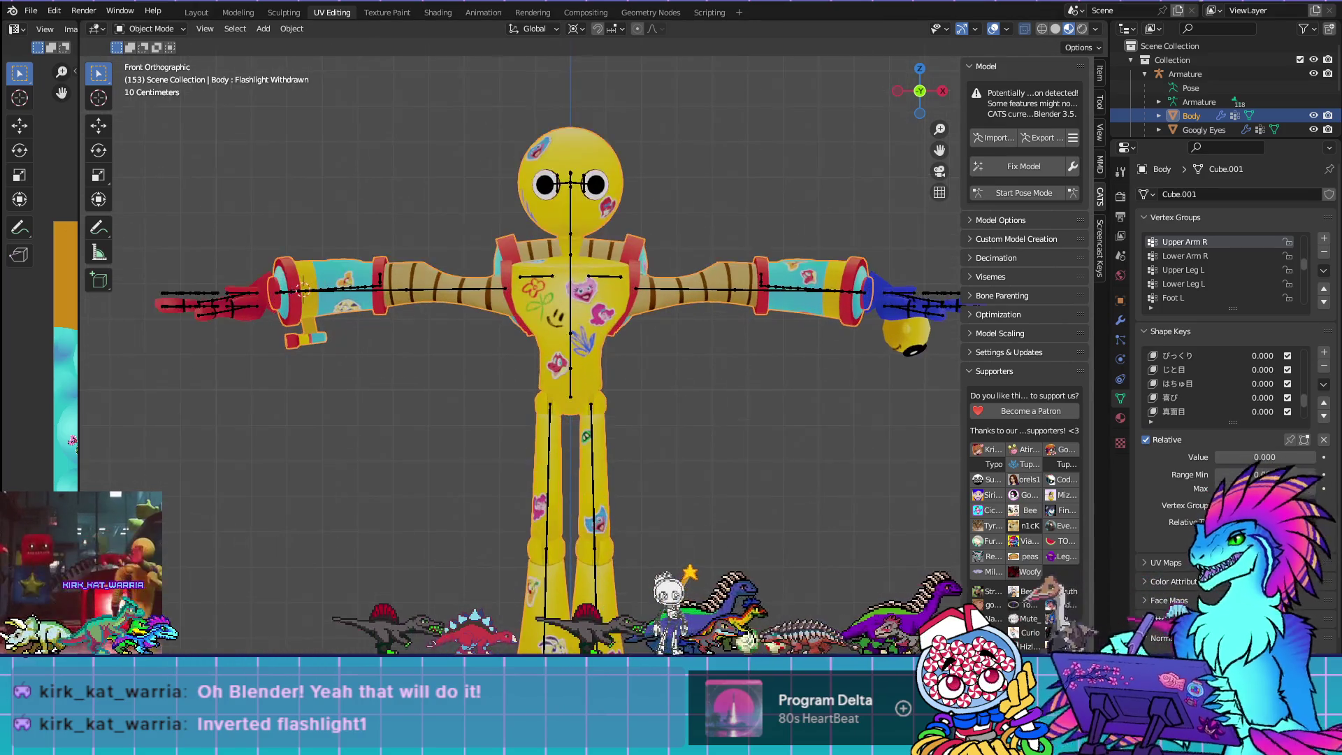
drag(591, 363, 623, 477)
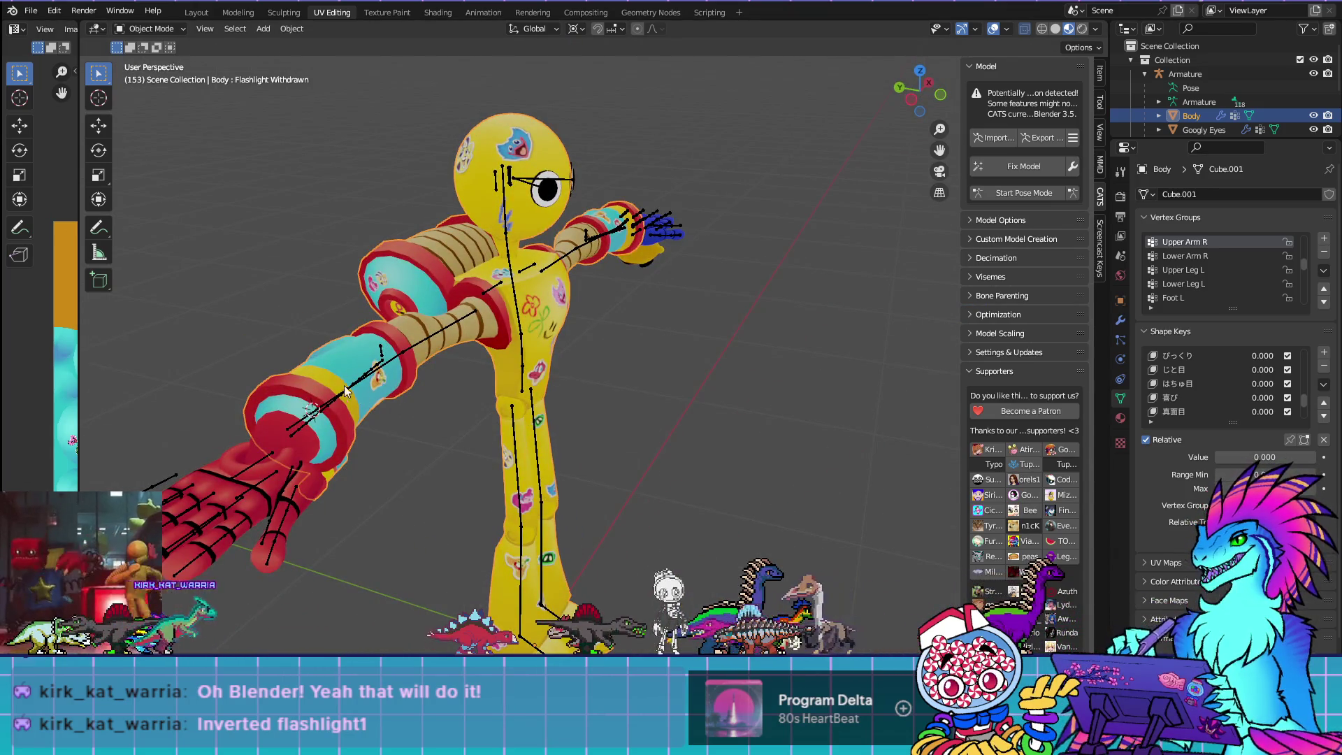
mouse_move(409, 443)
mouse_down()
mouse_move(518, 458)
mouse_move(688, 549)
mouse_up()
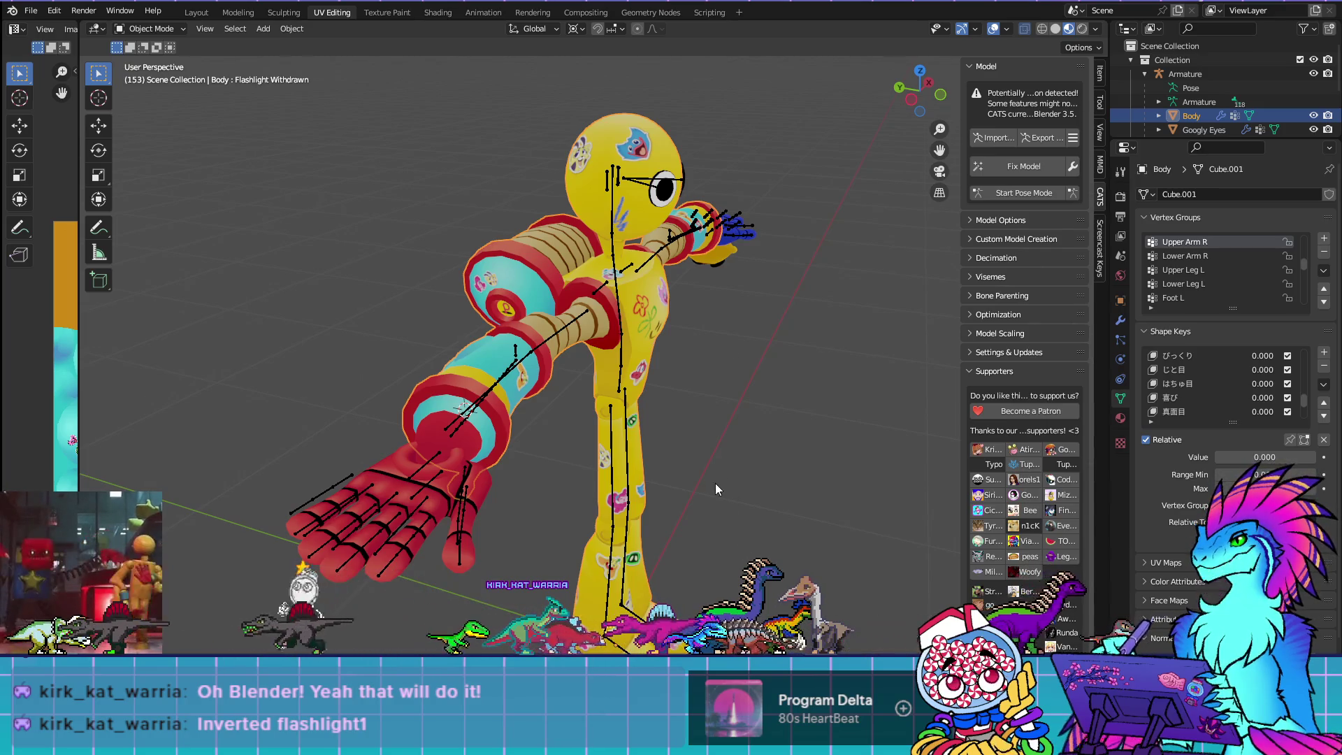
mouse_move(732, 498)
mouse_down()
mouse_move(674, 507)
mouse_move(434, 398)
mouse_move(393, 343)
mouse_up()
scroll(483, 415, up, 5)
mouse_move(485, 414)
mouse_down()
mouse_move(636, 432)
mouse_move(740, 402)
mouse_up()
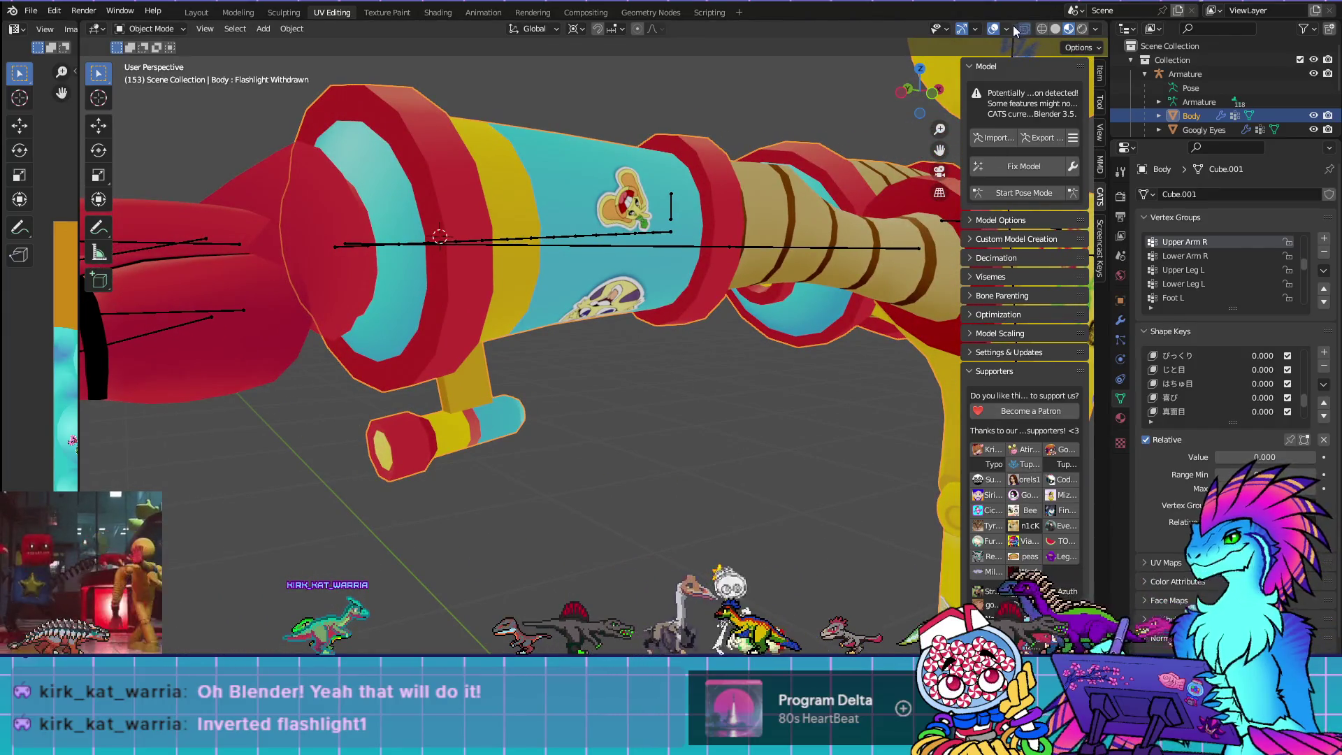
click(1006, 29)
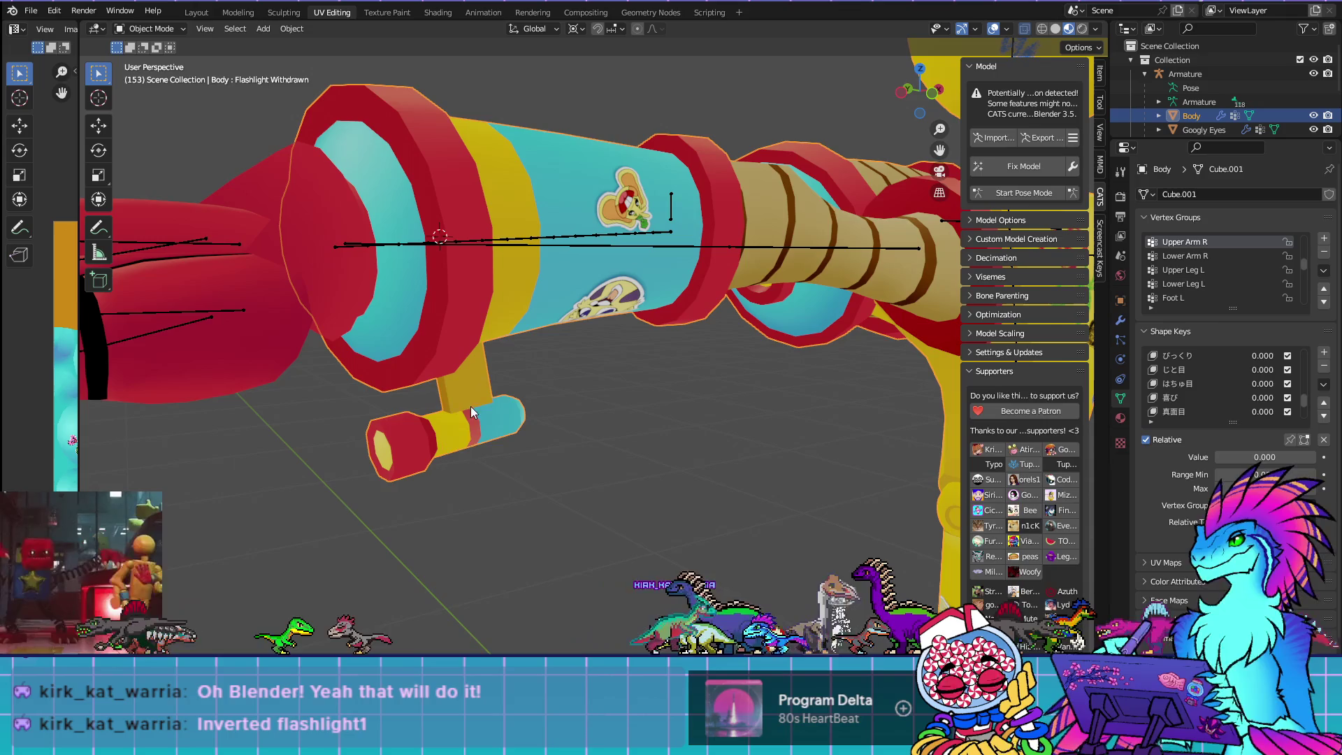
click(1007, 29)
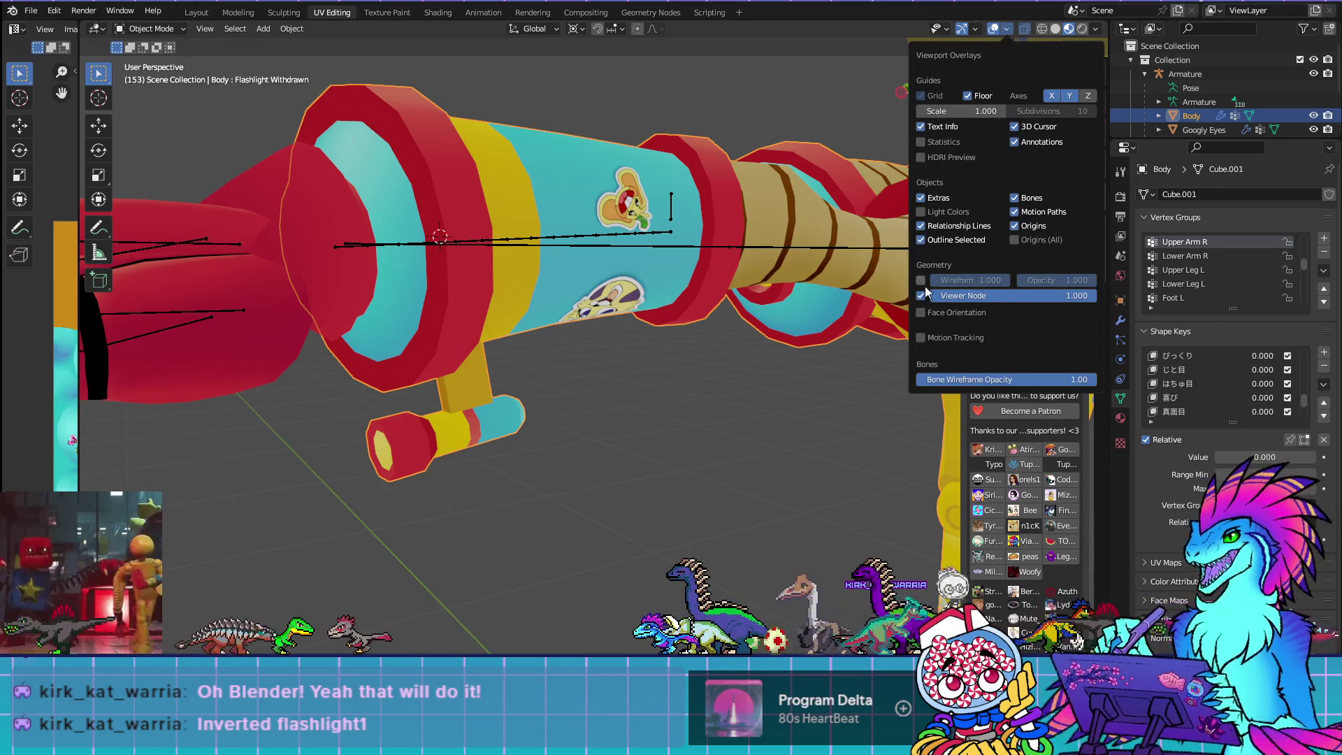
Enable Face Orientation and orbit around the robot to spot red inside-out faces
click(920, 314)
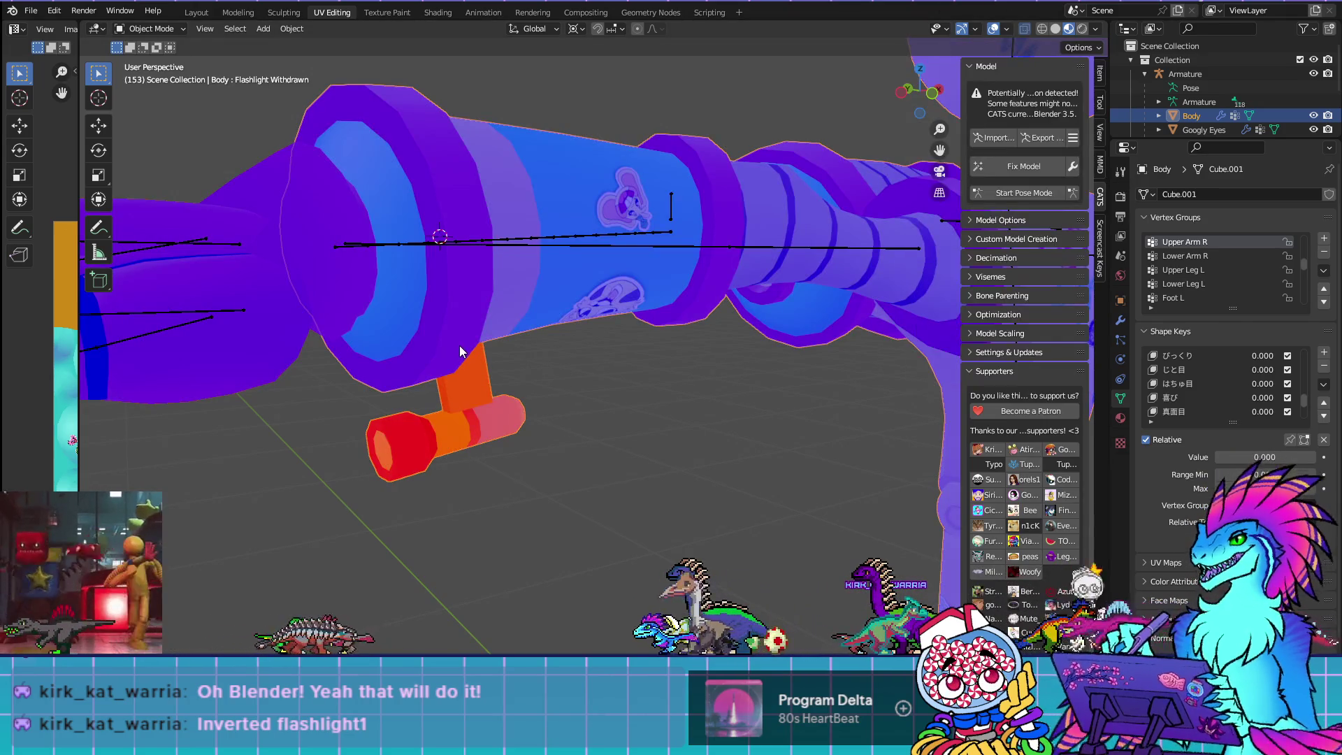
scroll(727, 372, down, 5)
drag(654, 344, 765, 299)
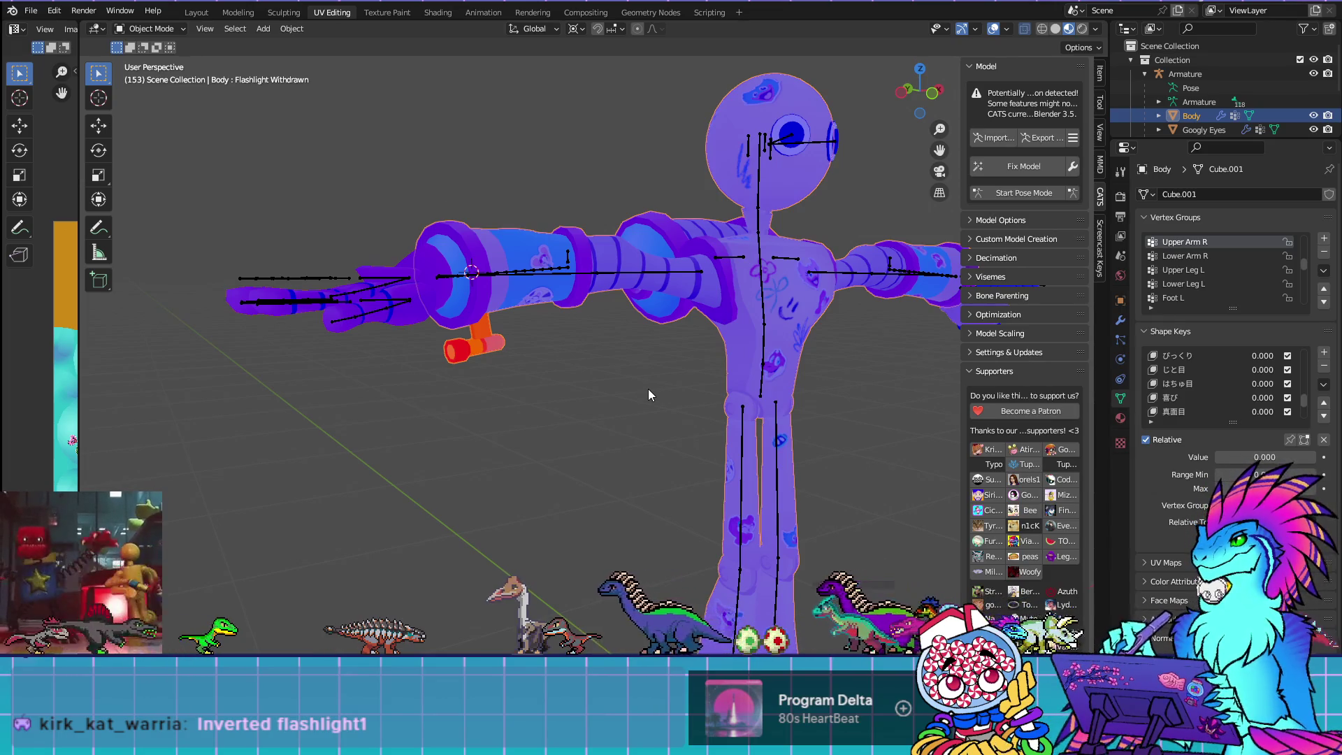
drag(633, 260, 596, 318)
mouse_move(608, 515)
mouse_down()
mouse_move(579, 380)
mouse_move(489, 394)
mouse_up()
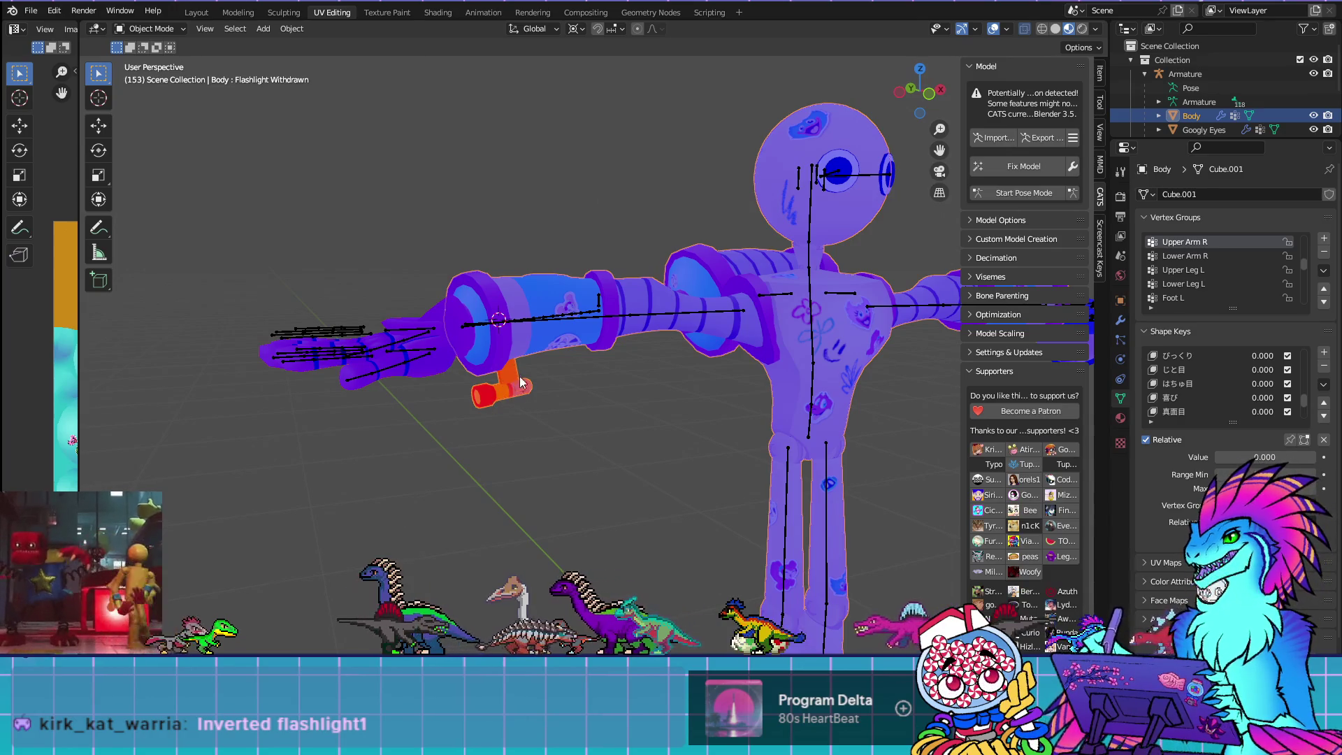
drag(579, 421, 533, 332)
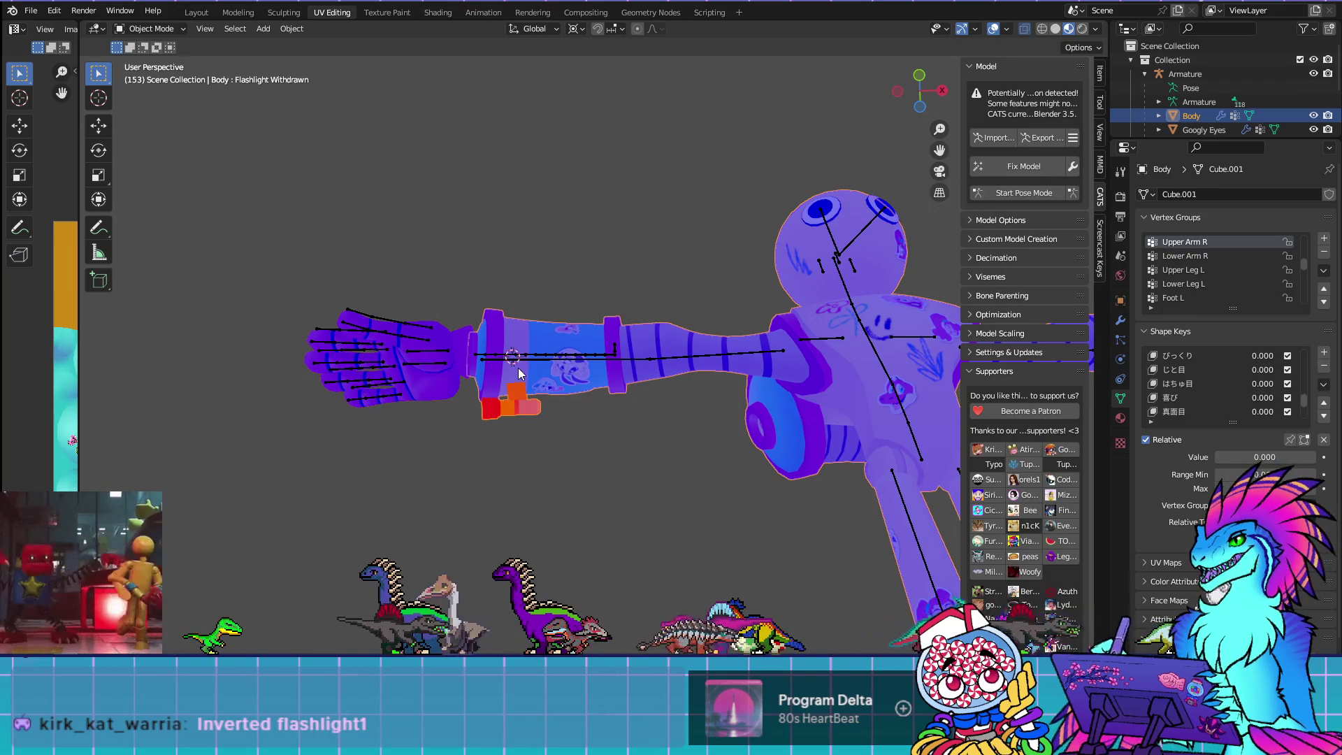
mouse_move(622, 390)
mouse_down()
mouse_move(506, 456)
mouse_move(407, 475)
mouse_up()
Zoom into the flashlight's interior, turn its arm toward the view, and enter Edit Mode
scroll(407, 475, up, 8)
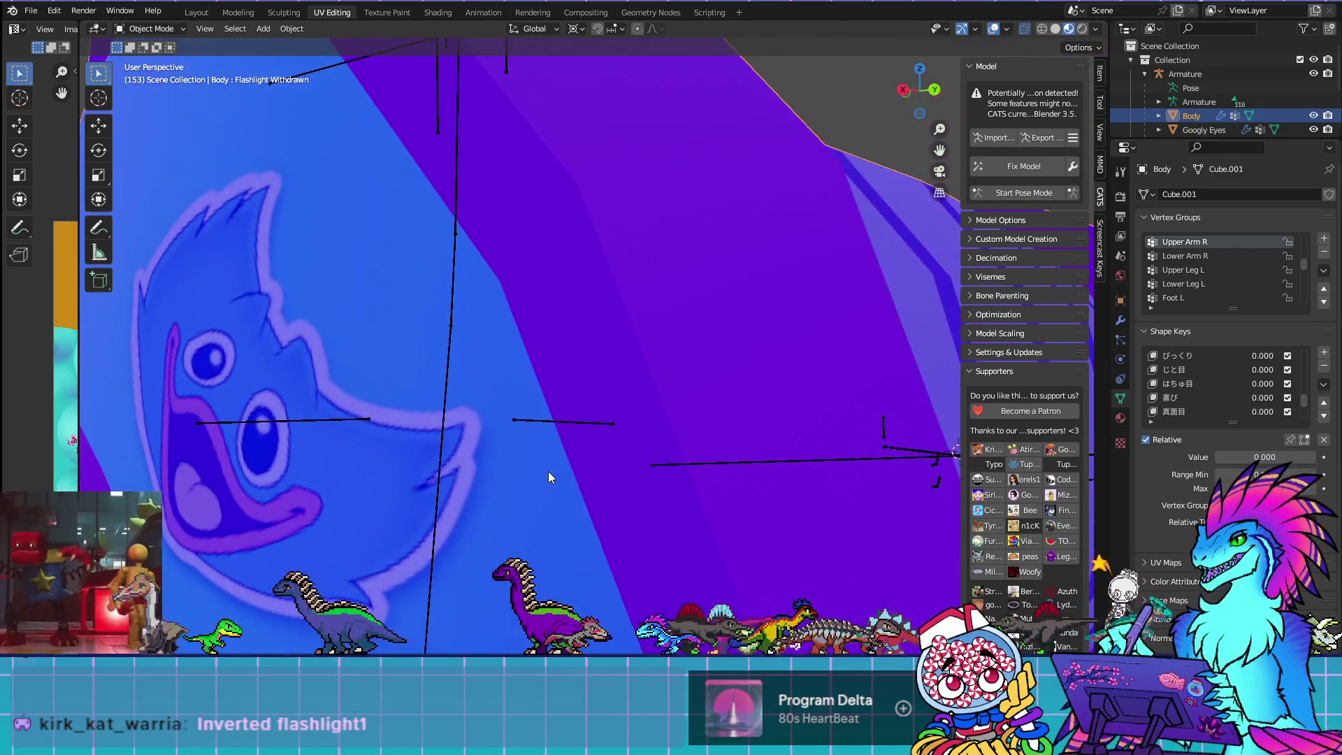
scroll(548, 472, up, 2)
mouse_move(677, 506)
mouse_down()
mouse_move(669, 450)
mouse_move(616, 451)
mouse_up()
scroll(504, 531, up, 4)
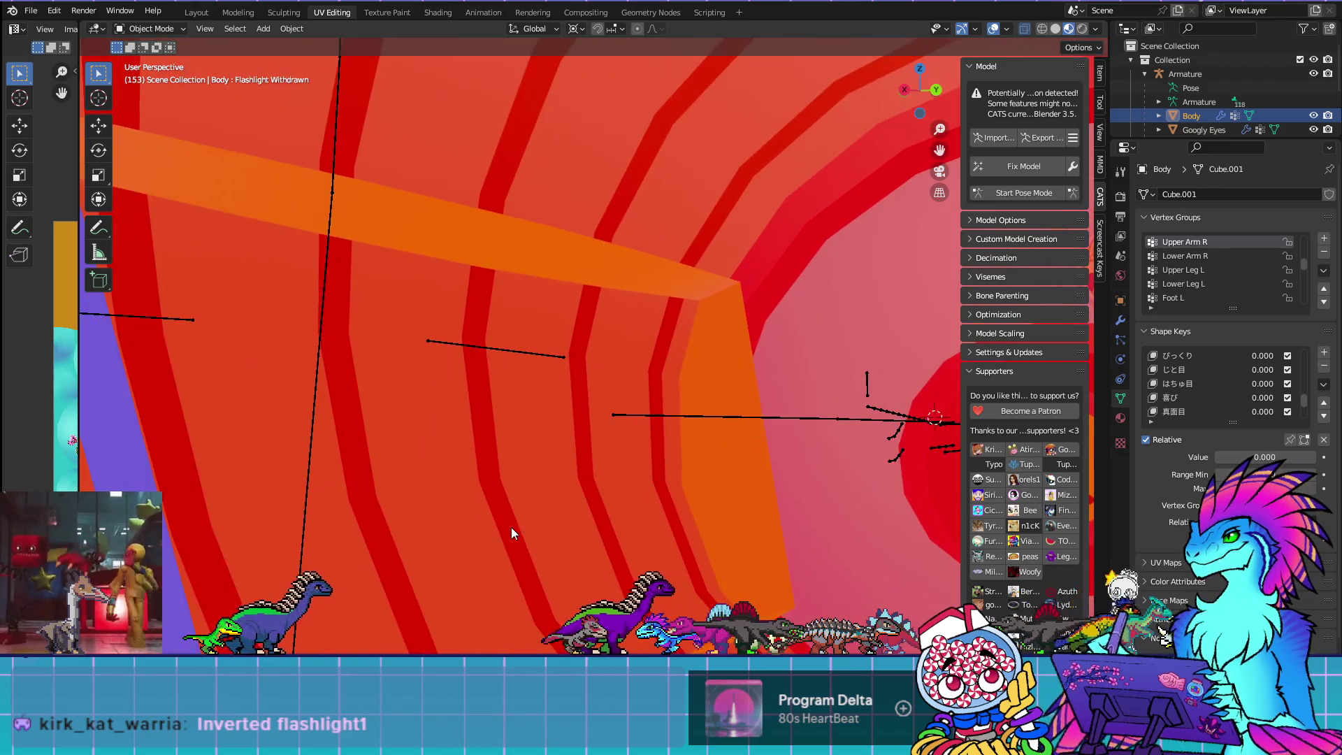
scroll(505, 531, up, 4)
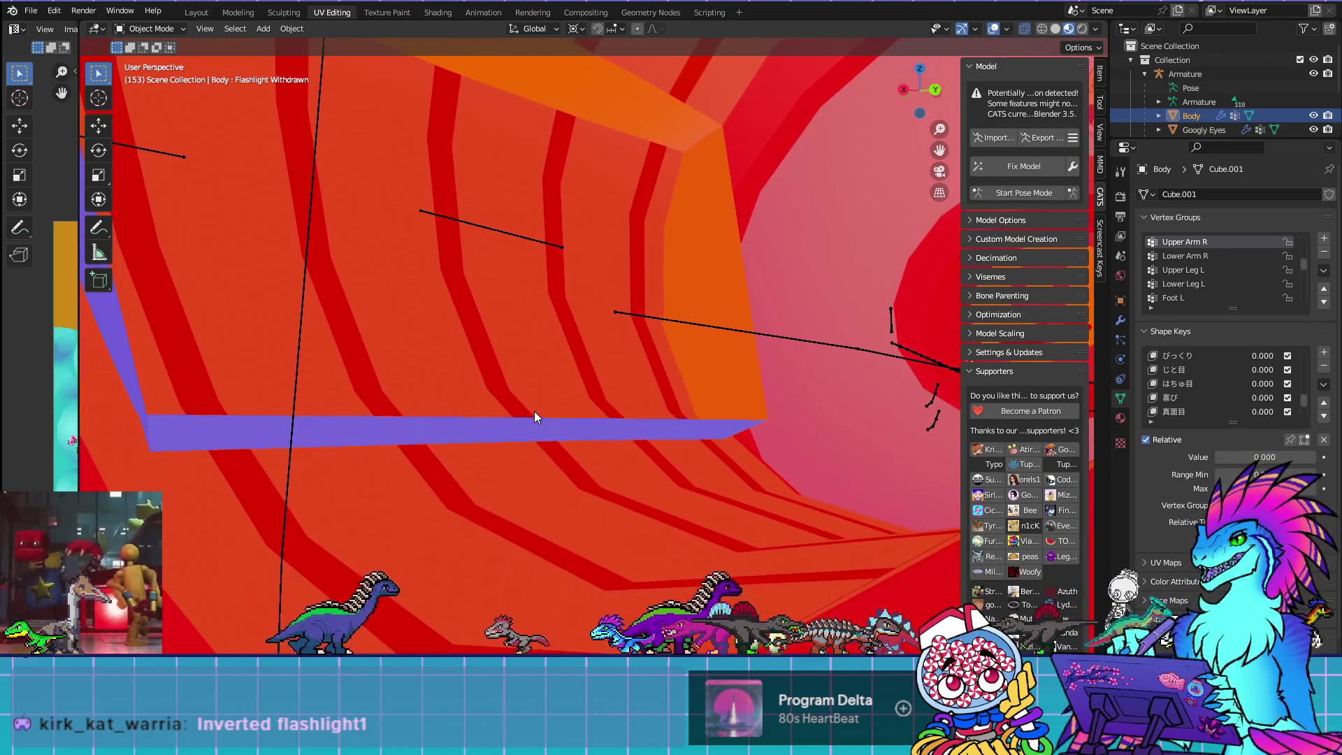
scroll(531, 419, down, 4)
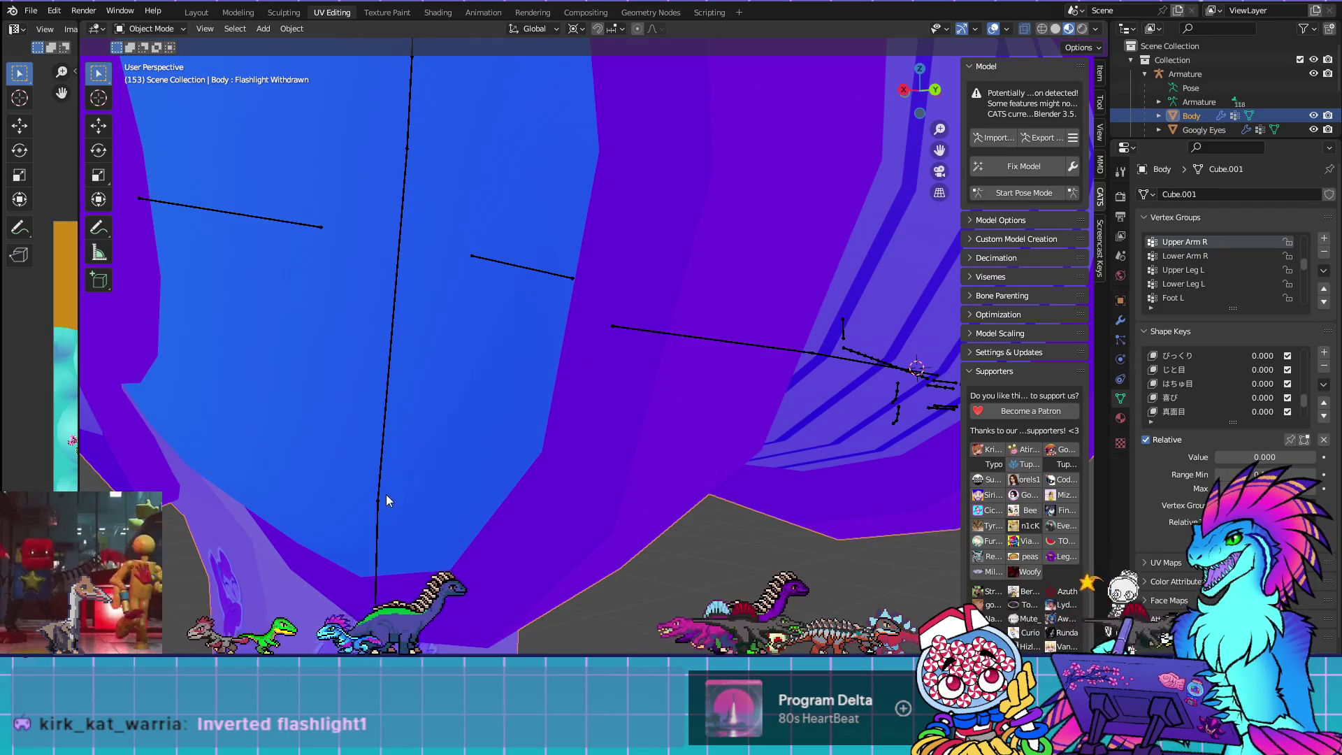
scroll(386, 494, down, 3)
scroll(483, 473, down, 3)
mouse_move(681, 468)
mouse_down()
mouse_move(809, 469)
mouse_move(523, 493)
mouse_move(636, 464)
mouse_up()
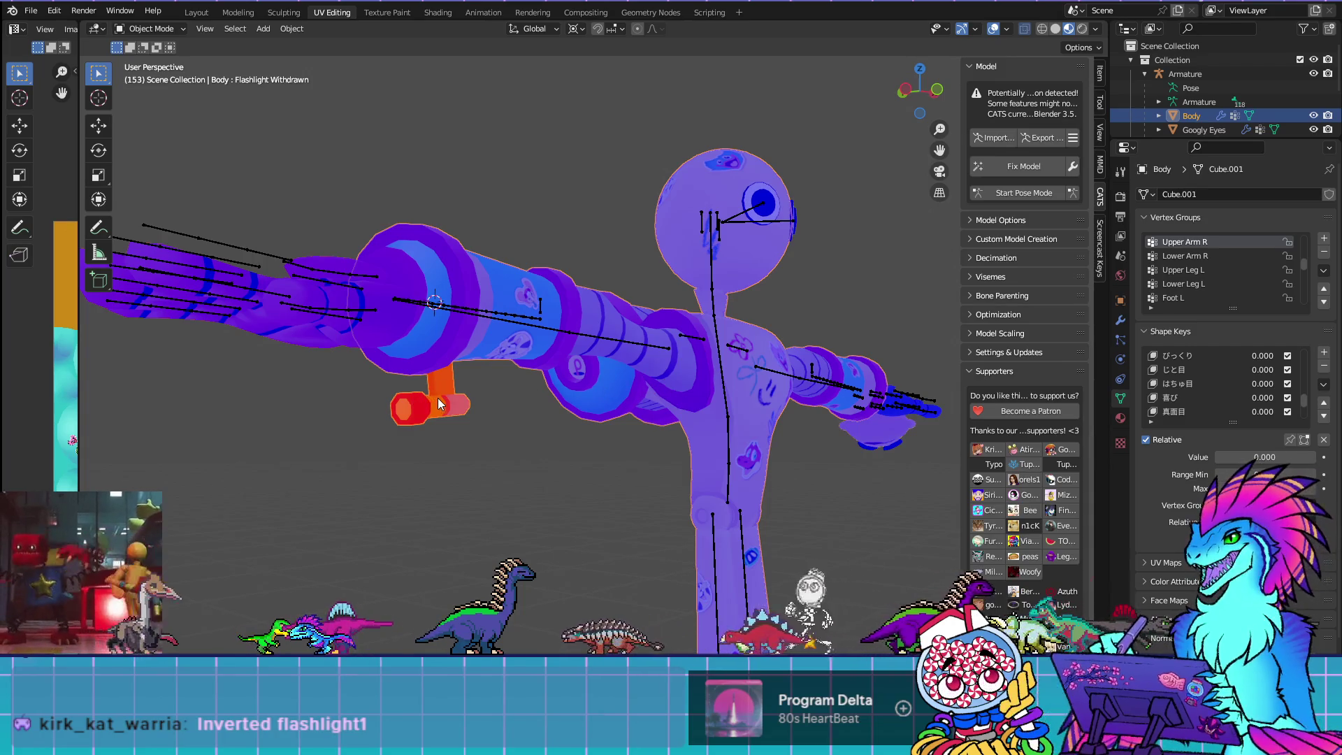
key(Tab)
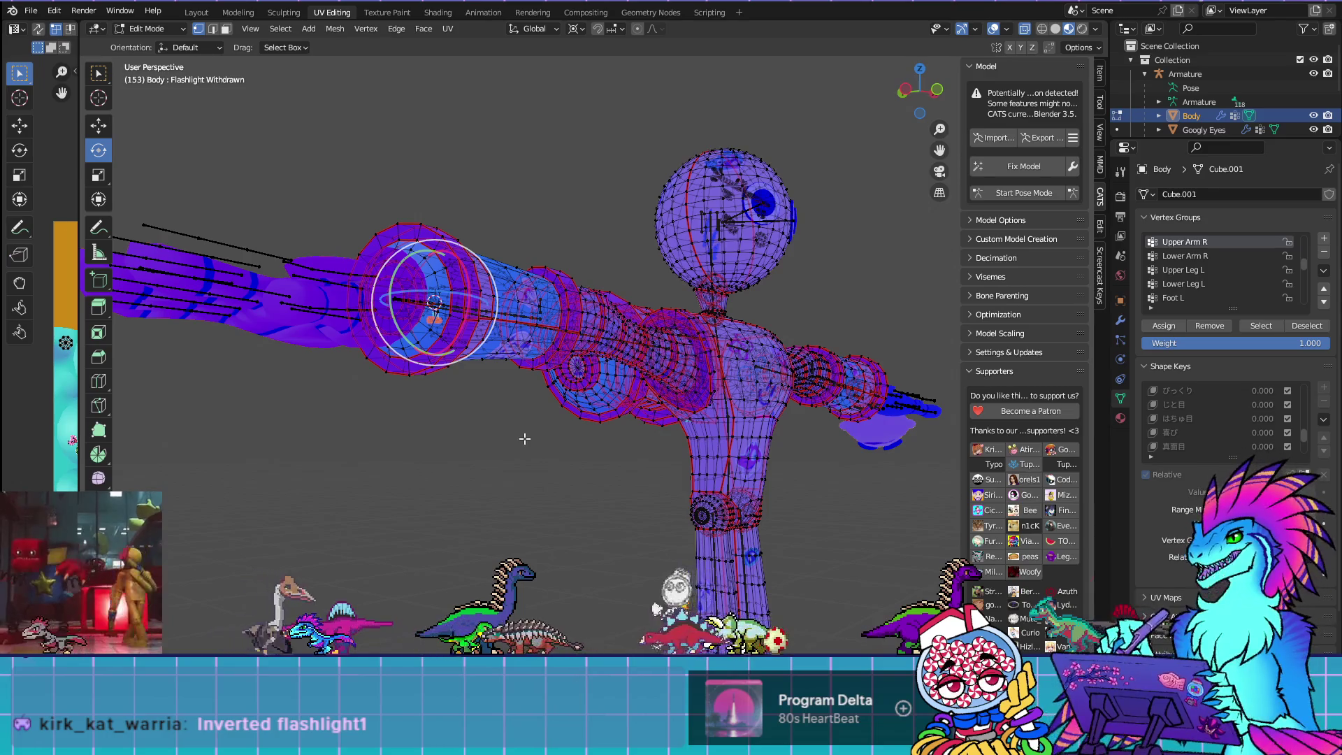
With the Basis shape key active, select the flashlight handle geometry and flip its normals
scroll(1210, 404, up, 10)
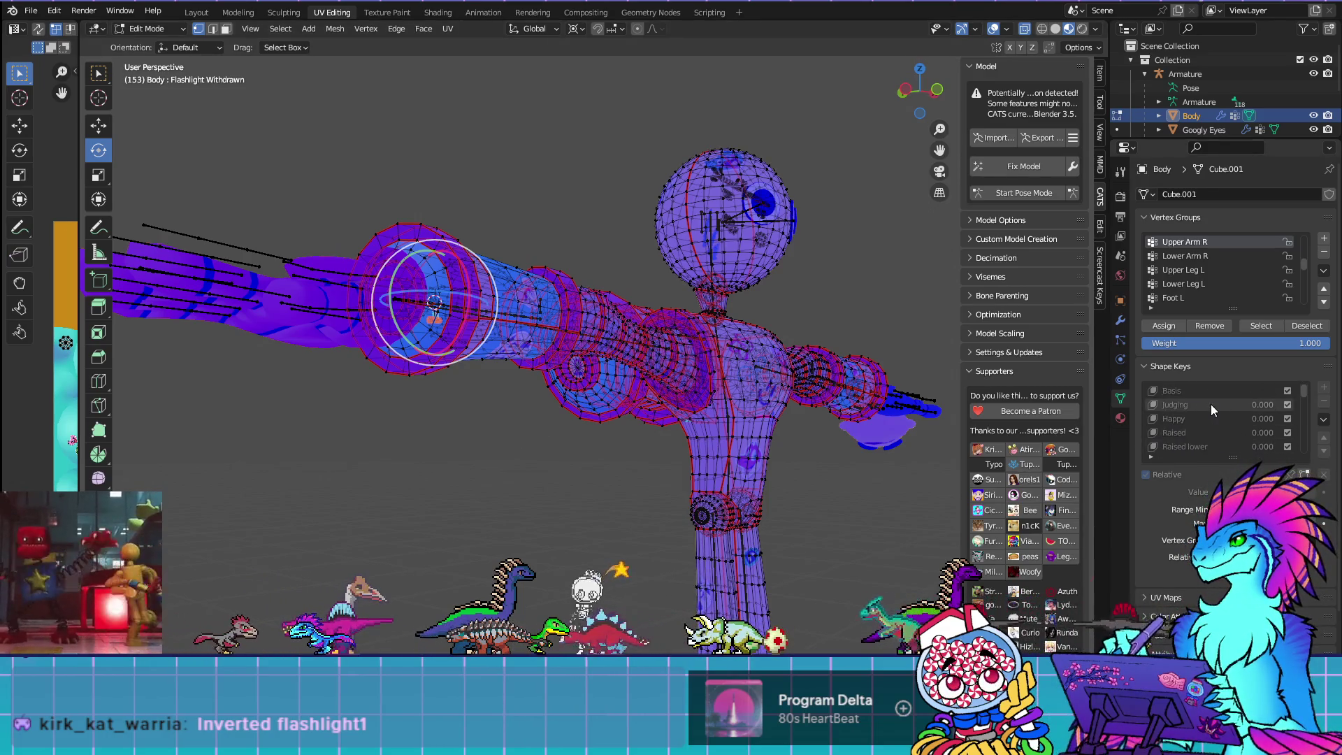
click(1185, 390)
key(h)
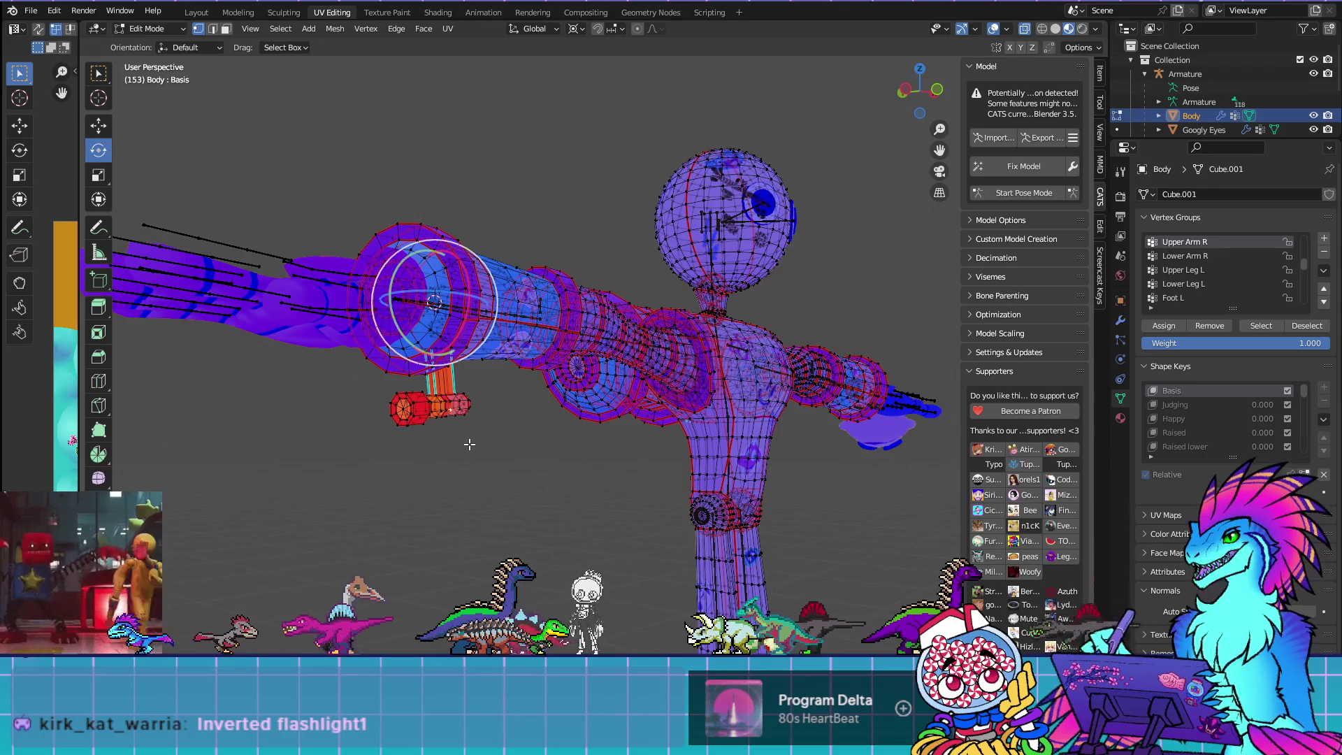
key(alt+h)
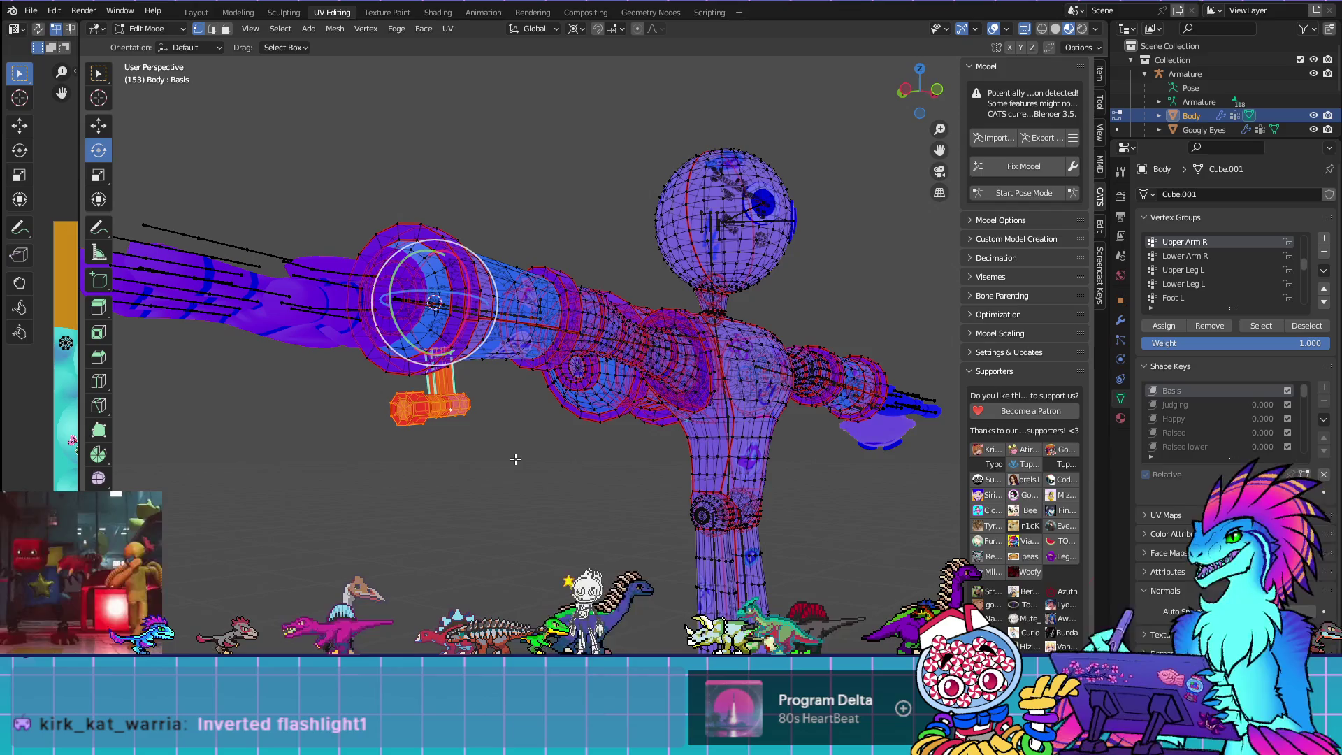
key(alt+n)
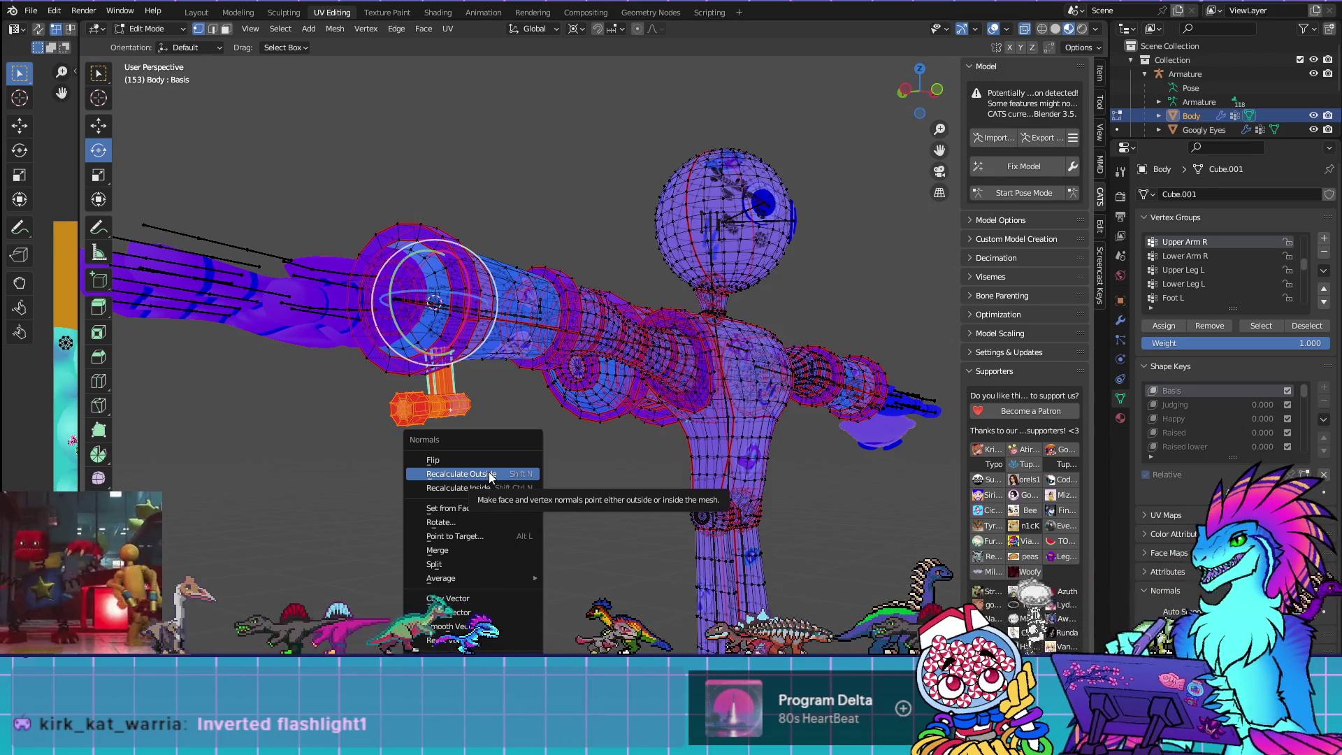
click(425, 383)
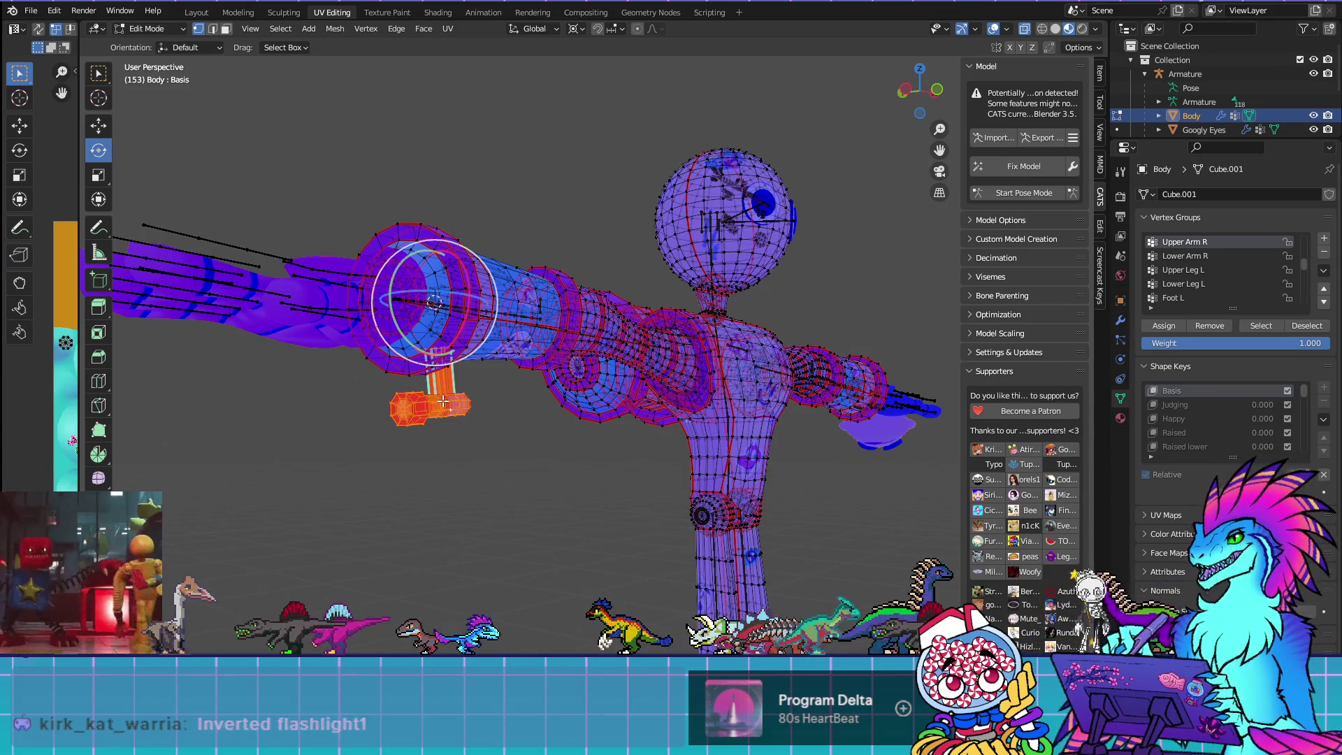
key(alt+n)
click(443, 401)
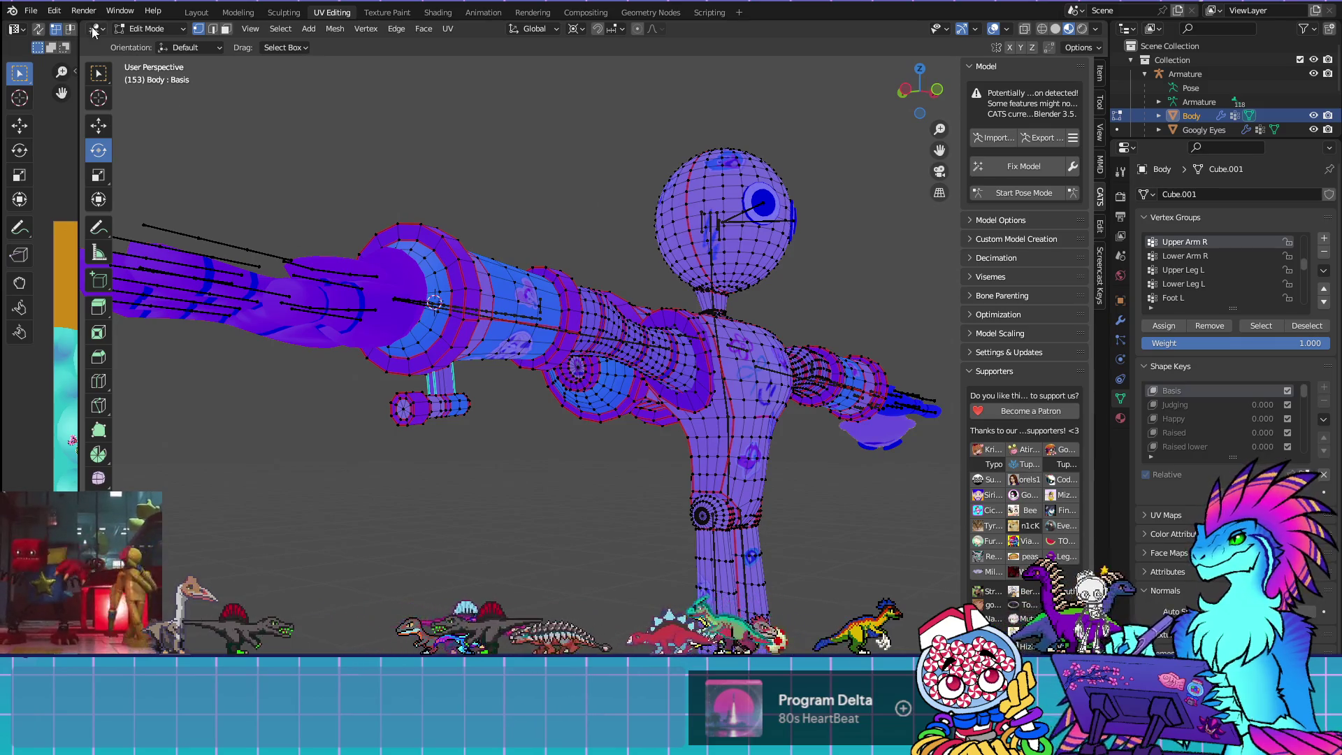
Re-export the repaired robot model from the File menu with CATS Export Model
click(43, 13)
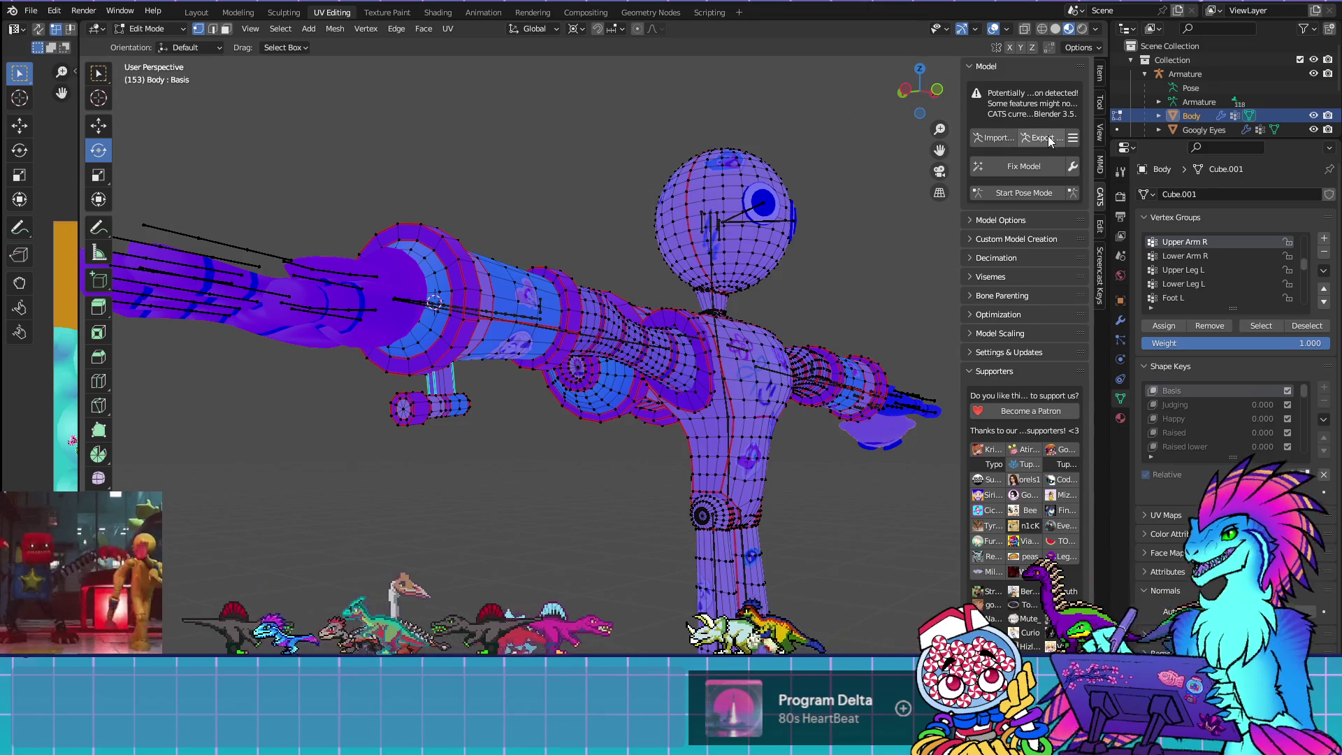
click(1042, 137)
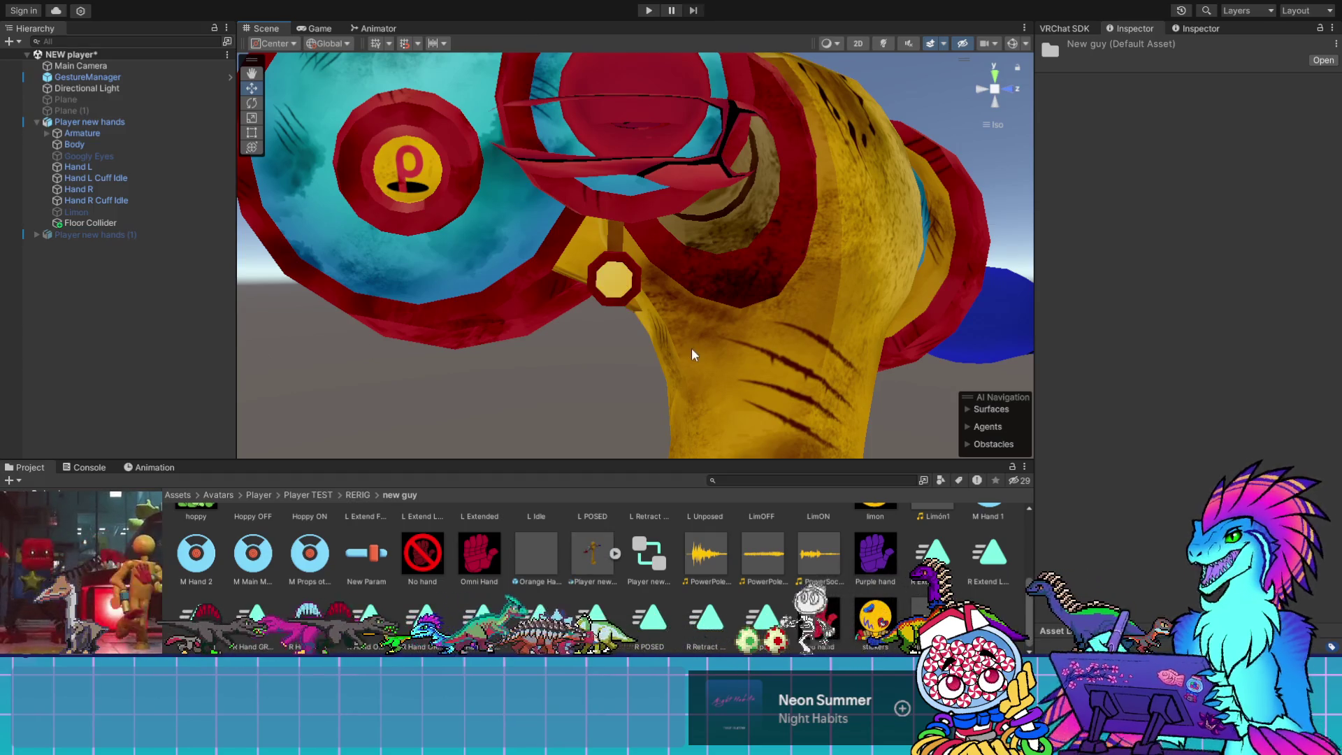
mouse_move(754, 364)
mouse_down()
mouse_move(698, 375)
mouse_move(449, 347)
mouse_move(161, 355)
mouse_move(1047, 358)
mouse_up()
drag(893, 312, 889, 311)
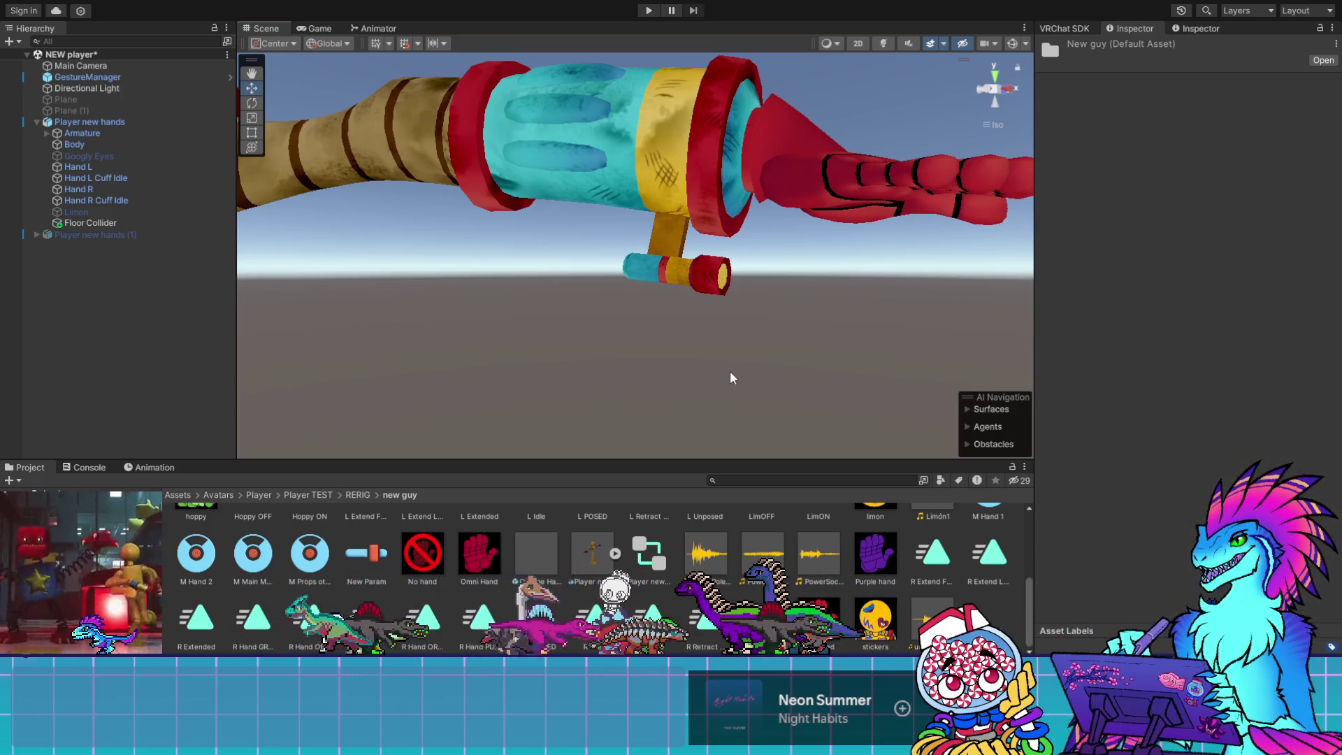
scroll(870, 227, up, 3)
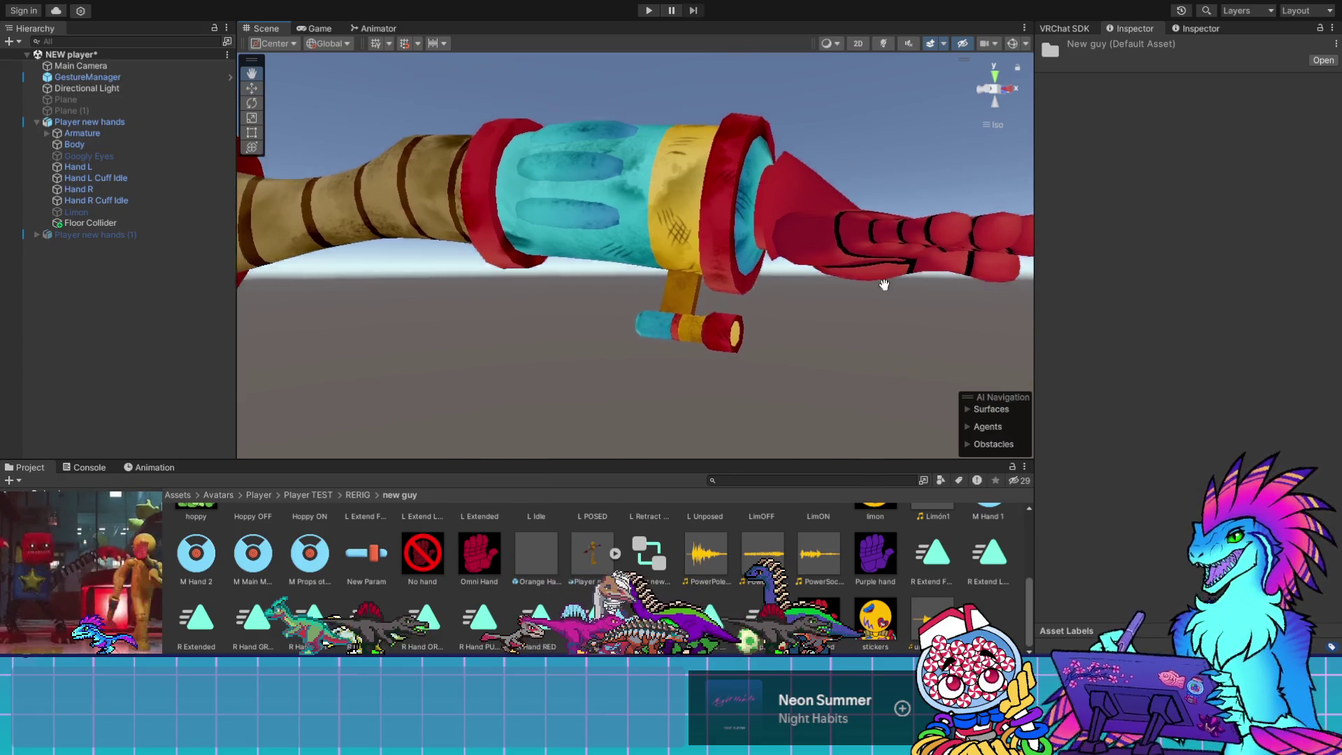
mouse_move(858, 247)
mouse_down()
mouse_move(534, 384)
mouse_move(674, 312)
mouse_move(629, 302)
mouse_move(617, 278)
mouse_up()
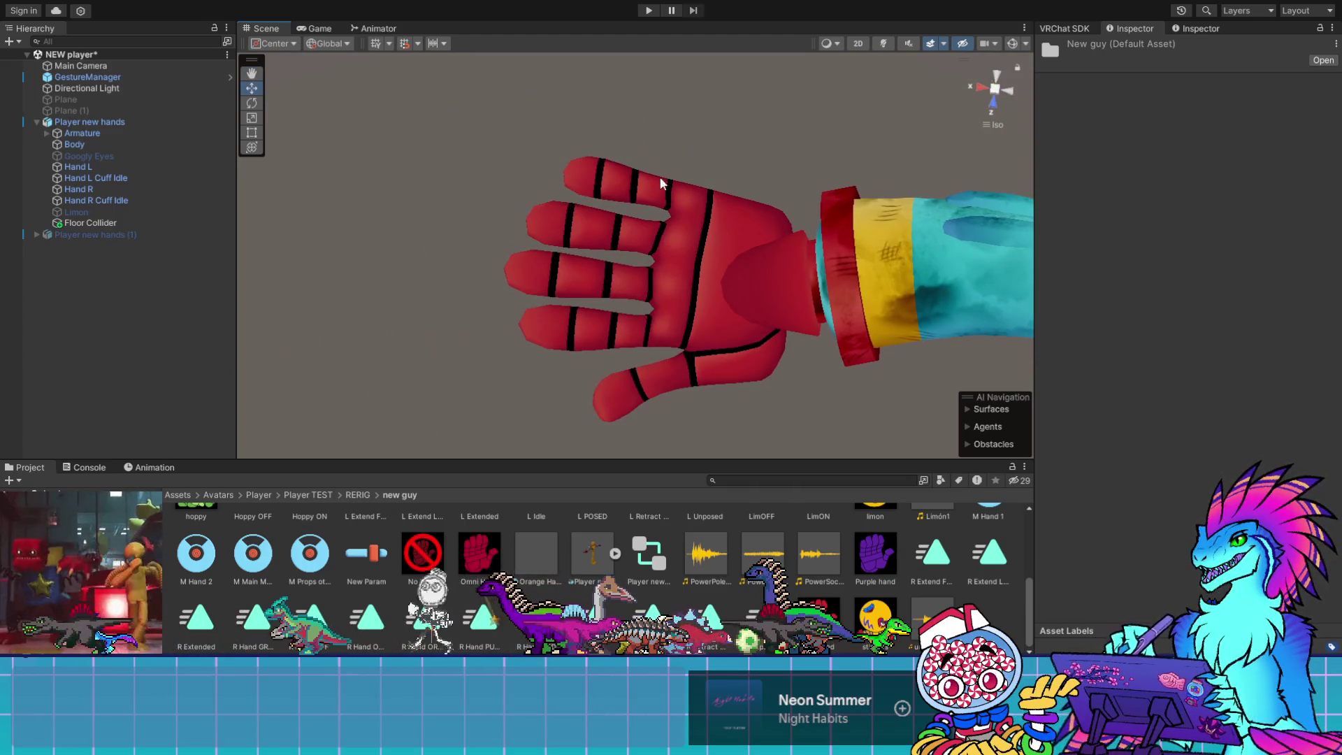
mouse_move(813, 350)
mouse_down()
mouse_move(685, 375)
mouse_move(598, 355)
mouse_up()
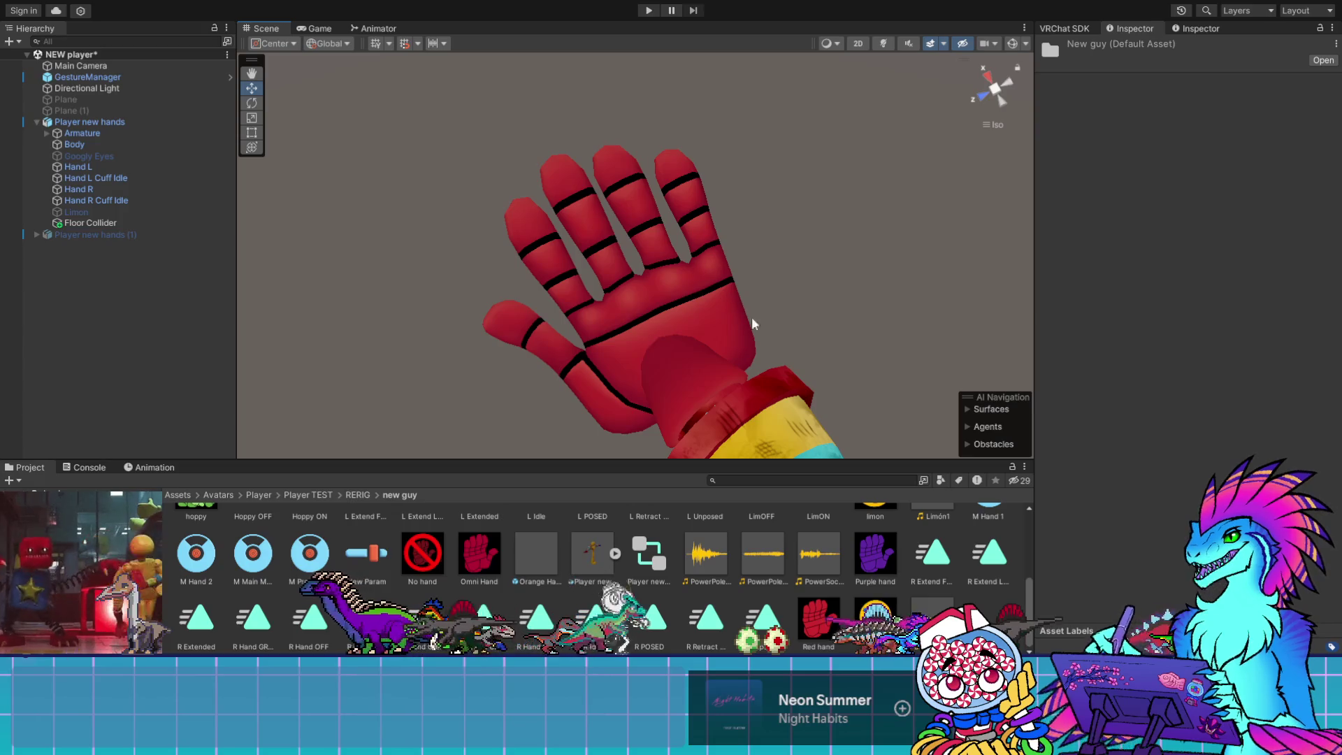
mouse_move(438, 385)
mouse_down()
mouse_move(452, 357)
mouse_move(434, 375)
mouse_move(885, 170)
mouse_up()
scroll(713, 275, up, 3)
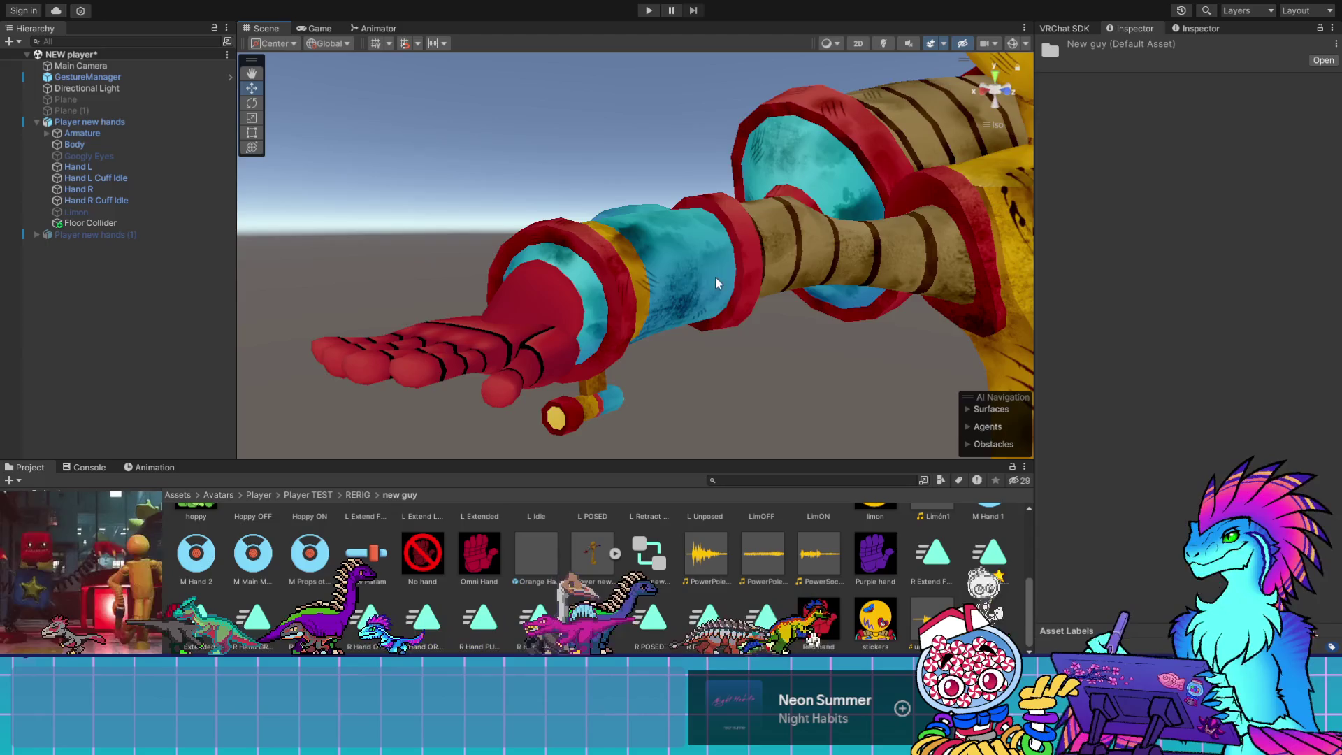
drag(715, 276, 800, 275)
drag(908, 260, 807, 245)
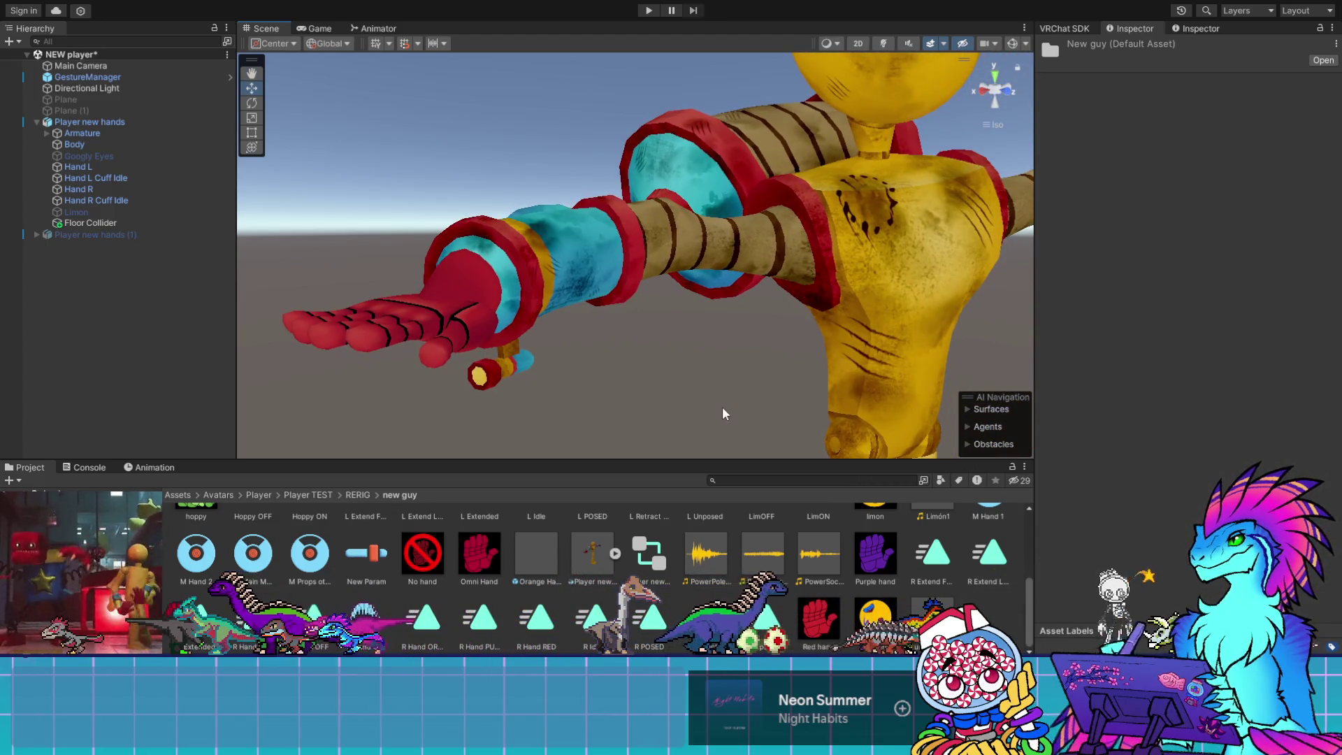
scroll(706, 603, up, 5)
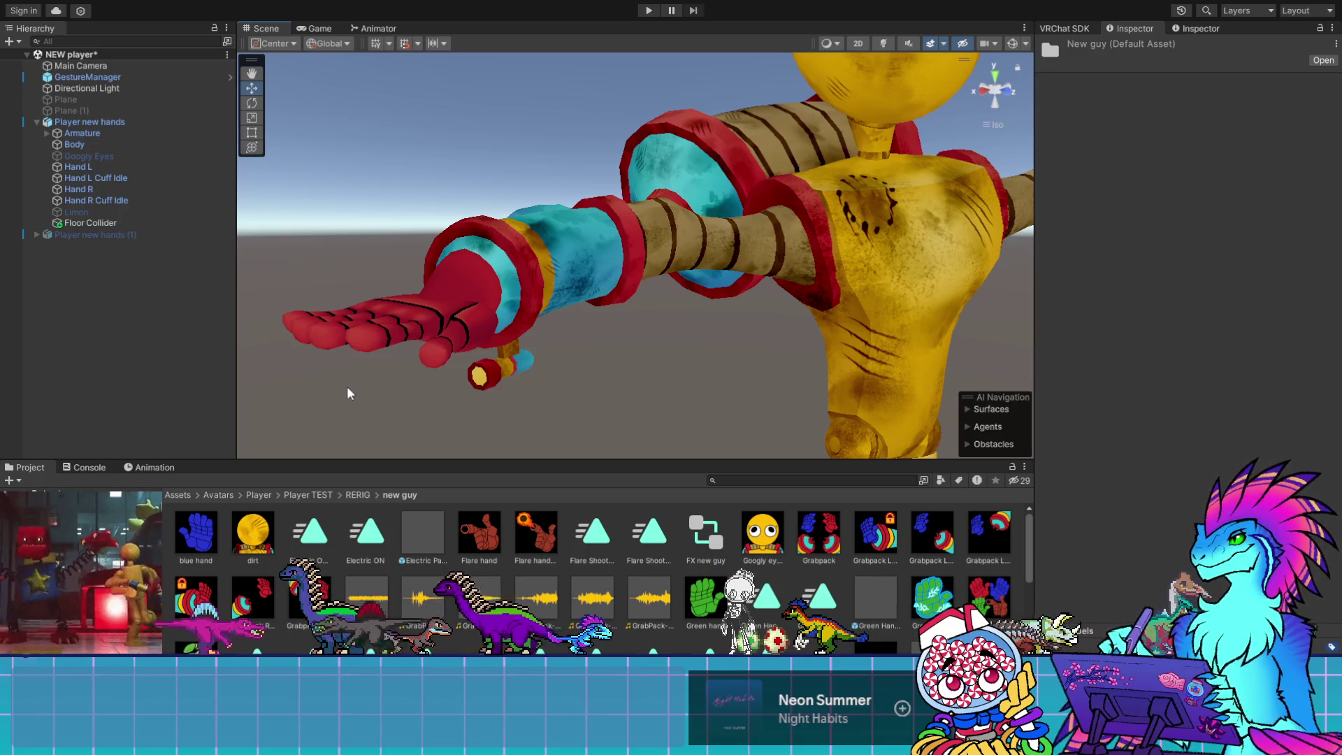
mouse_move(671, 380)
mouse_down()
mouse_move(832, 371)
mouse_move(680, 360)
mouse_up()
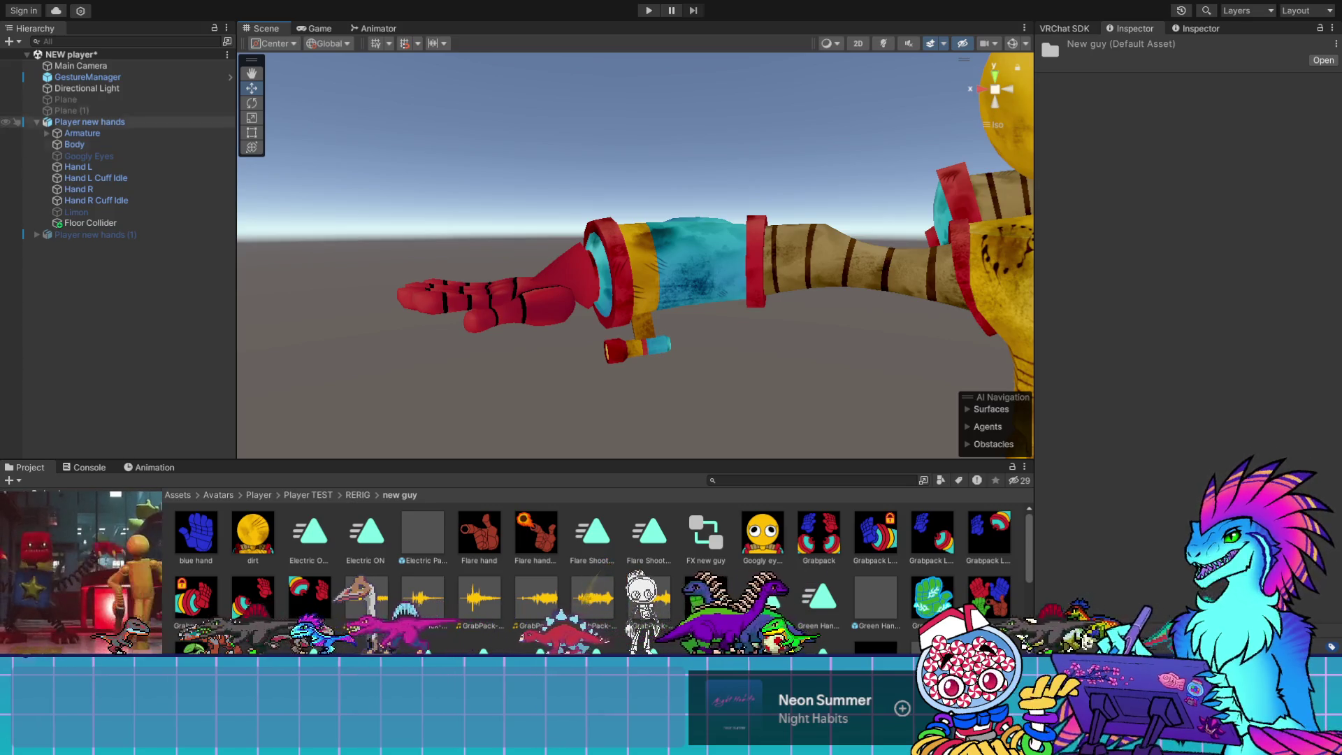
On Limon, enable Update When Offscreen and tick its active checkbox, framing the character
click(77, 213)
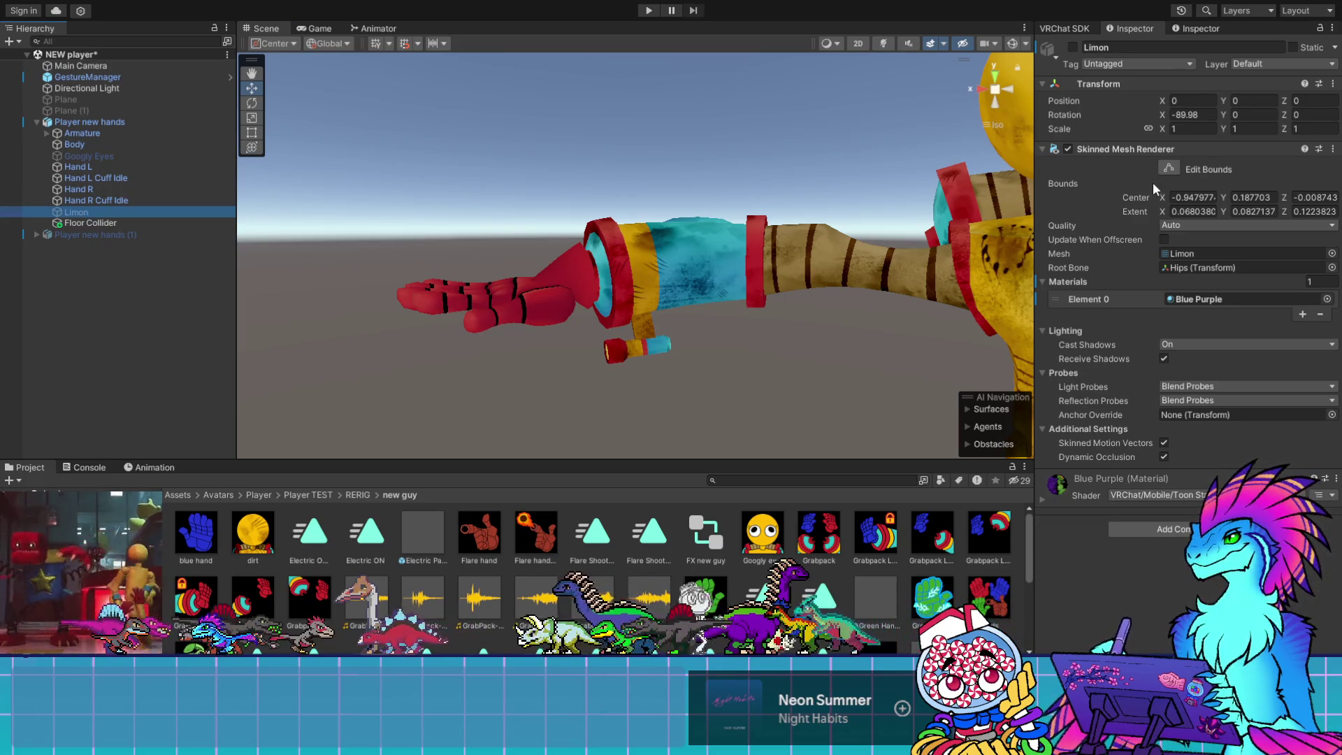
click(1164, 239)
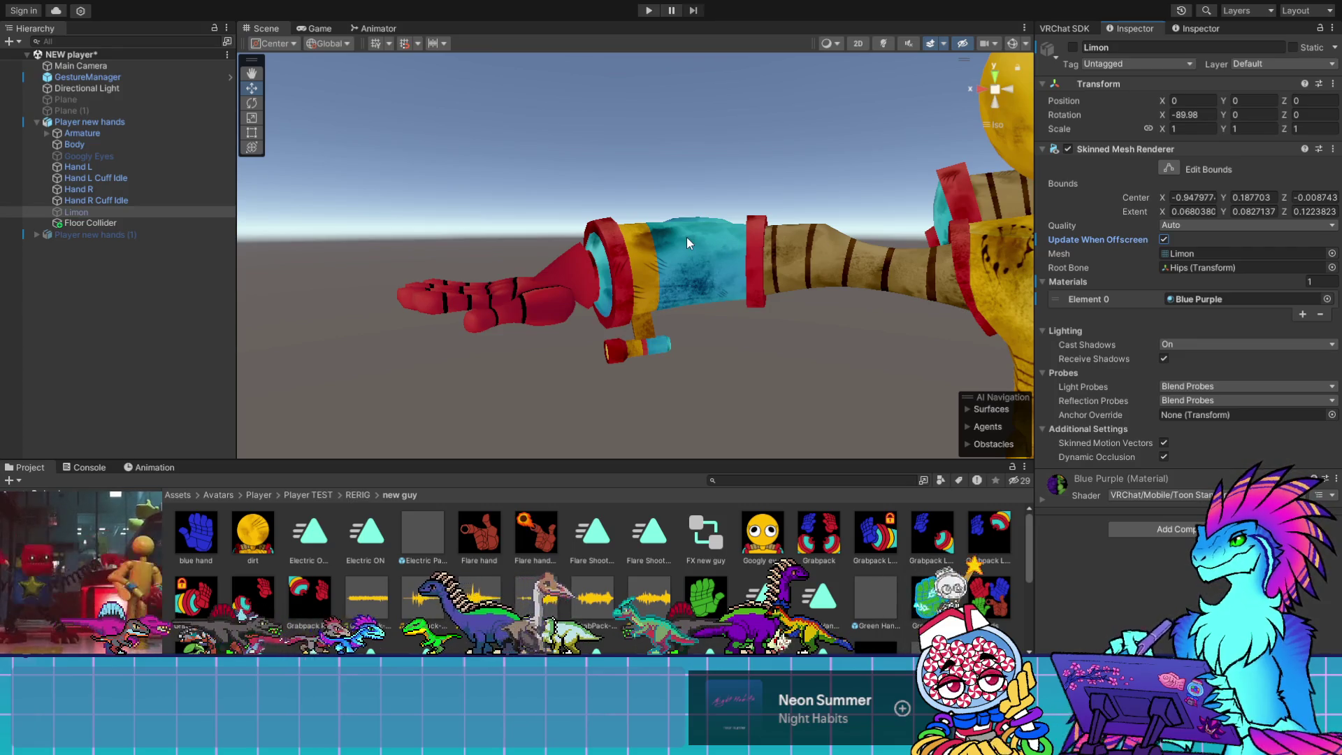
key(f)
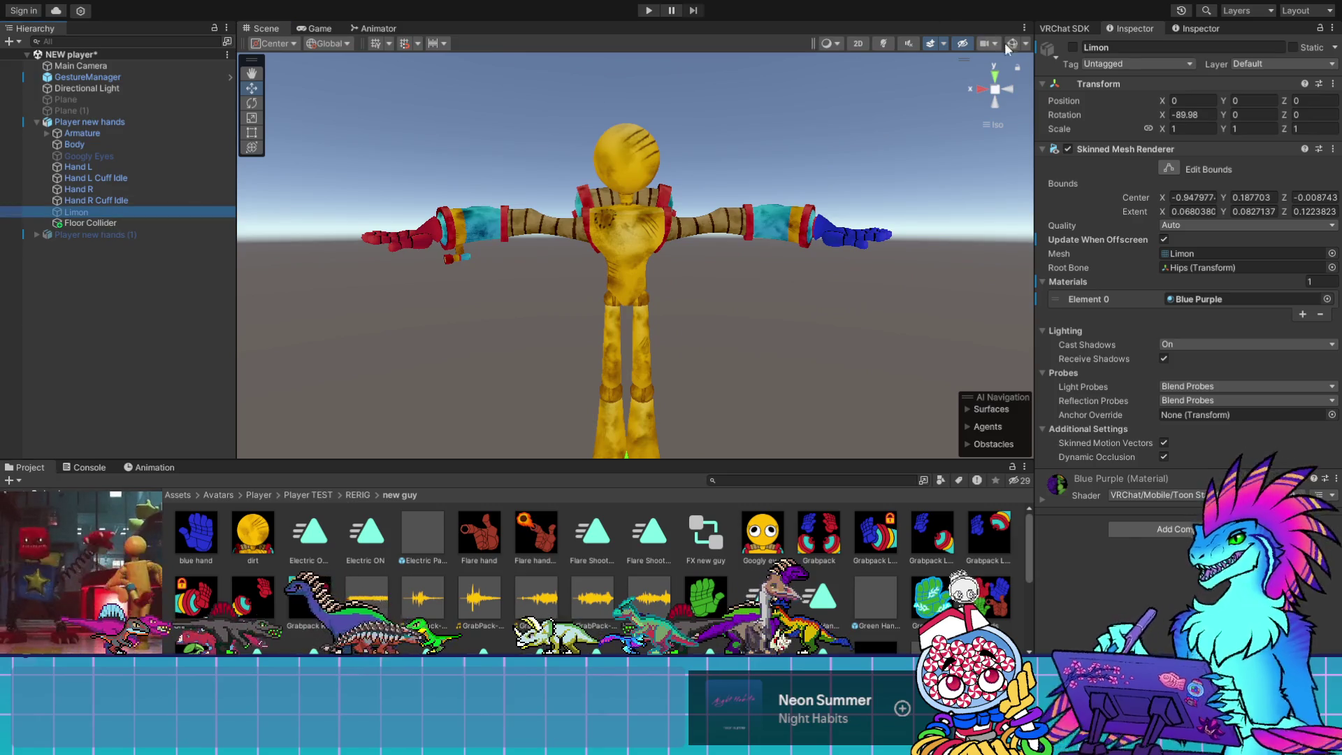
click(1073, 47)
Show Limon's bounds with Gizmos on, then select and frame the Body mesh
click(1170, 169)
click(1012, 43)
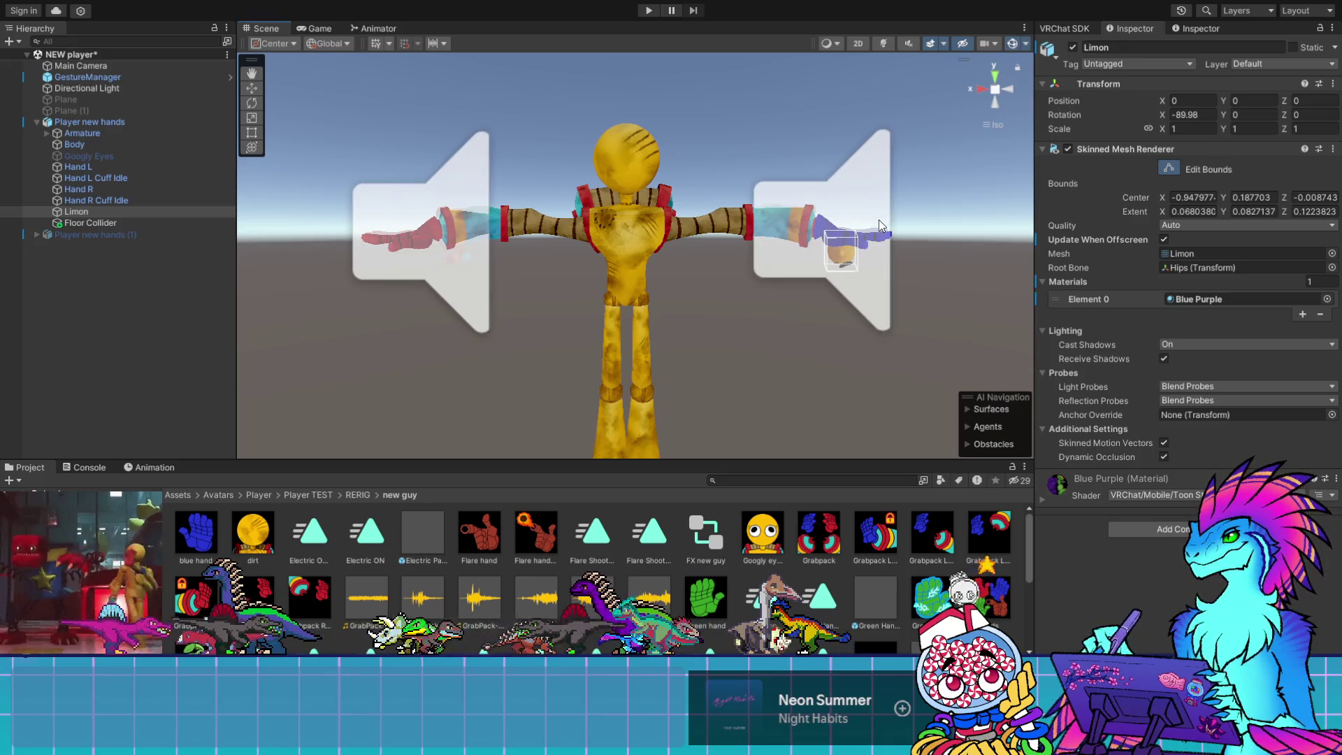
scroll(879, 220, down, 2)
drag(858, 225, 766, 214)
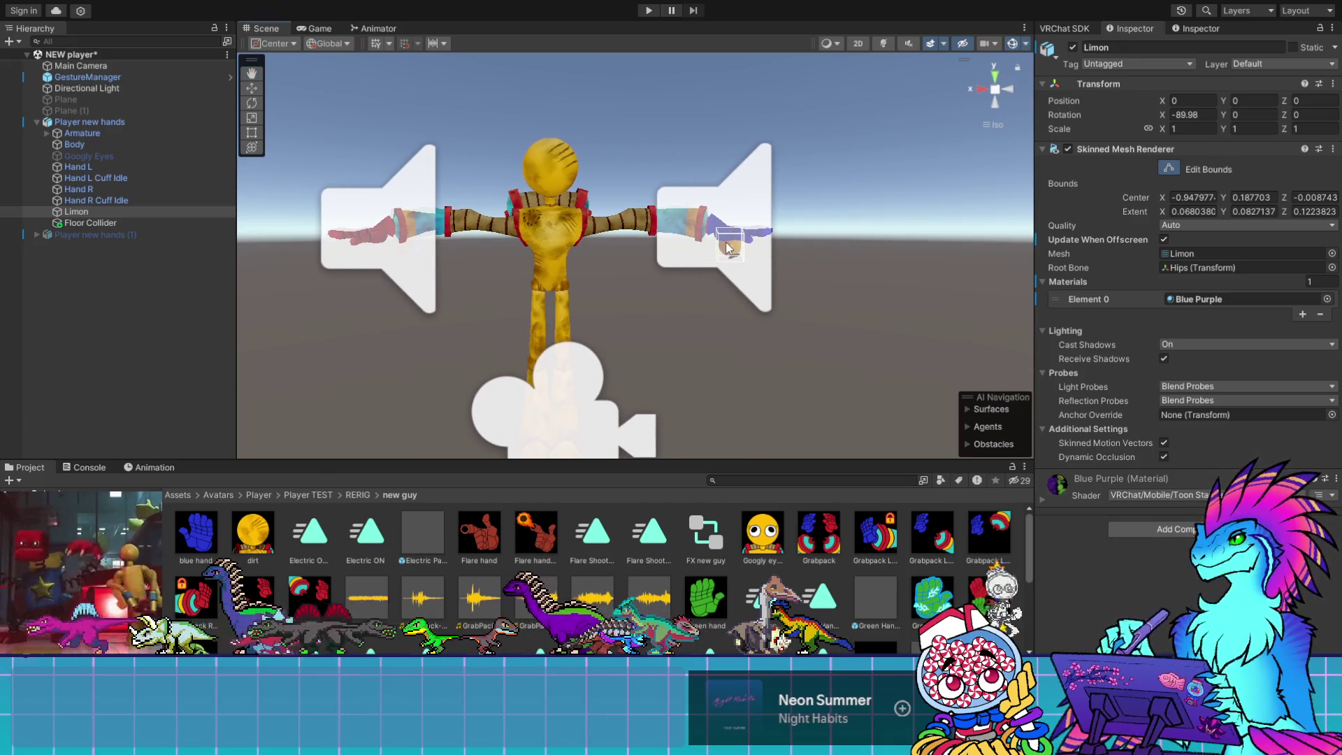
click(98, 144)
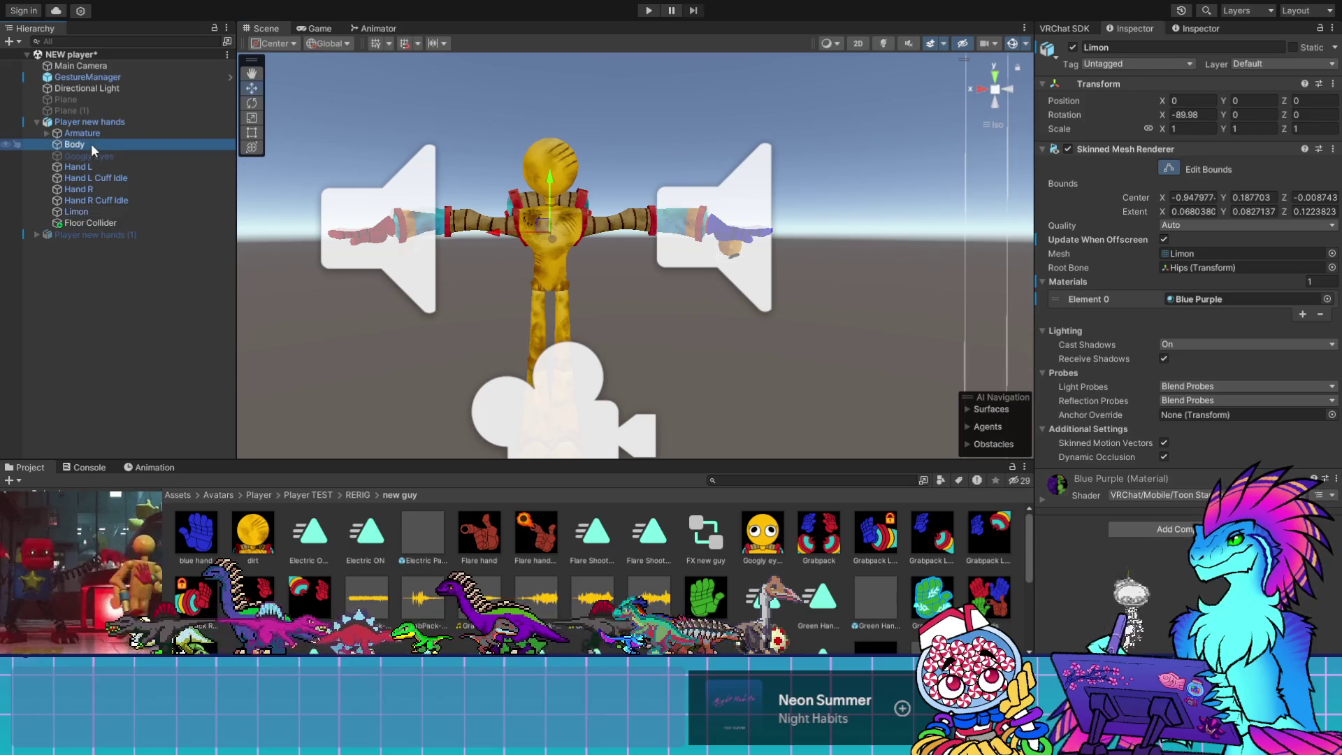
key(f)
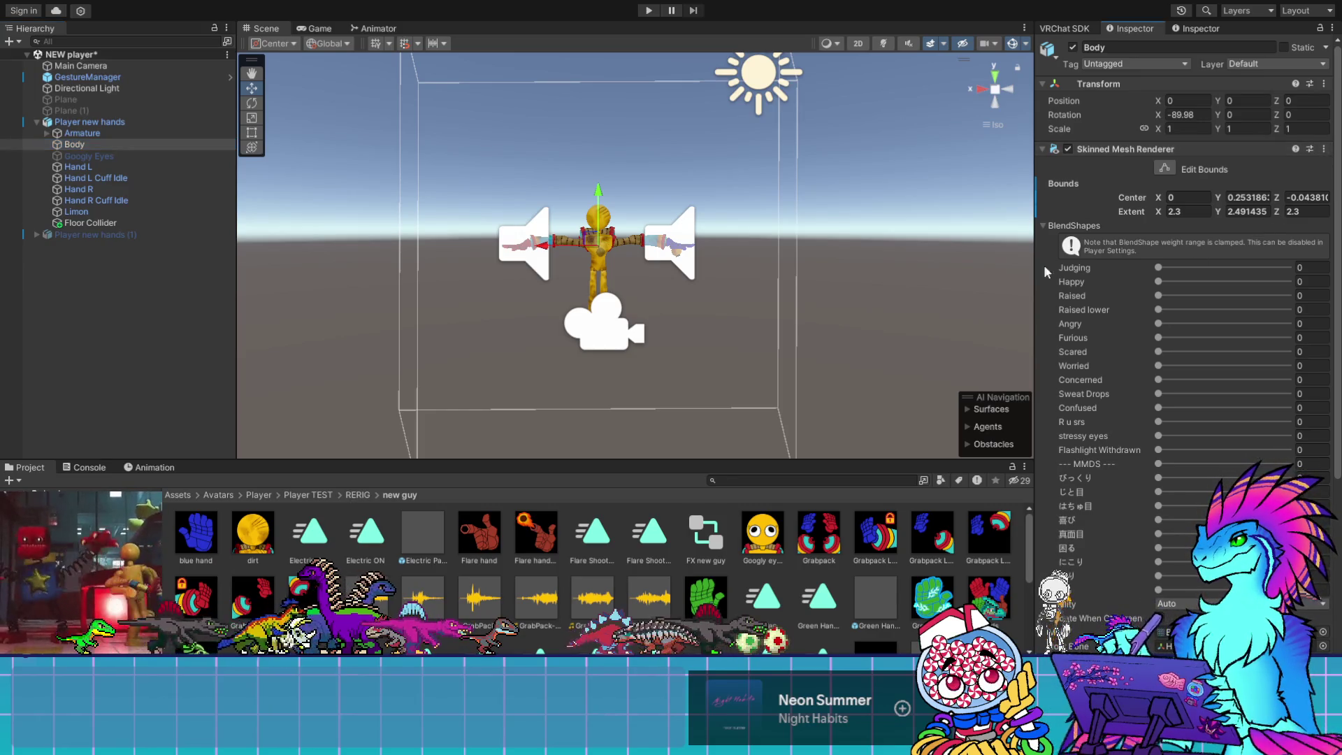
click(85, 212)
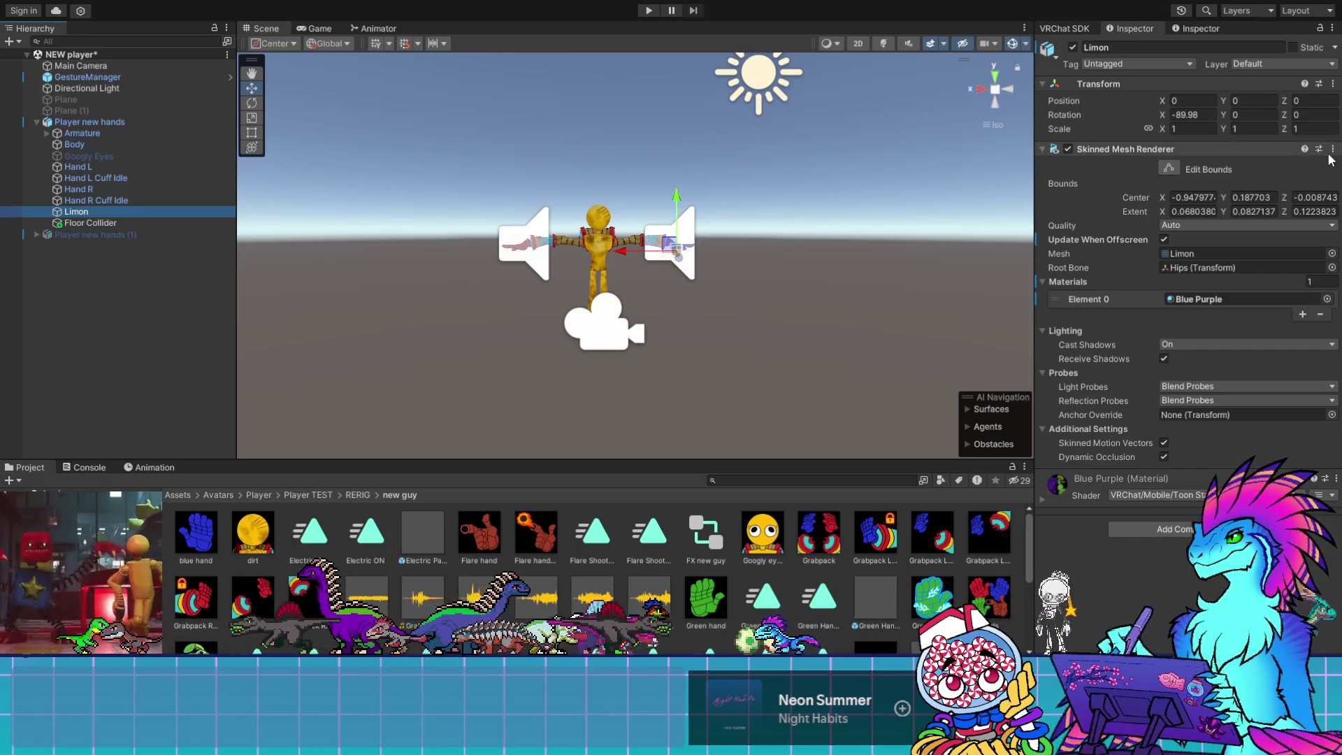
click(97, 146)
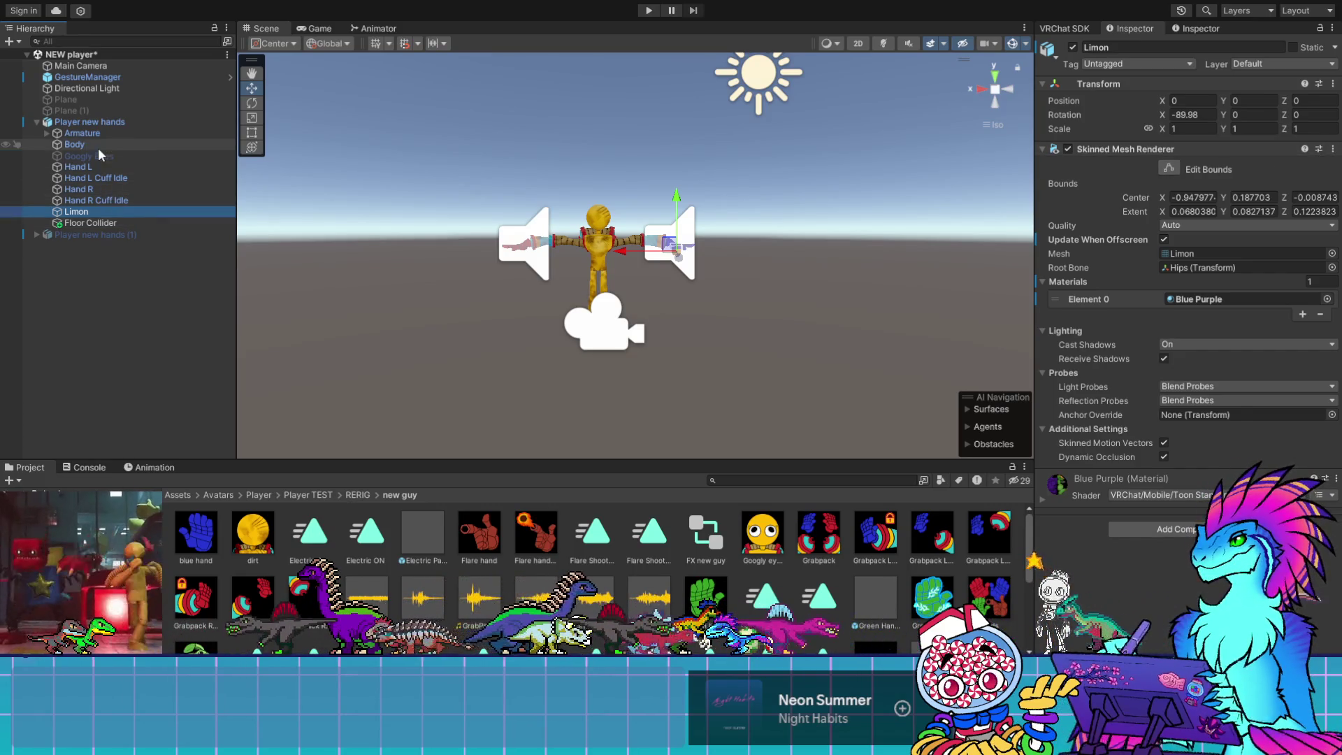
click(78, 211)
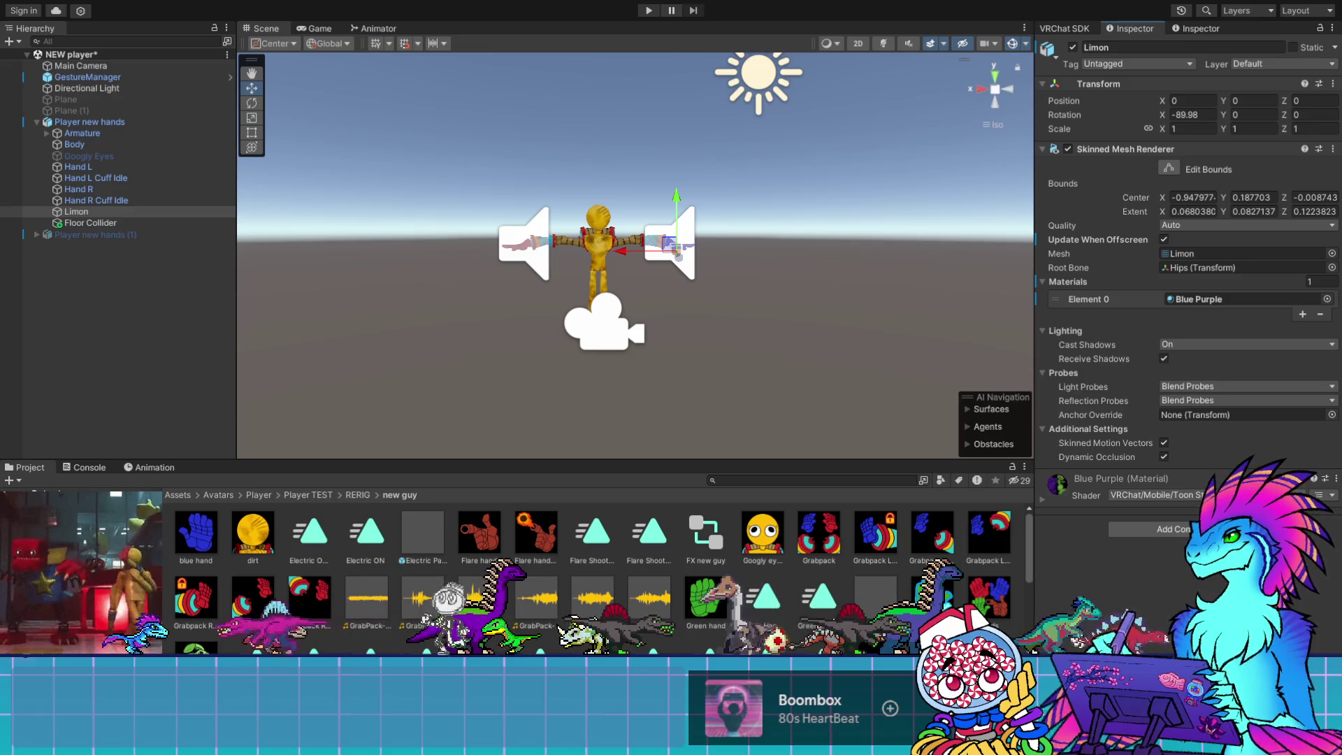
click(75, 144)
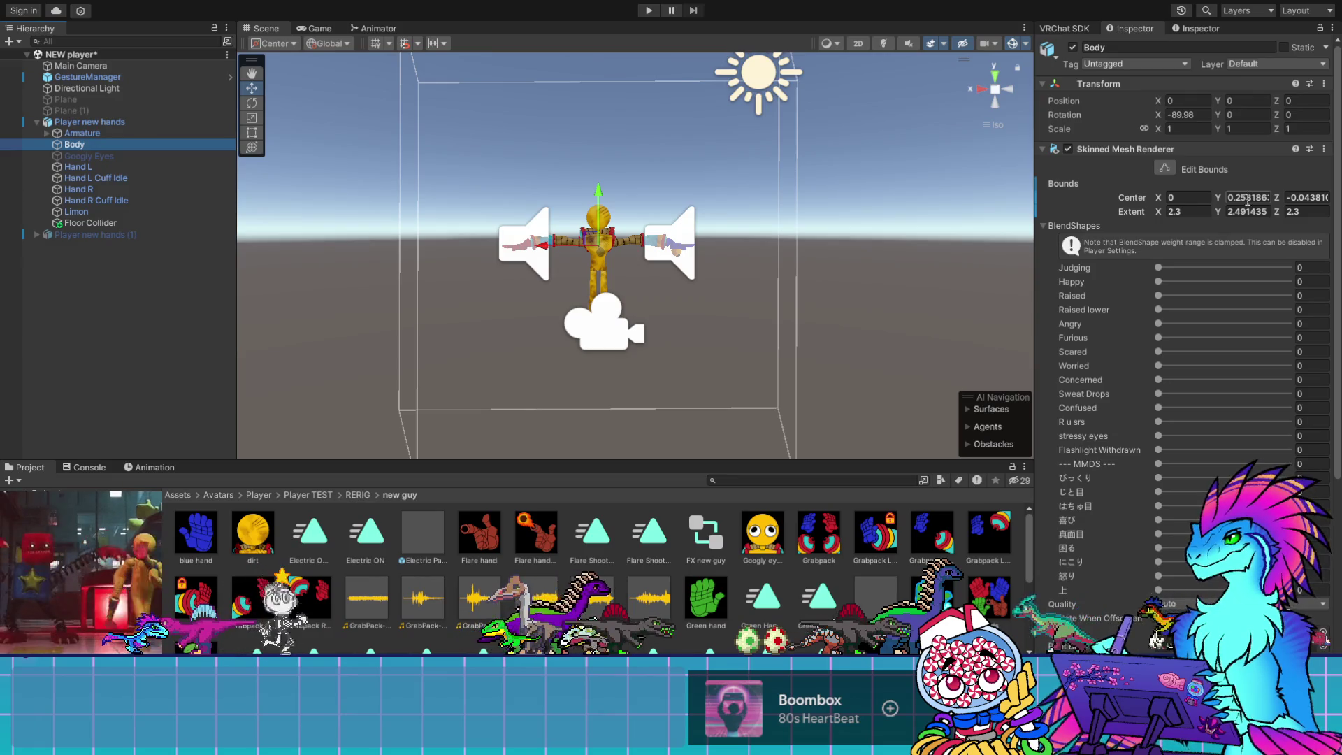
click(1190, 209)
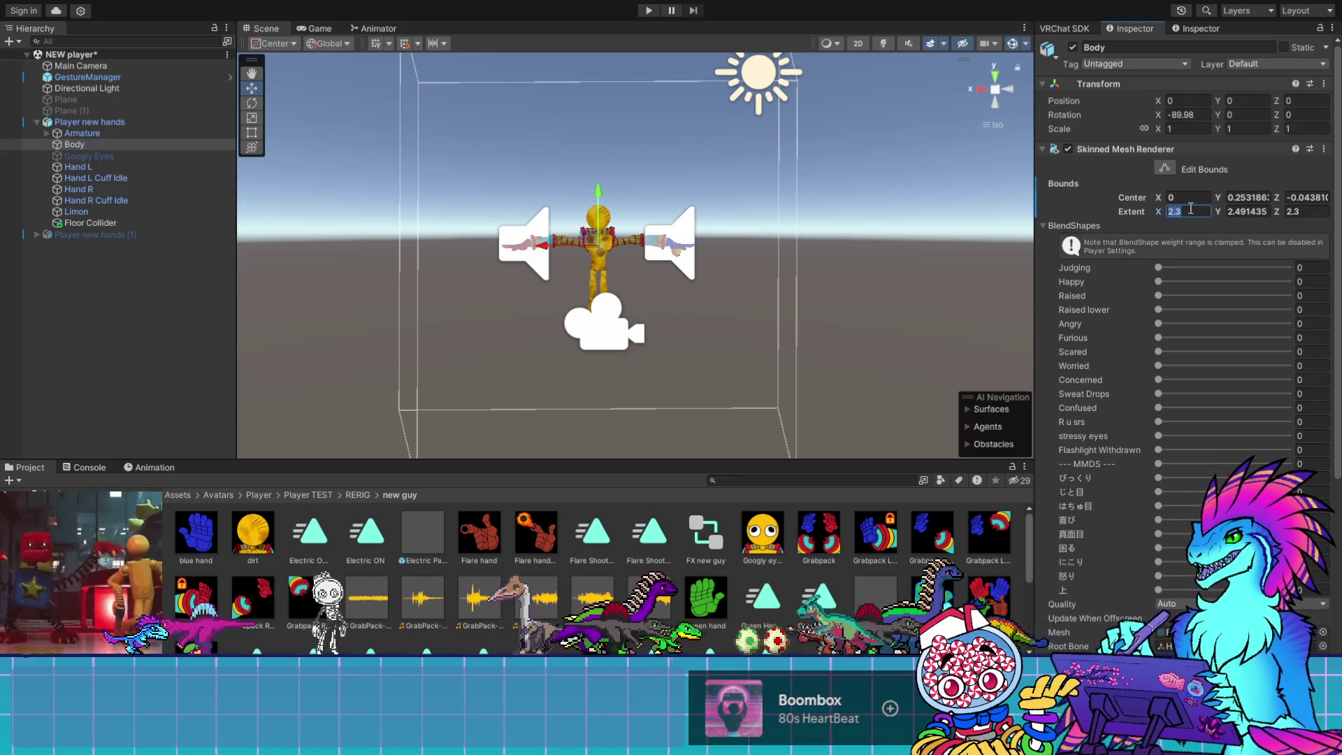
click(105, 211)
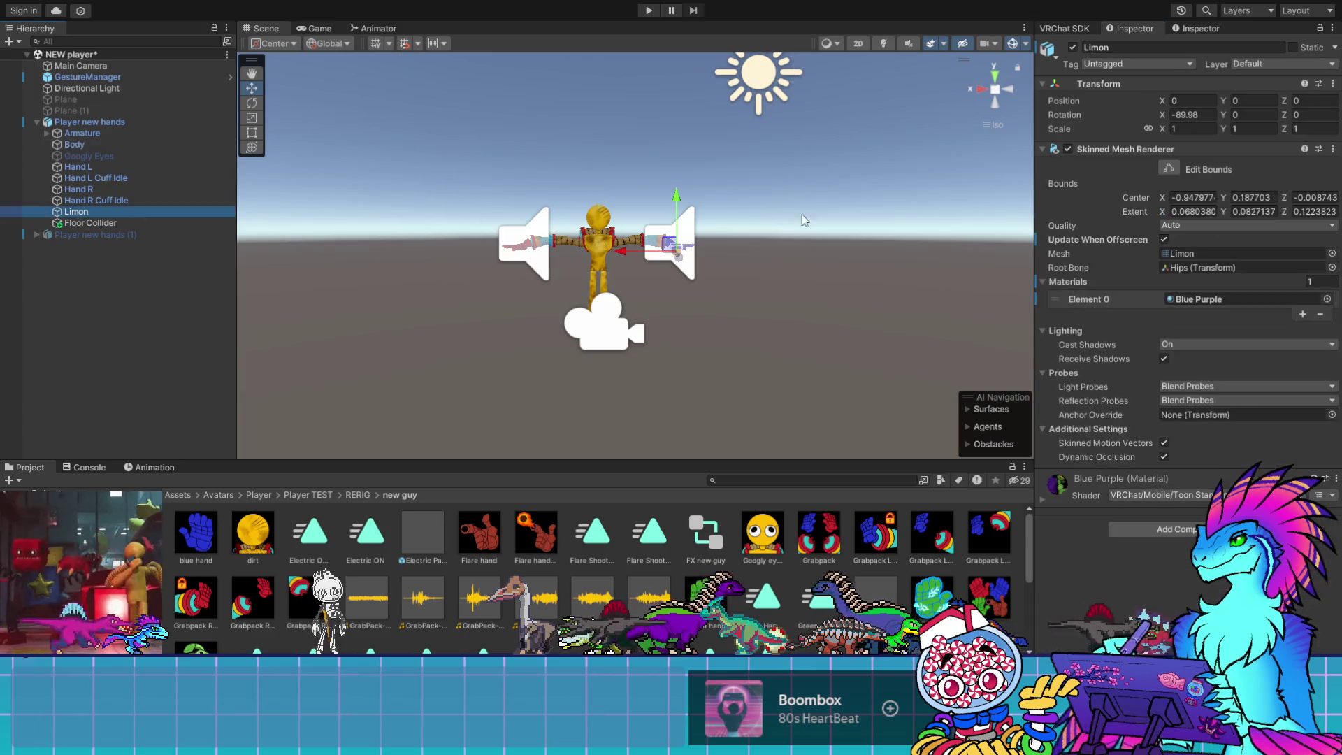
click(1170, 168)
click(1190, 211)
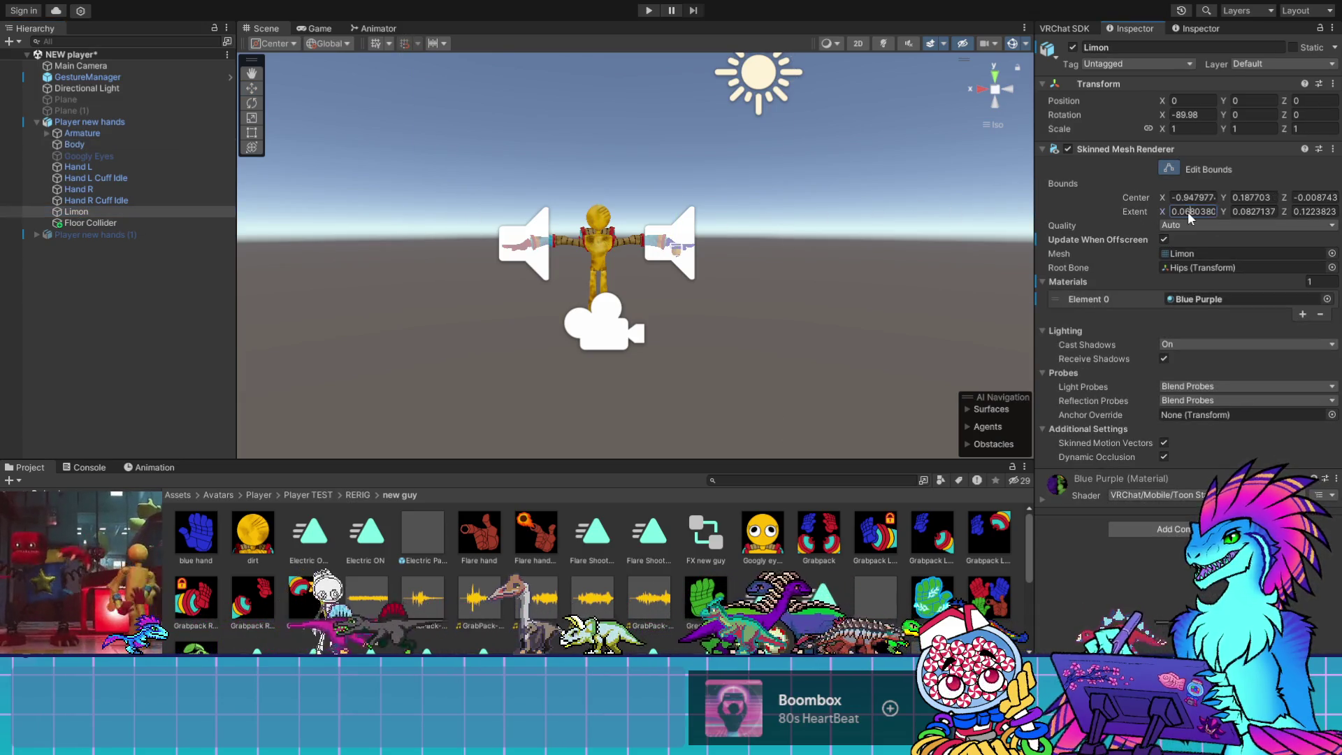
text(2.3)
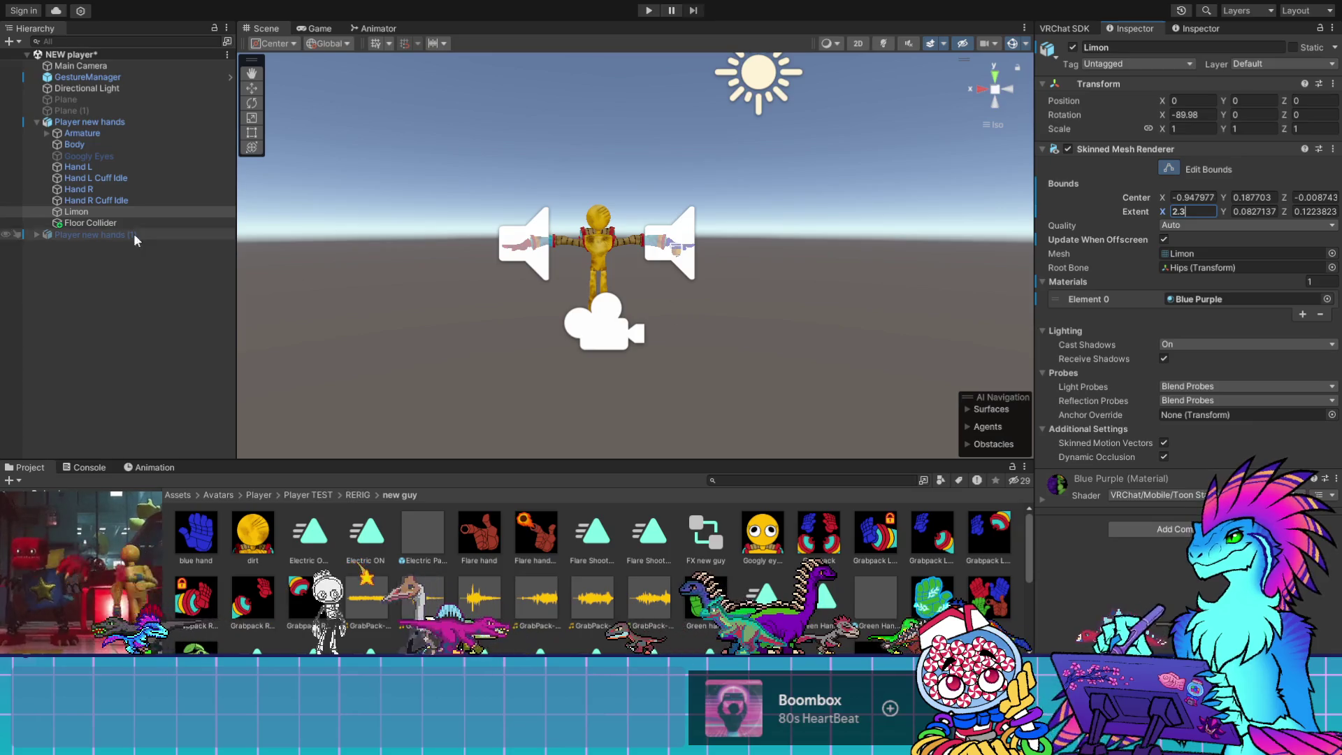
click(74, 144)
click(1247, 211)
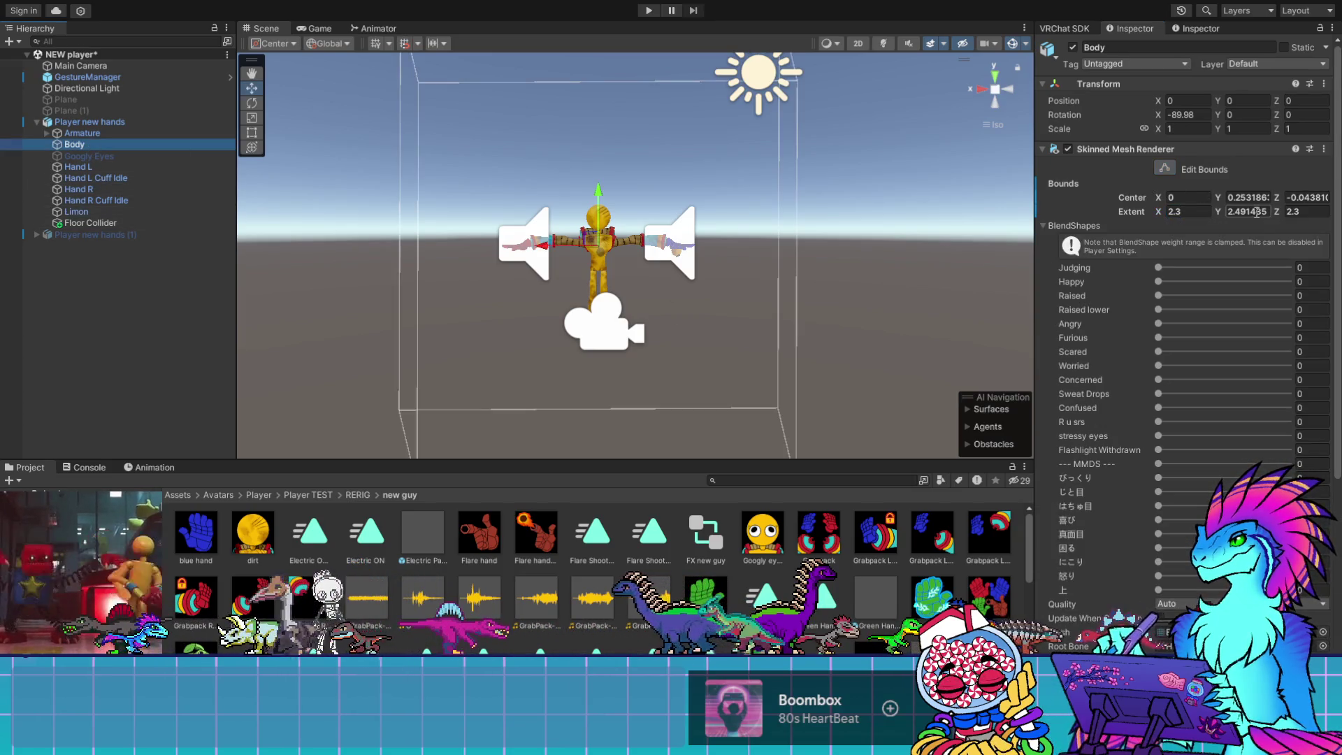
click(101, 212)
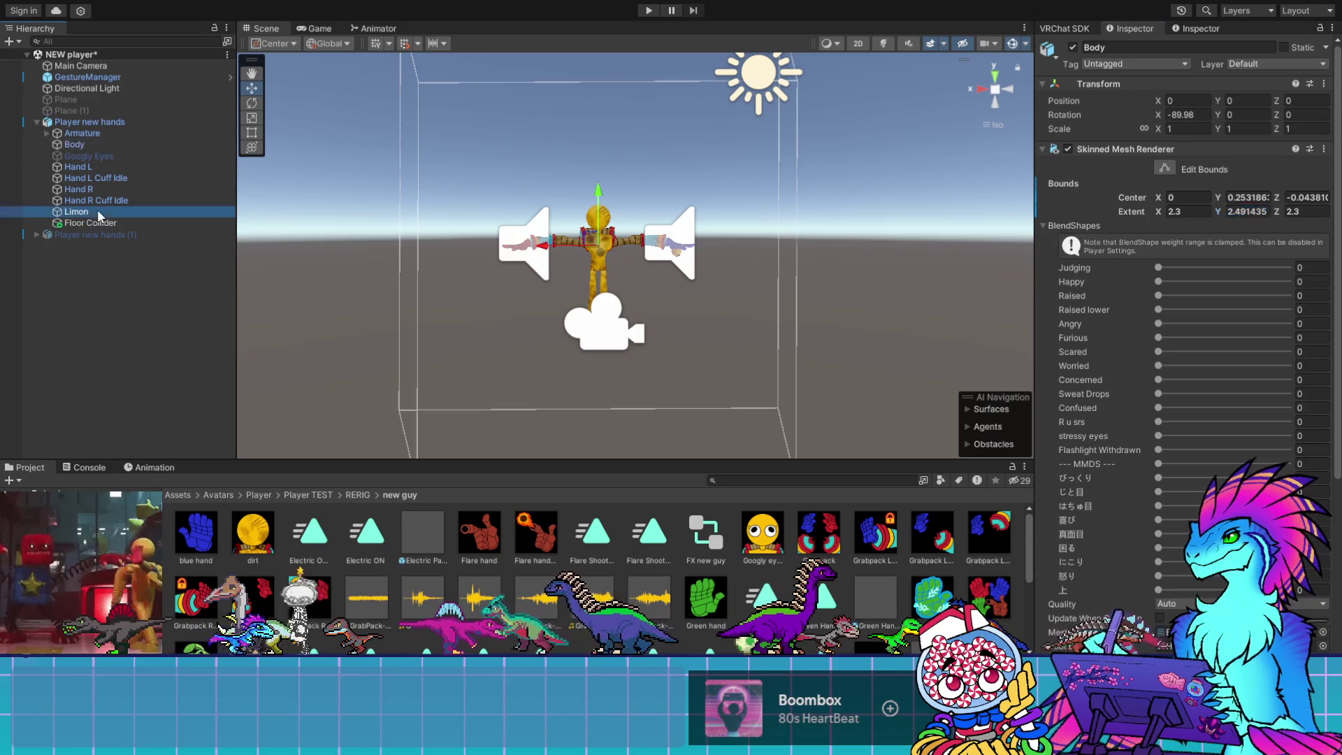
click(1269, 211)
text(2.491435)
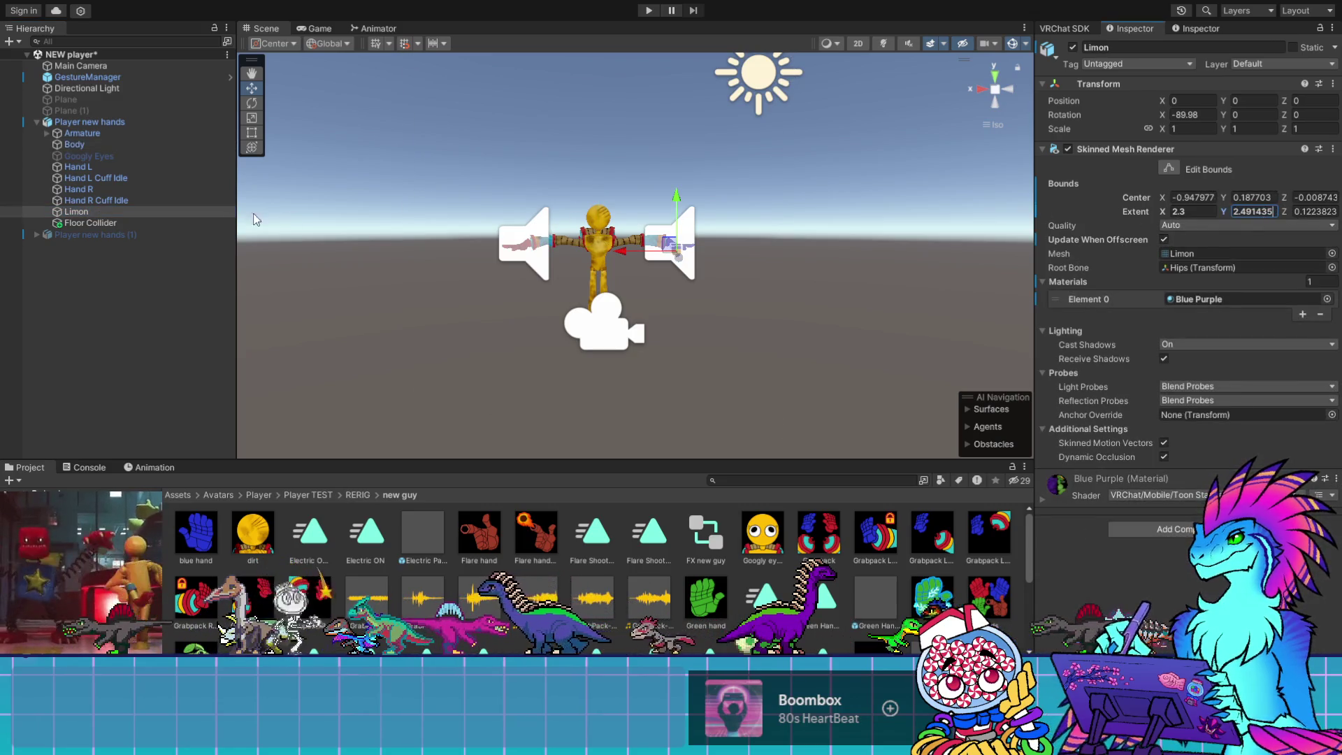
click(74, 145)
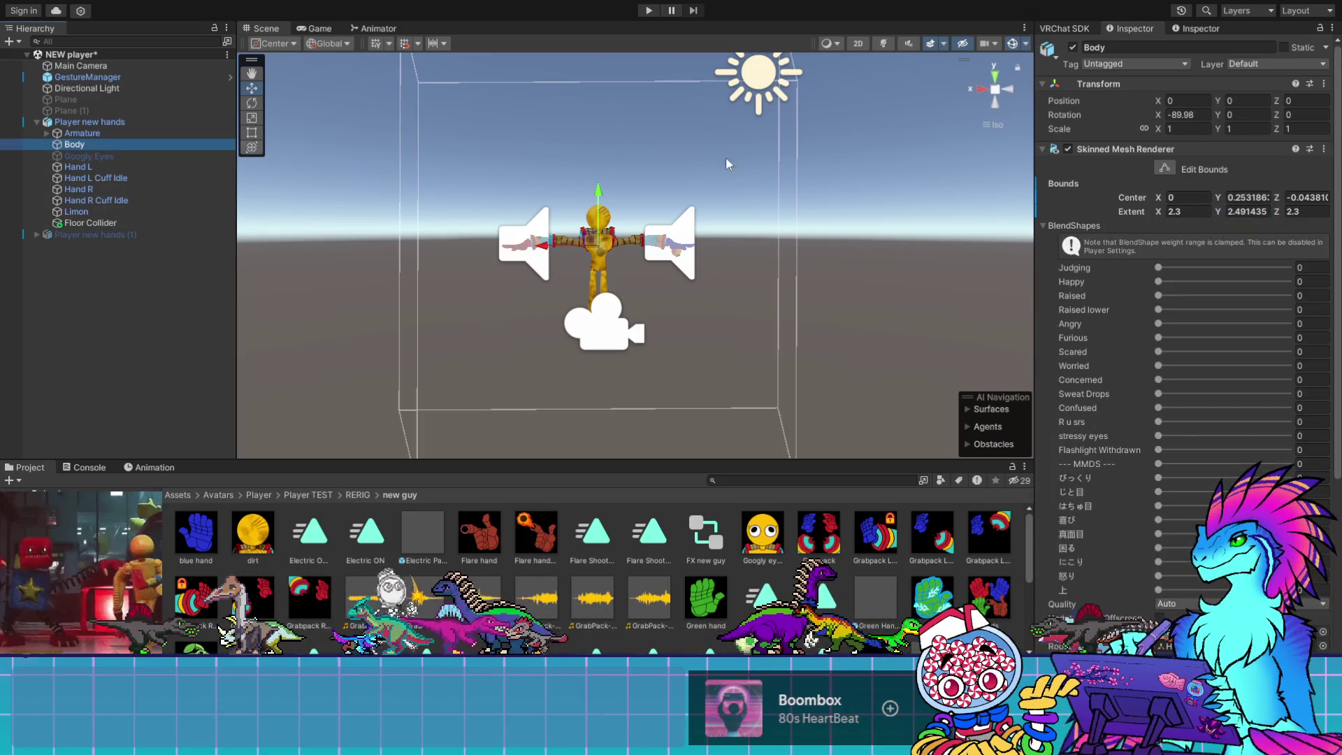
click(1295, 210)
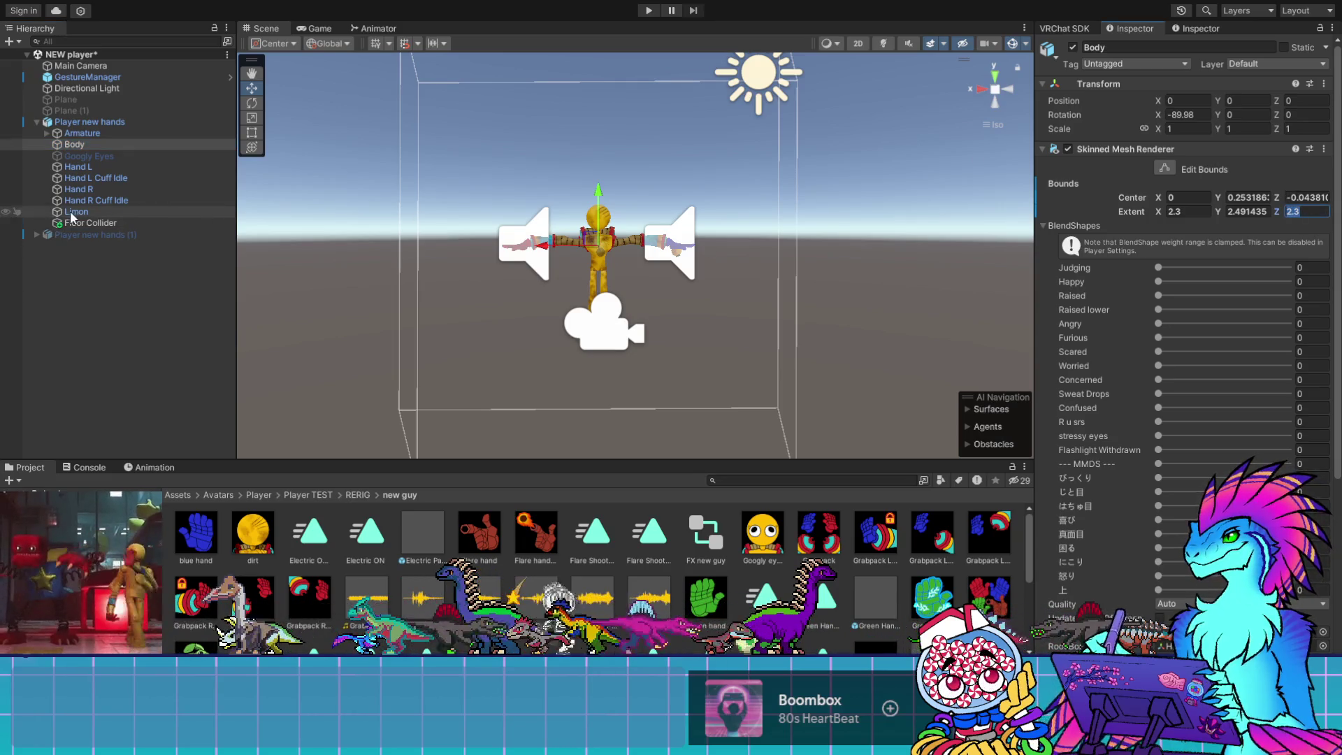
click(98, 211)
click(1313, 210)
text(2.3)
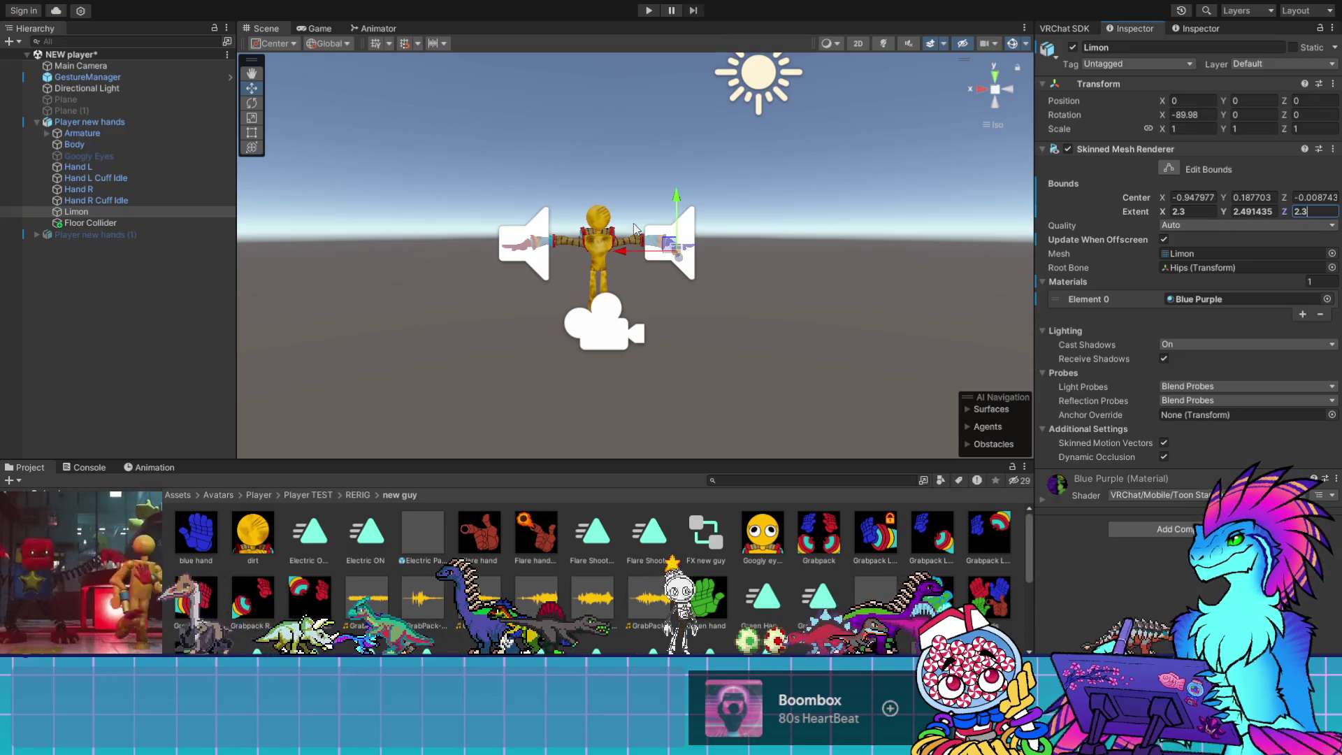
click(114, 144)
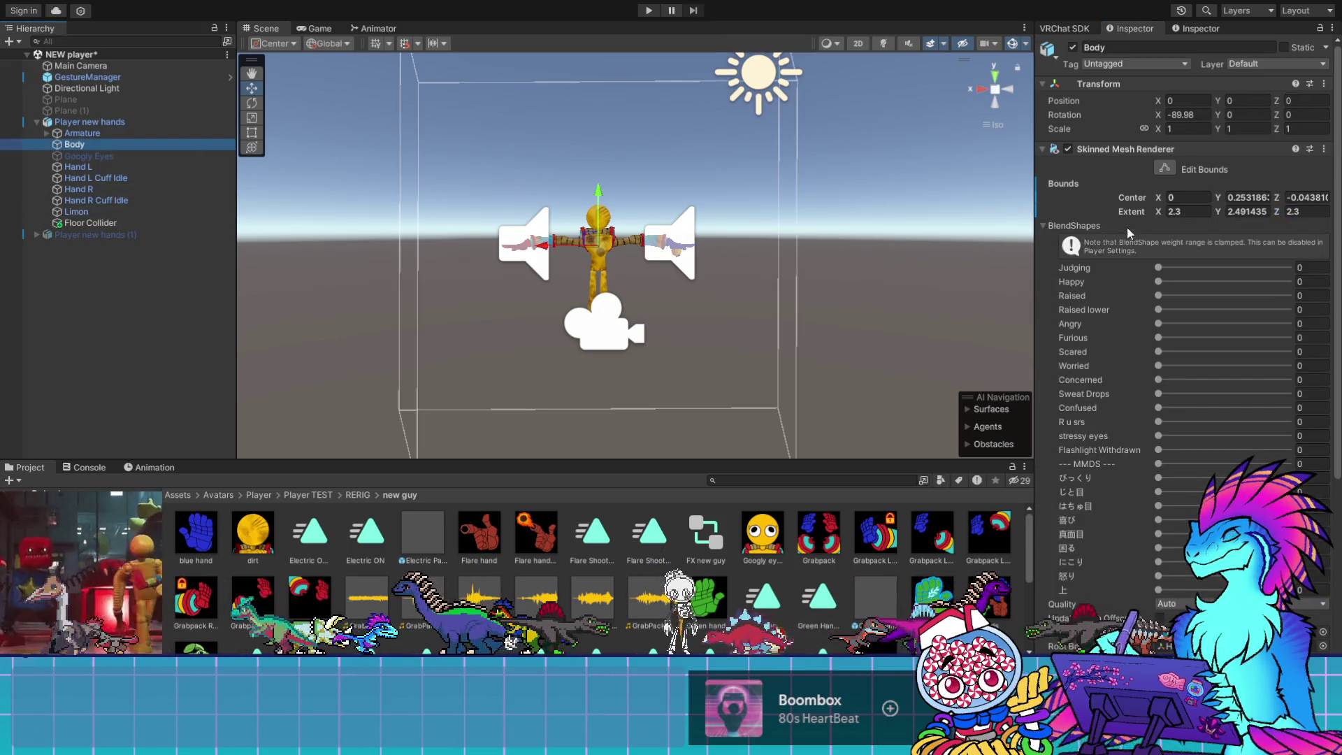
click(1247, 197)
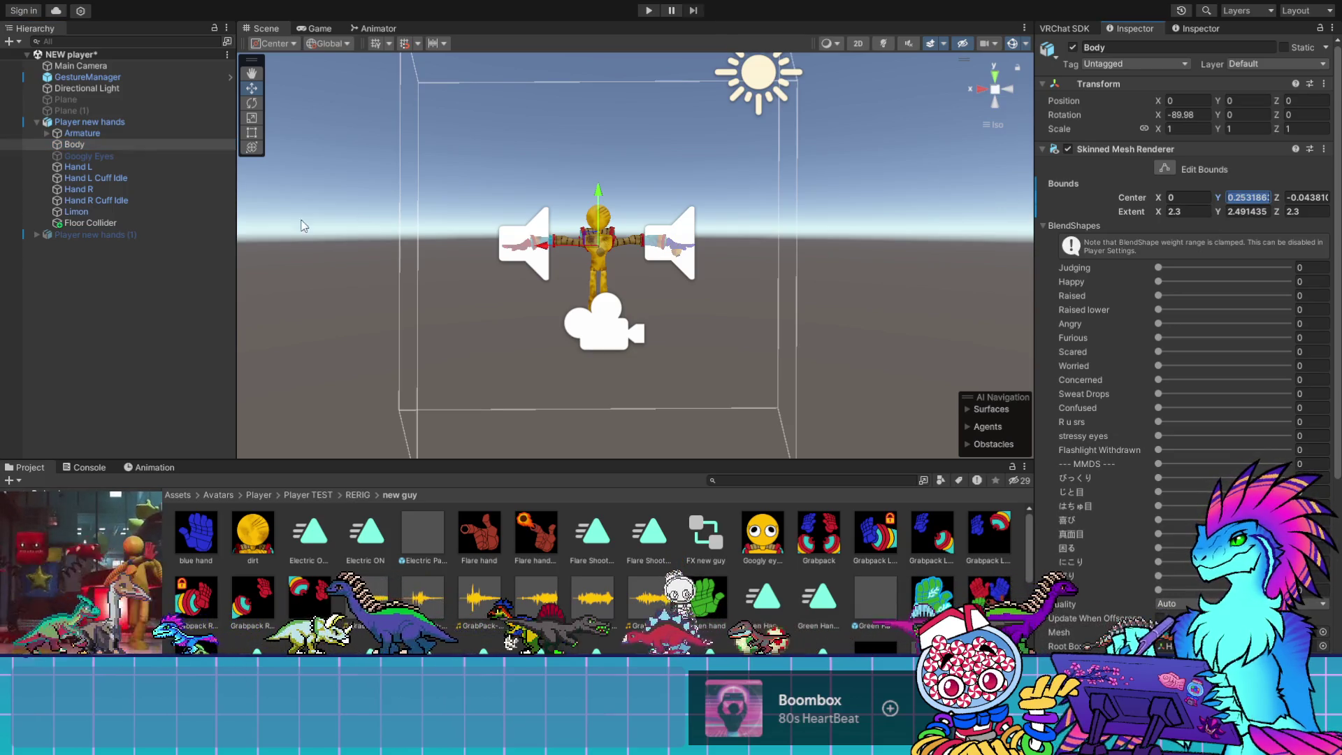
click(77, 211)
text(0.2531863)
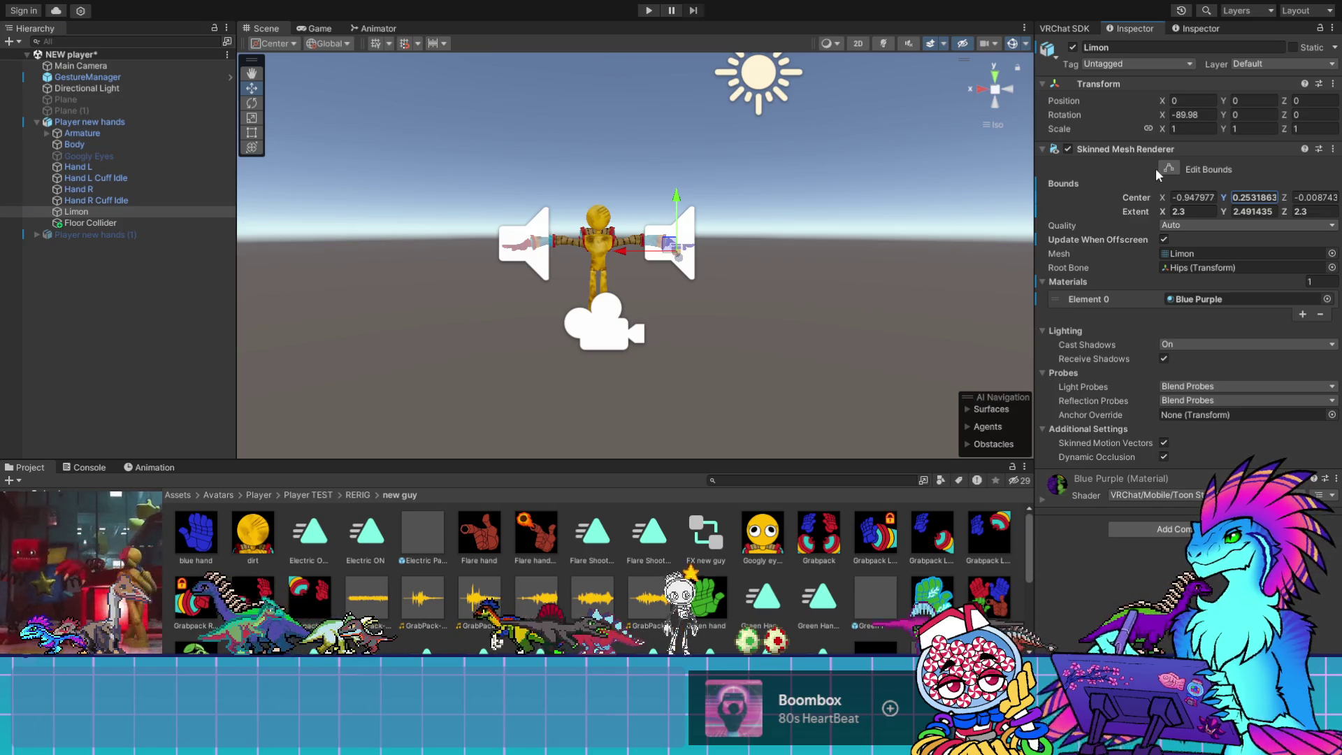
click(1168, 168)
key(ctrl+z)
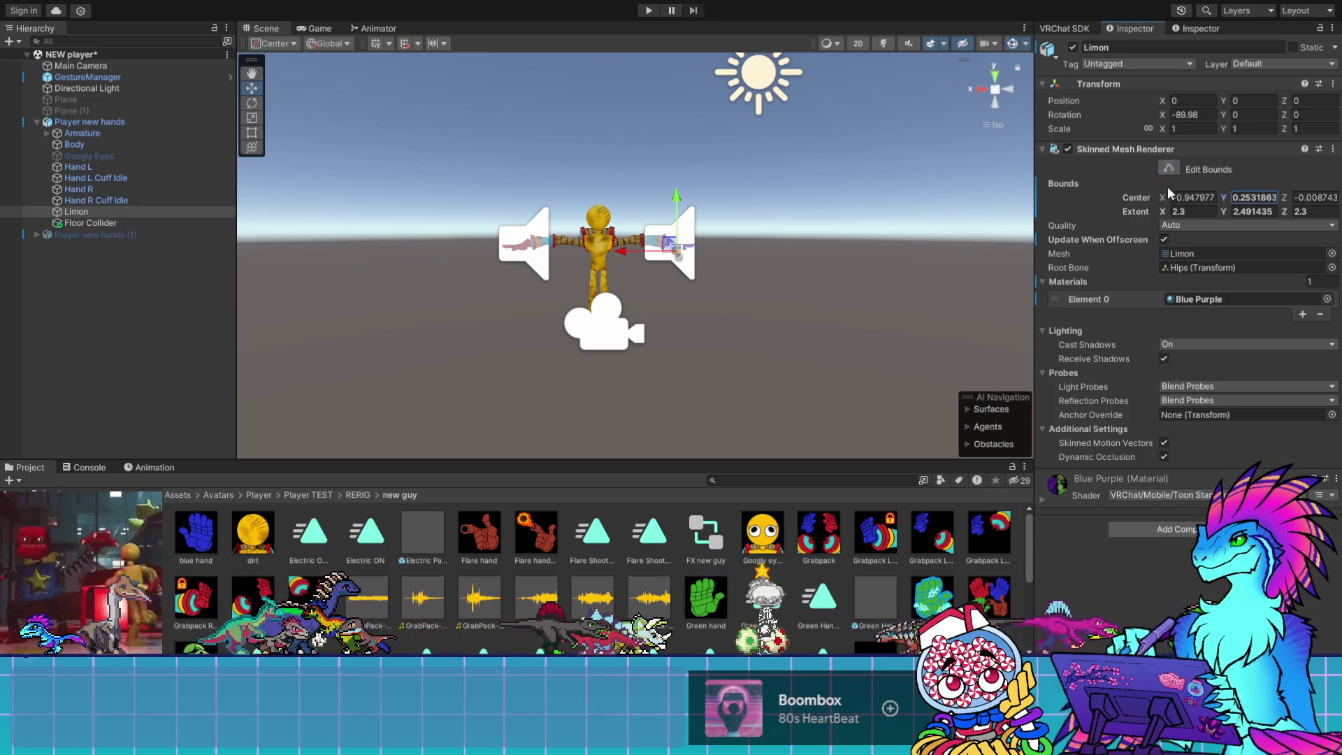
key(ctrl+z)
key(ctrl+y)
key(ctrl+z)
key(ctrl+y)
key(ctrl+z)
key(ctrl+y)
key(ctrl+z)
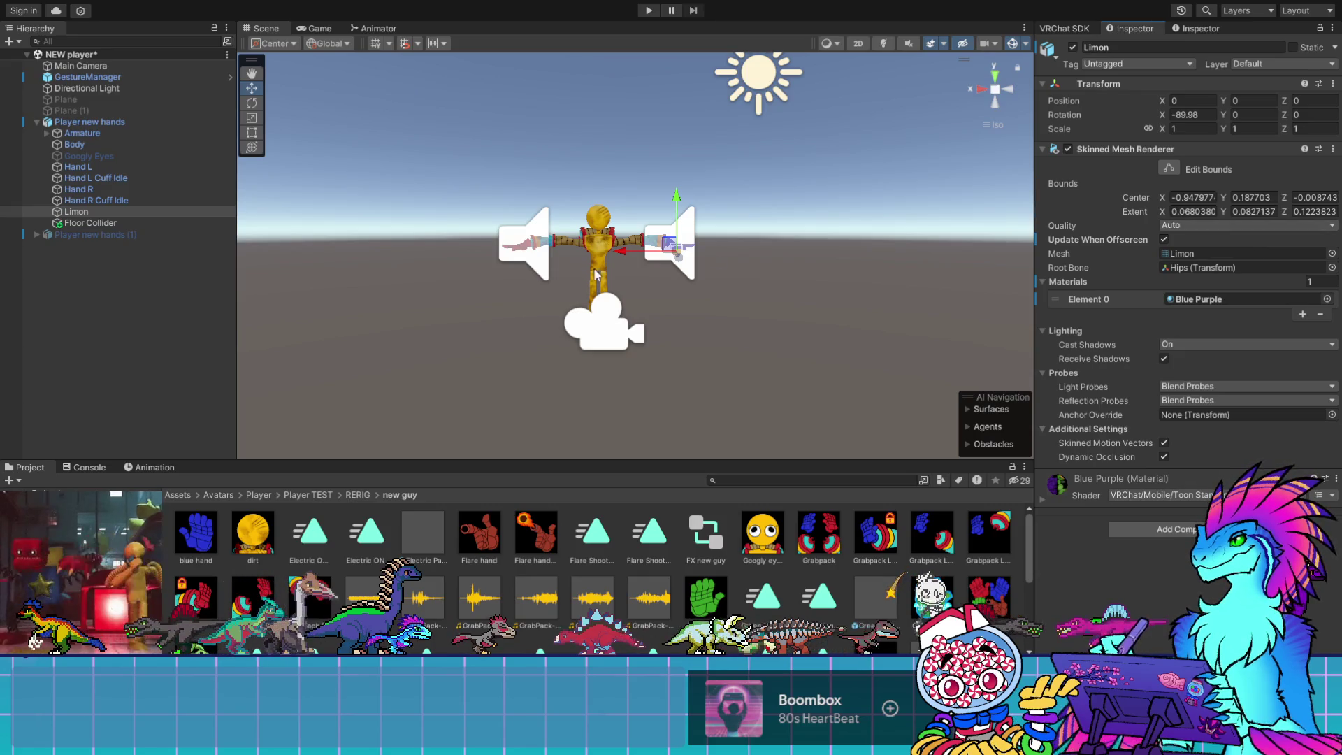
Show Limon's bounds, toggle Update When Offscreen off and back on, then select Hand R
scroll(595, 274, up, 5)
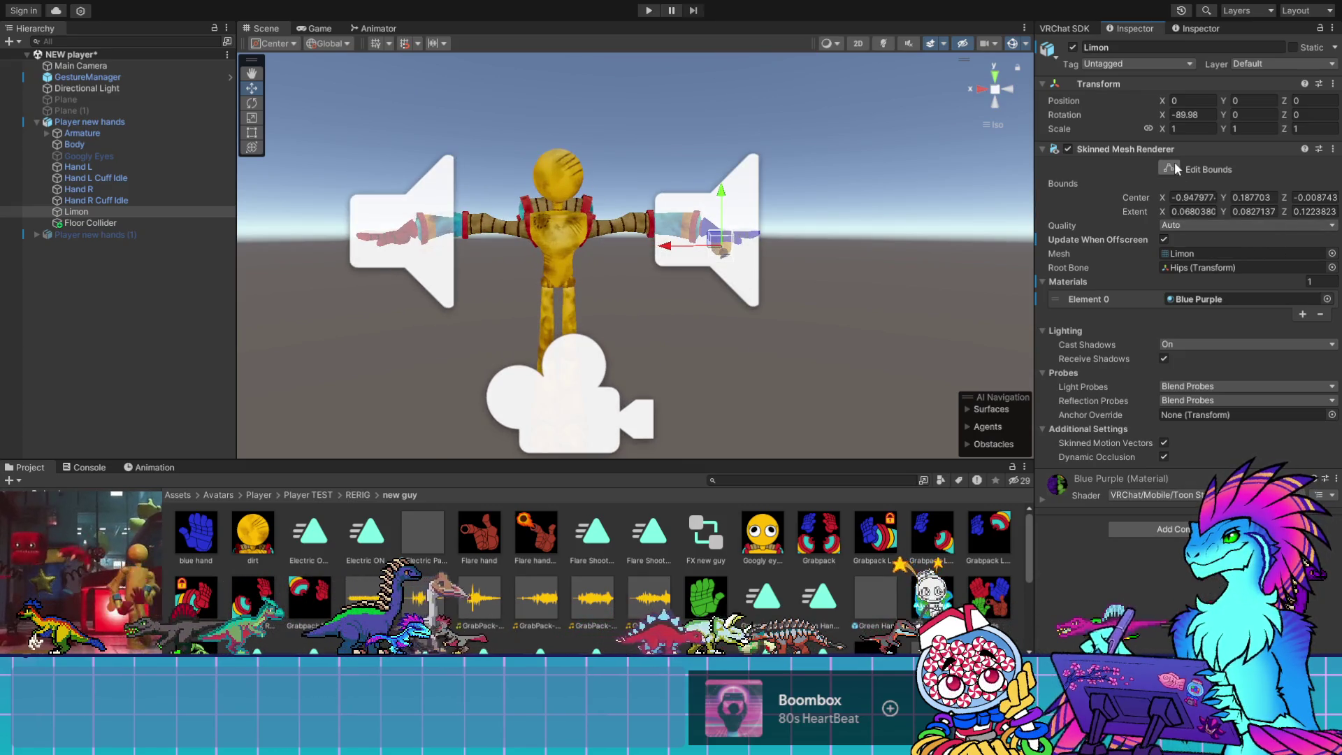
click(1176, 168)
scroll(846, 244, up, 5)
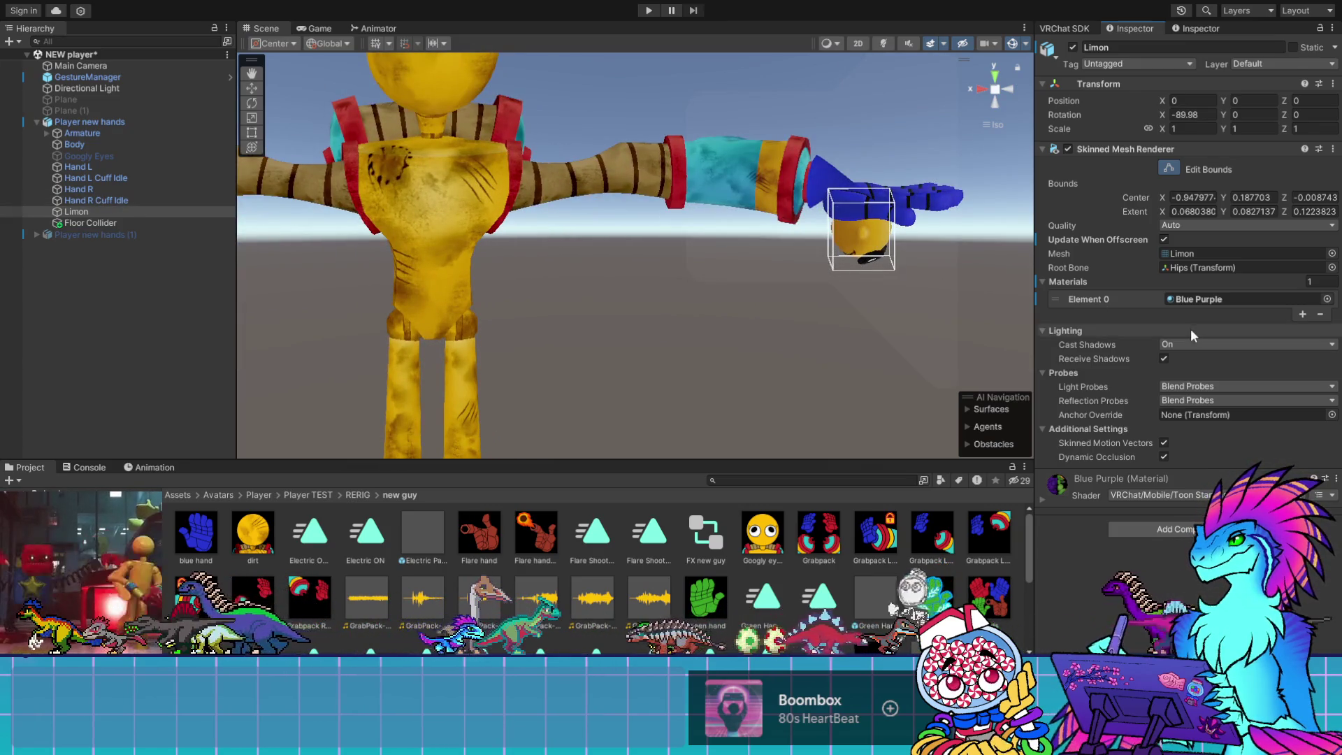
click(1164, 240)
click(1165, 240)
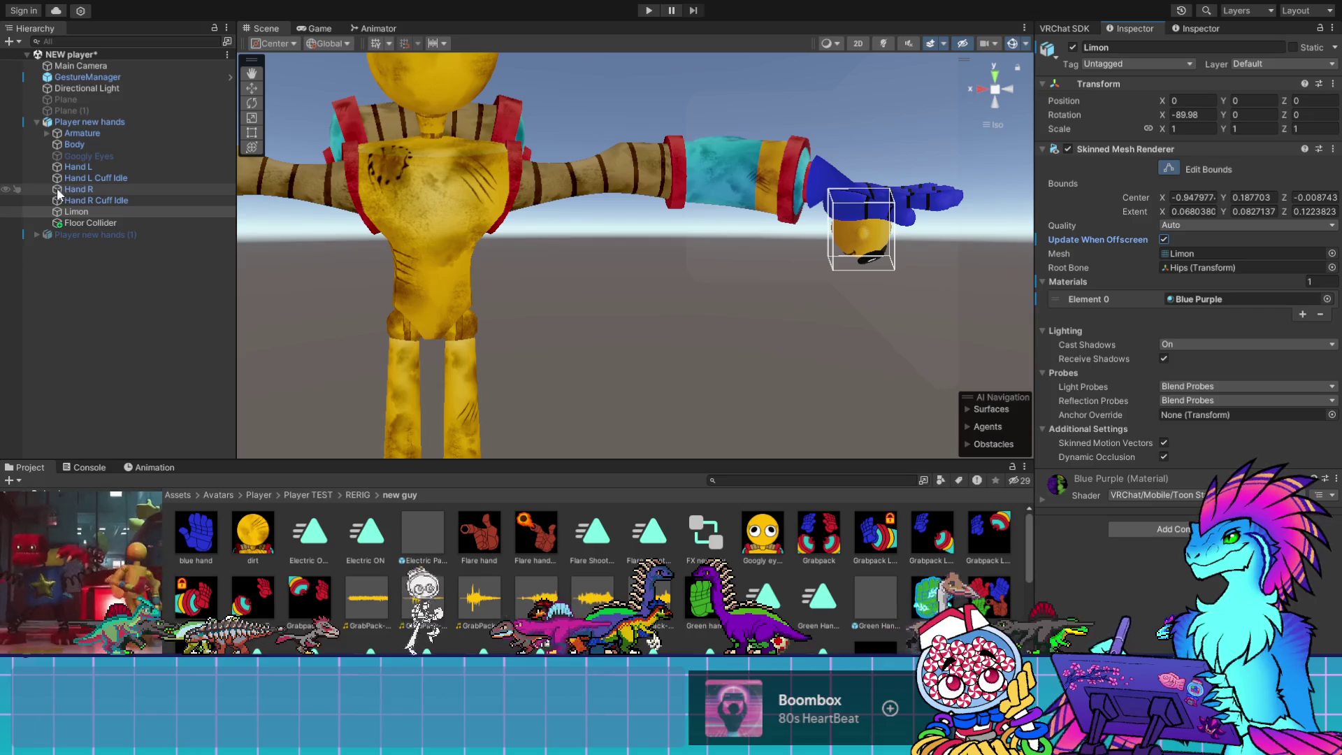
click(69, 188)
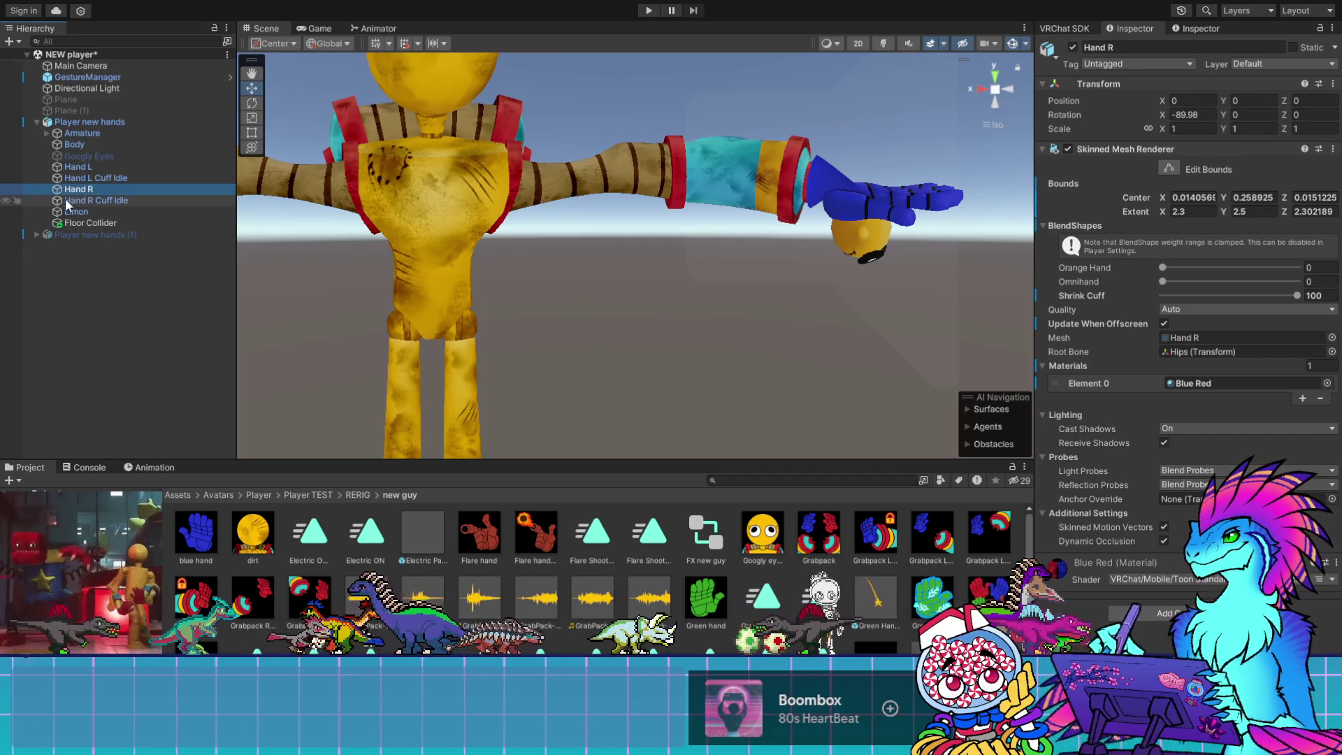
Expand Armature, Hips, Spine, Chest, Shoulder R and the right upper and lower arm bones
click(47, 133)
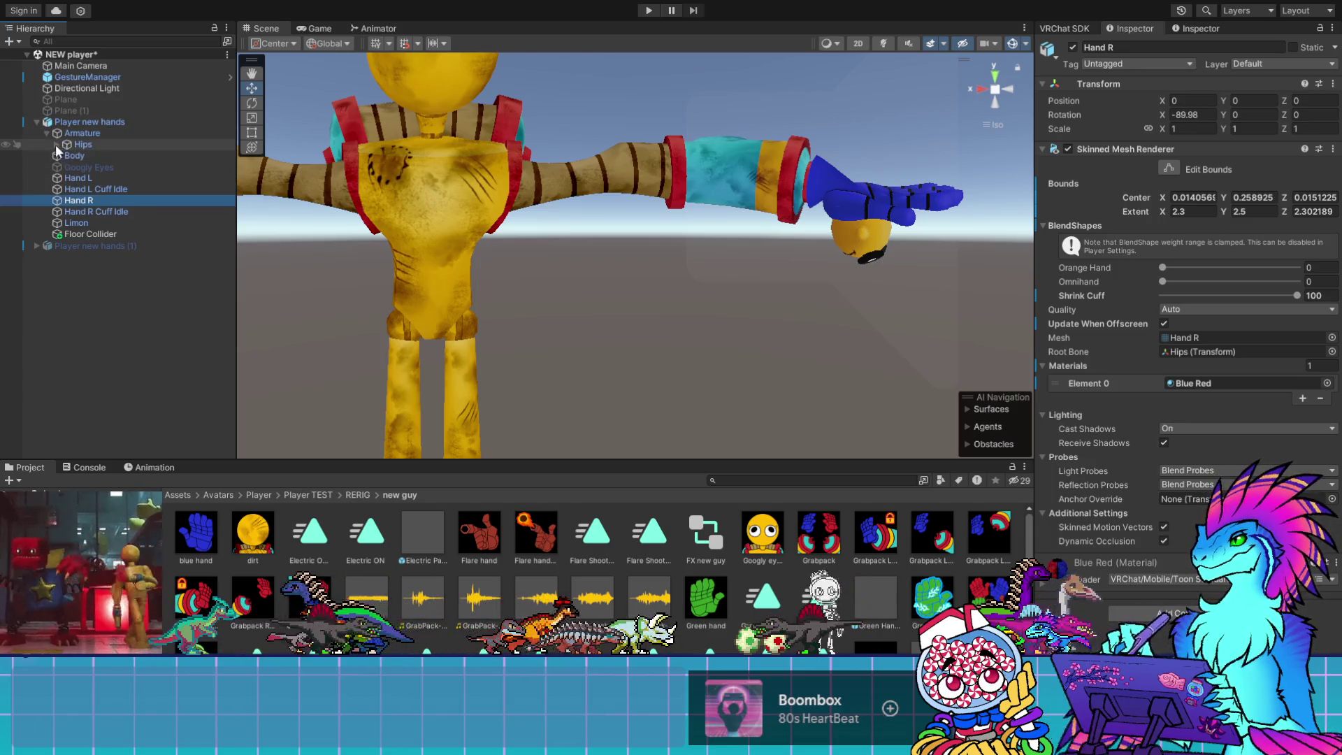
click(56, 144)
click(66, 155)
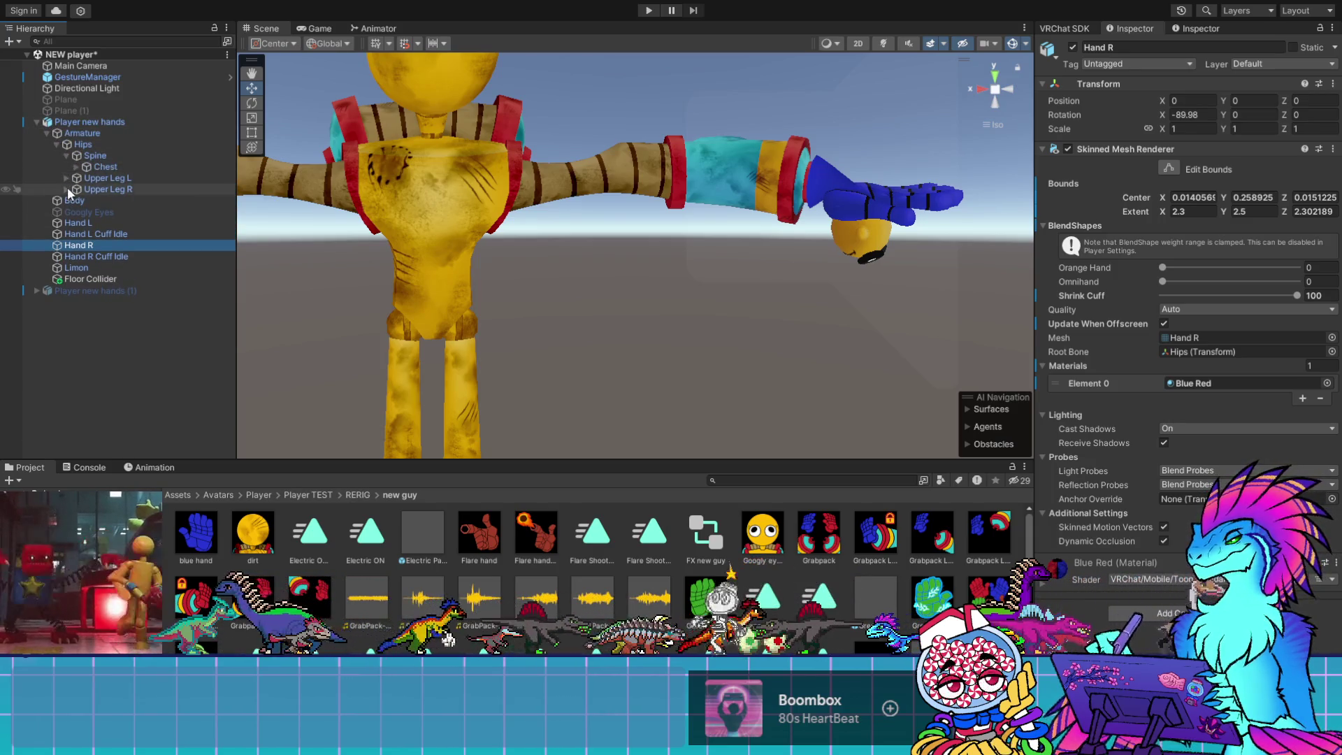
click(76, 166)
click(90, 197)
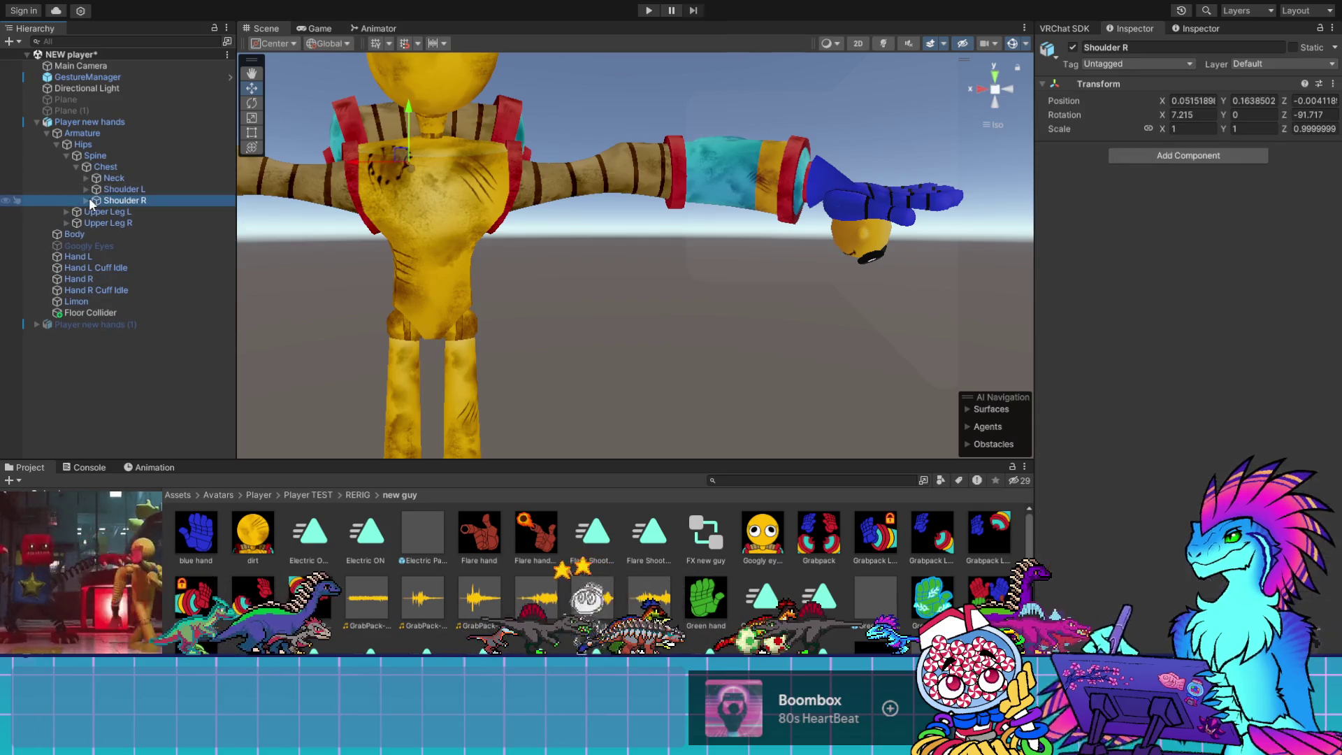
click(86, 200)
click(97, 212)
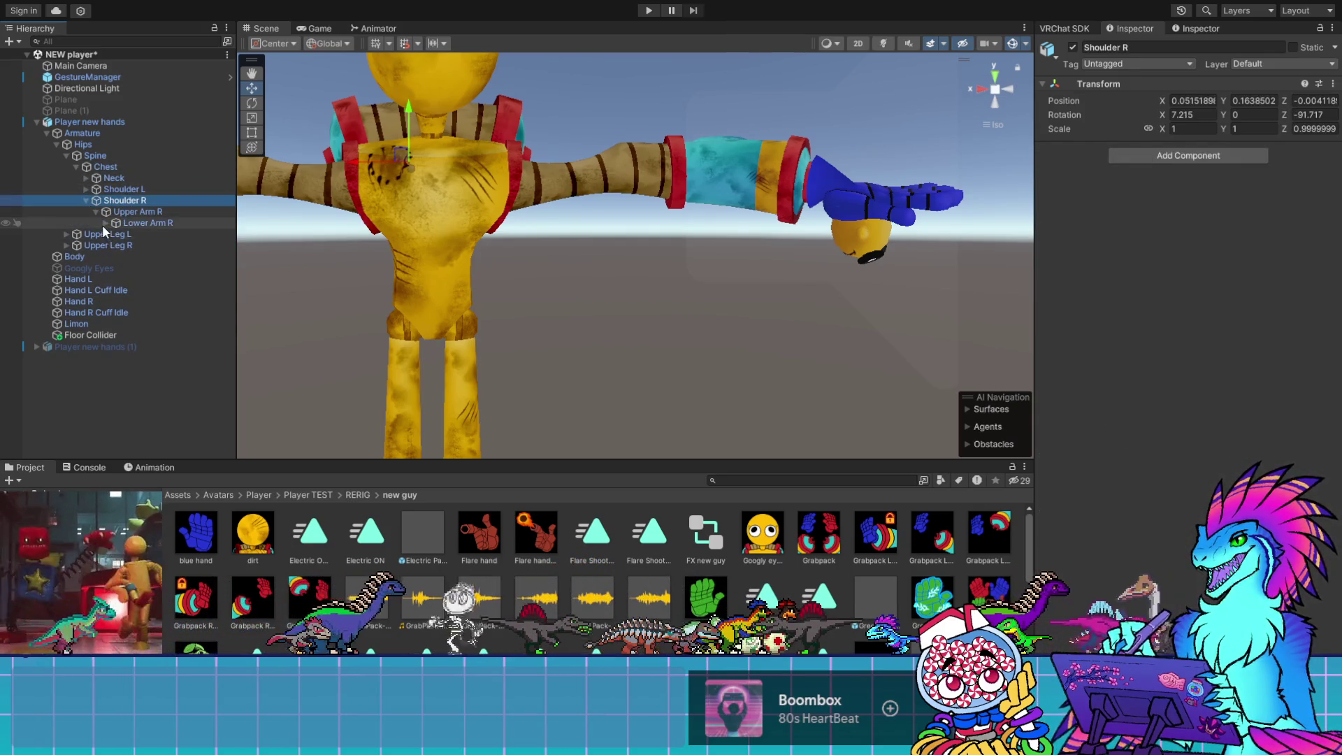
click(106, 223)
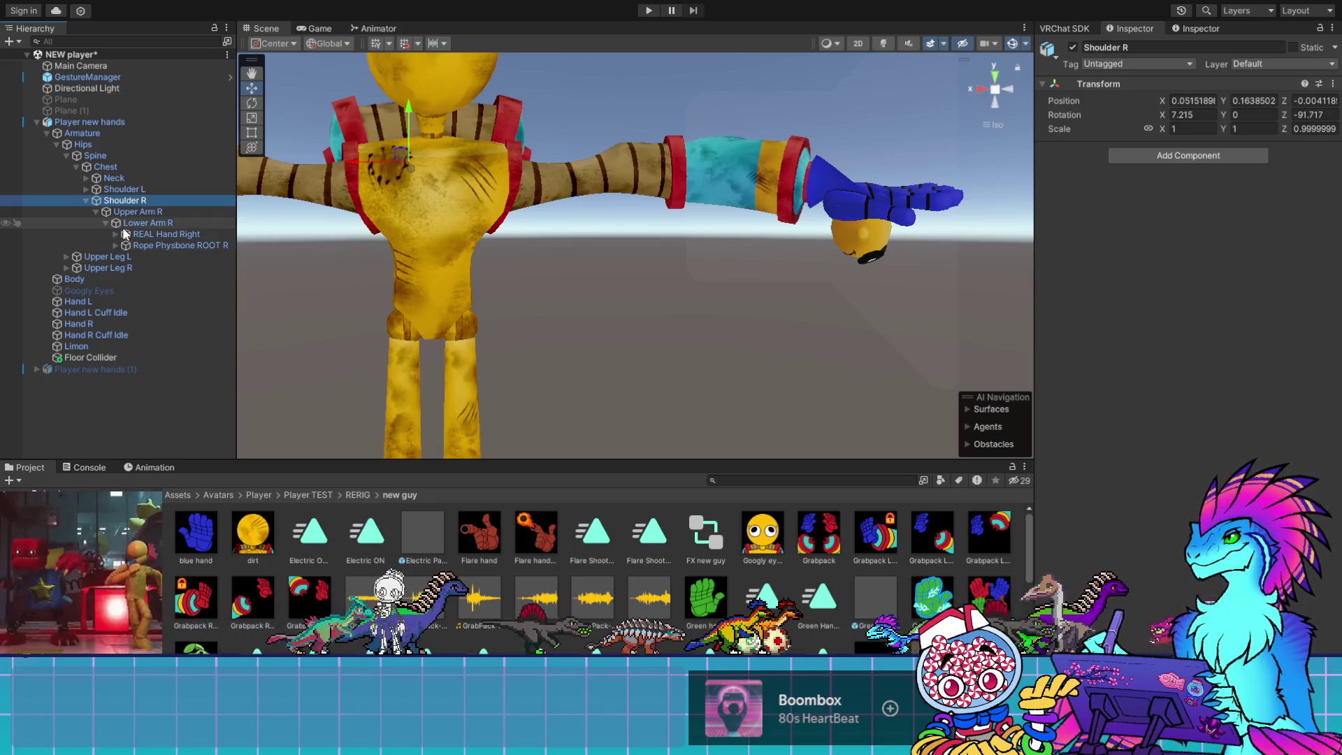
Unfold the first links of the right GPR rope chain
click(116, 246)
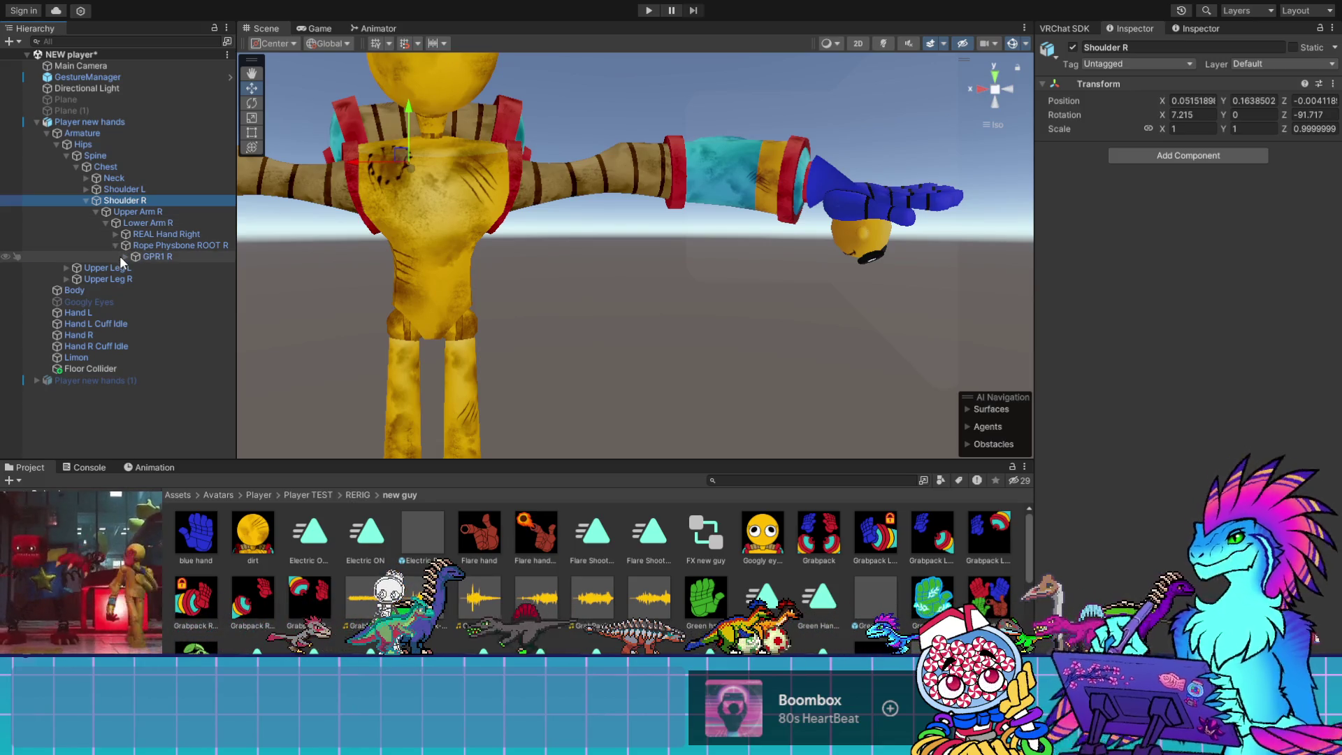
click(124, 257)
click(135, 267)
click(144, 278)
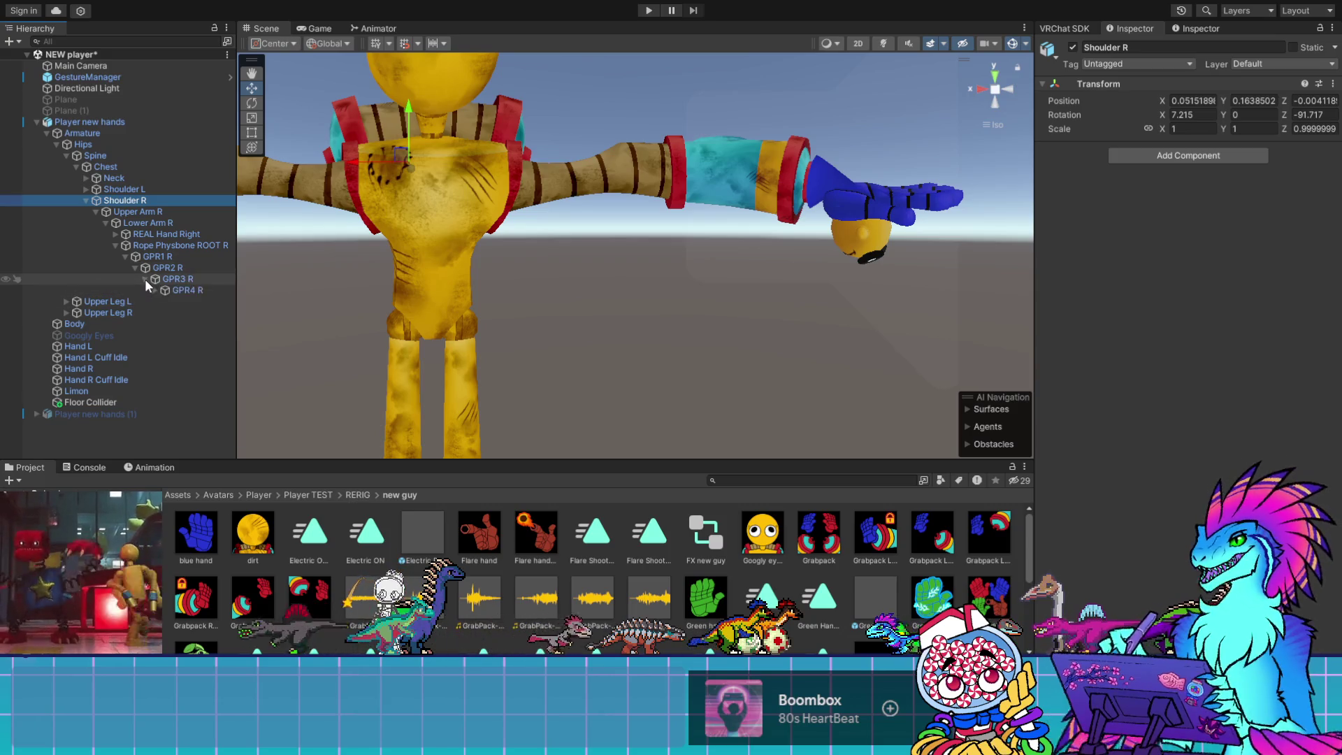
click(154, 290)
click(165, 302)
click(174, 312)
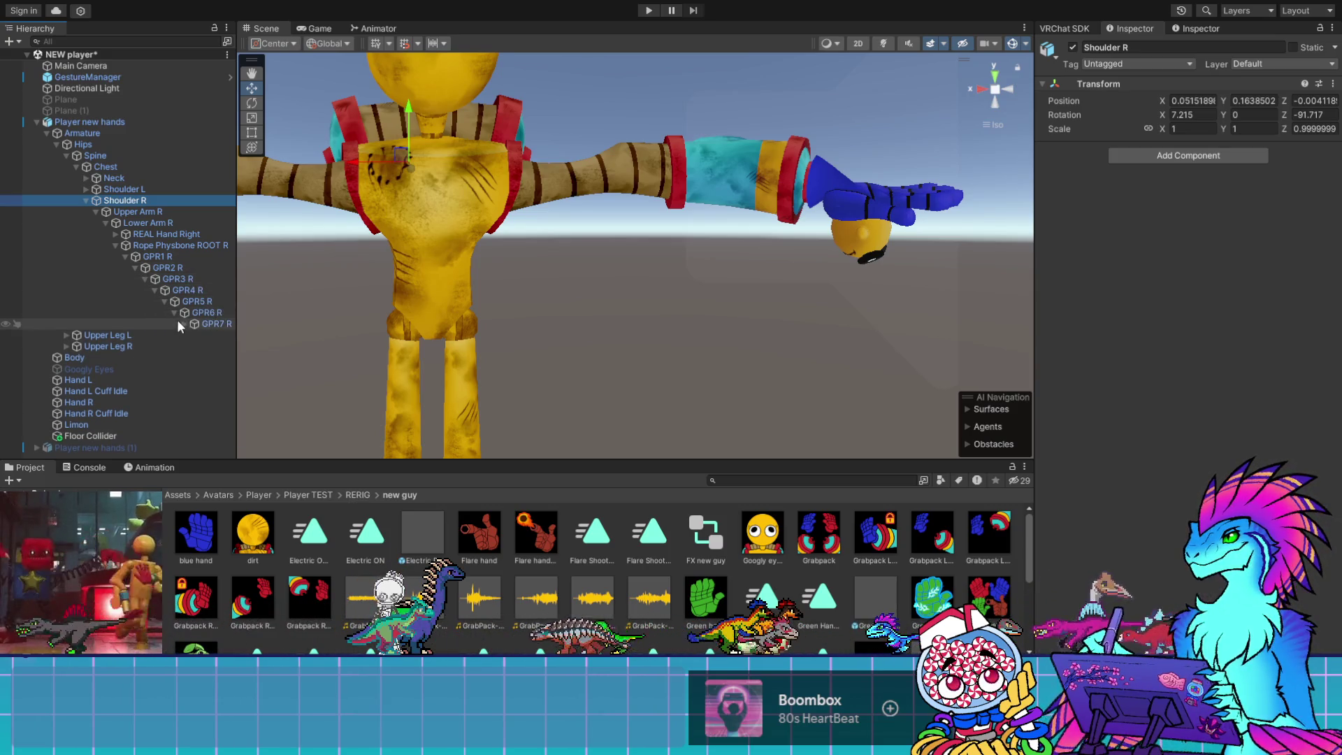
click(184, 324)
click(194, 335)
scroll(194, 353, down, 1)
click(204, 329)
Widen the Hierarchy and unfold GPR10 R through GPR14 R to Hand Right's finger bones
drag(235, 352, 341, 352)
click(214, 341)
click(223, 352)
click(233, 364)
click(238, 375)
click(244, 374)
click(256, 388)
click(256, 389)
click(262, 396)
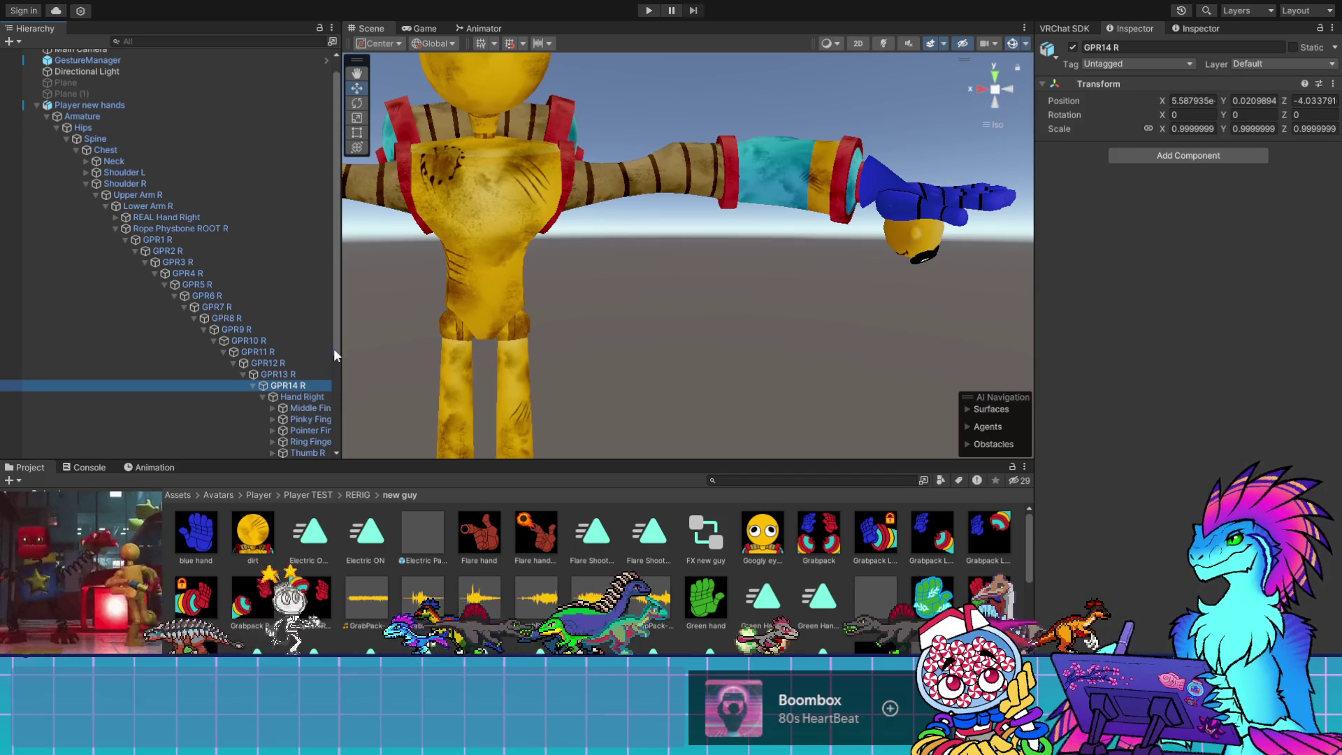
scroll(334, 354, down, 3)
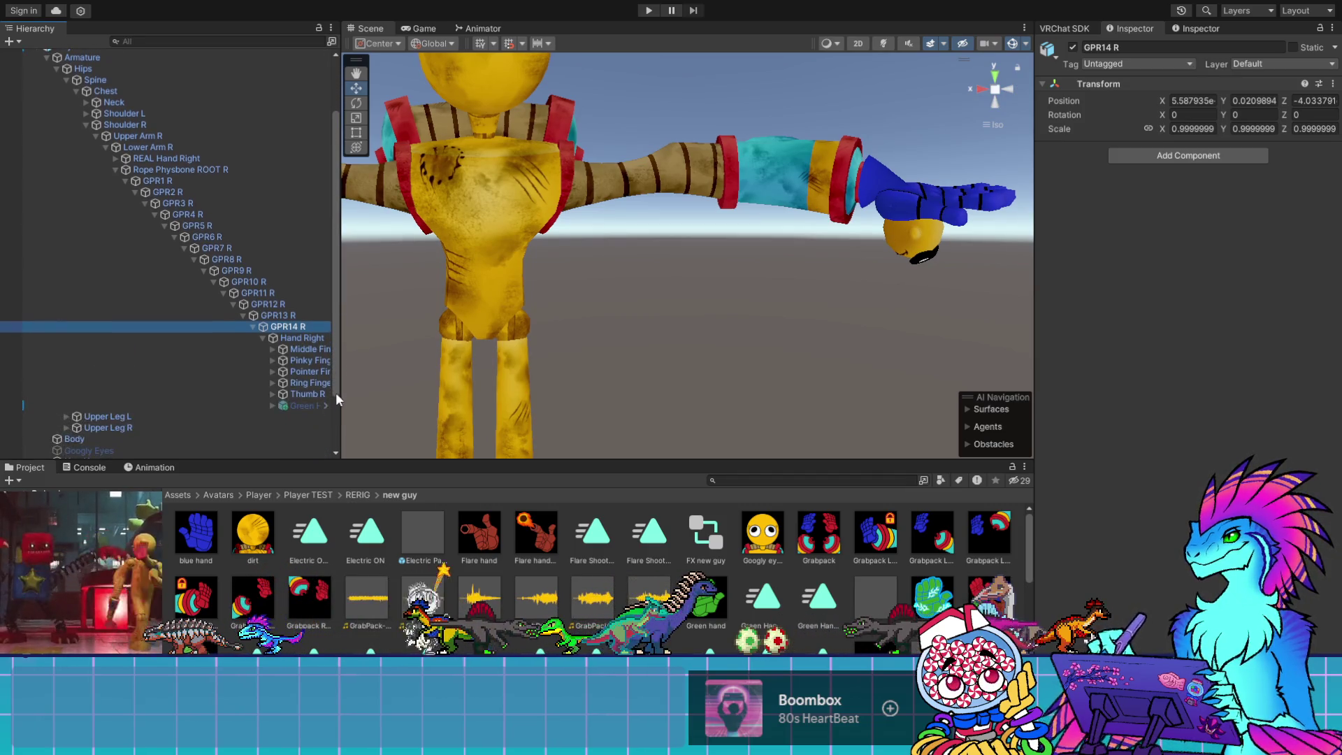
drag(343, 451, 408, 451)
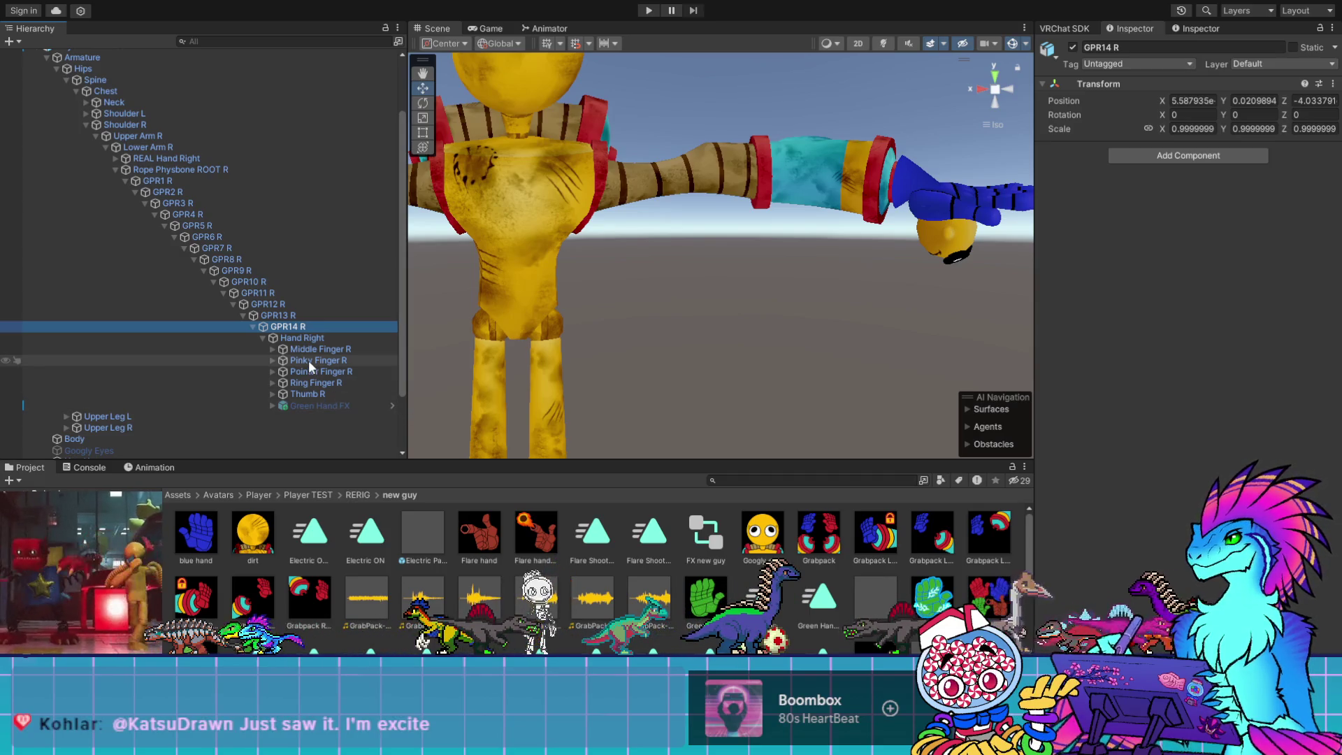
Expand the left shoulder, upper and lower arm, and the left rope chain through GPR6 L
click(86, 113)
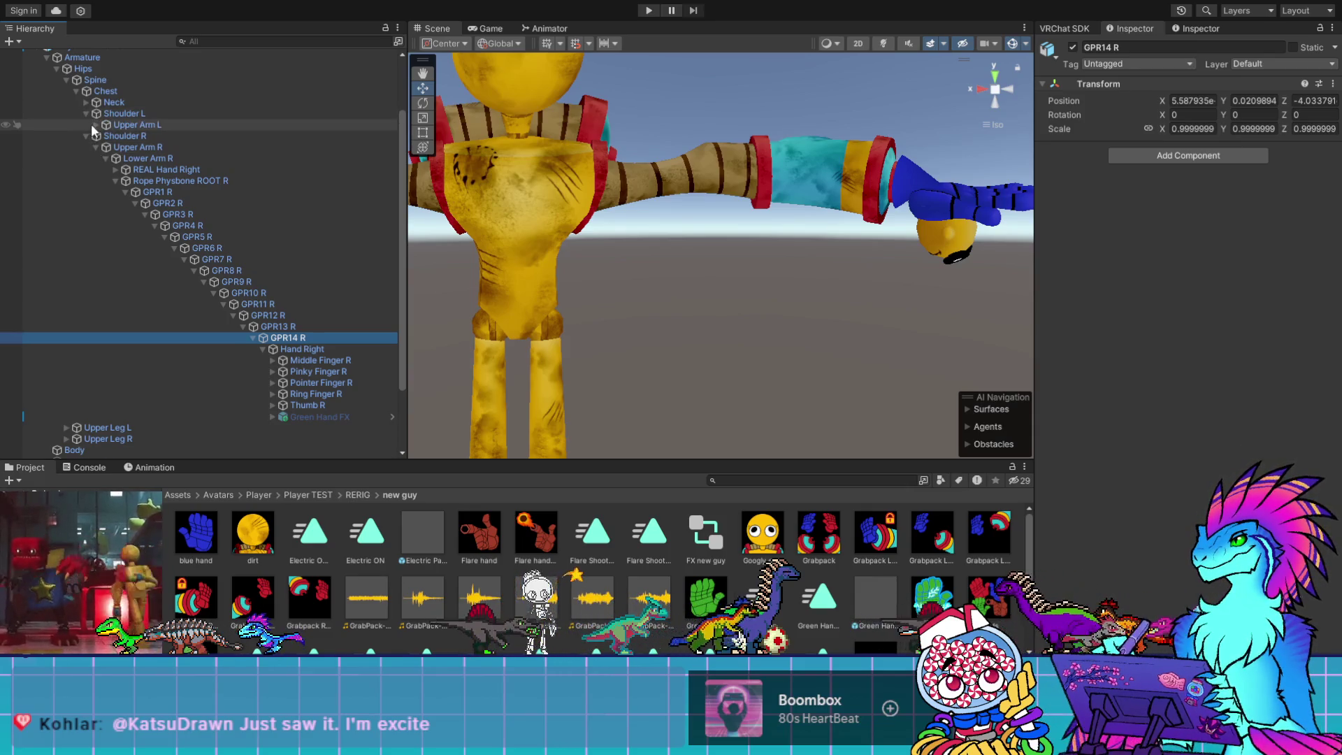
click(94, 124)
click(105, 136)
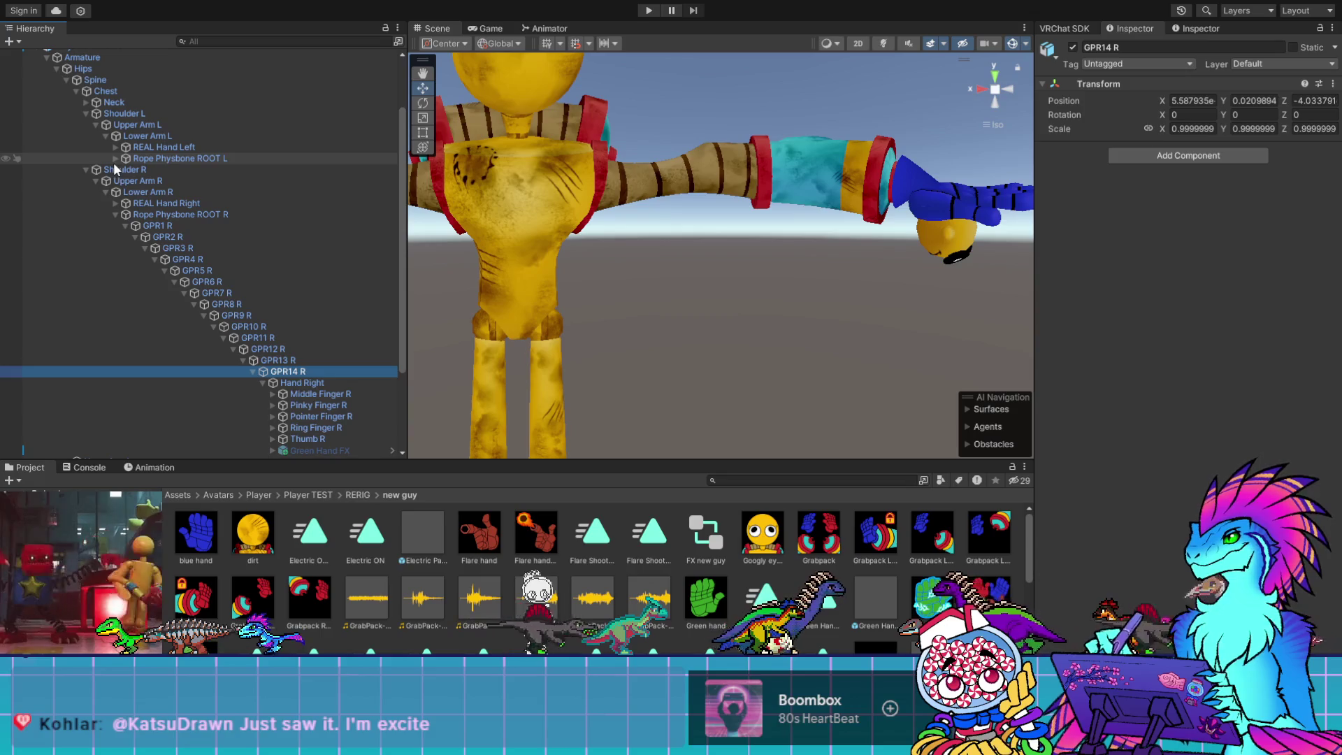
click(114, 158)
click(125, 170)
click(135, 180)
click(143, 192)
click(154, 203)
click(165, 214)
click(174, 225)
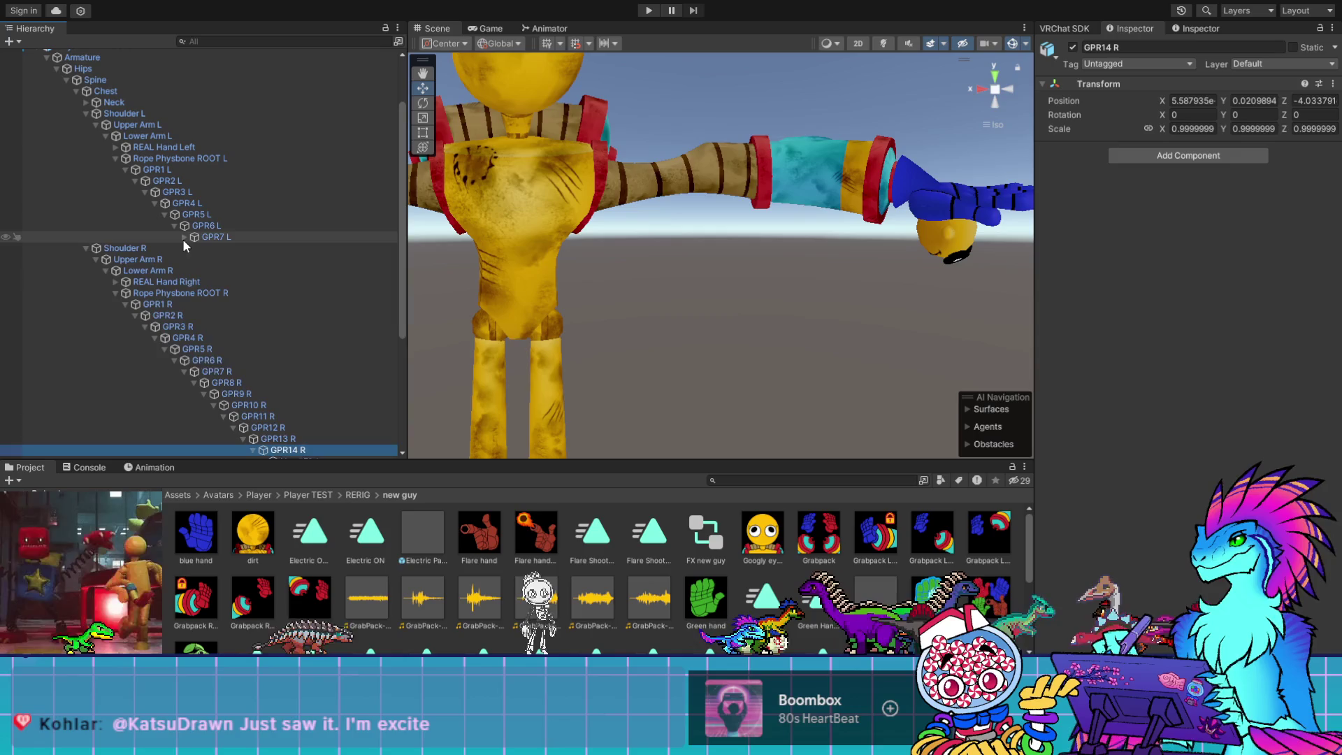
Unfold GPR7 L through GPR14 L down to Hand Left, then select Hoppy Plush
click(184, 237)
click(193, 248)
click(203, 259)
click(213, 271)
click(223, 282)
click(233, 293)
click(242, 304)
click(259, 316)
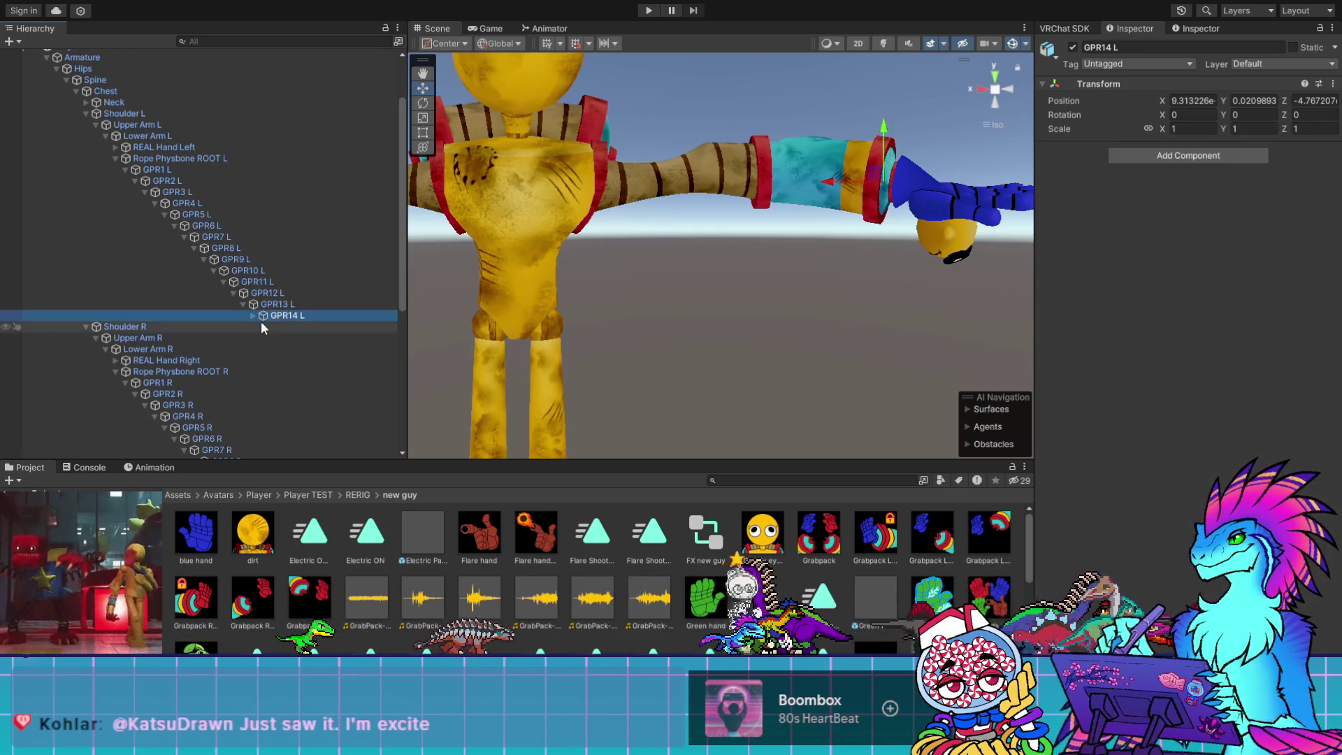
key(Right)
click(264, 327)
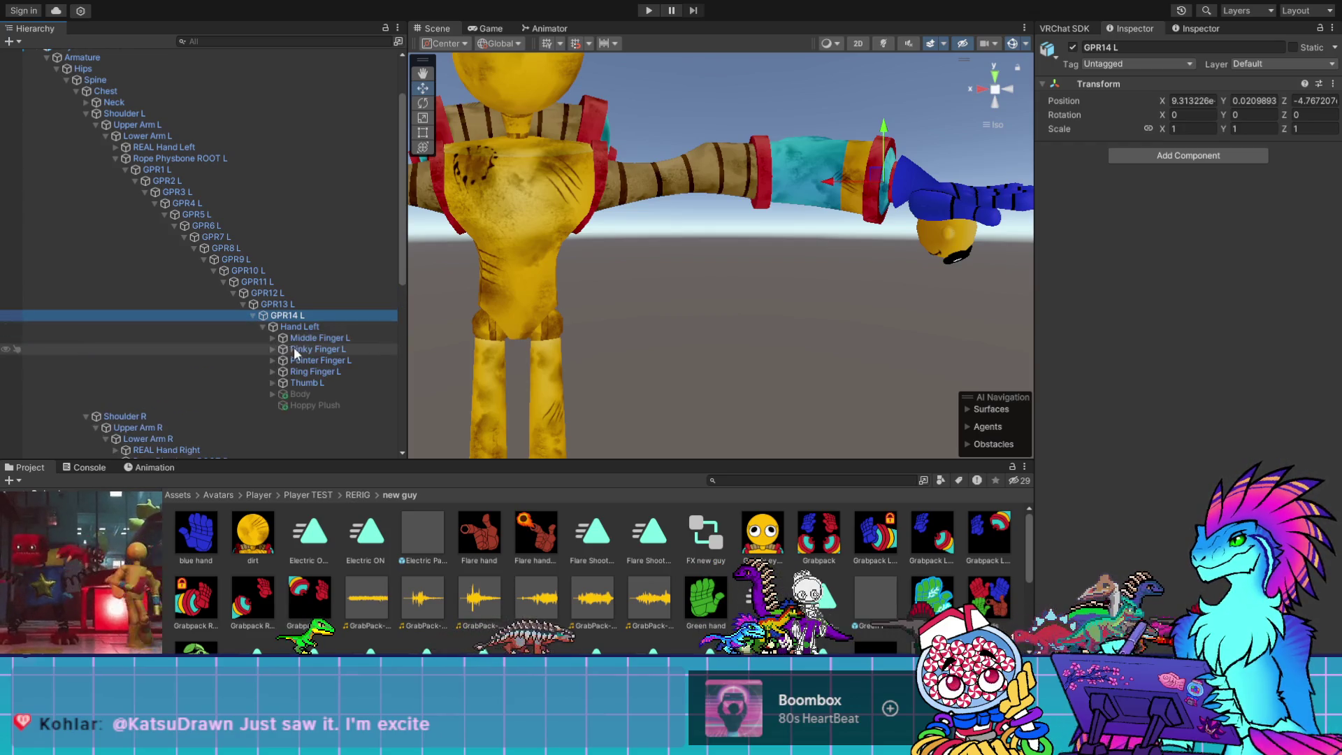
click(303, 395)
click(314, 406)
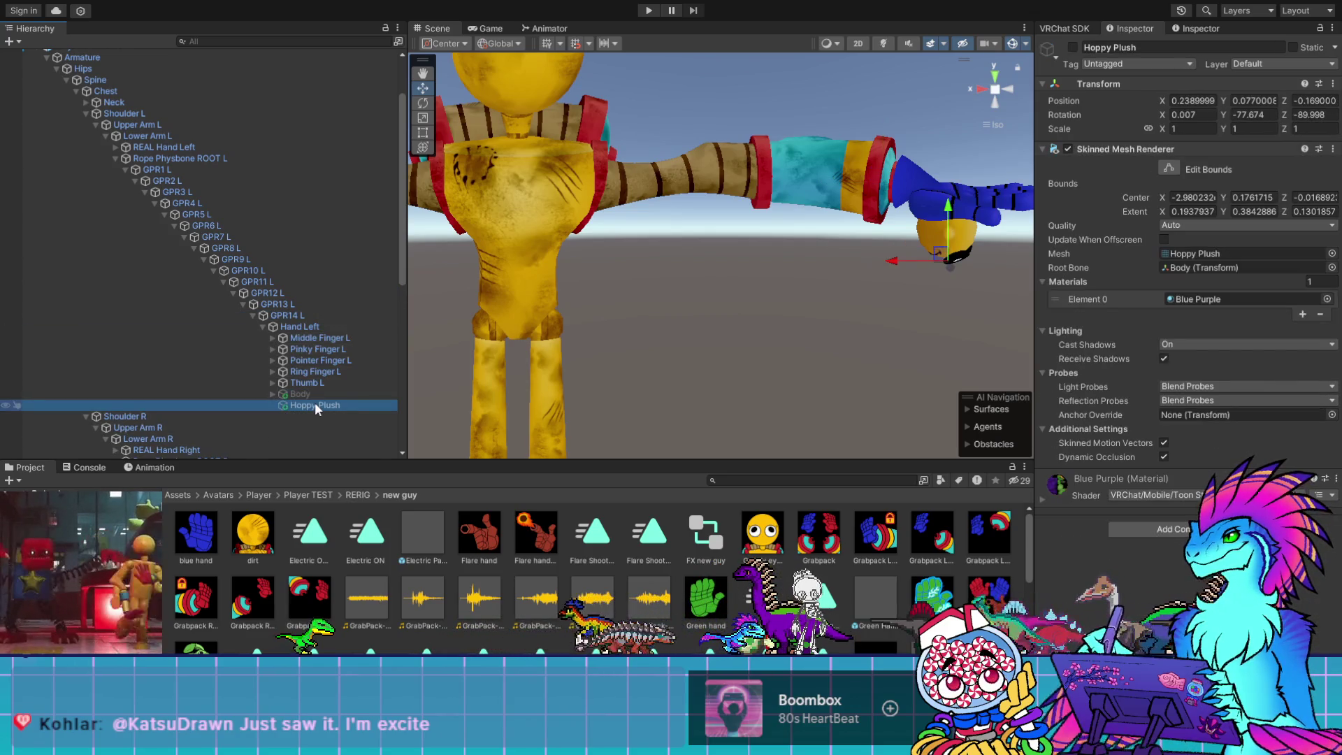
Turn on Update When Offscreen for Hoppy Plush, then expand Green Hand FX and select Blue Light
click(1164, 239)
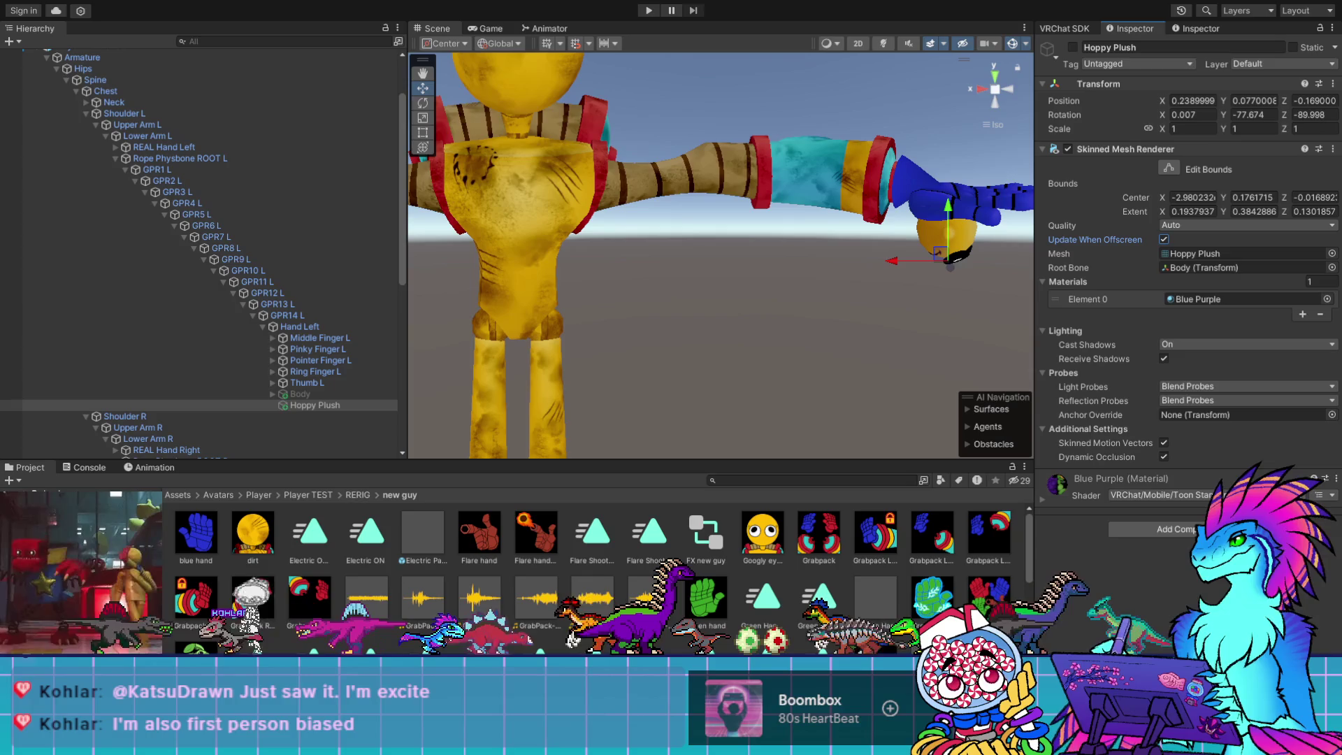
scroll(200, 401, down, 5)
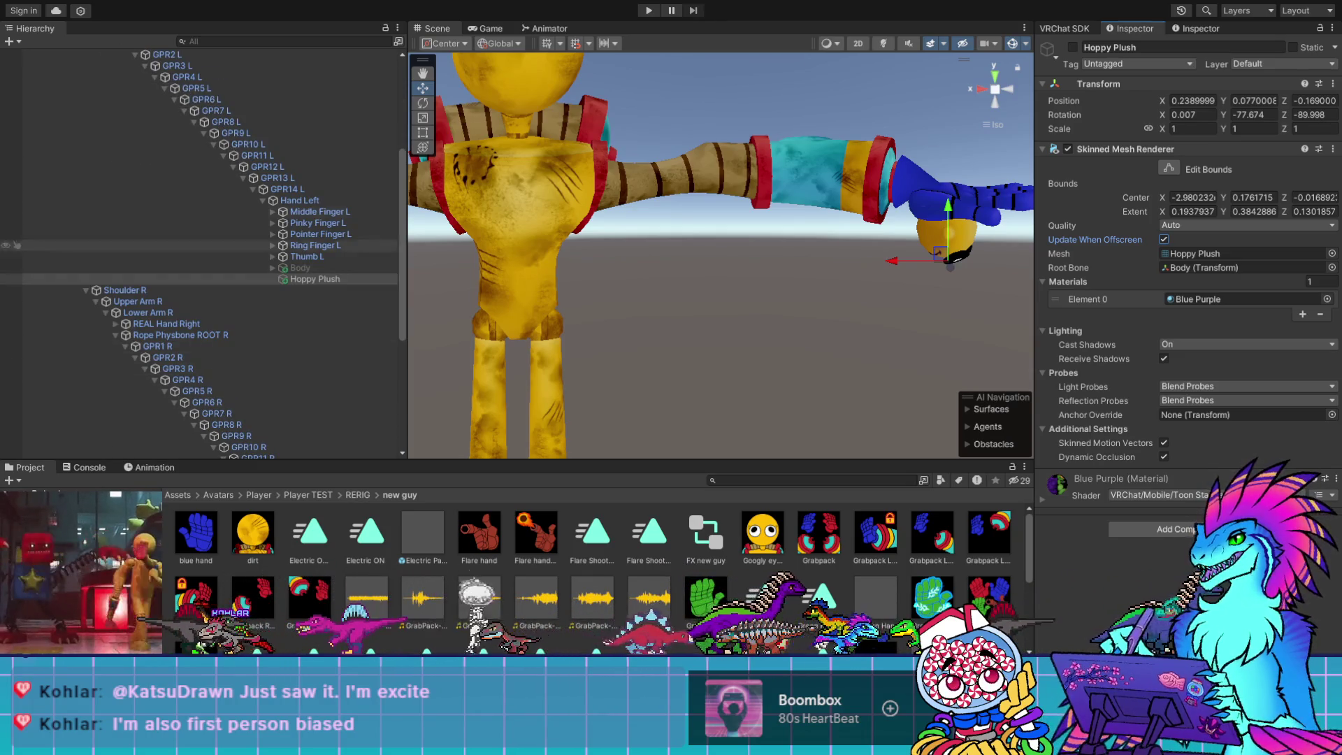
scroll(203, 245, up, 5)
scroll(286, 333, down, 15)
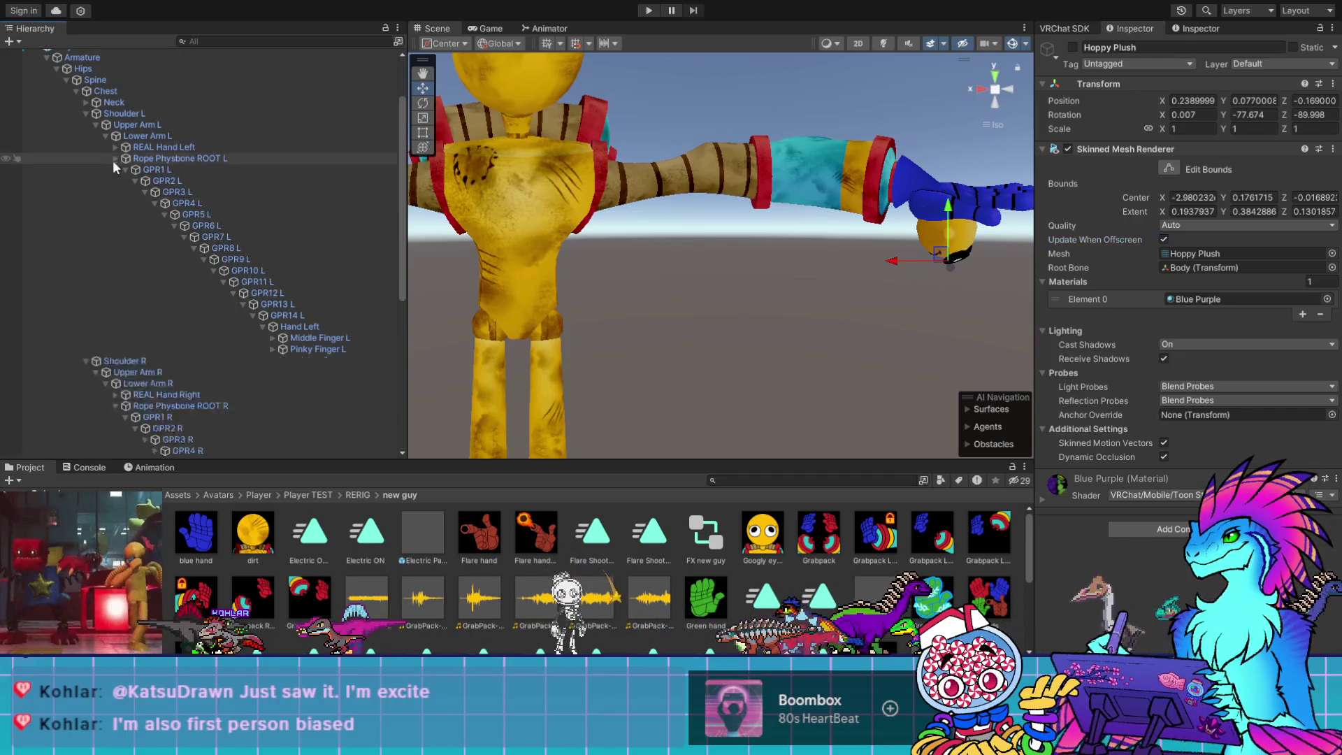
click(271, 329)
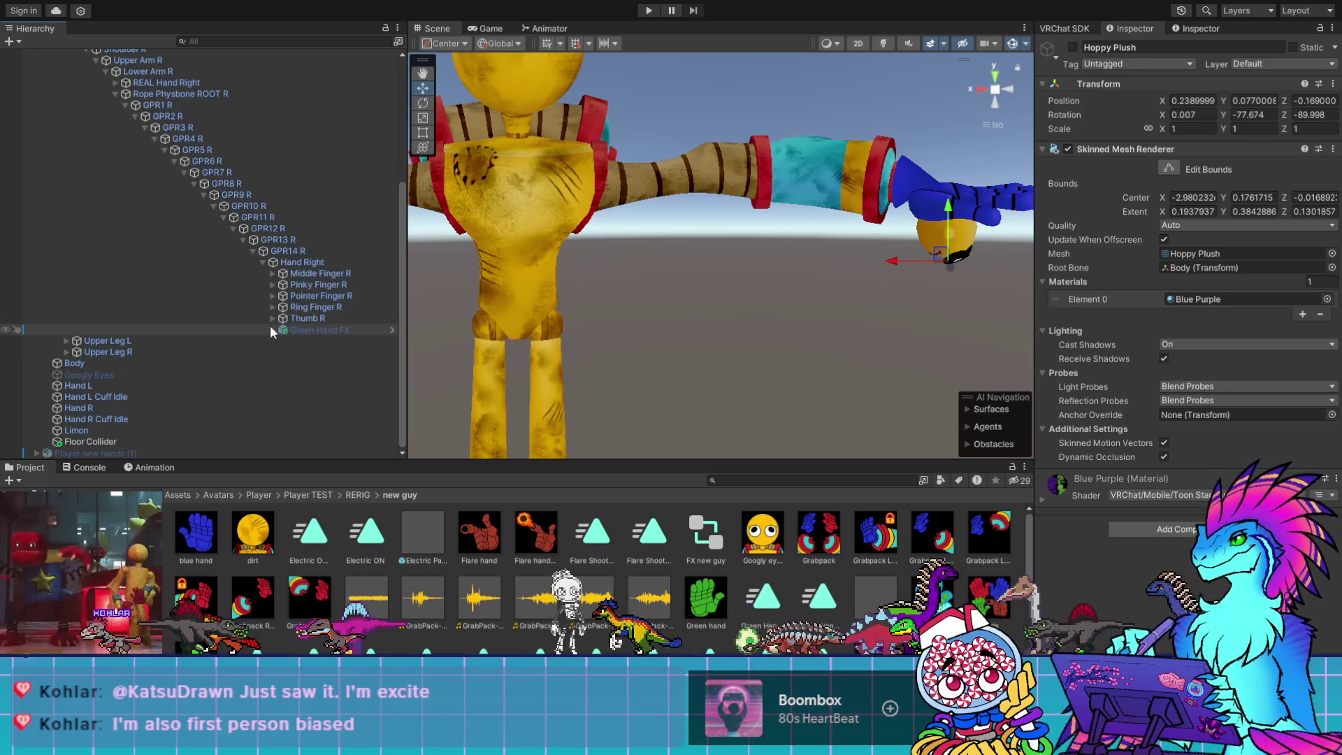
click(331, 353)
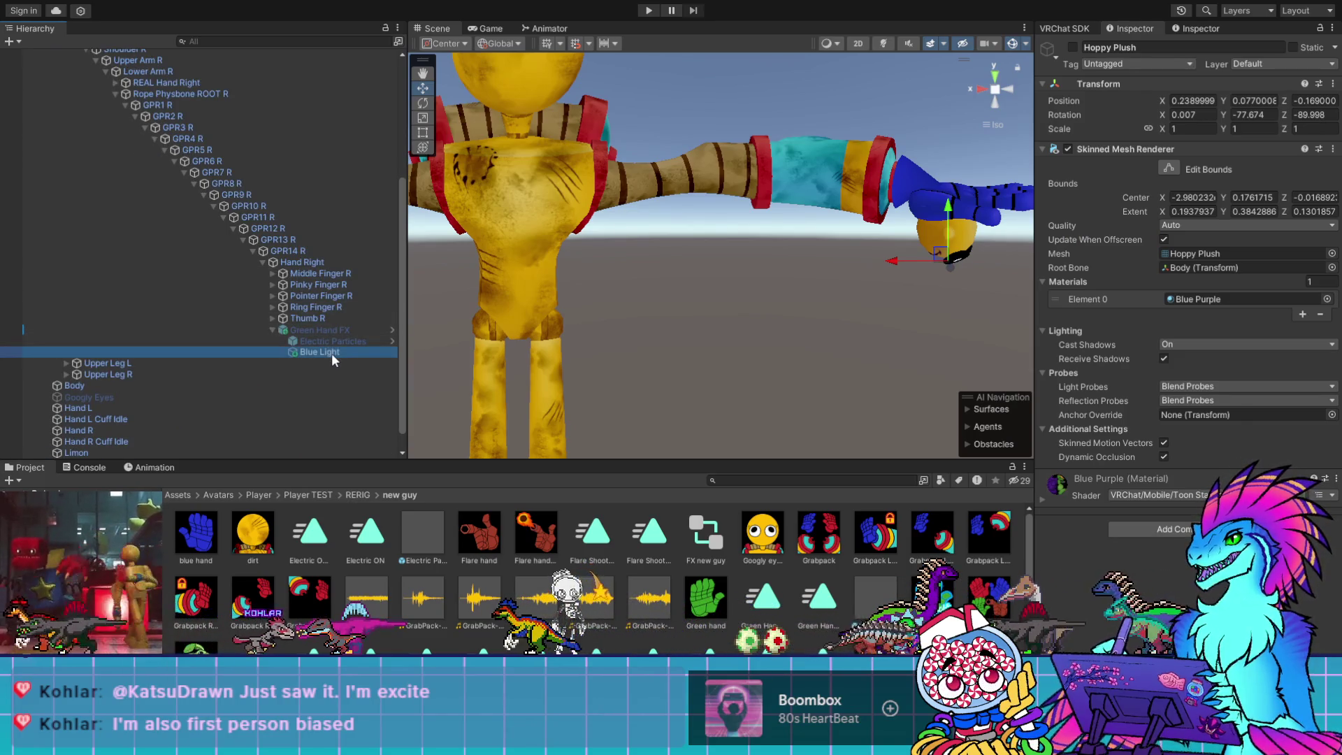
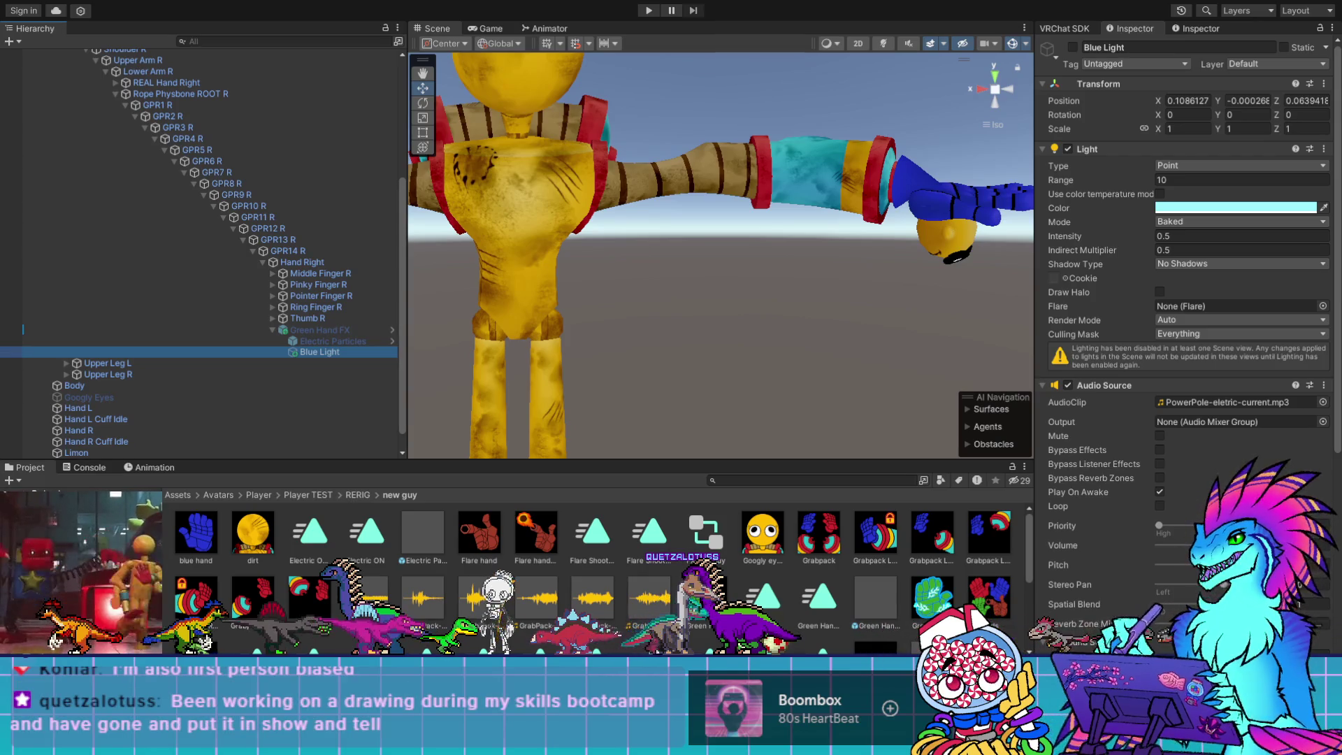
Drag the Hierarchy splitter right so long bone names fit, then scroll through the right-arm chain
drag(404, 314, 530, 314)
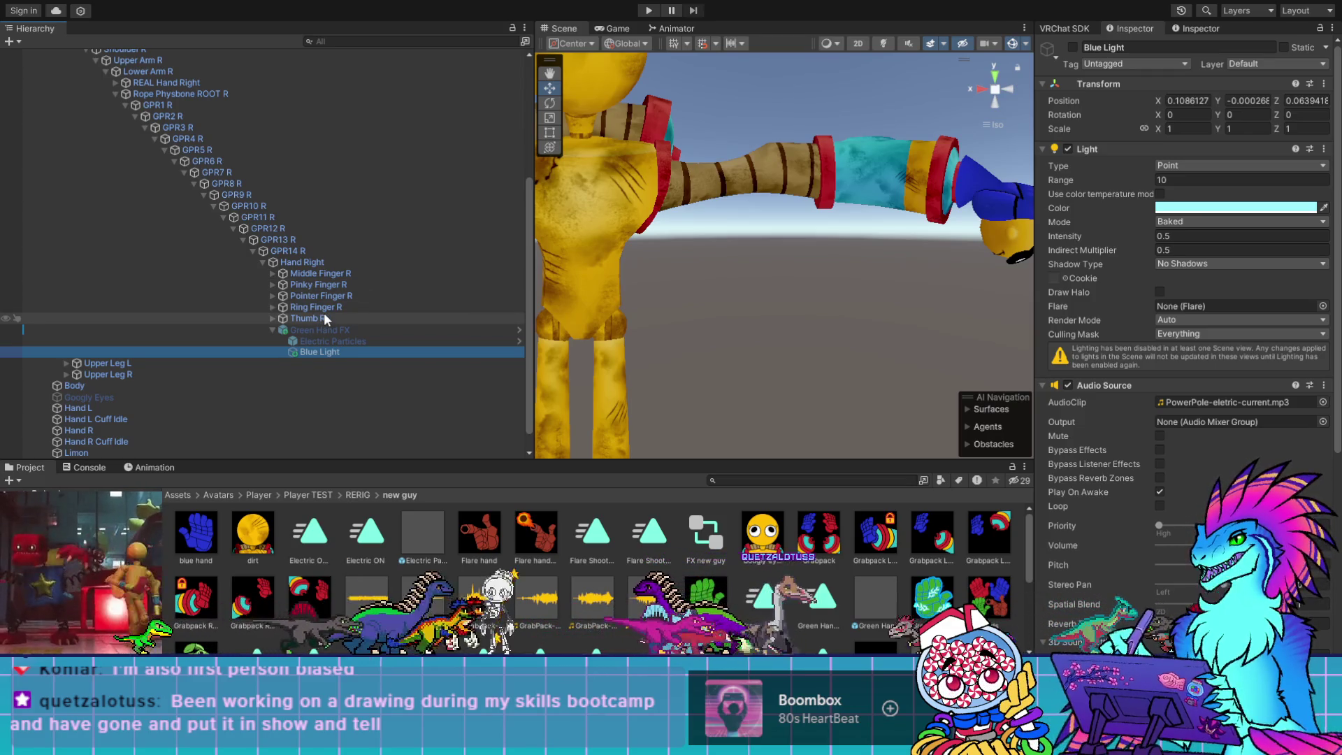
scroll(325, 313, down, 1)
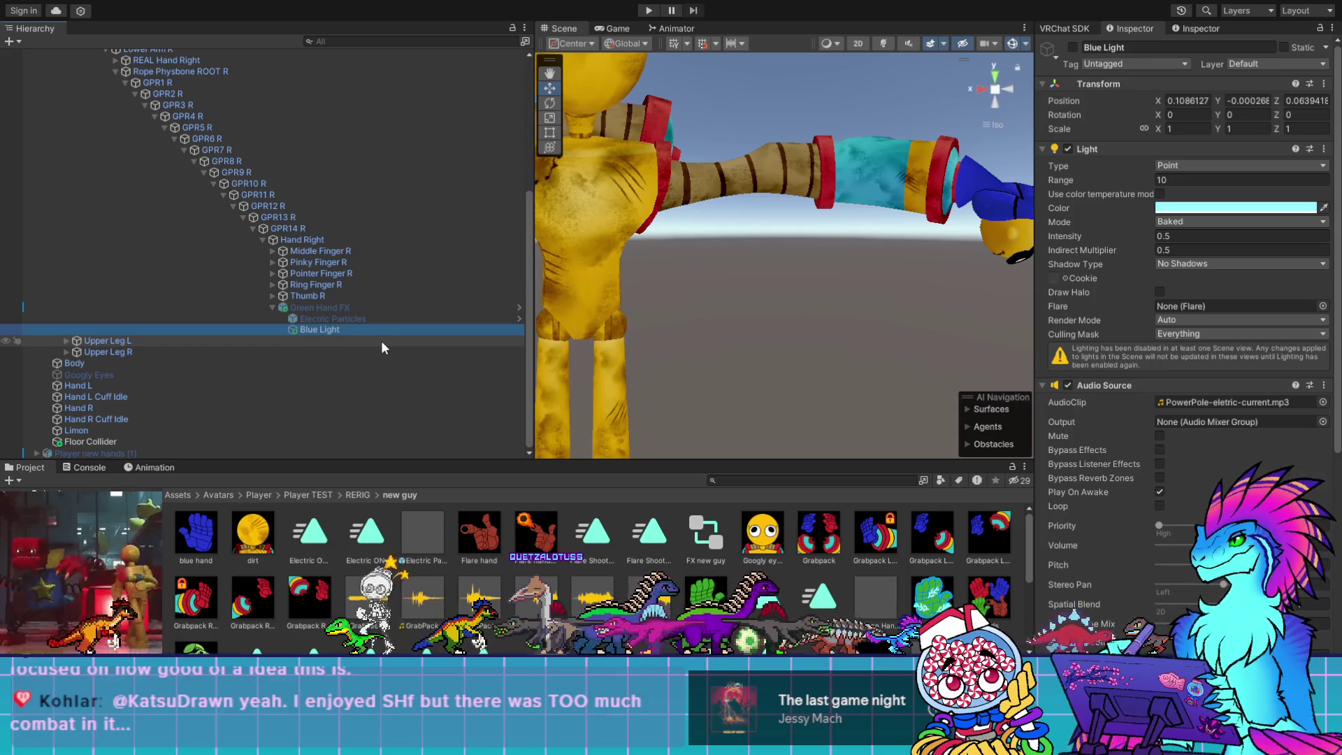
scroll(387, 325, up, 3)
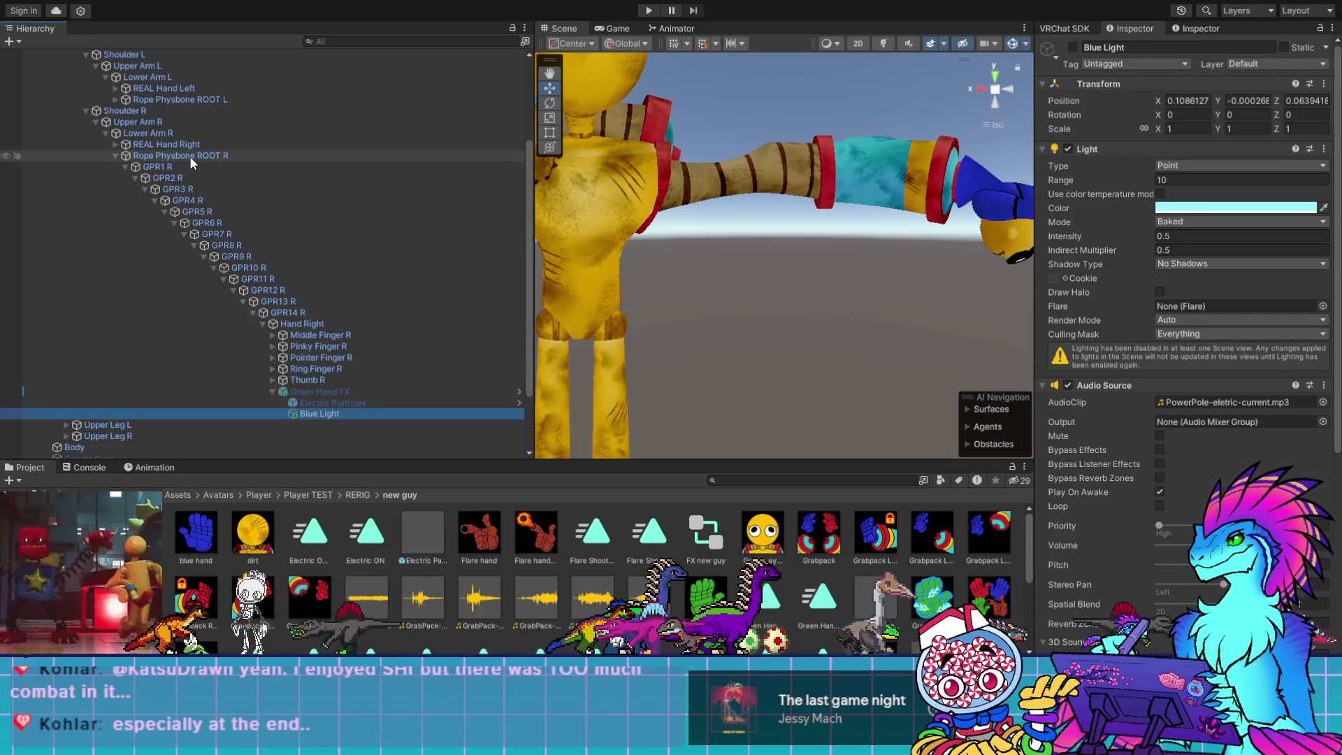
scroll(189, 159, up, 5)
Duplicate Player new hands with Ctrl+D and rename the copy 'Player new hands Backup'
click(112, 122)
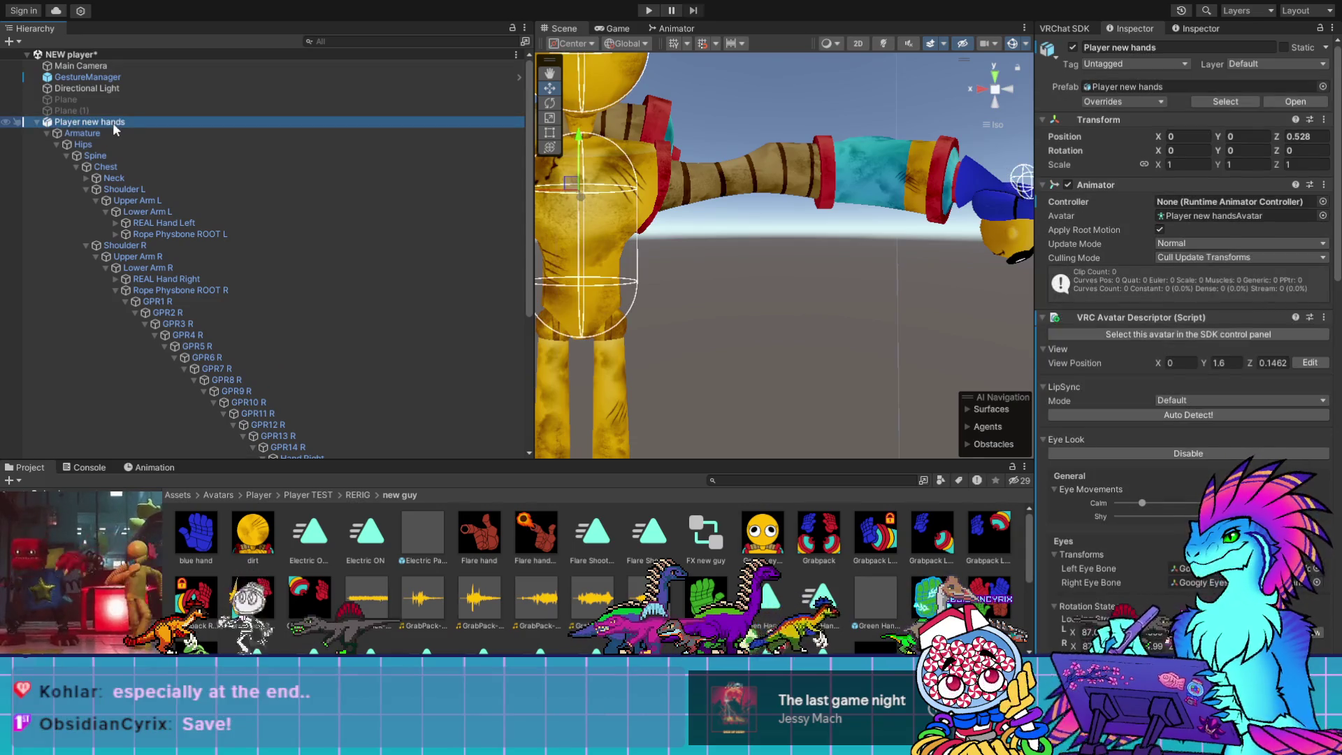
key(ctrl+d)
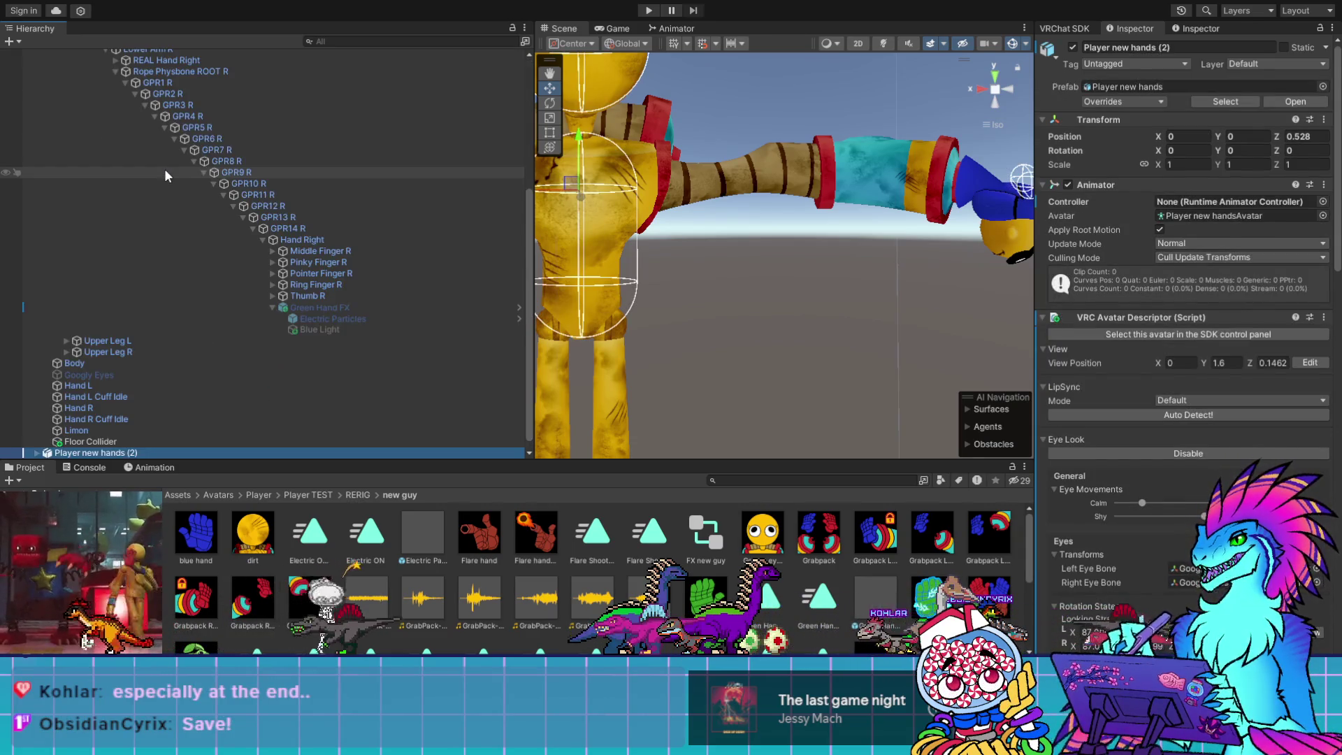
scroll(136, 384, up, 6)
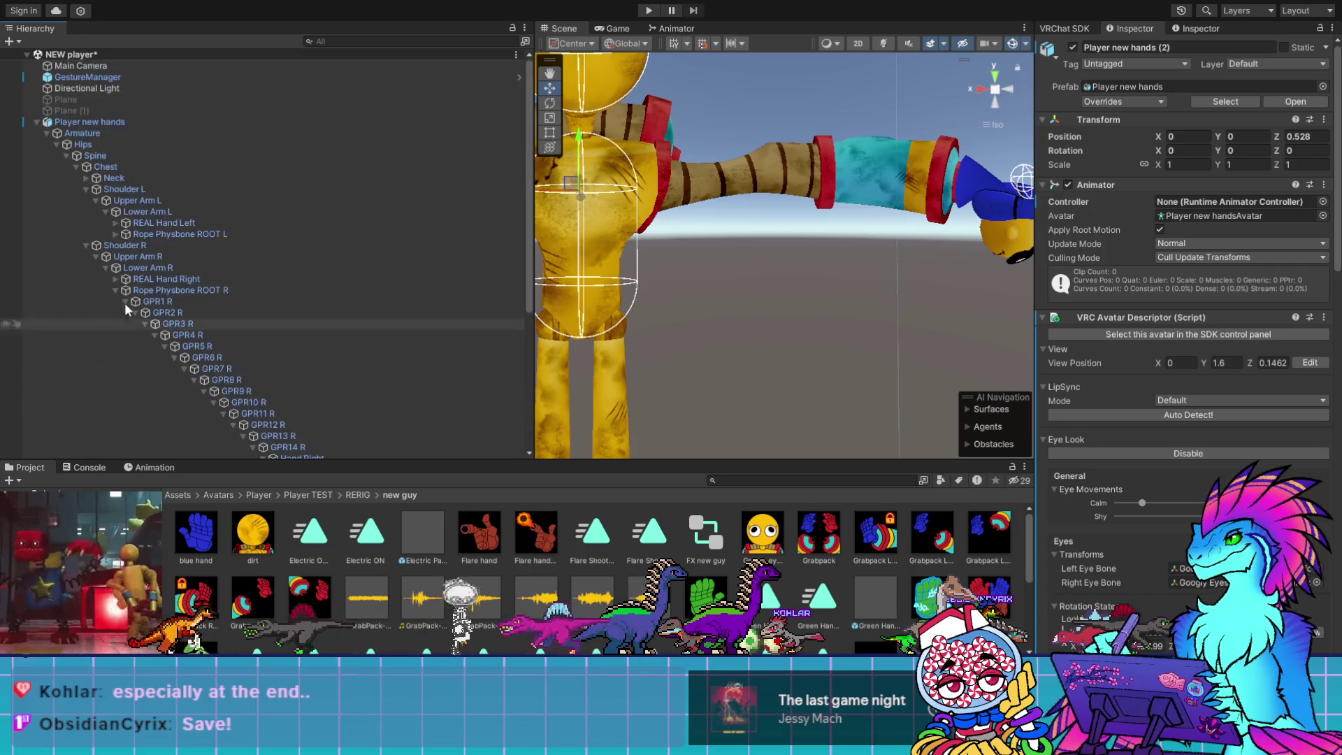
scroll(74, 161, down, 5)
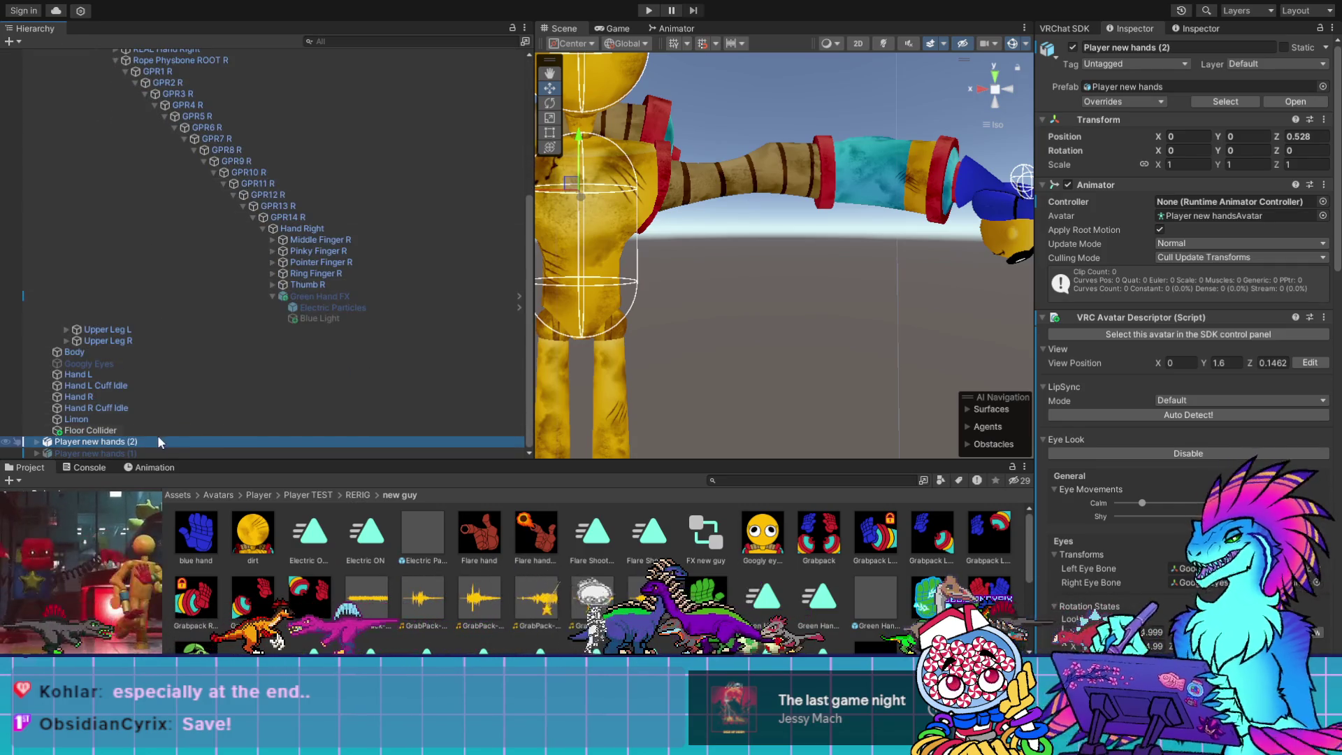
click(135, 444)
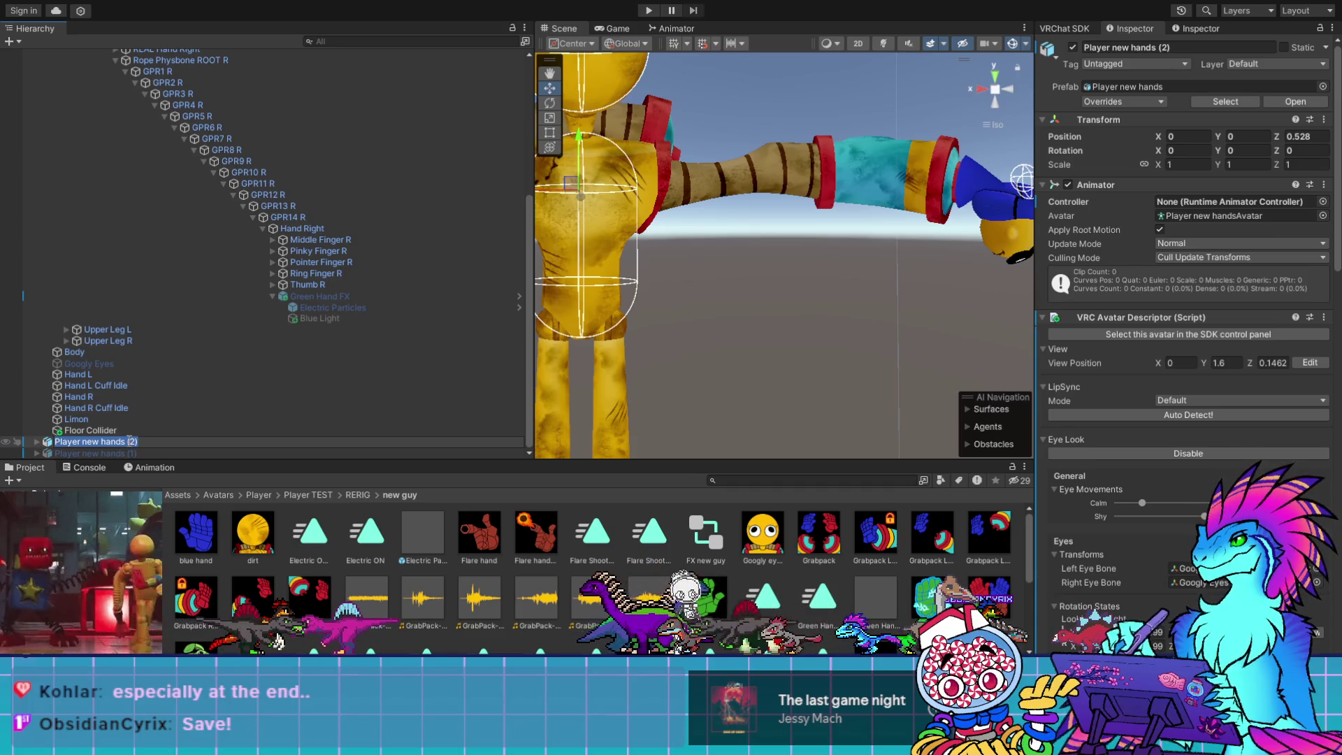
double_click(152, 441)
text(Backup)
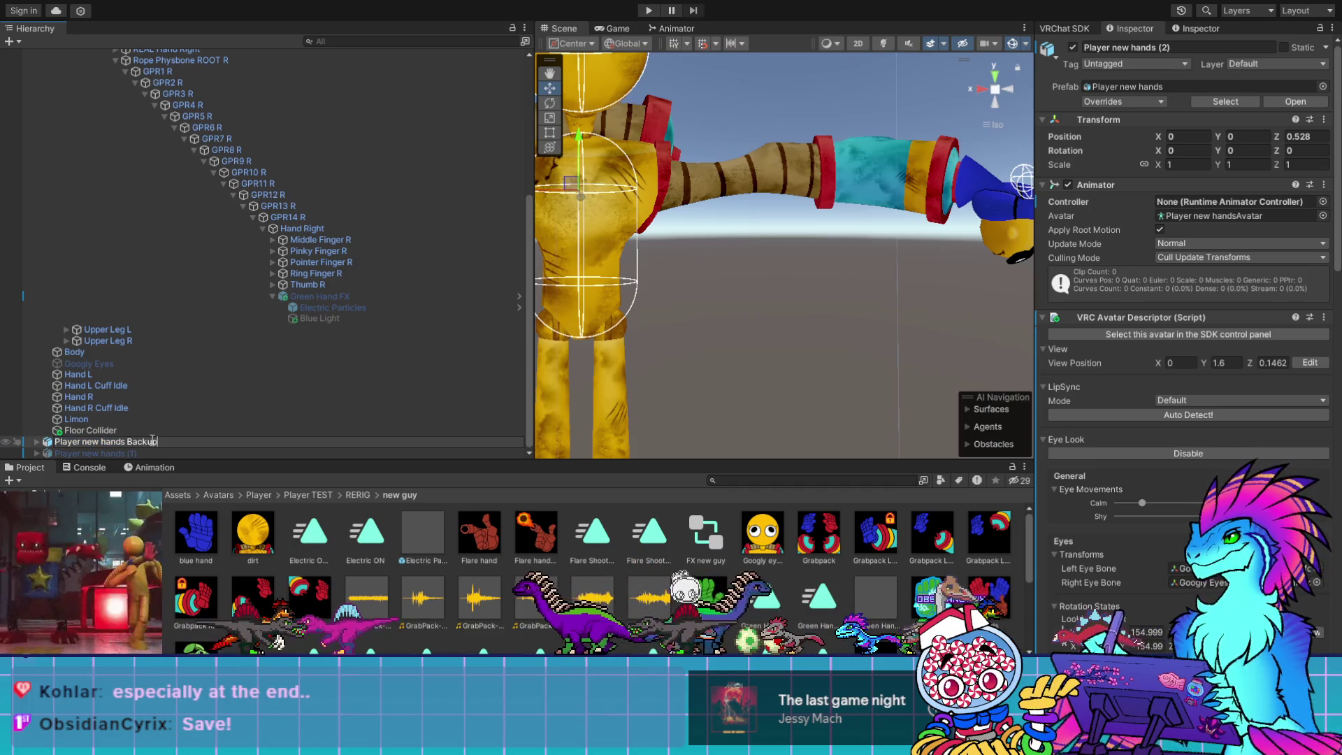
key(Return)
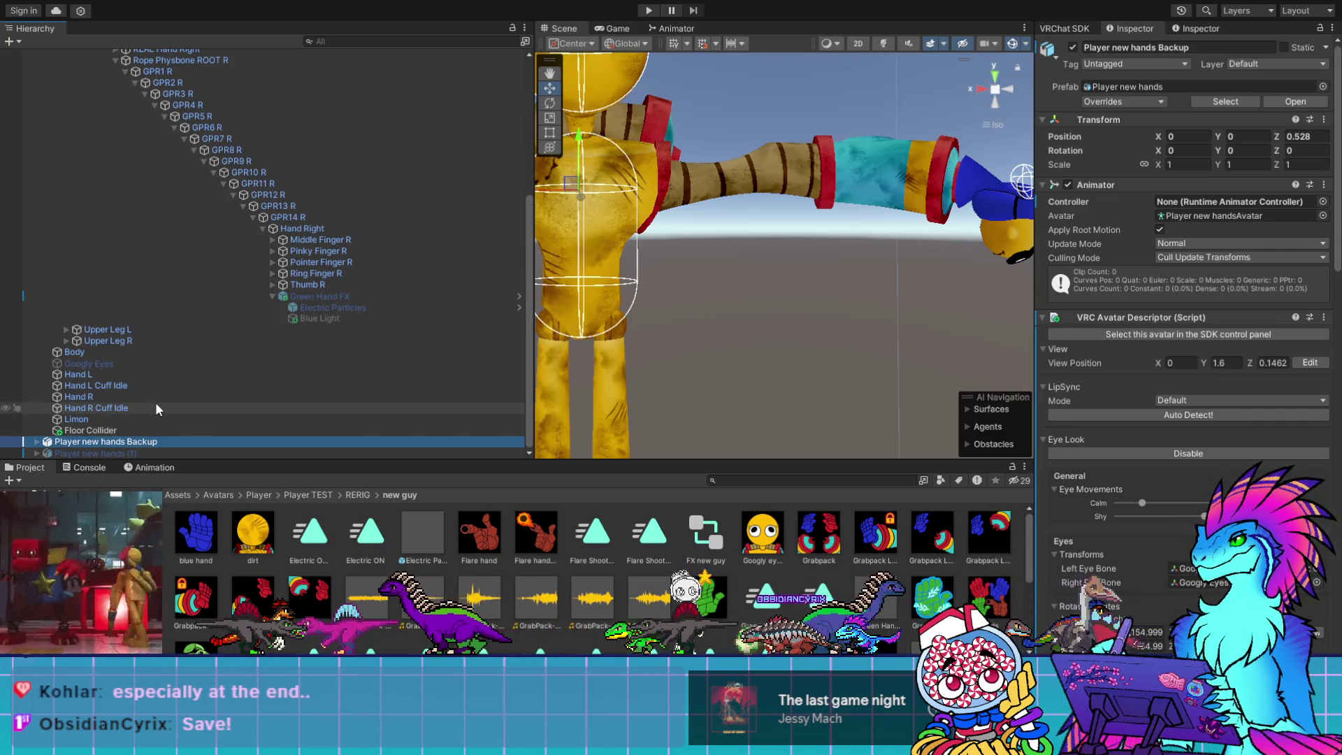
Expand Pointer Finger R, Finger2 R, Finger3 R and Orange Hand Particles, then select Yellow Light
click(351, 317)
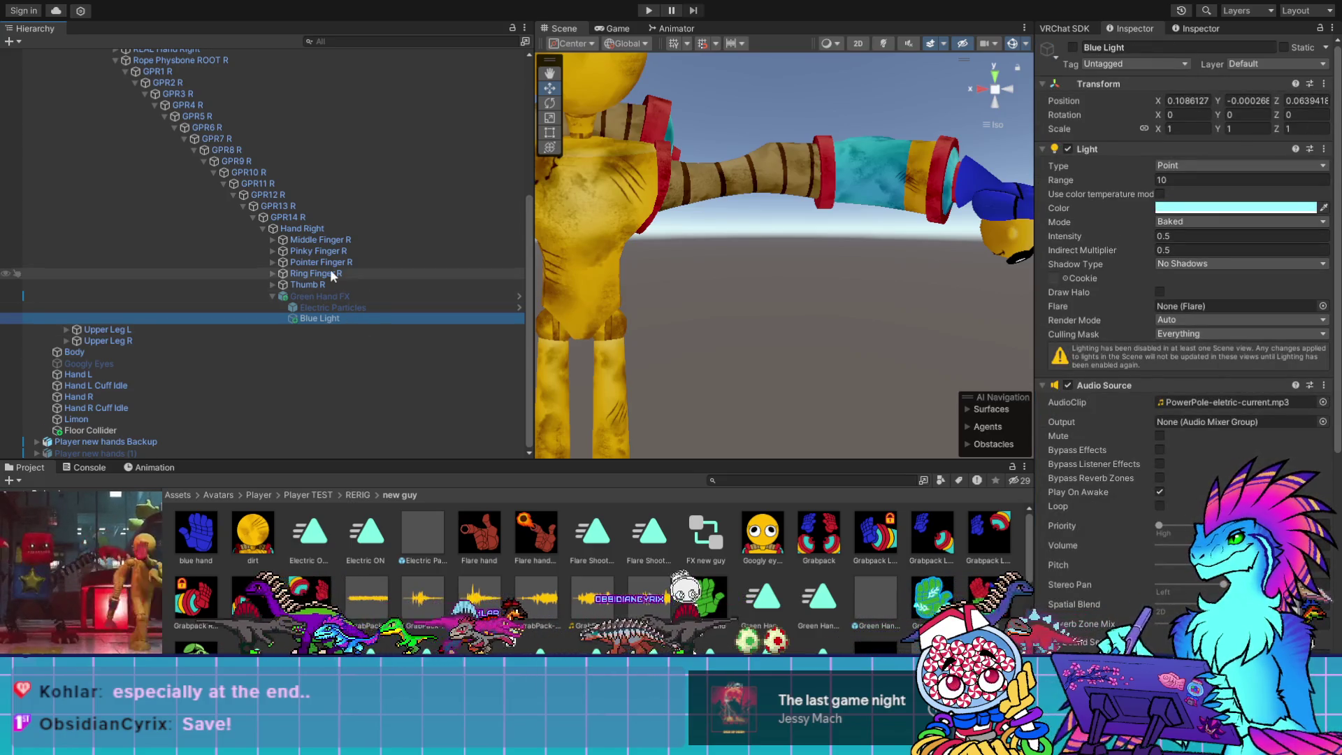
click(272, 262)
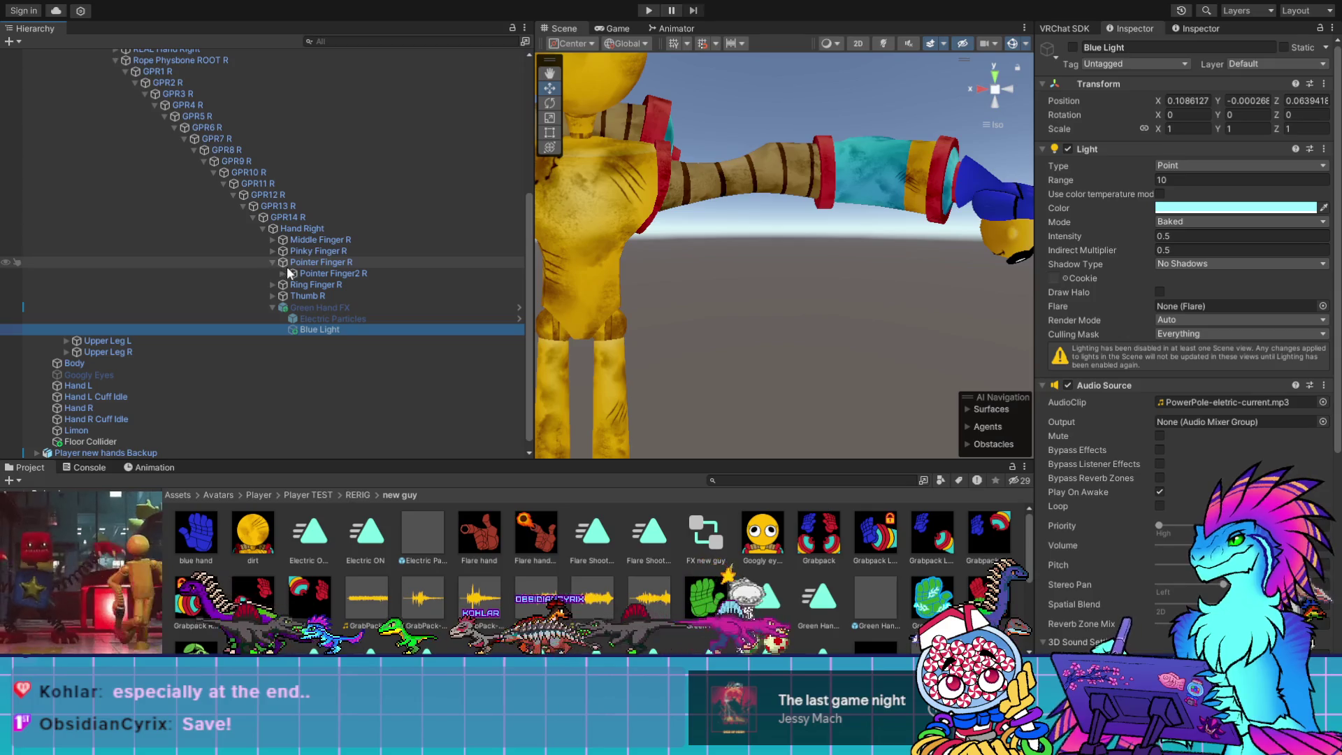
click(282, 273)
click(293, 284)
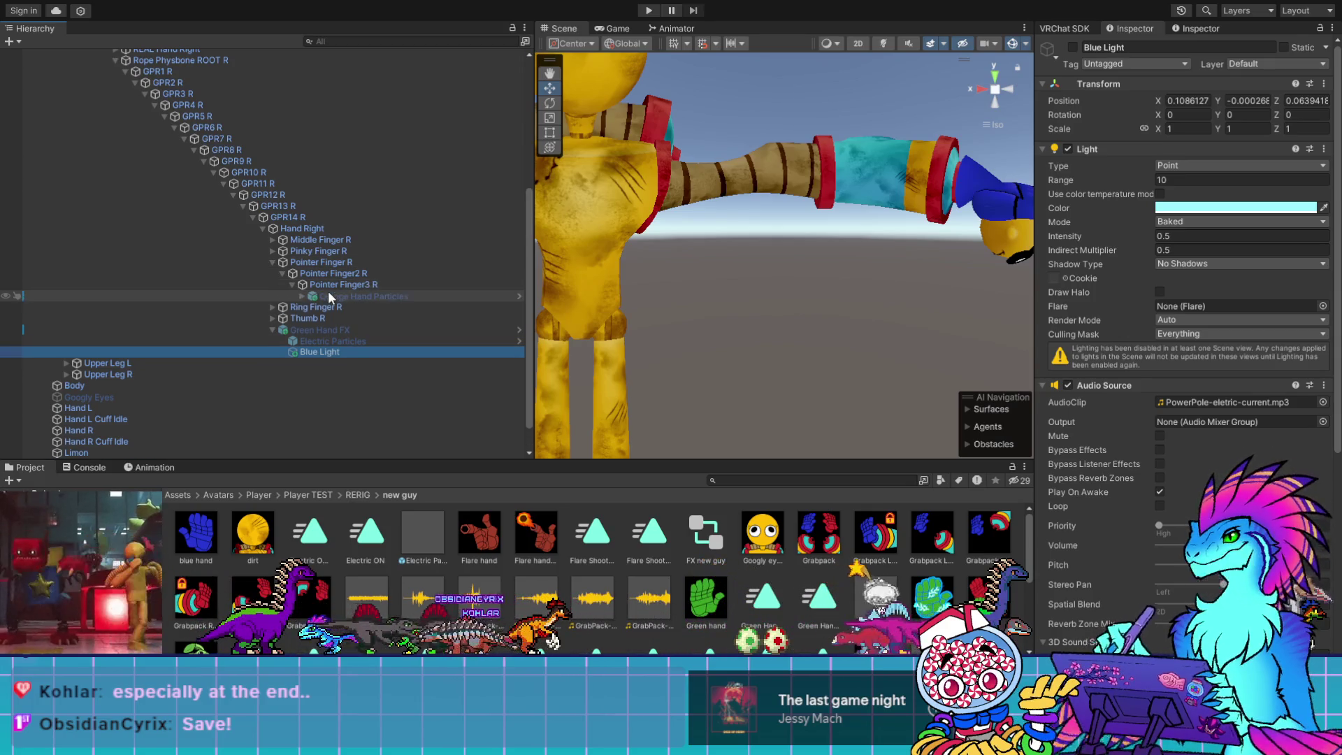
click(302, 296)
scroll(351, 280, down, 1)
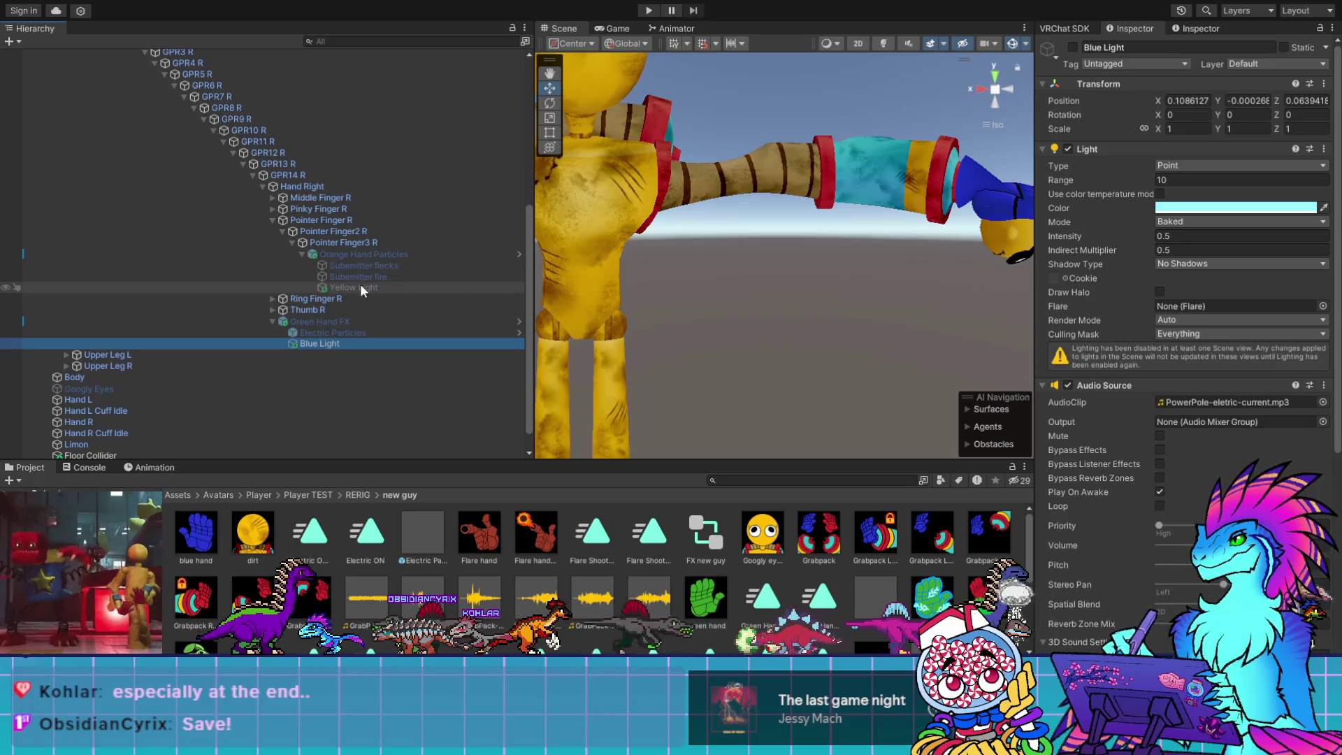
click(361, 286)
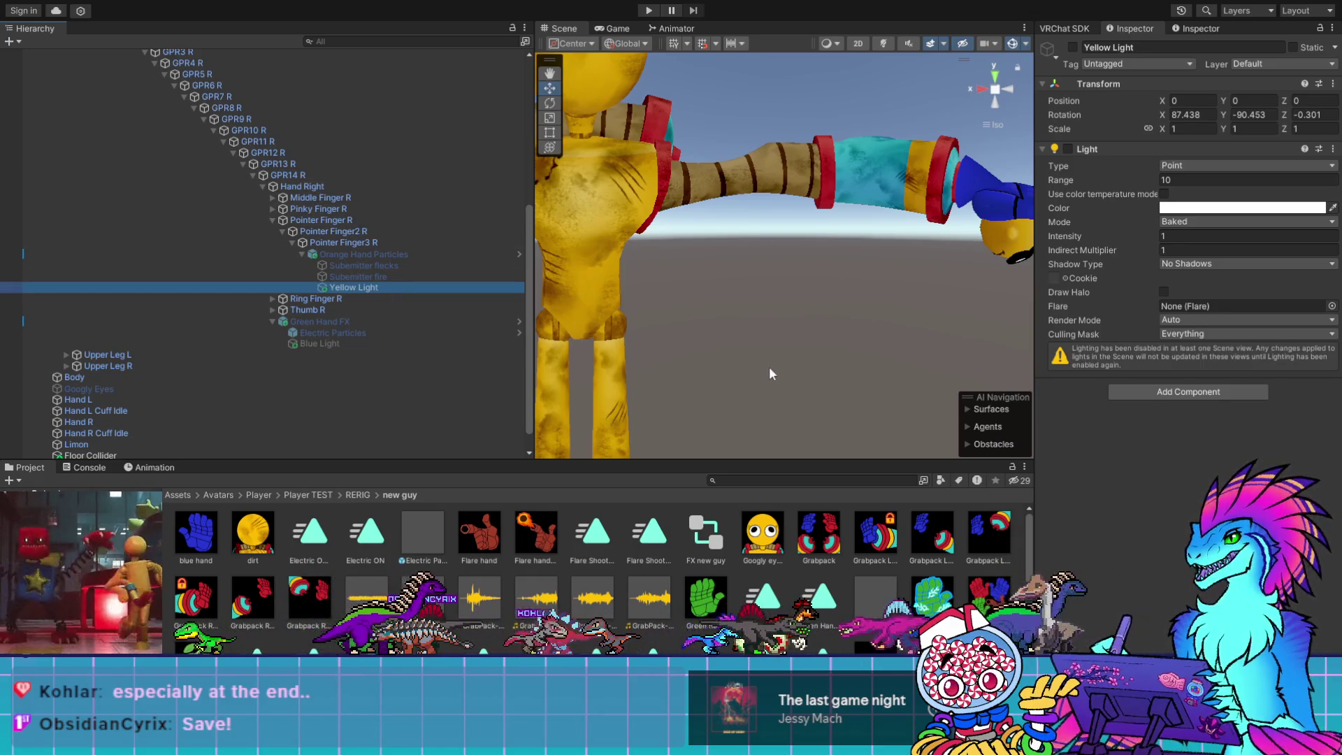
Orbit to view the character from the front and select Hand Right
scroll(778, 361, down, 1)
mouse_move(778, 360)
mouse_down()
mouse_move(803, 337)
mouse_move(715, 363)
mouse_move(801, 380)
mouse_up()
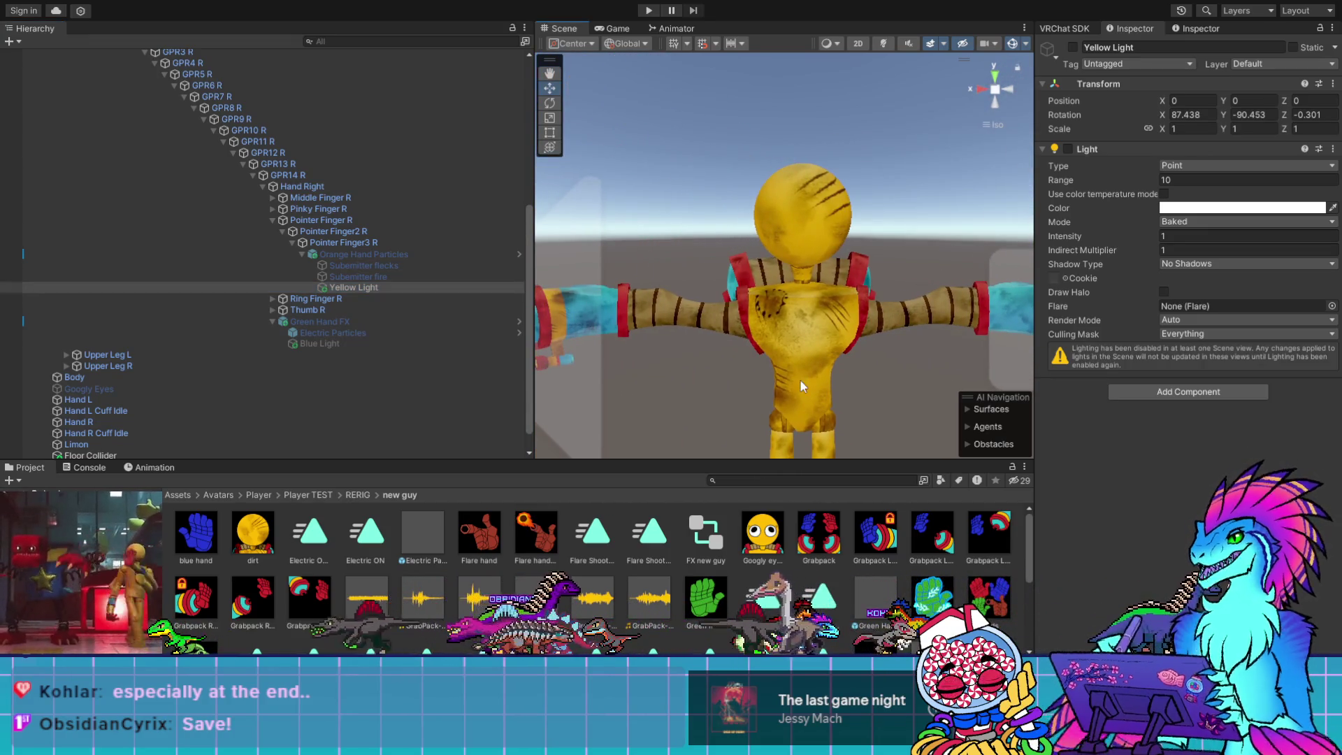
click(314, 187)
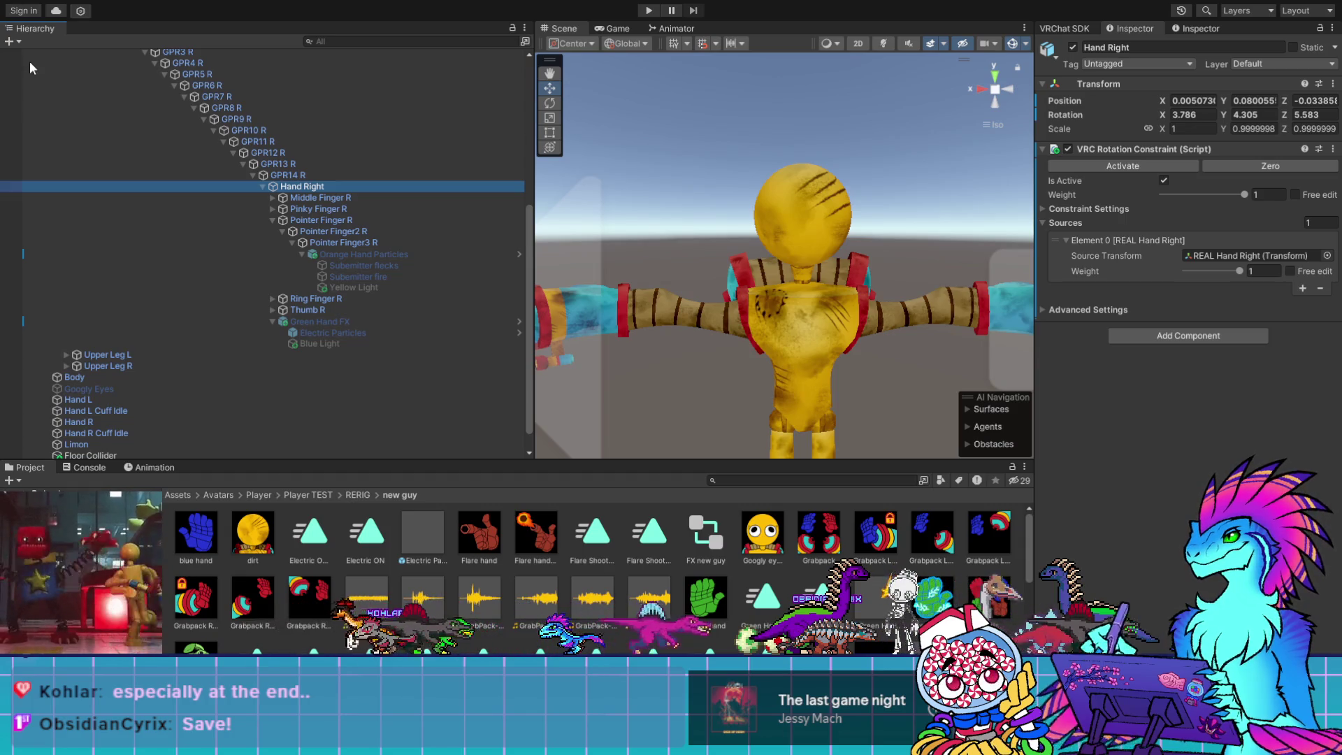
Frame the Lower Arm R bone in the Scene view with F, then select Yellow Light
scroll(304, 213, up, 3)
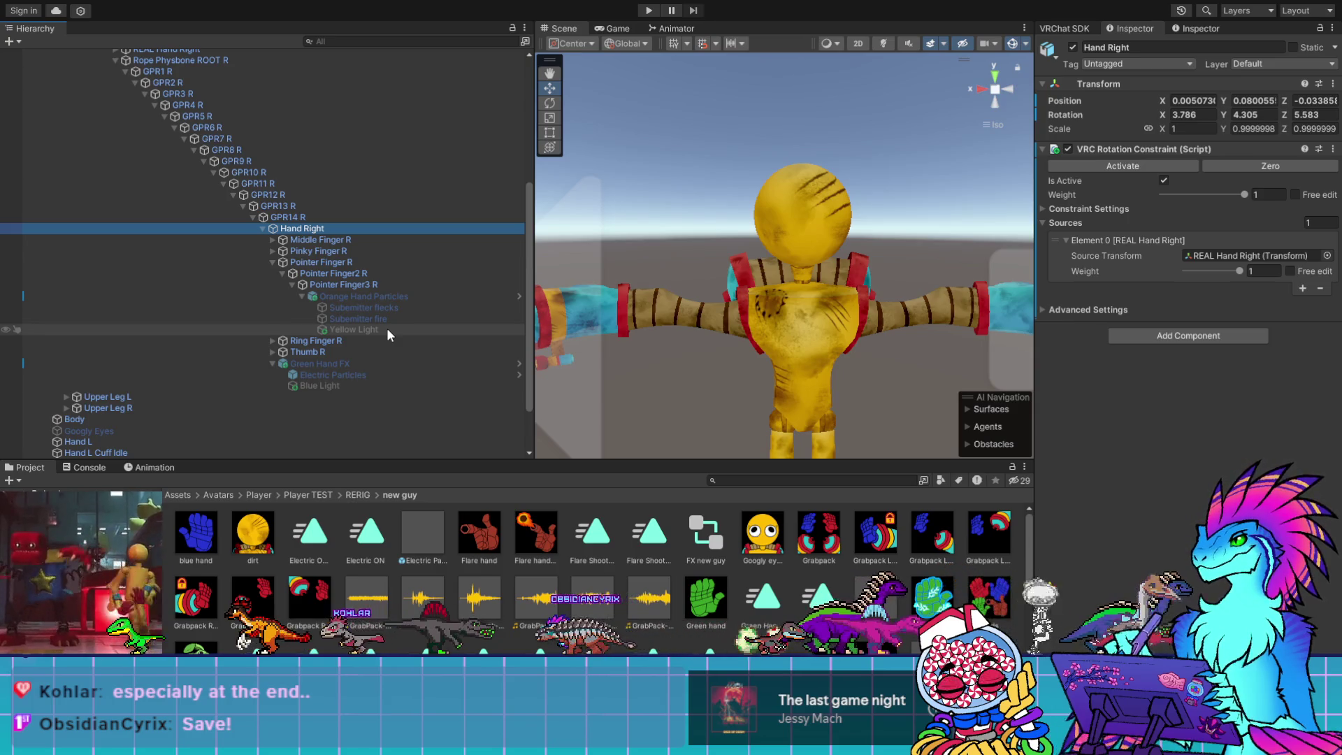
scroll(377, 323, up, 2)
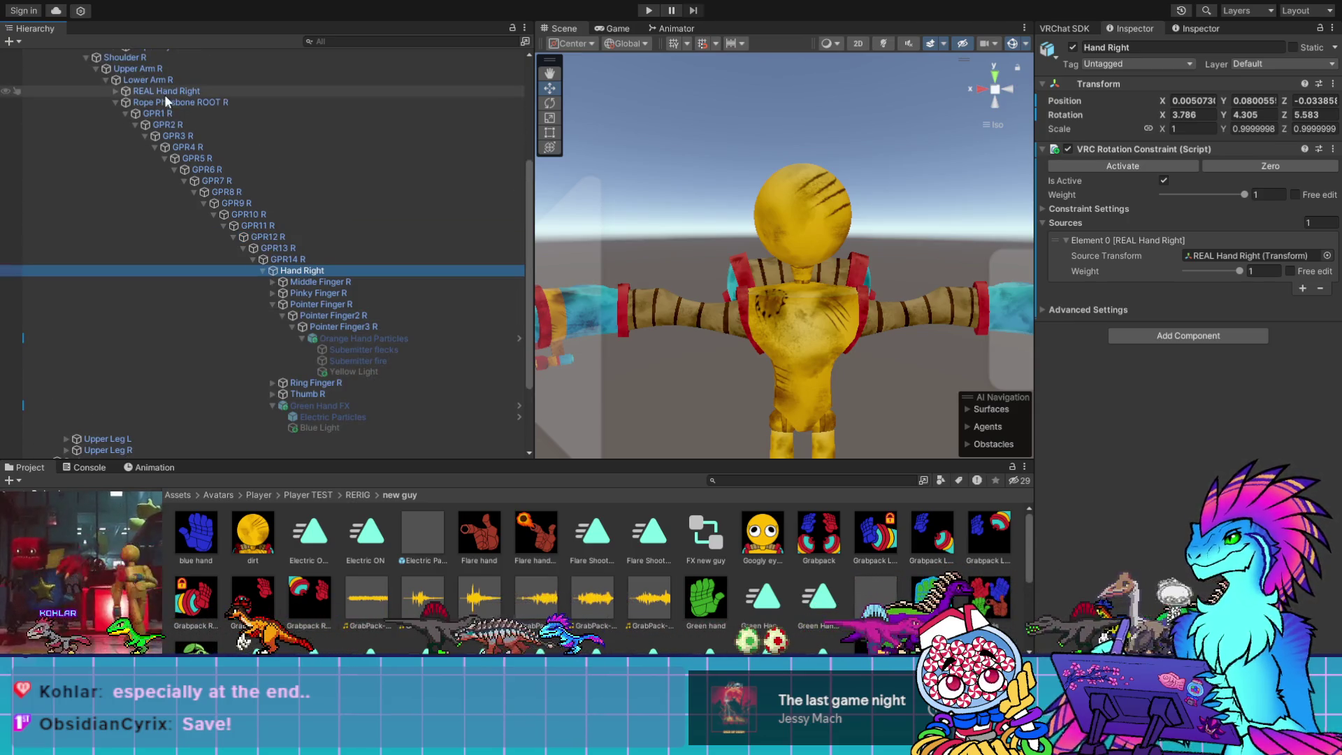
scroll(167, 94, up, 2)
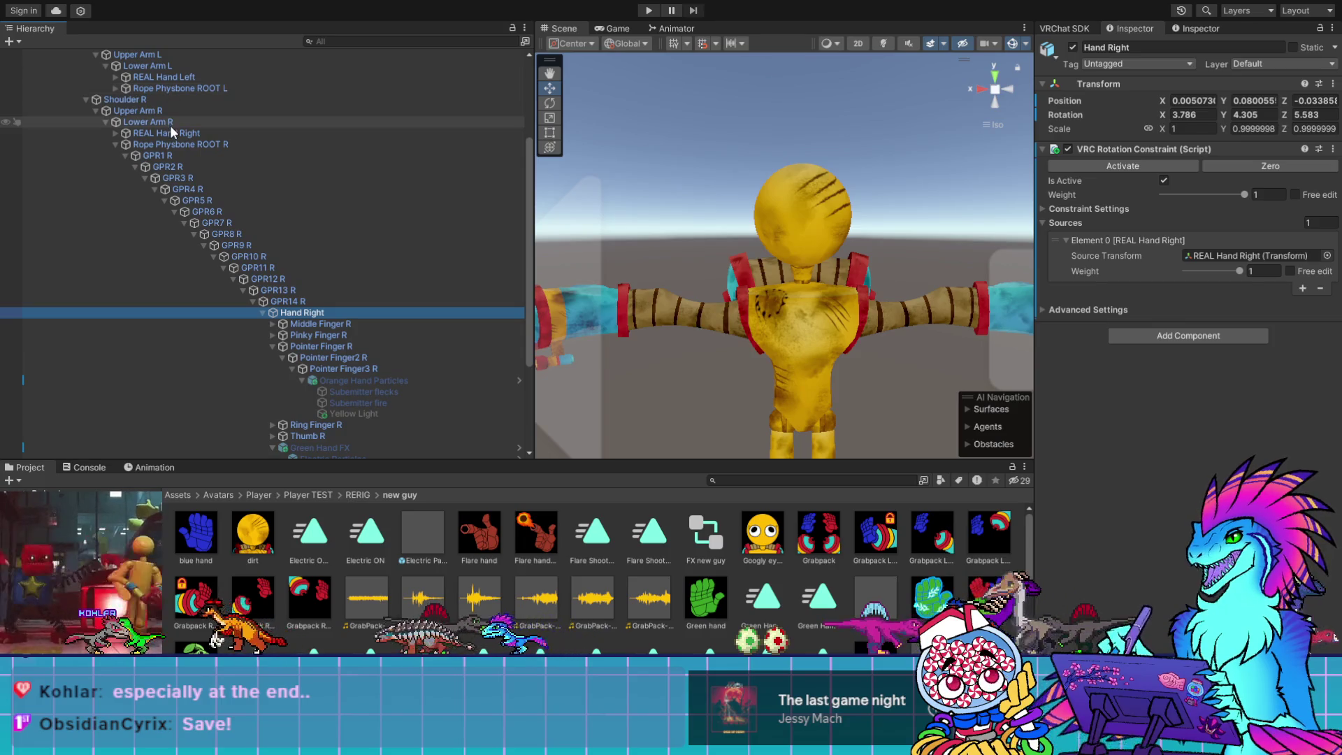
click(166, 123)
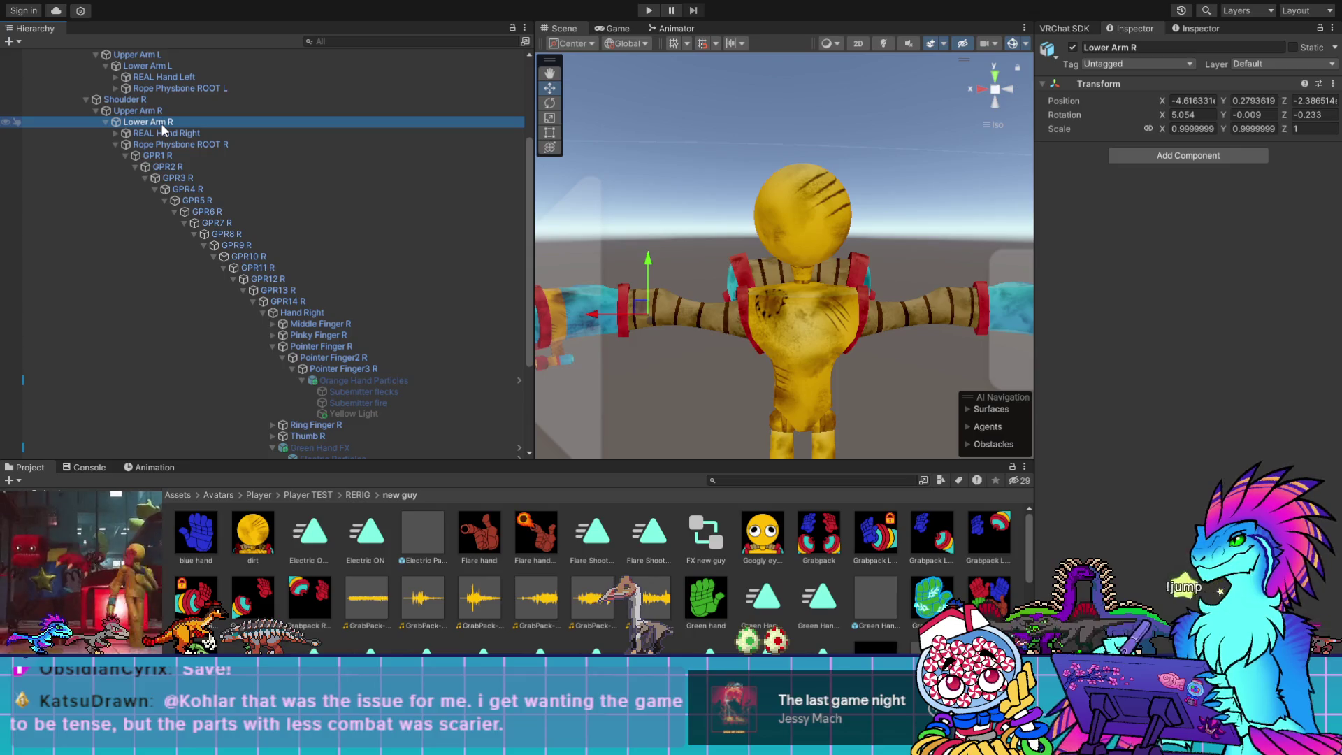
key(f)
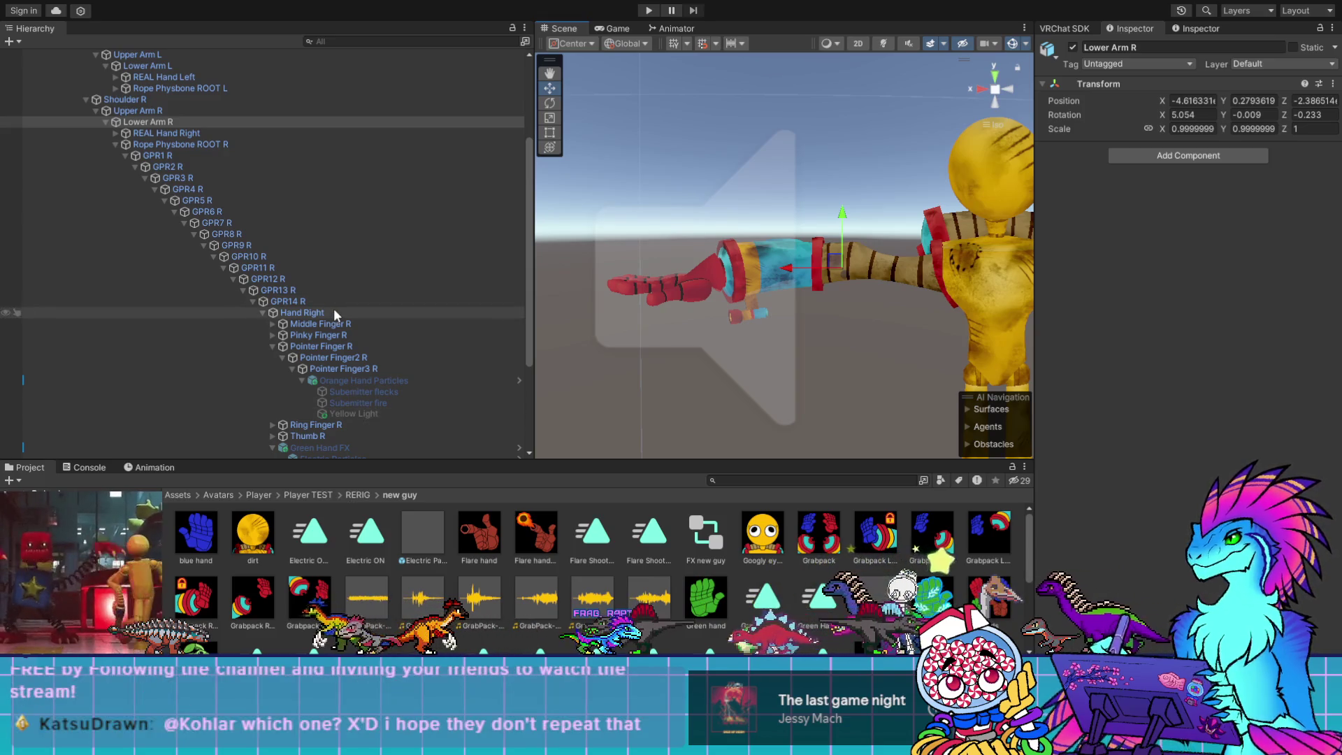
click(361, 416)
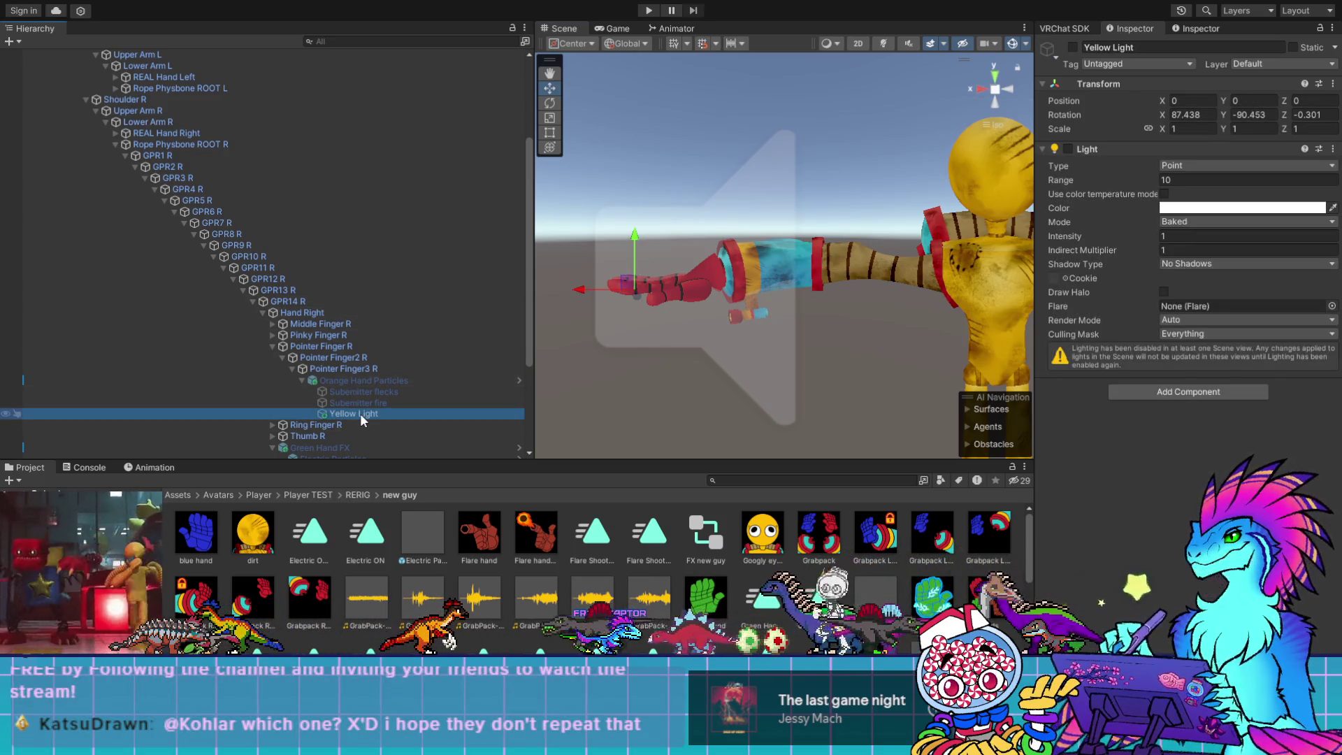
Create an empty object named Light Source and drag it into the avatar's bone hierarchy
scroll(125, 127, up, 5)
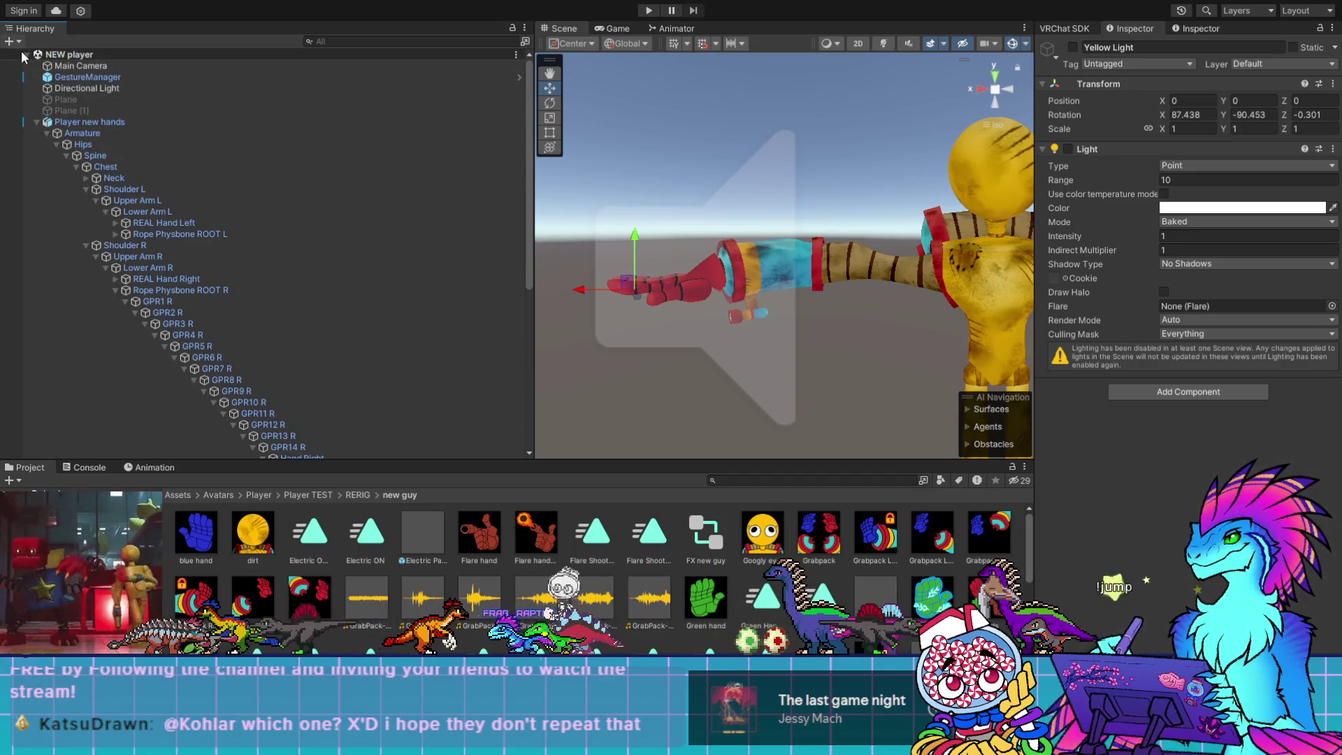
key(ctrl+shift+n)
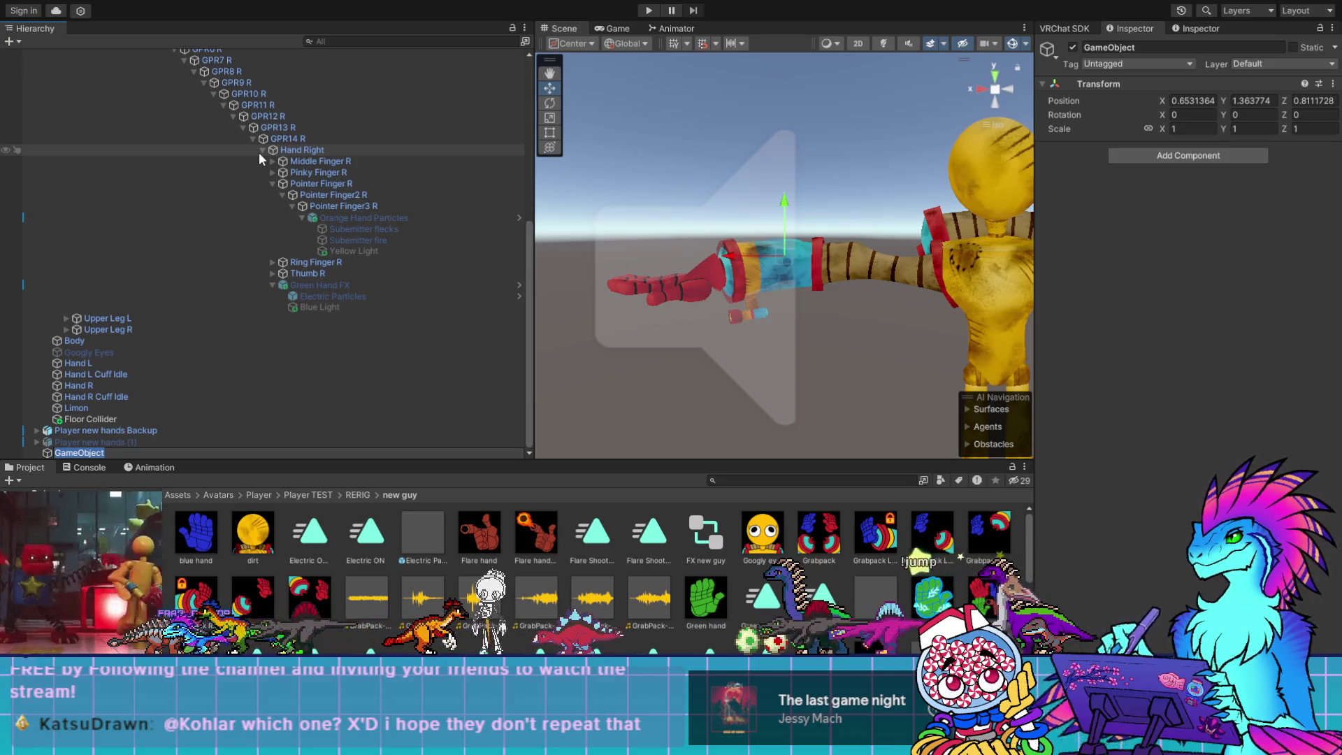
text(ce)
key(Return)
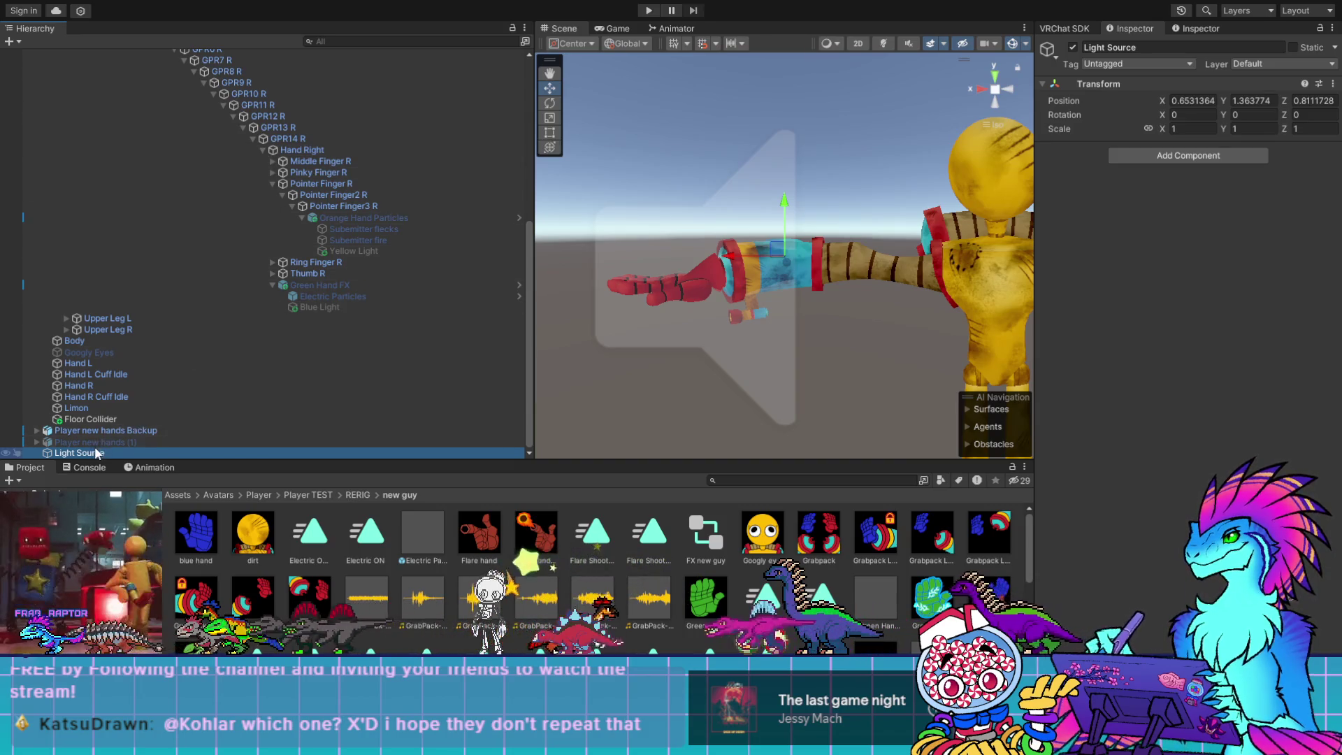
mouse_move(125, 378)
mouse_down()
mouse_move(206, 107)
mouse_move(207, 53)
mouse_move(183, 144)
mouse_move(157, 126)
mouse_up()
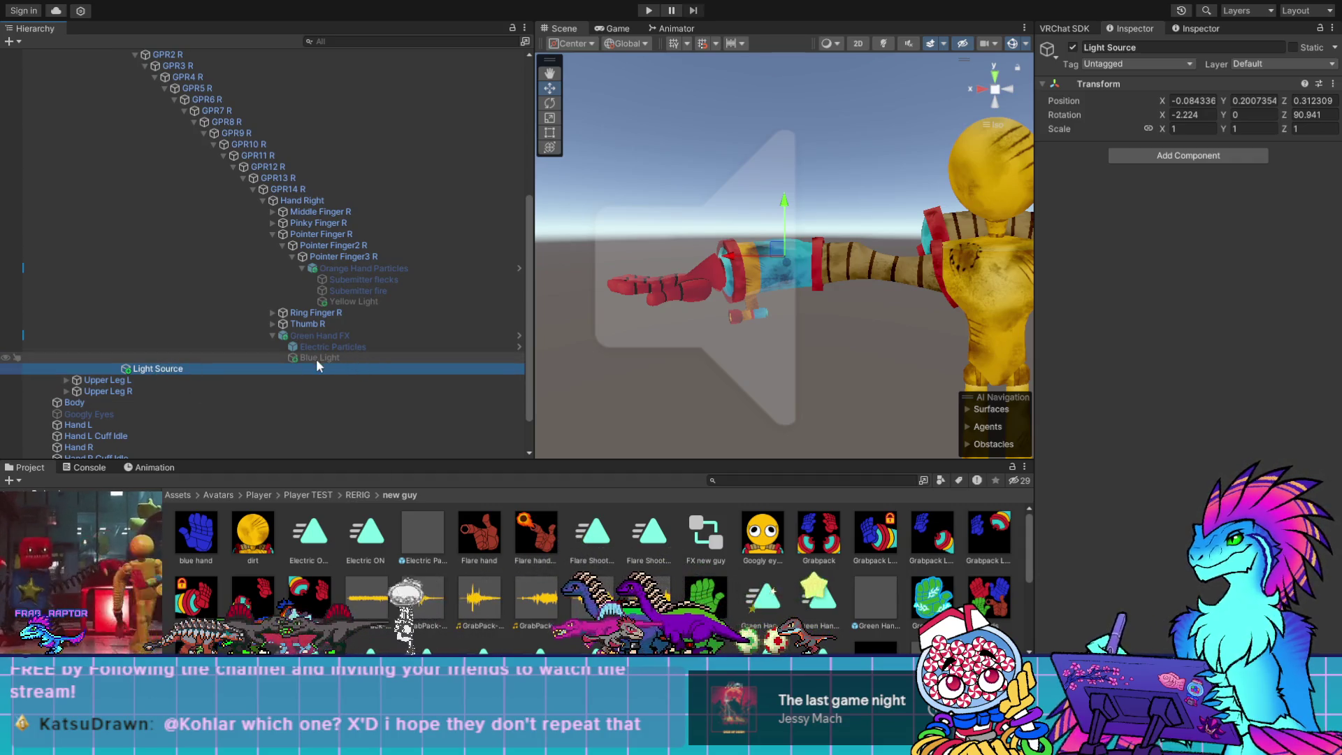
click(346, 303)
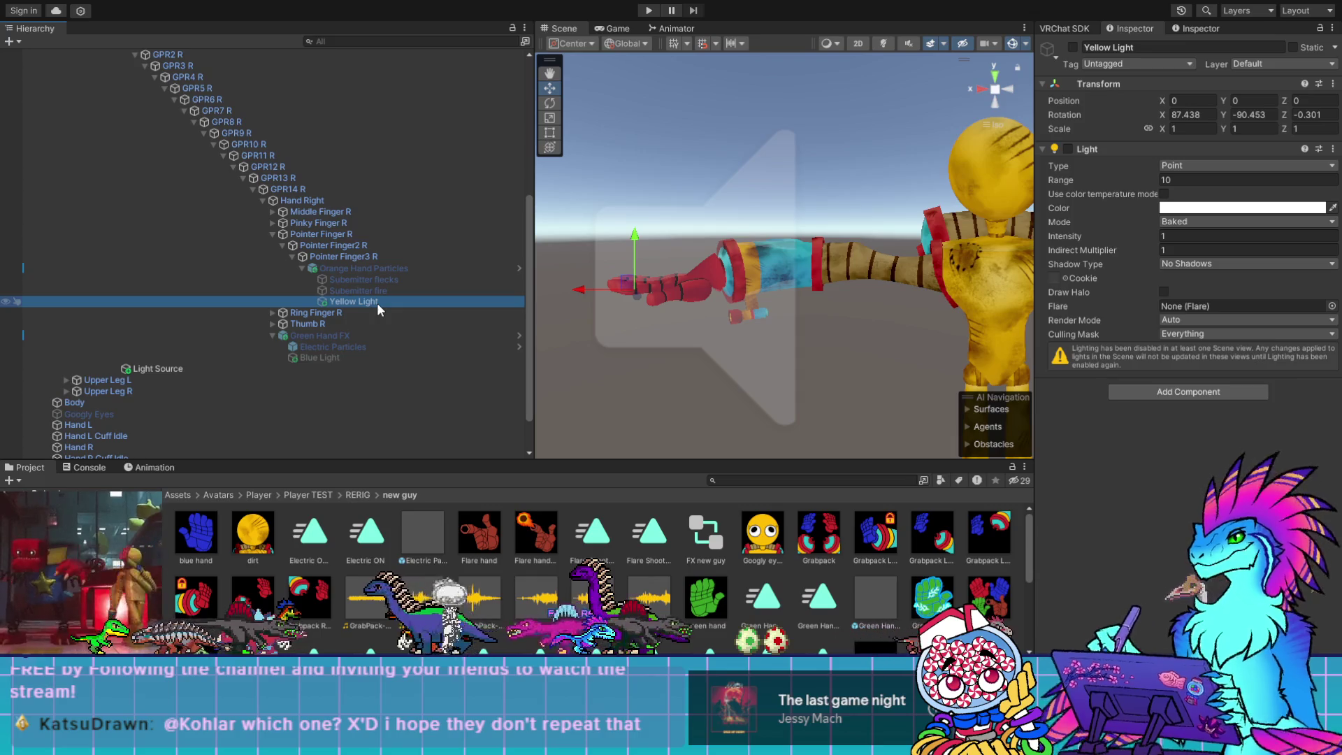
click(332, 359)
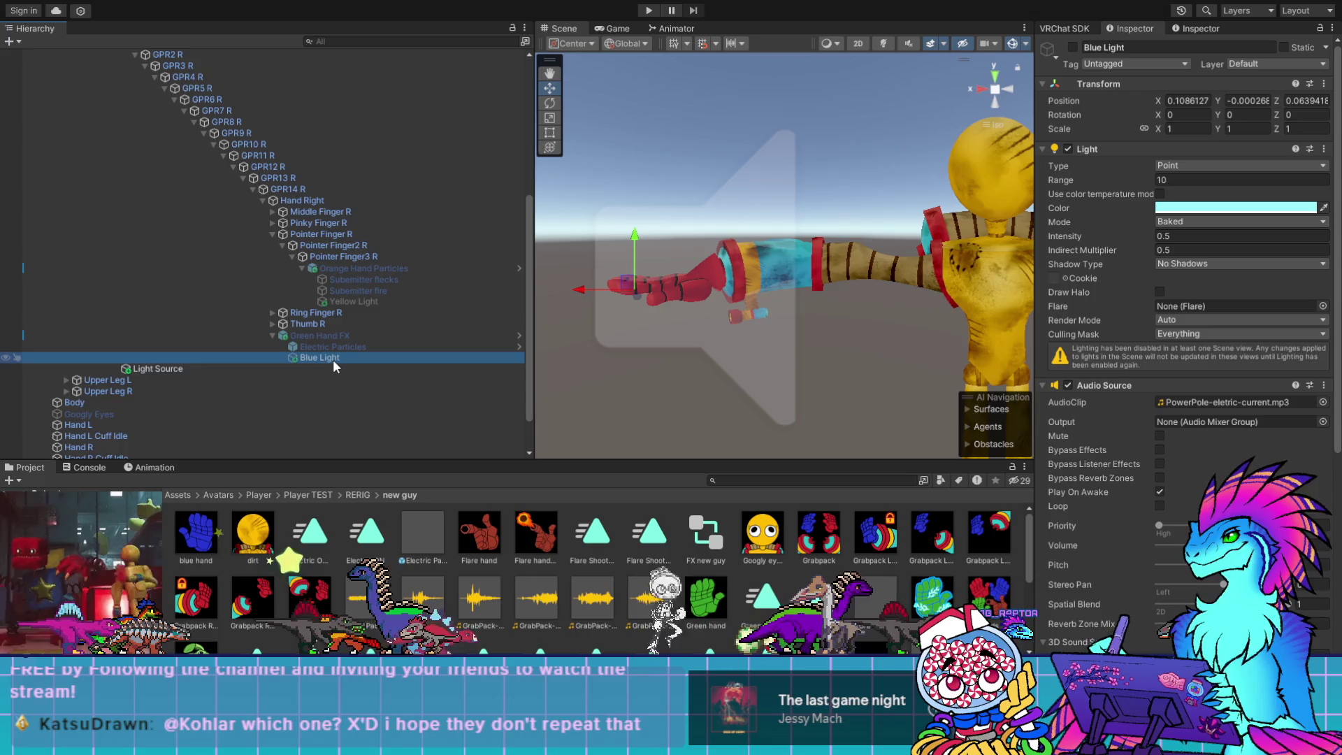
click(363, 301)
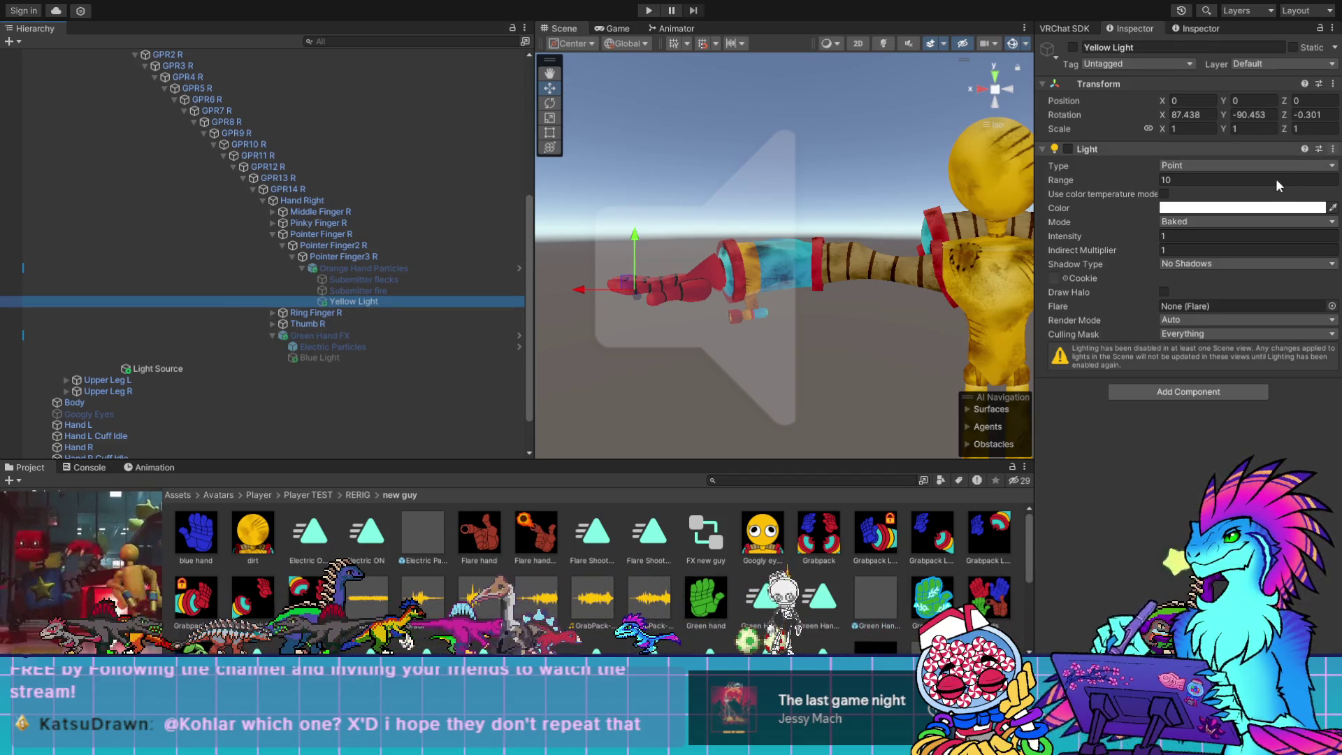
click(1223, 149)
click(203, 367)
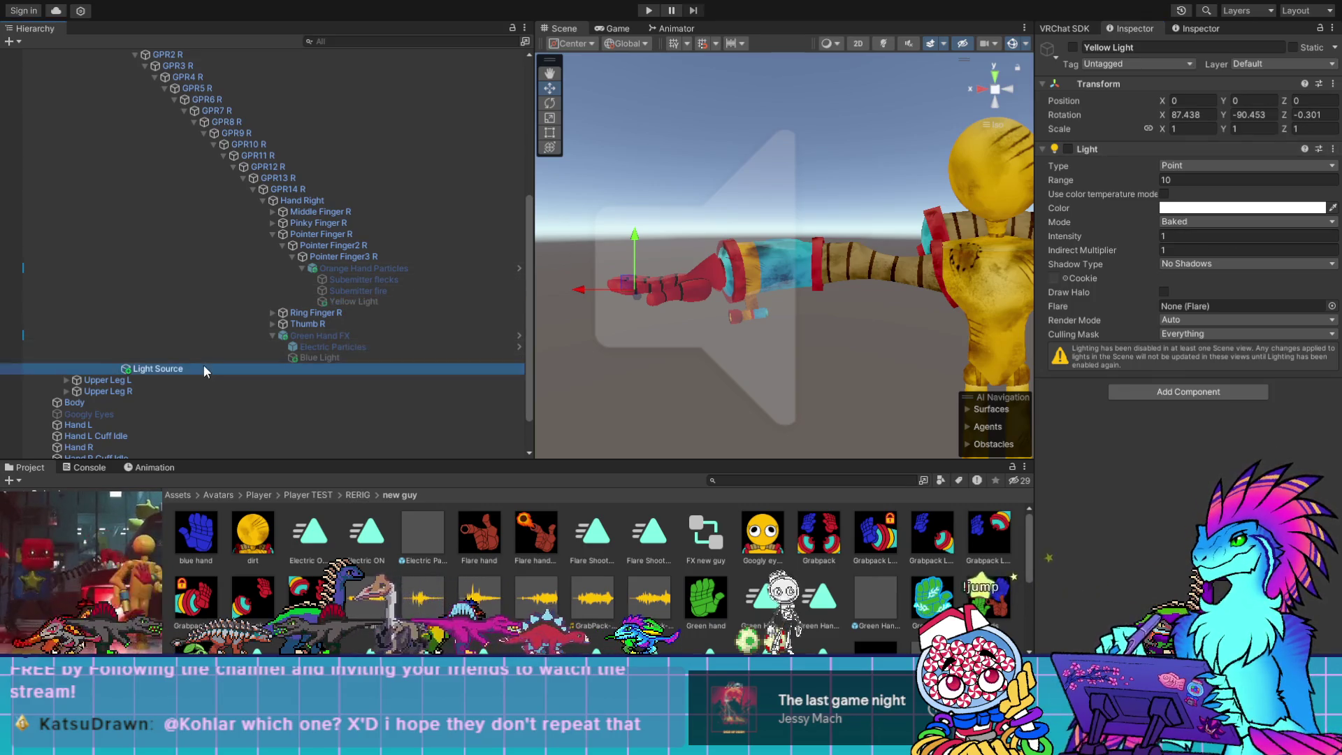
click(1198, 159)
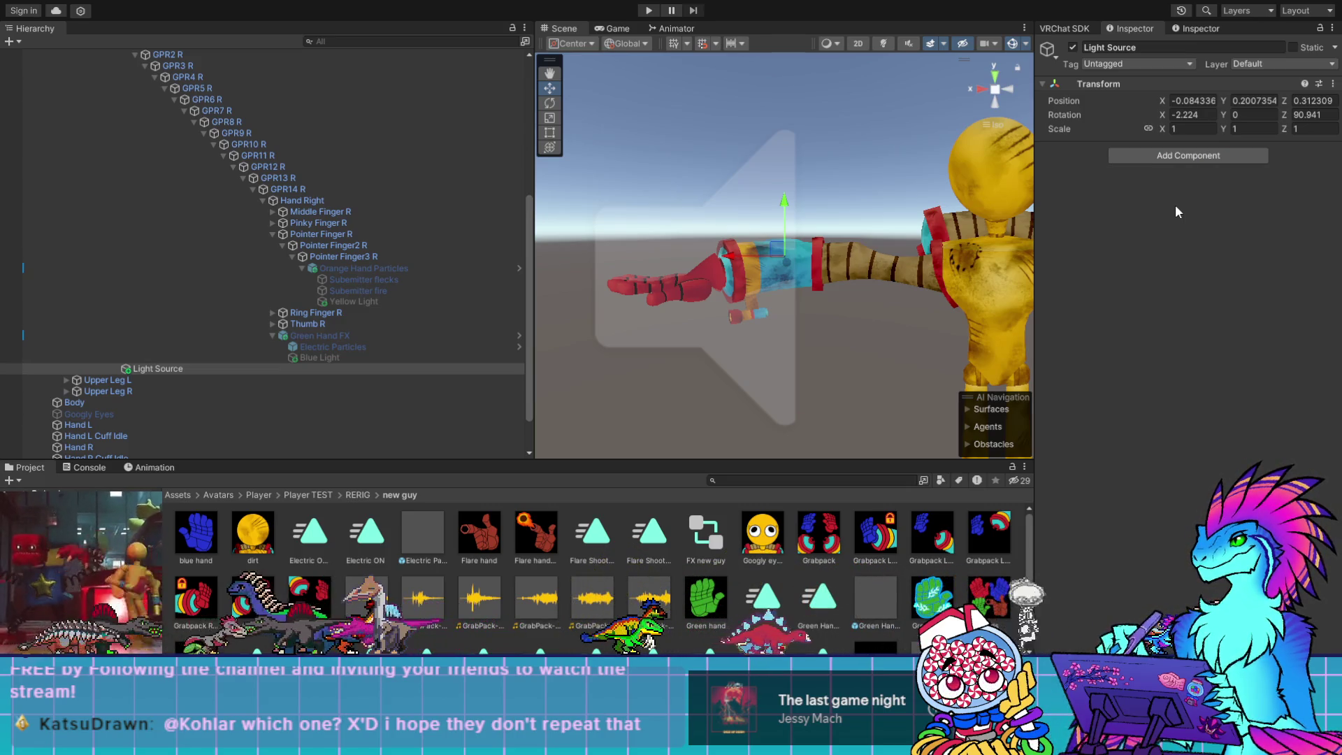
Add a point light to Light Source, set its Mode to Baked, and disable the component
key(ctrl+z)
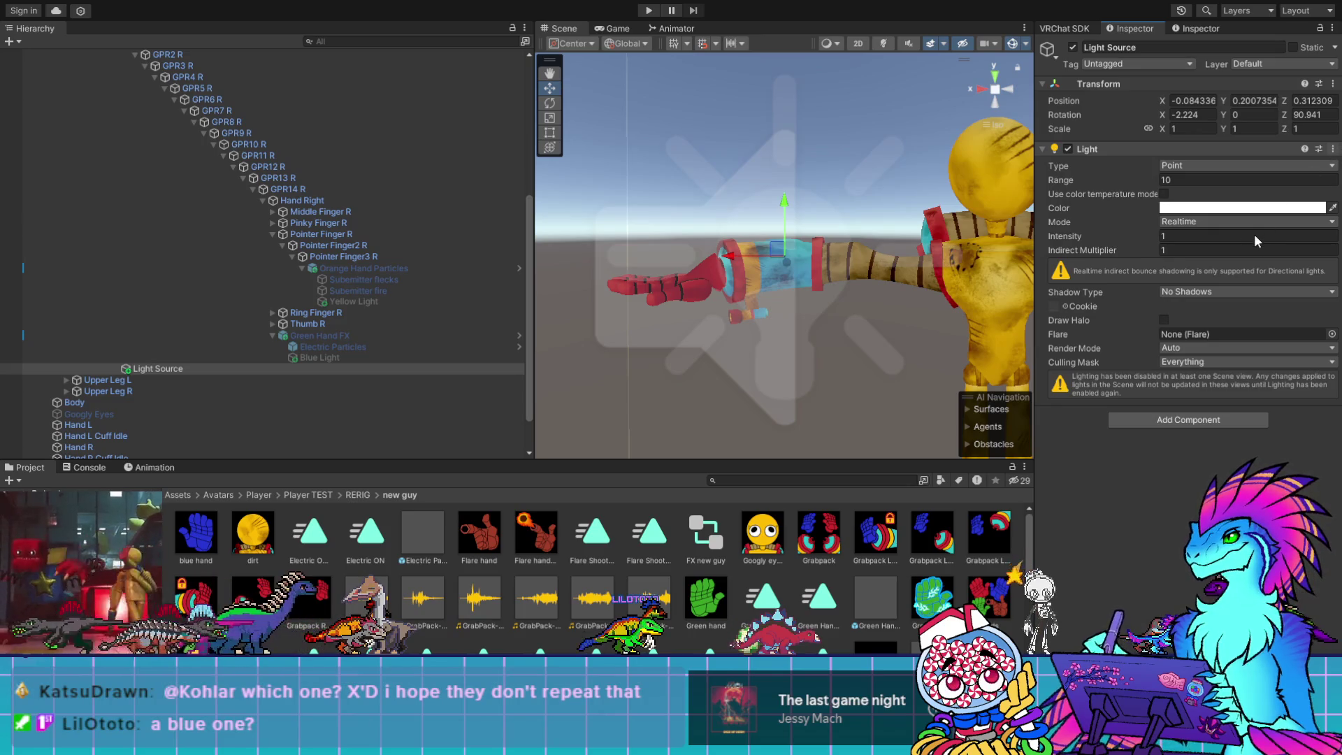
click(1248, 222)
click(1248, 258)
click(1067, 149)
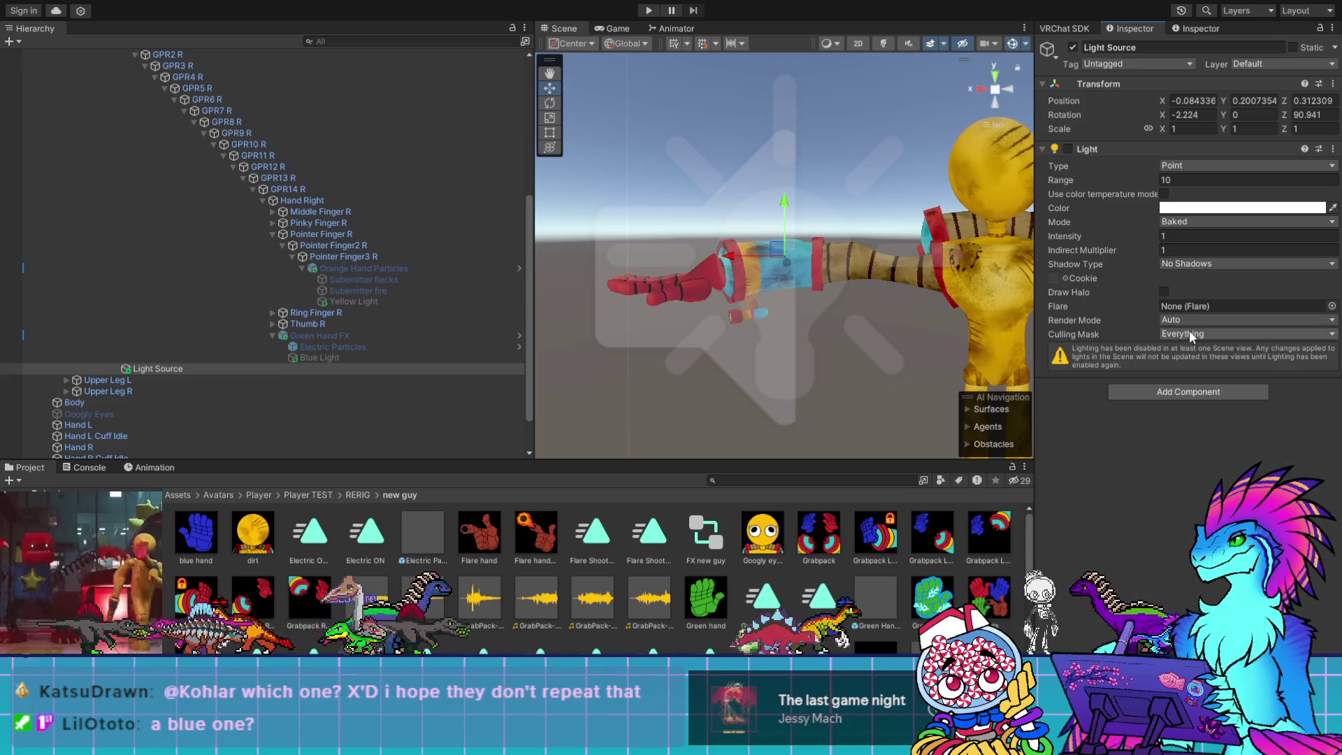
Compare against the Blue Light intensity, the Yellow Light and the Submitter fire settings
click(343, 358)
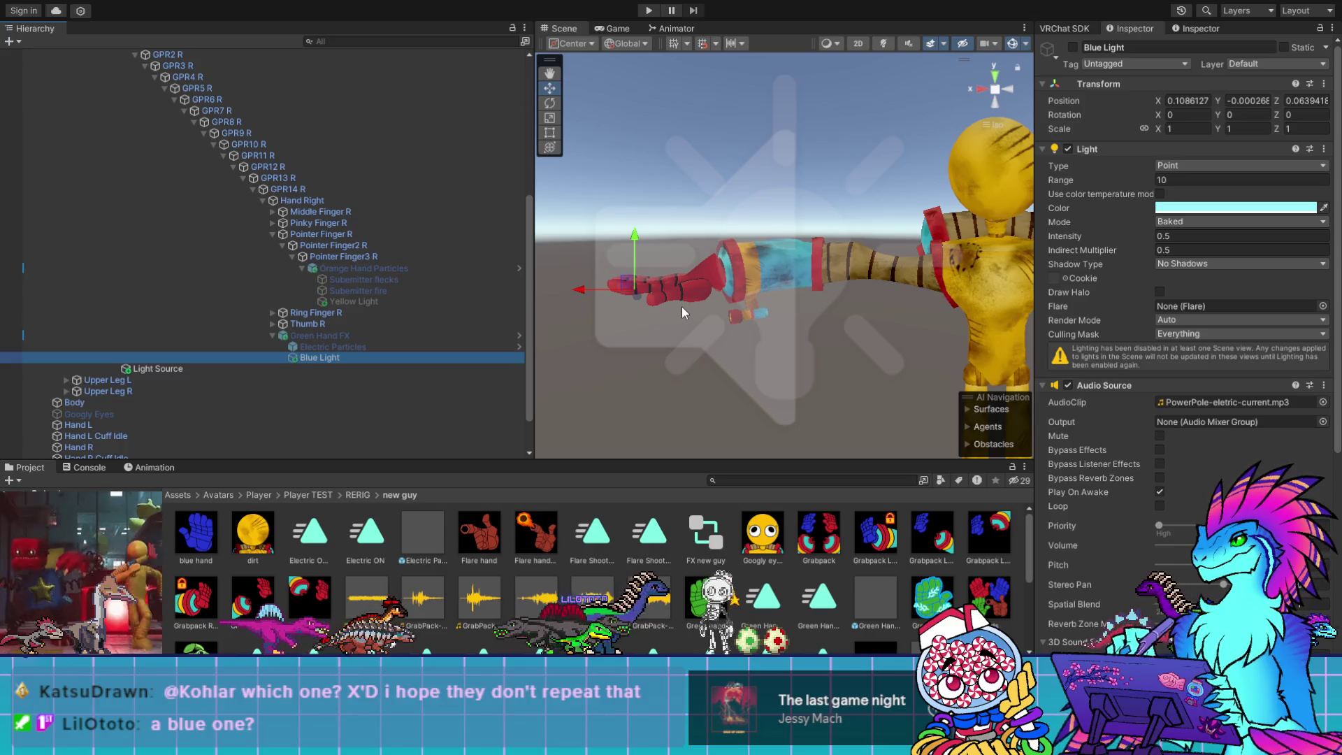
click(1165, 236)
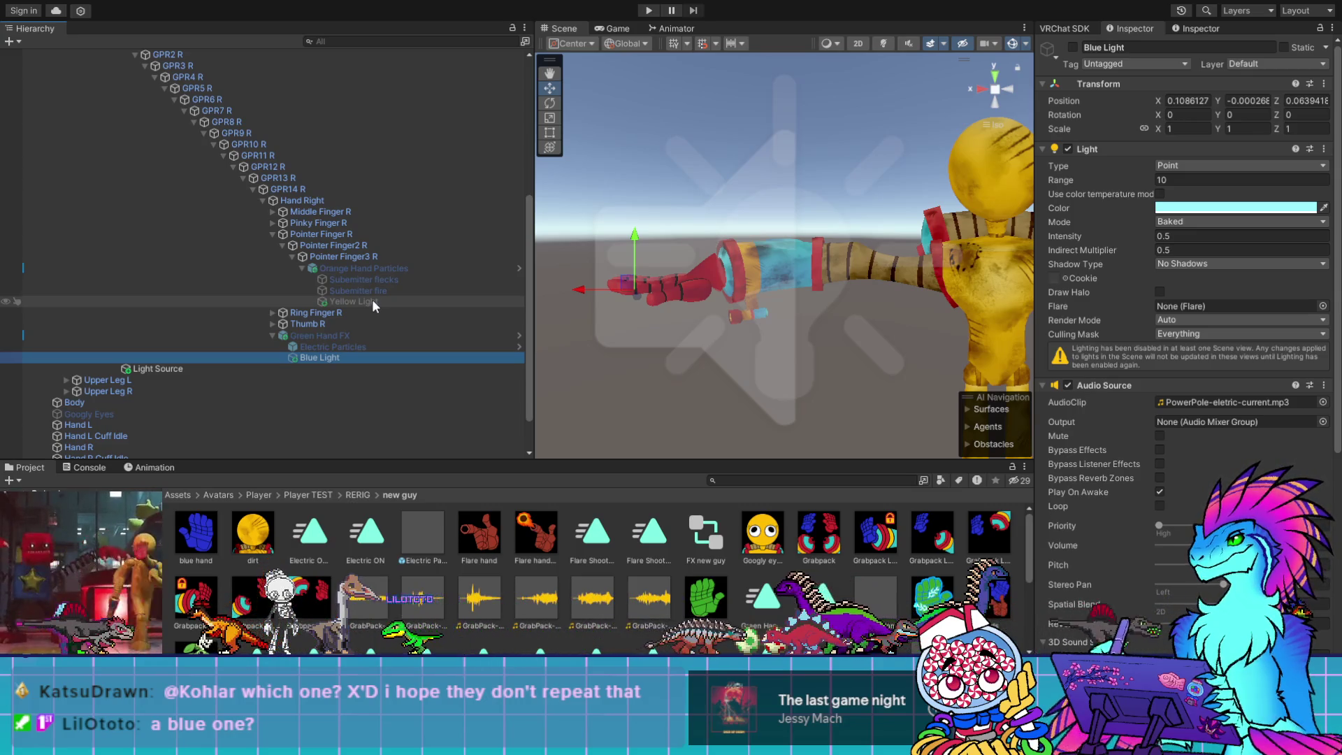
click(372, 299)
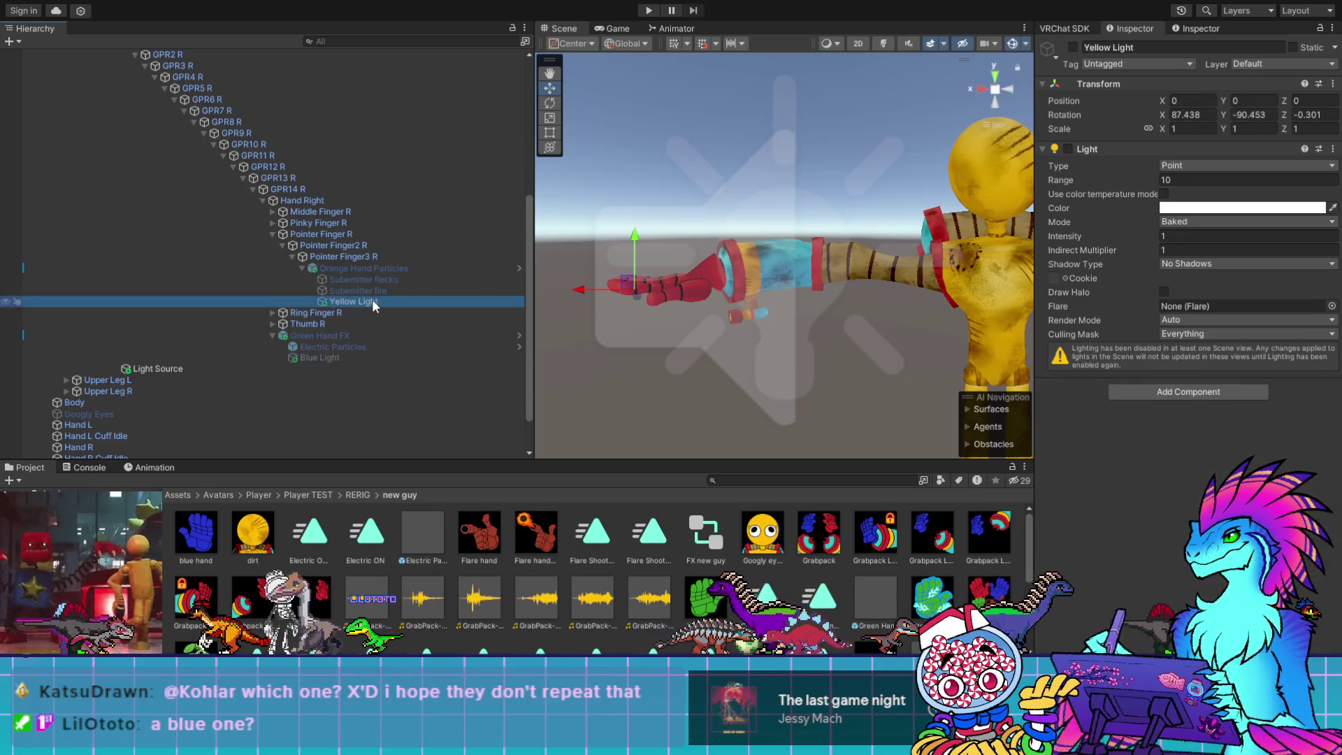
click(378, 289)
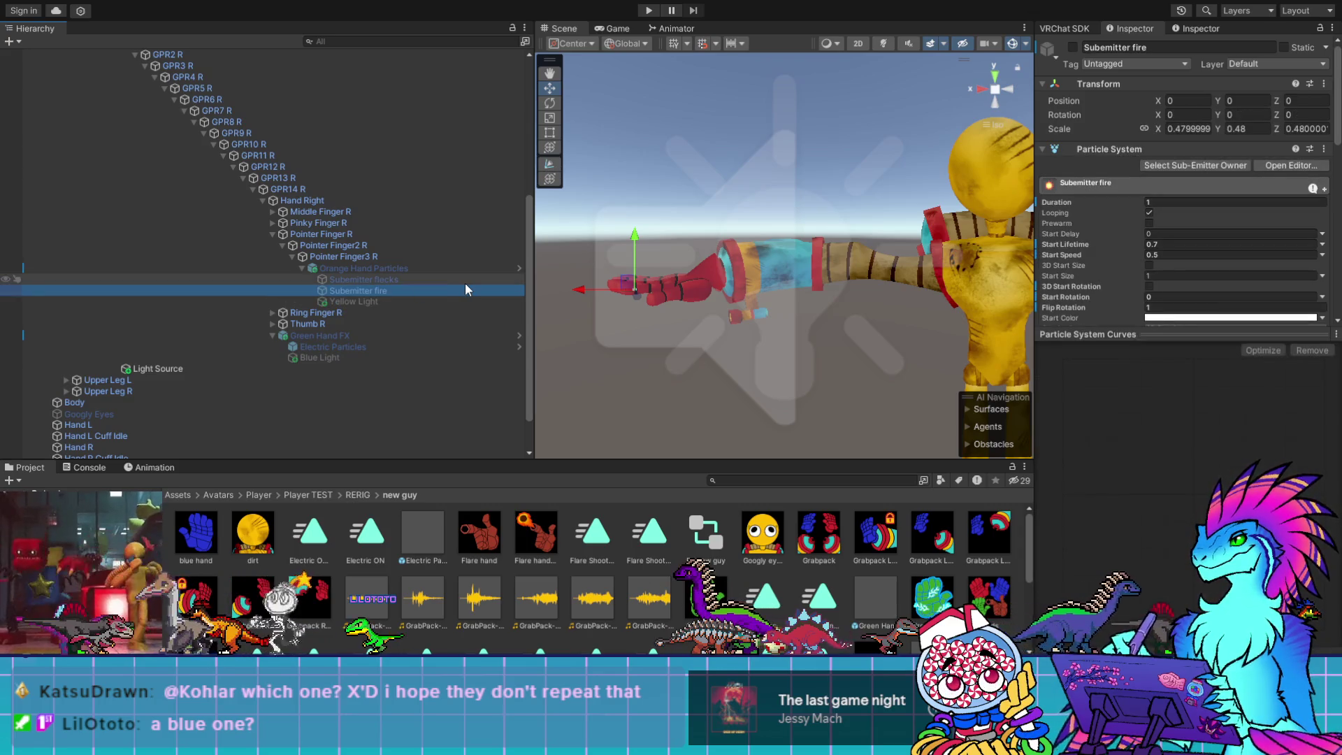
Deactivate the Light Source object and switch its Light component back on
alt+drag(598, 320, 1011, 354)
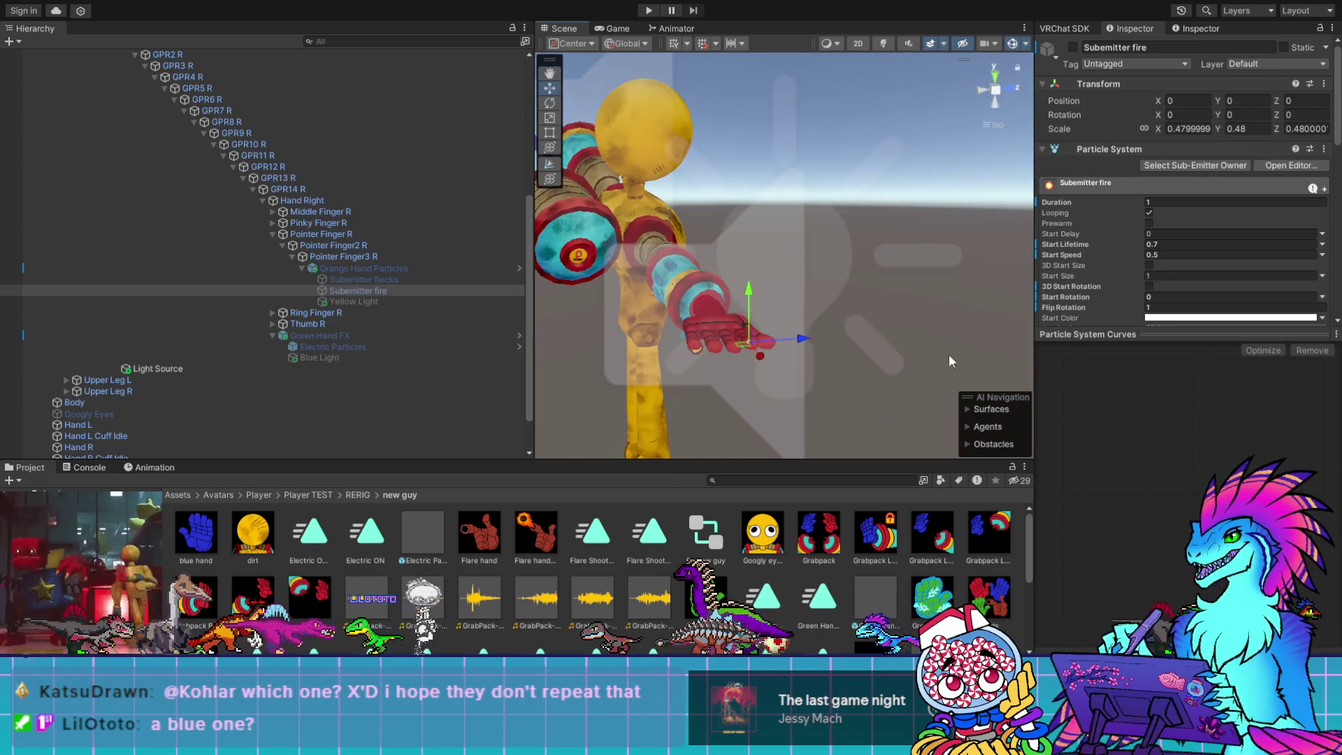
key(Left)
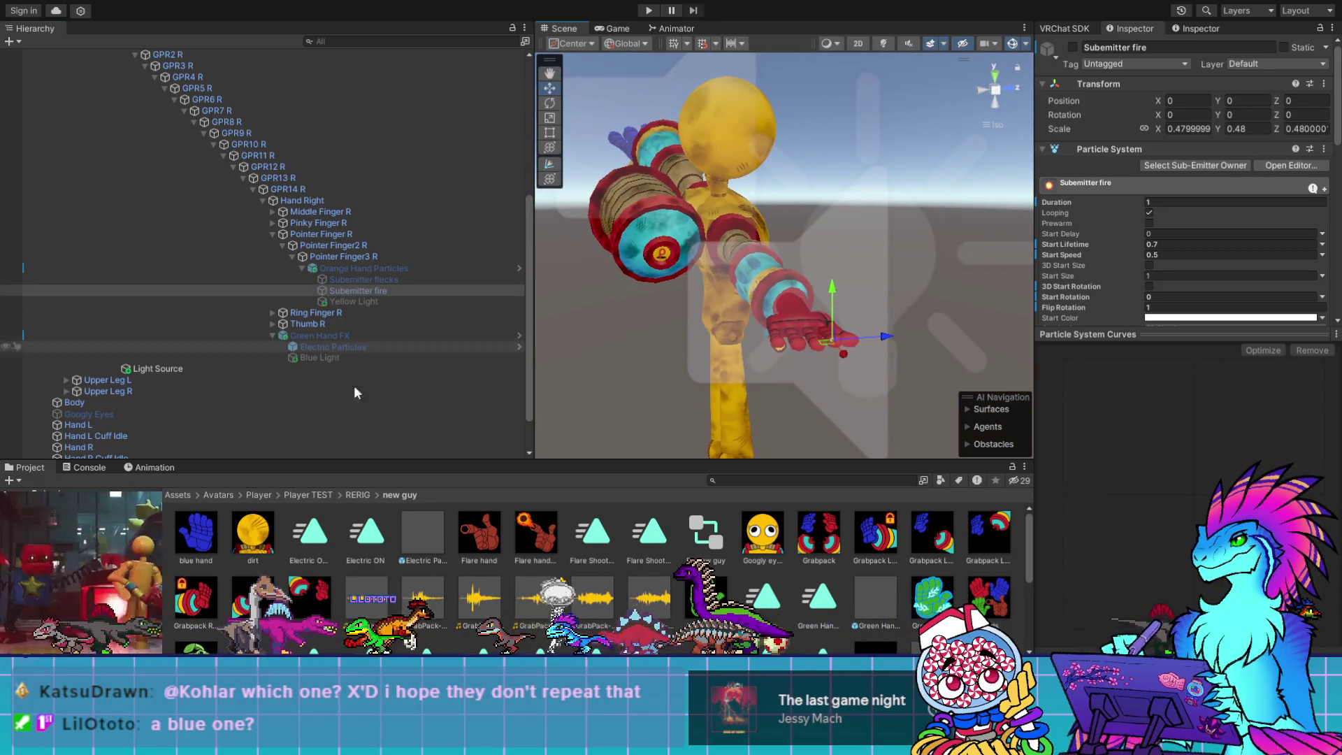
click(186, 366)
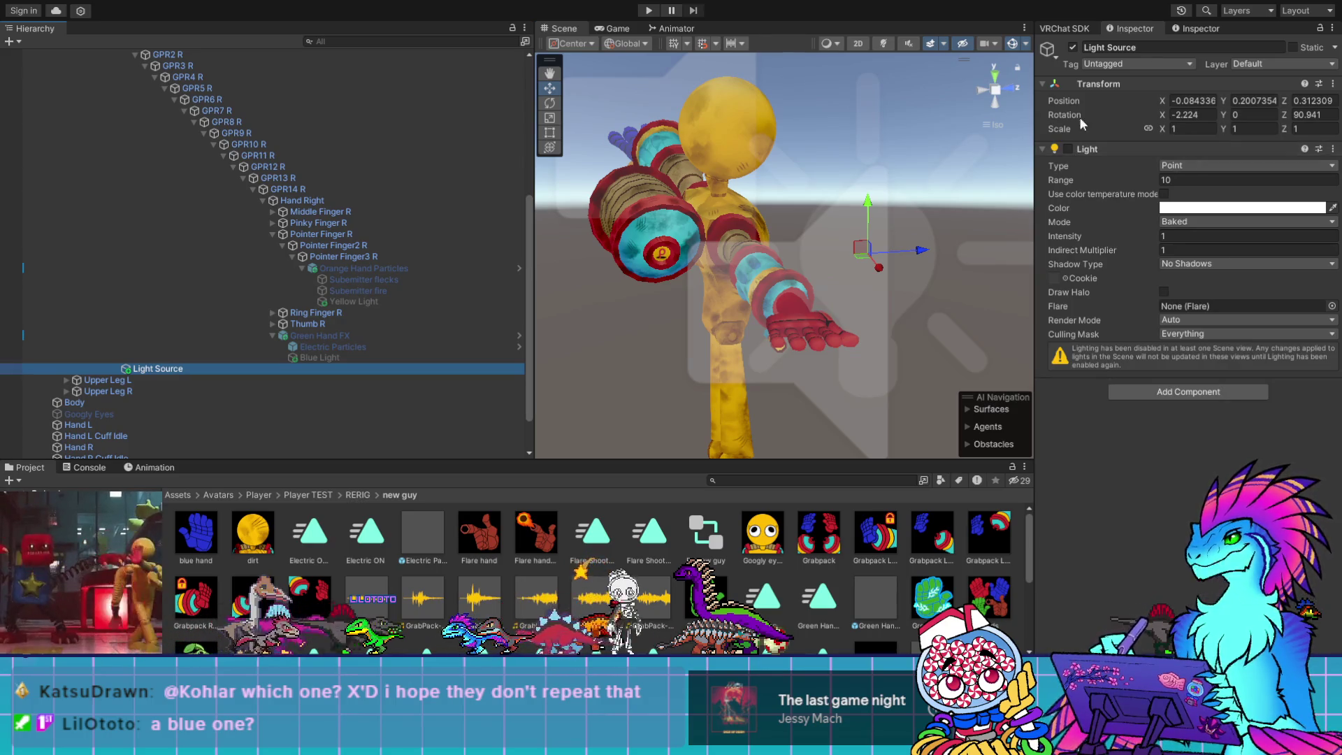
click(1073, 47)
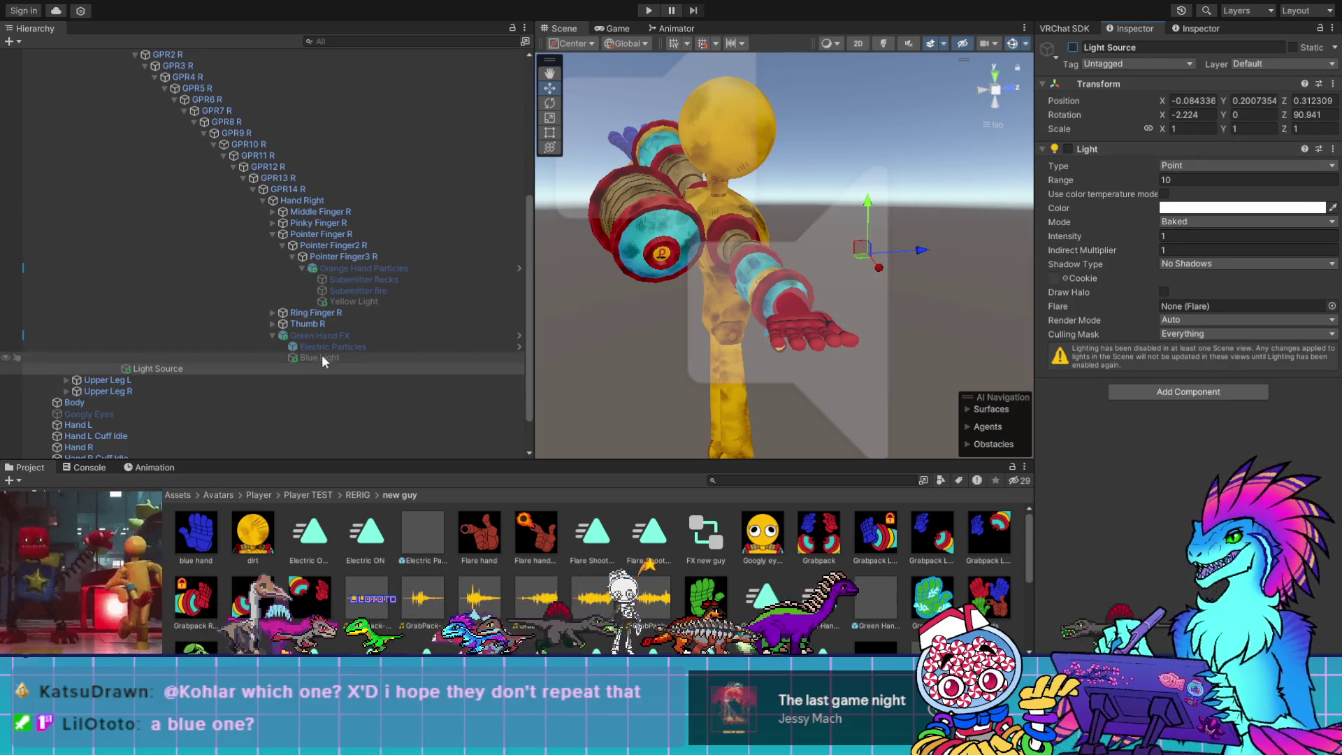
click(422, 369)
click(1070, 149)
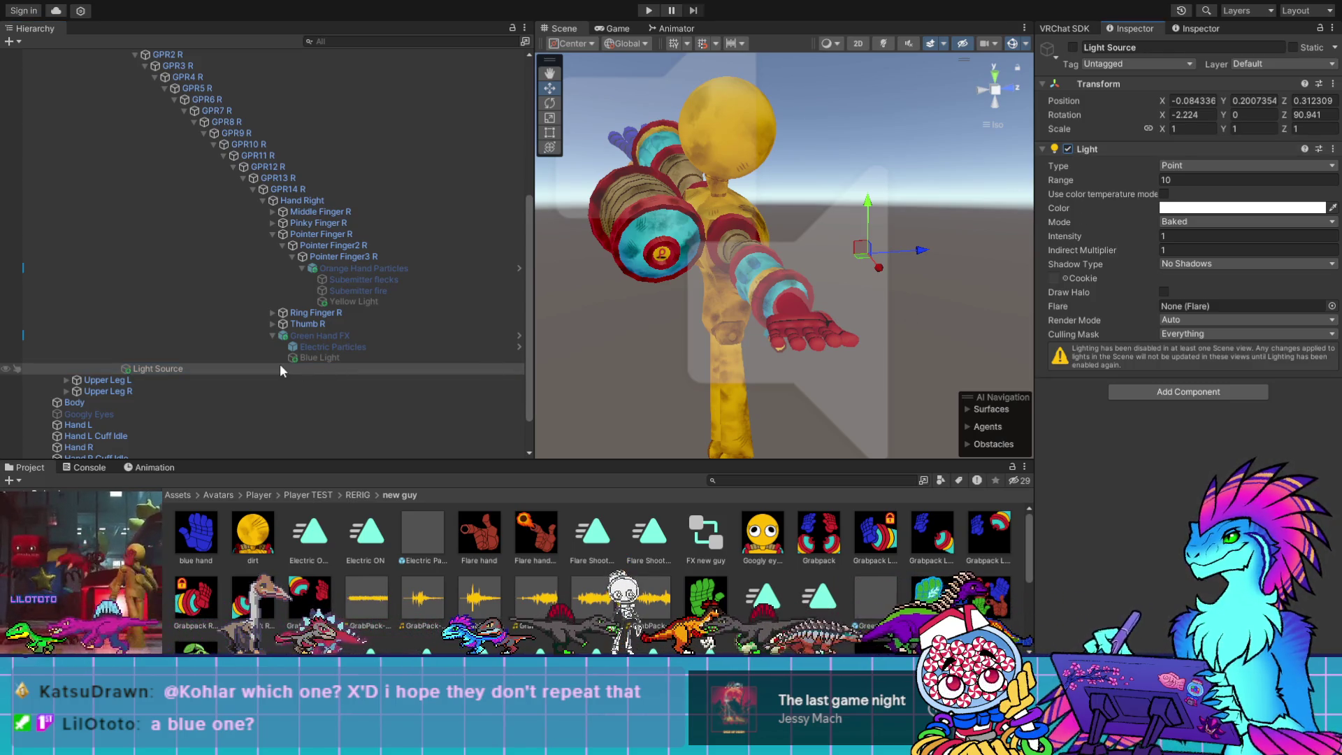
Check the Blue Light and Yellow Light settings, ending on Blue Light
click(321, 358)
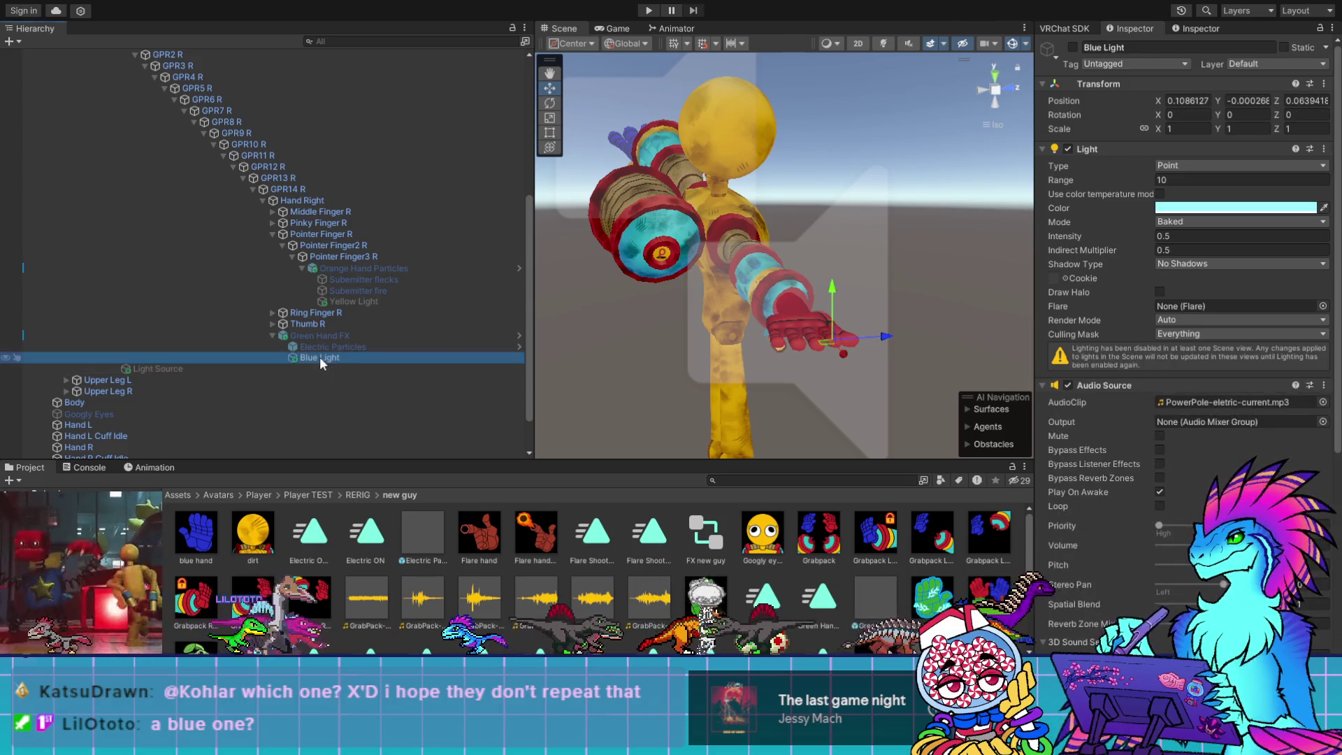
click(338, 299)
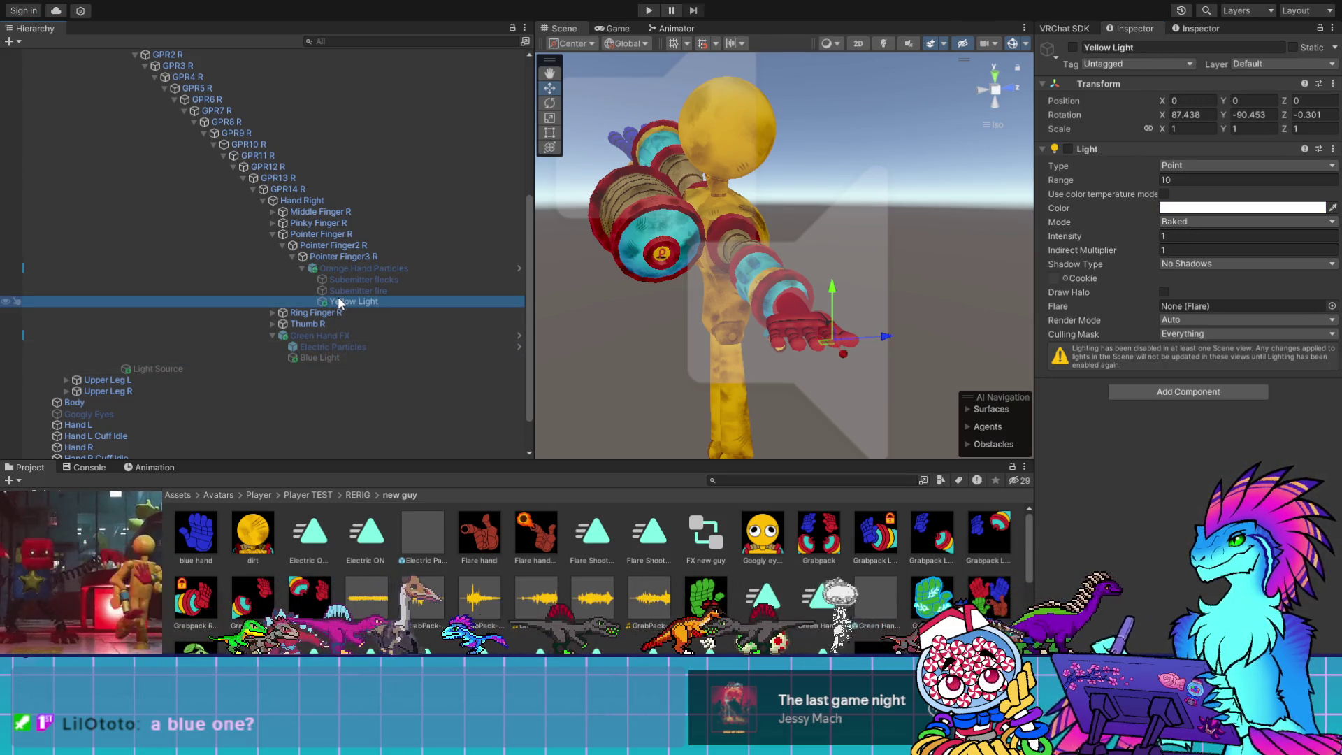
click(326, 358)
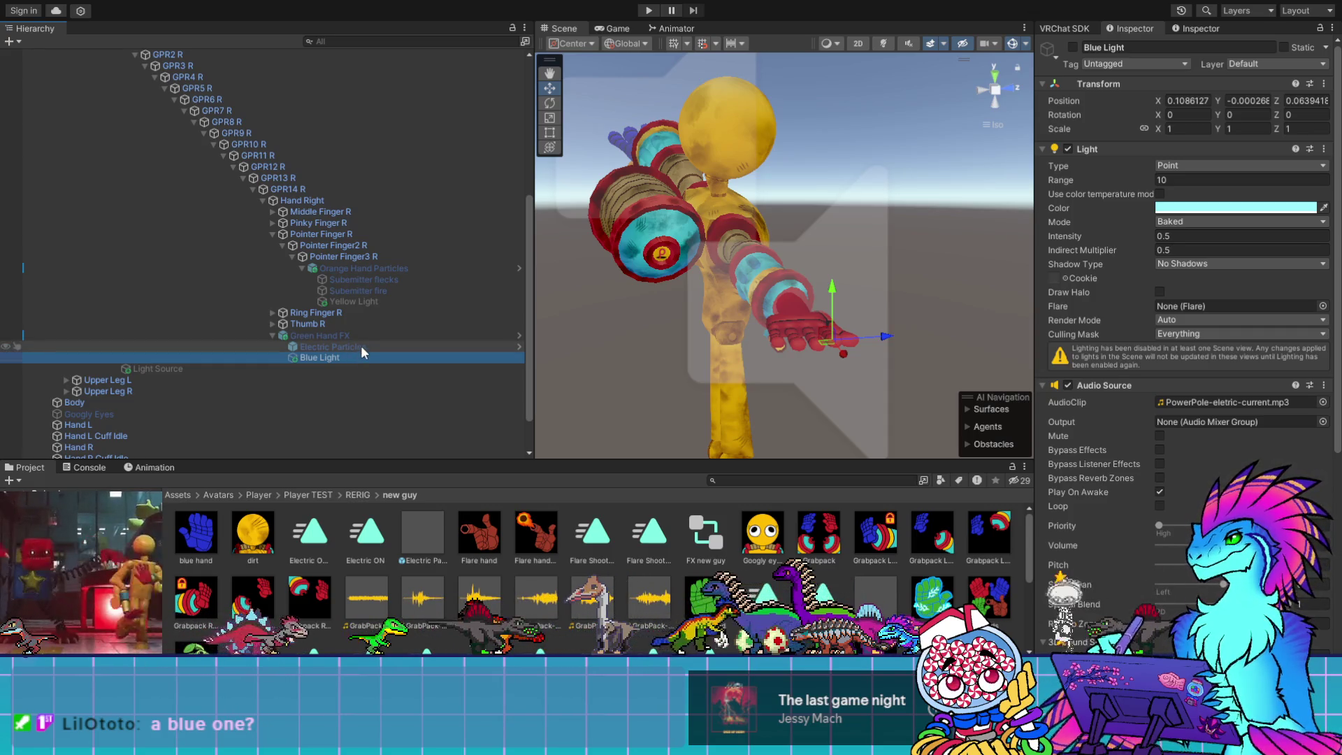
With Electric Particles selected, hide the scene gizmos and turn scene lighting on
click(361, 348)
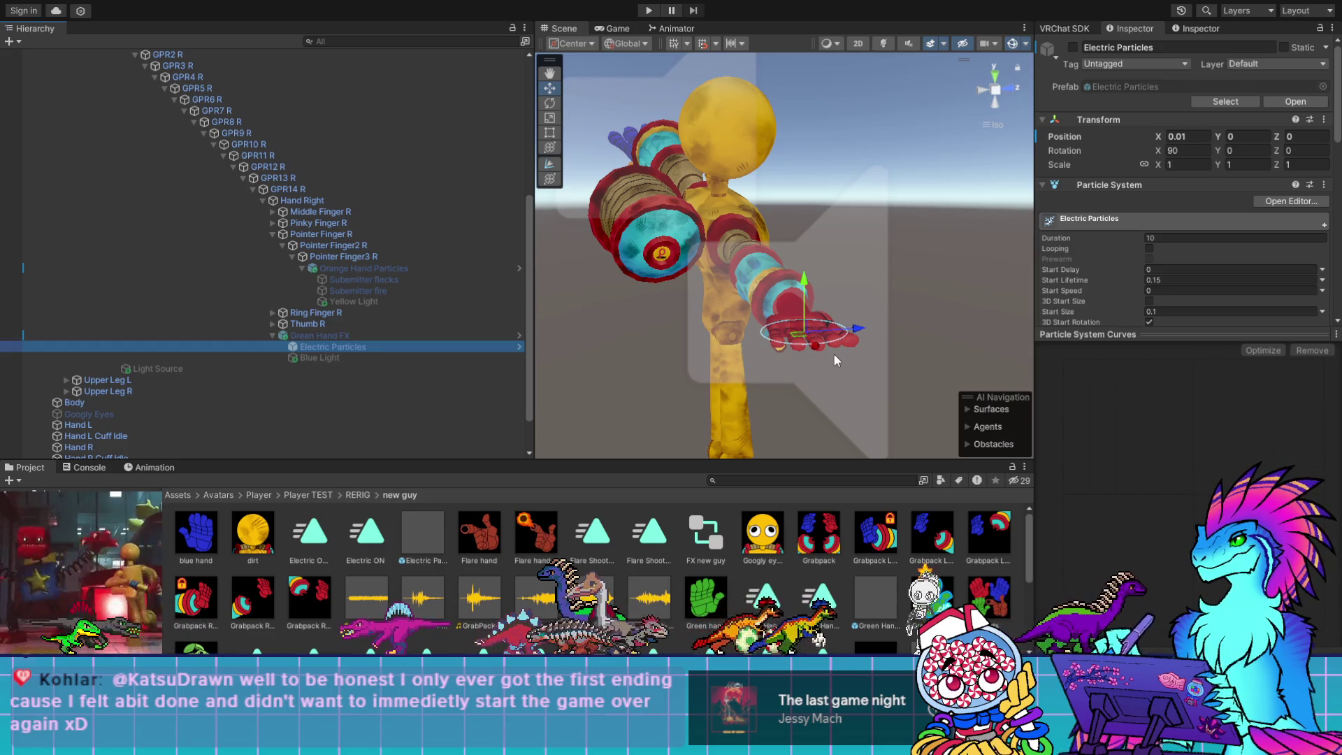
drag(833, 354, 906, 336)
click(1013, 44)
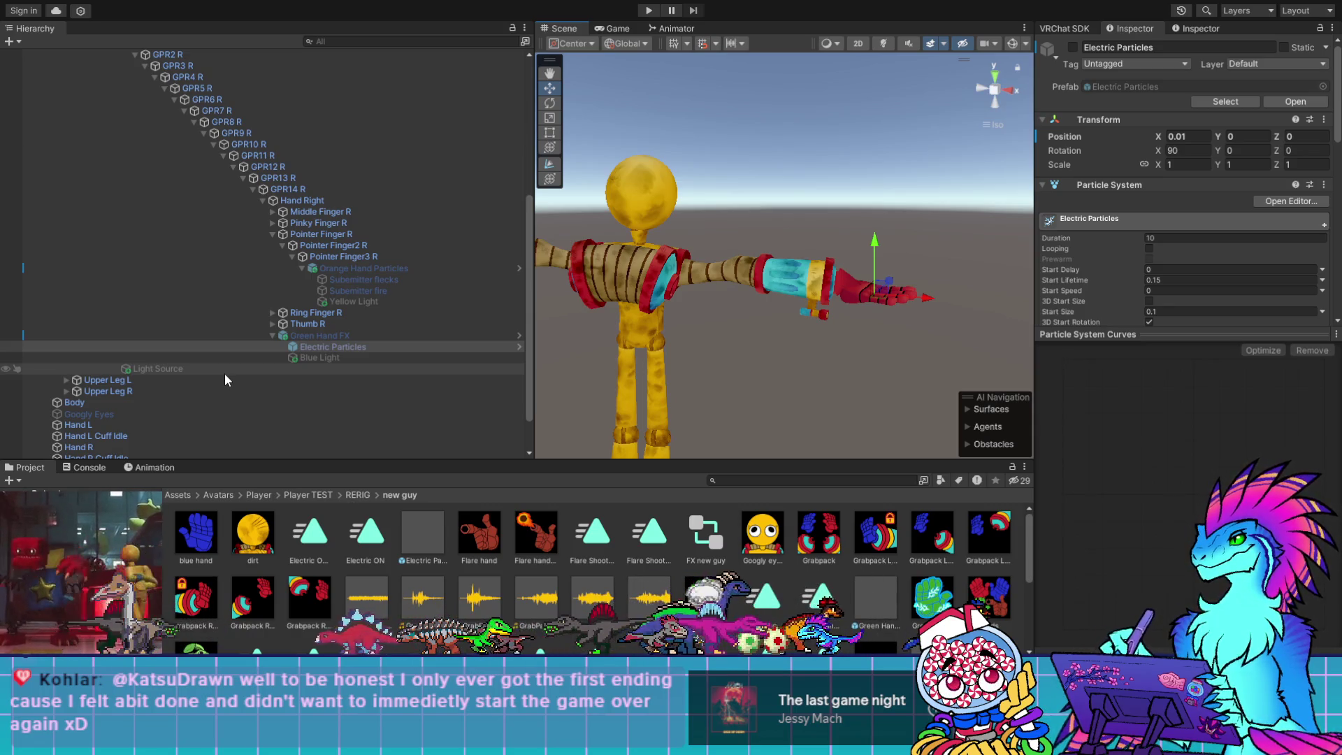
click(886, 40)
click(886, 41)
click(882, 43)
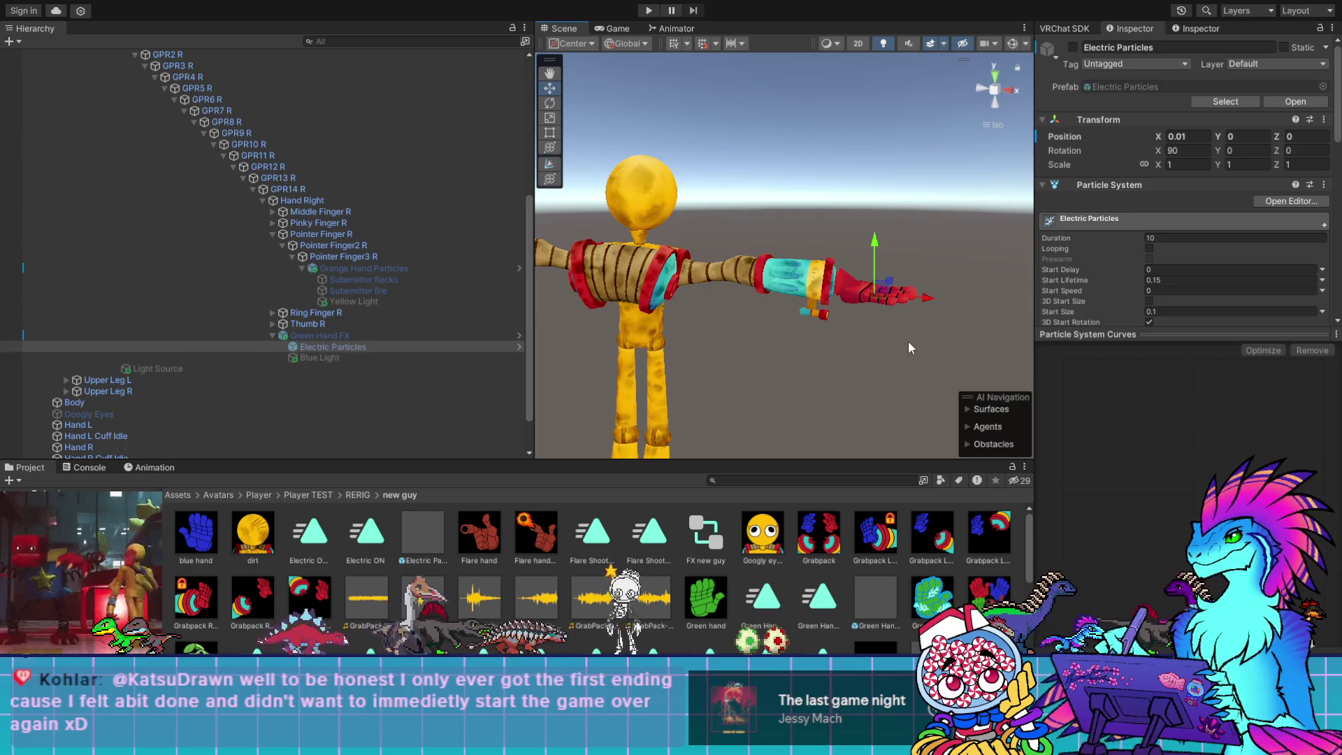
Collapse the curves preview, expand the particle Lights module, then select Submitter fire
click(1097, 336)
scroll(1111, 454, down, 3)
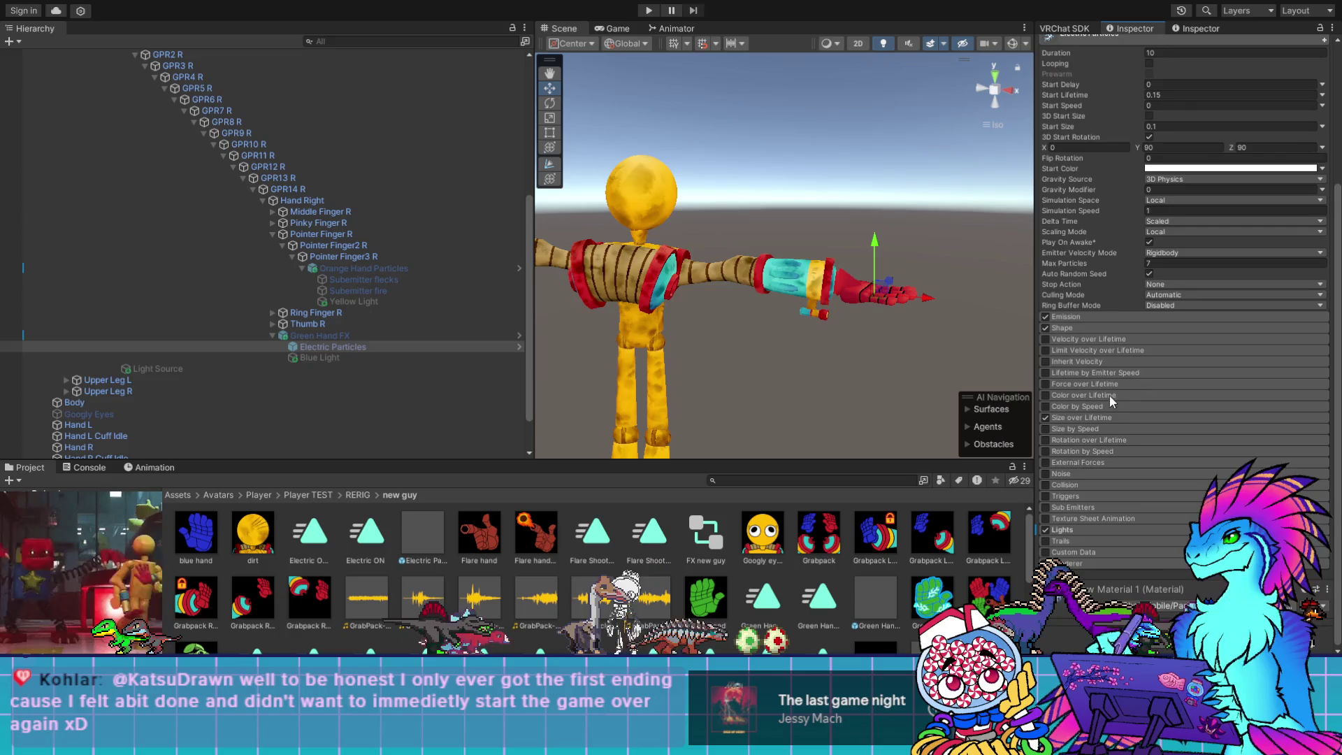
click(1071, 529)
scroll(1146, 419, down, 3)
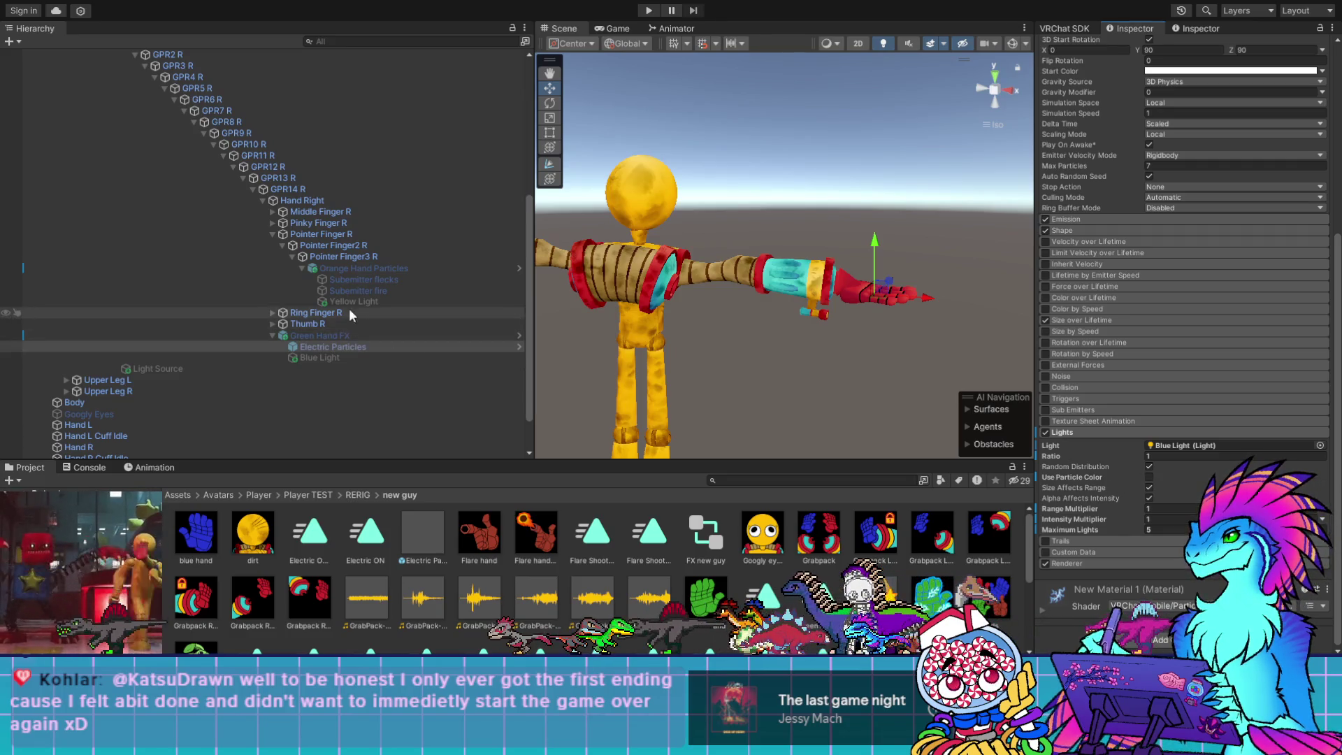
click(356, 291)
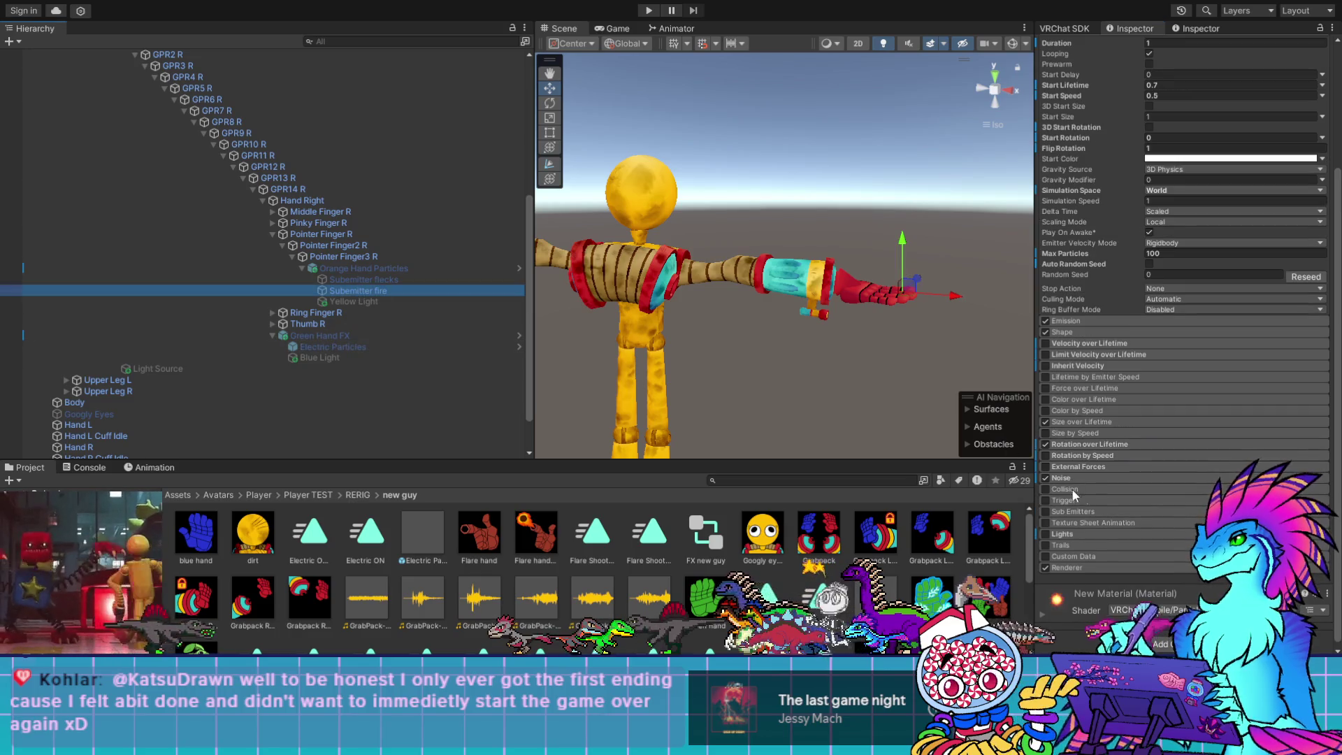
Look through the Submitter flecks, Orange Hand Particles and Submitter fire settings
click(380, 278)
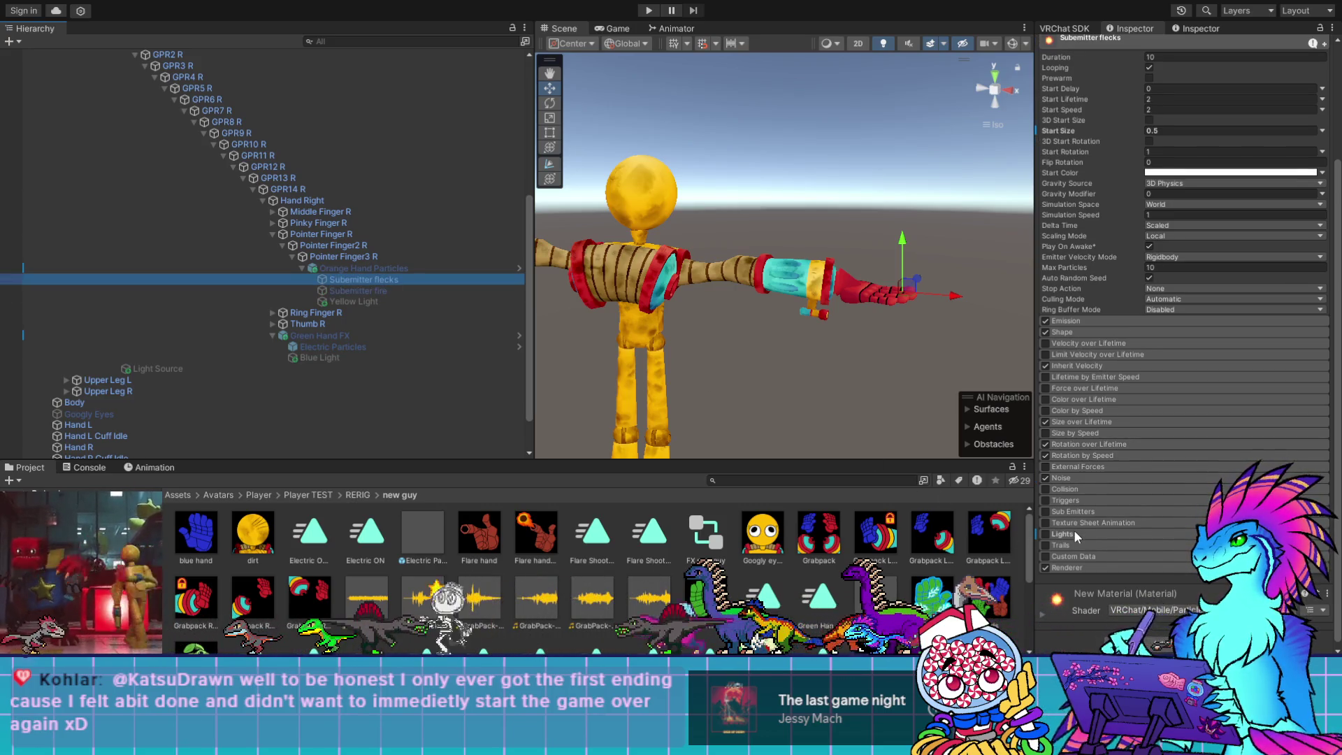
scroll(1073, 530, down, 1)
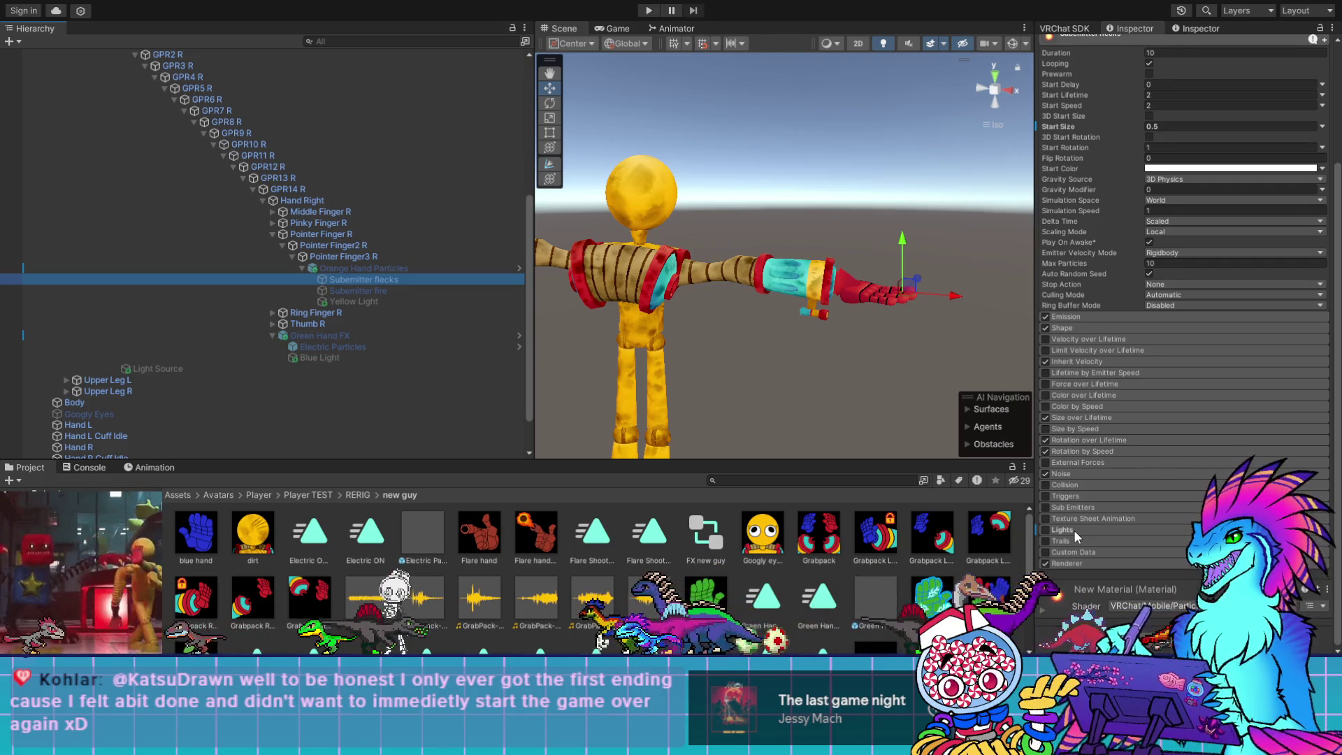
click(391, 270)
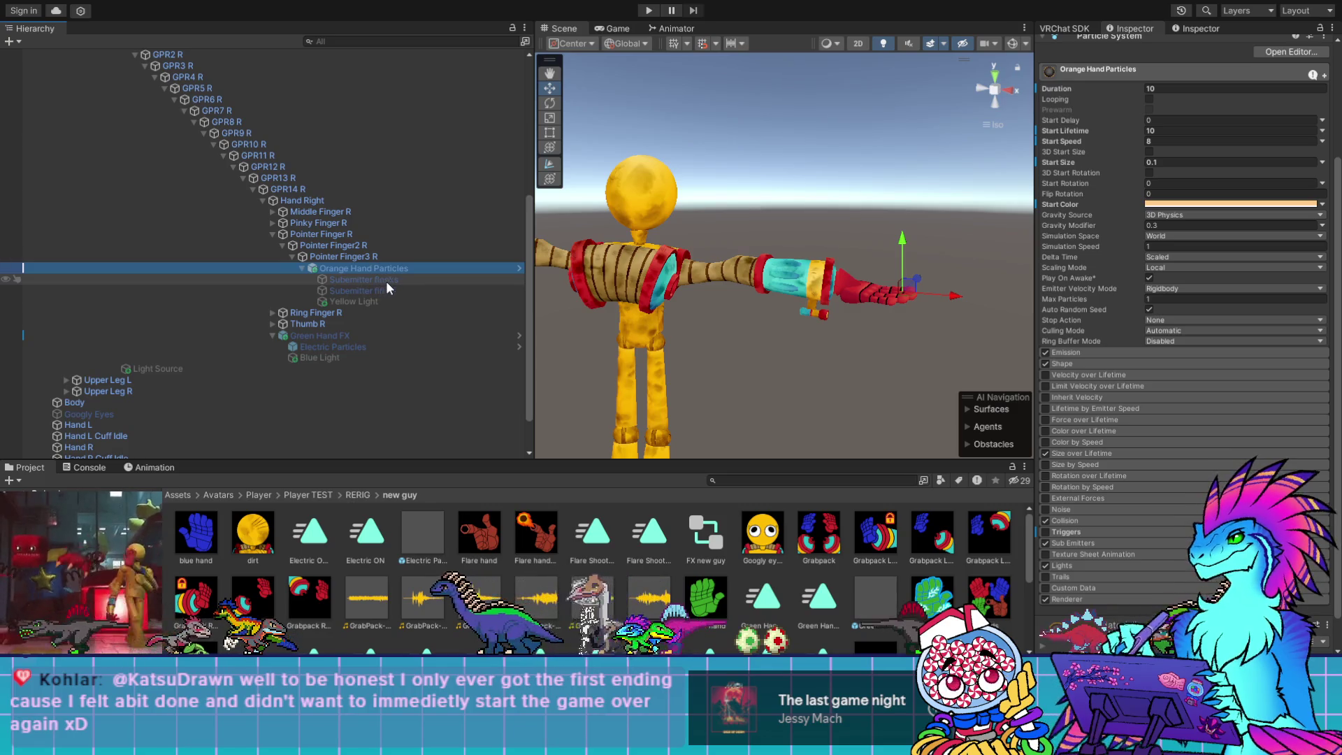
click(386, 291)
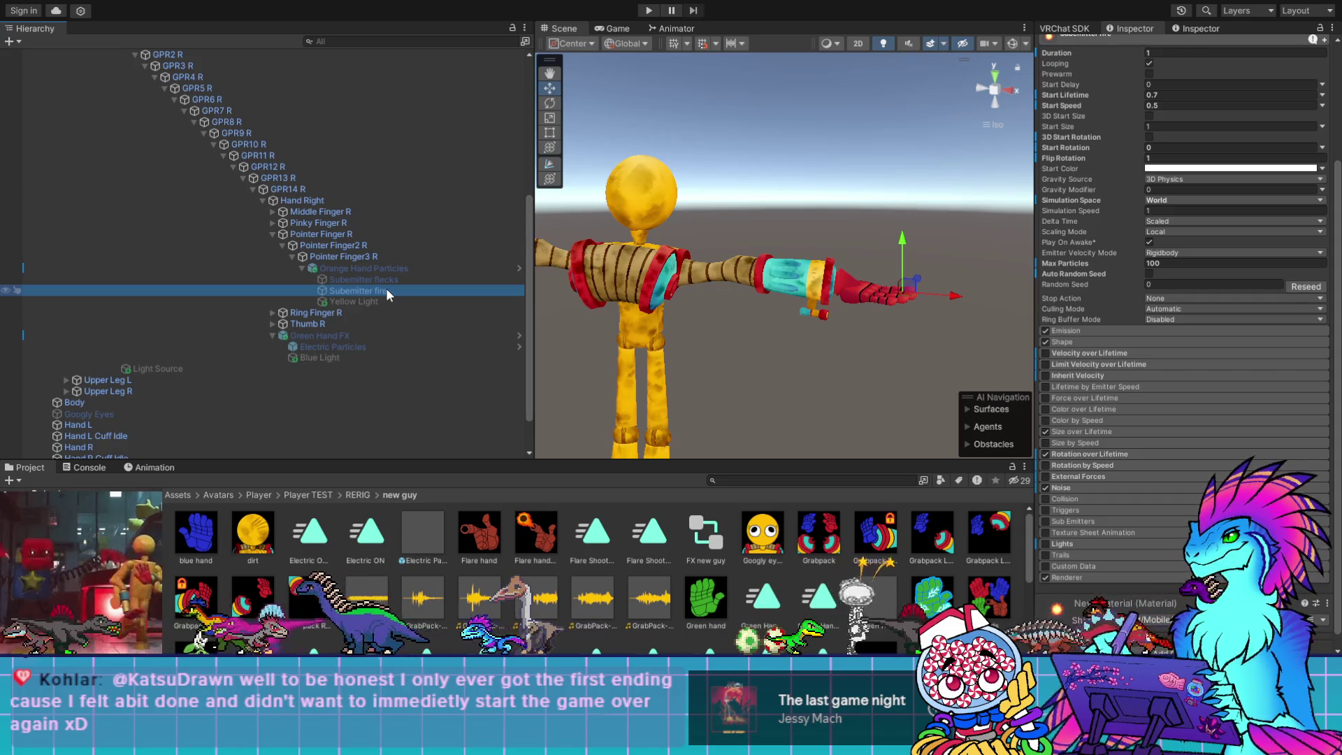
click(390, 270)
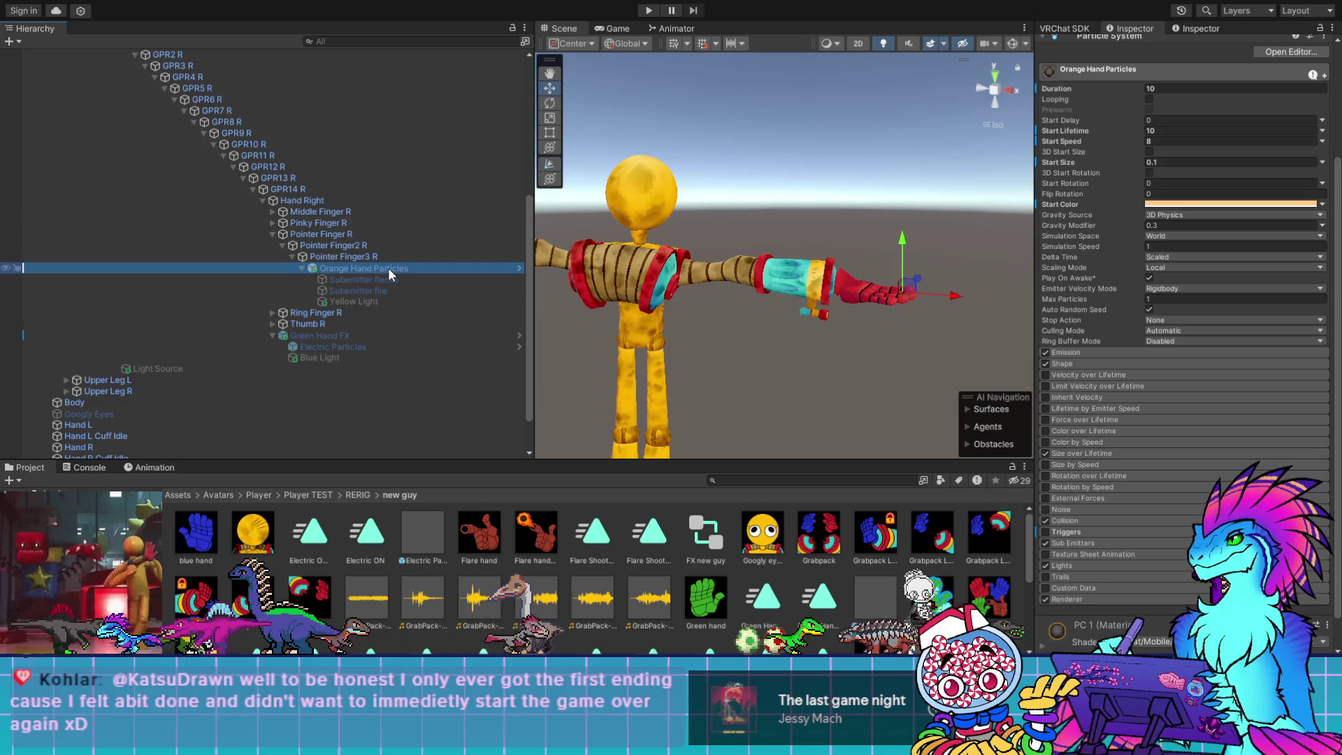
Expand the Lights module, compare with Electric Particles, and end on the Yellow Light
click(1100, 566)
click(1100, 565)
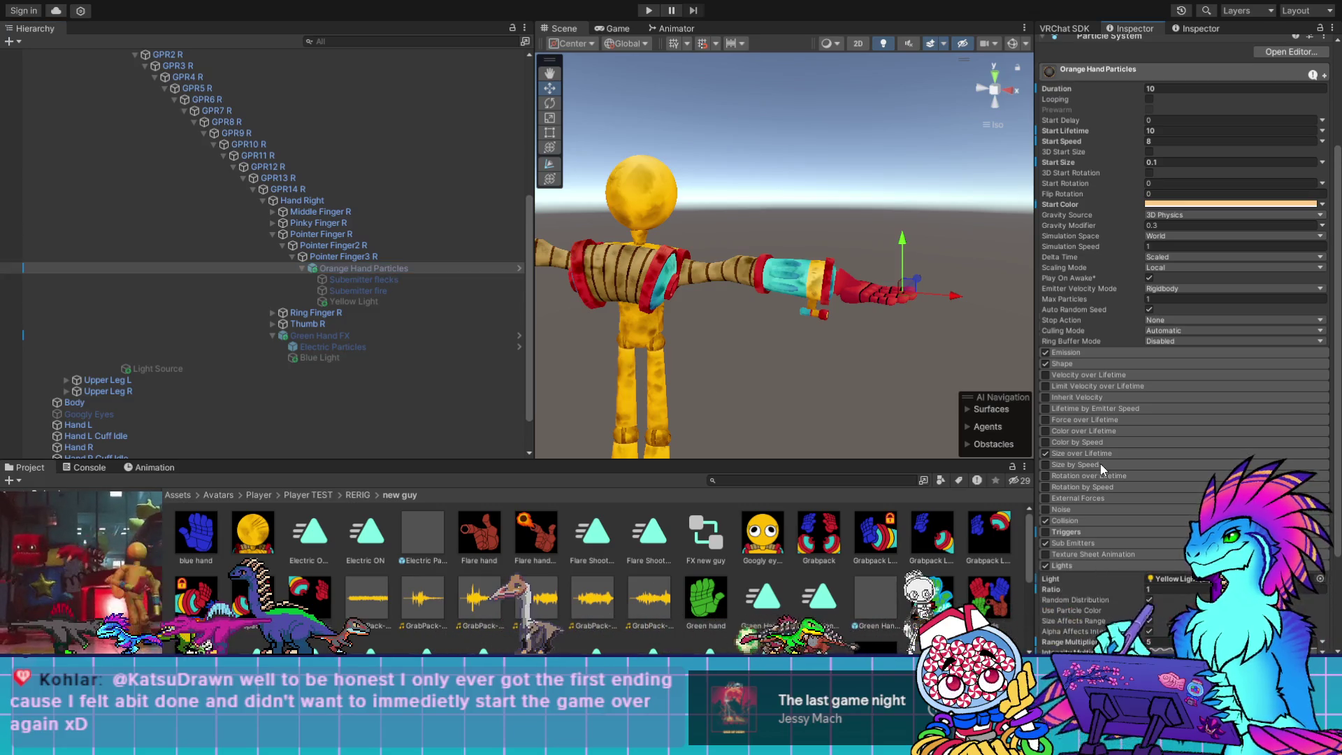
scroll(1101, 464, down, 5)
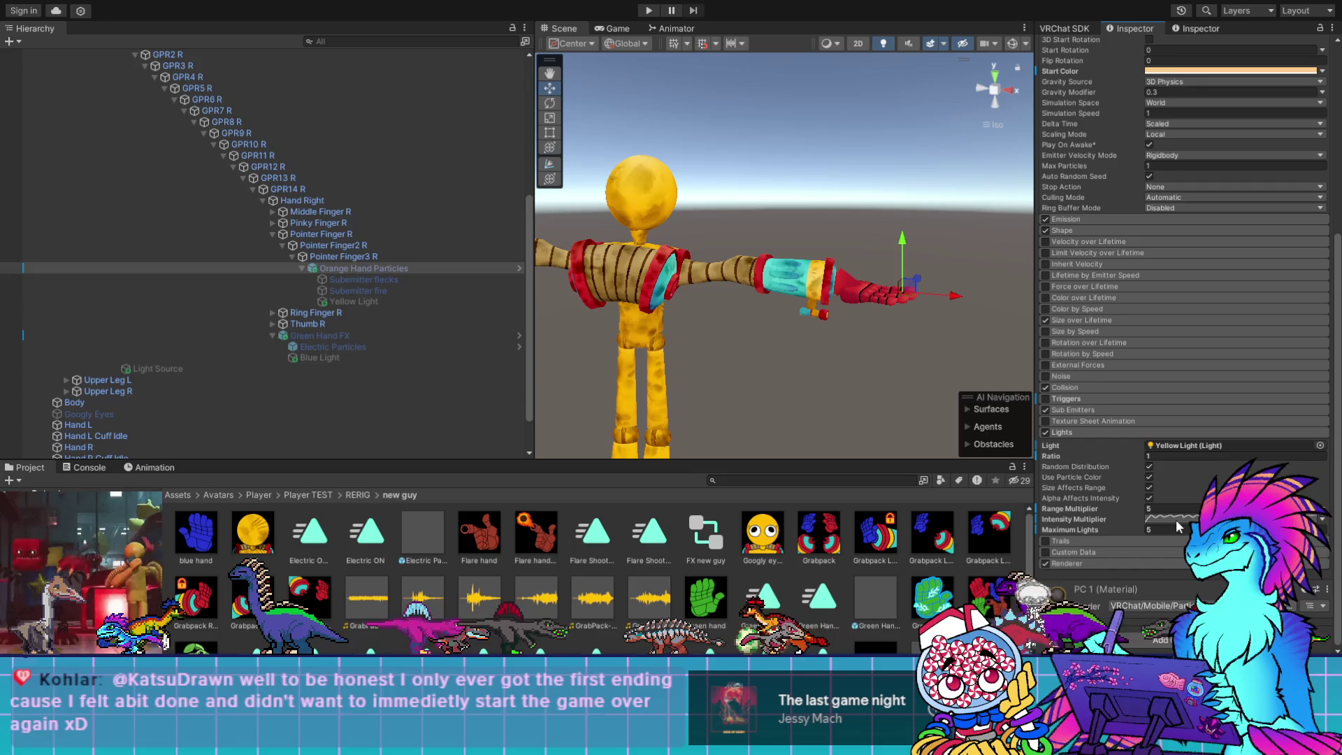
click(343, 346)
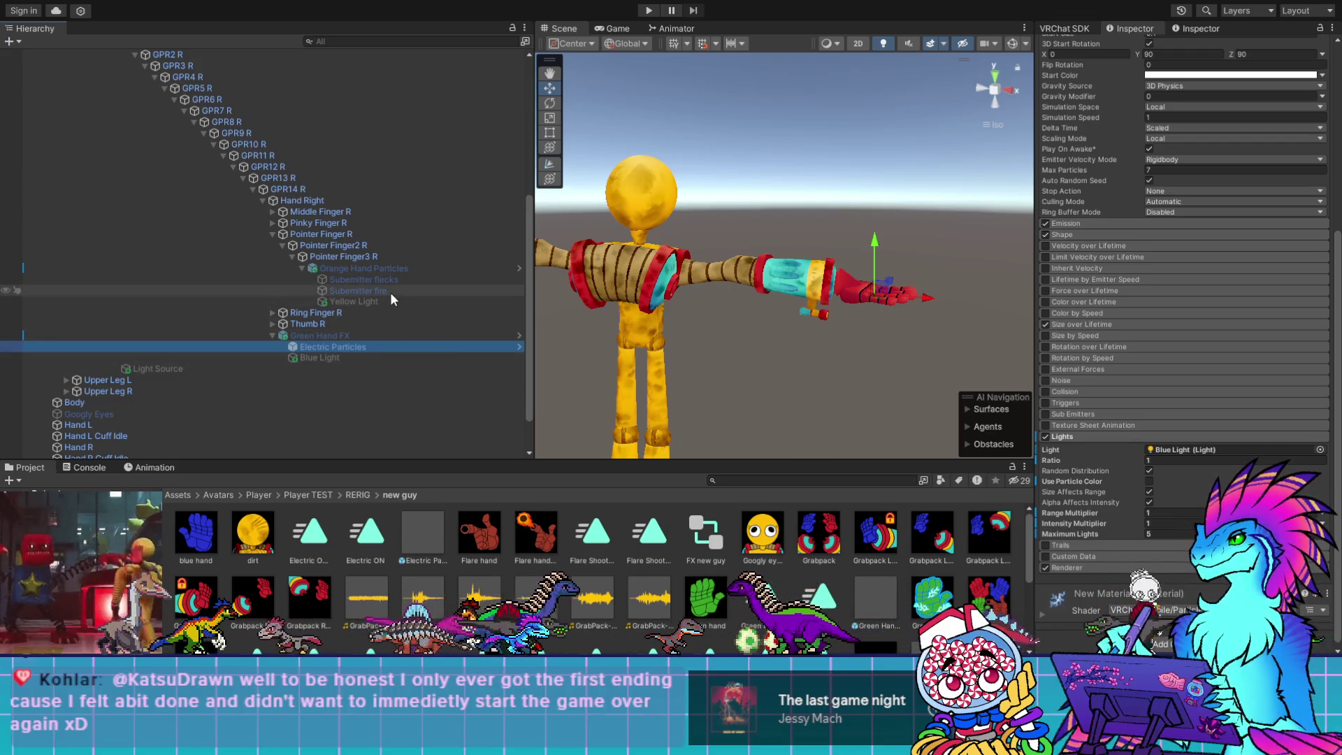
click(394, 269)
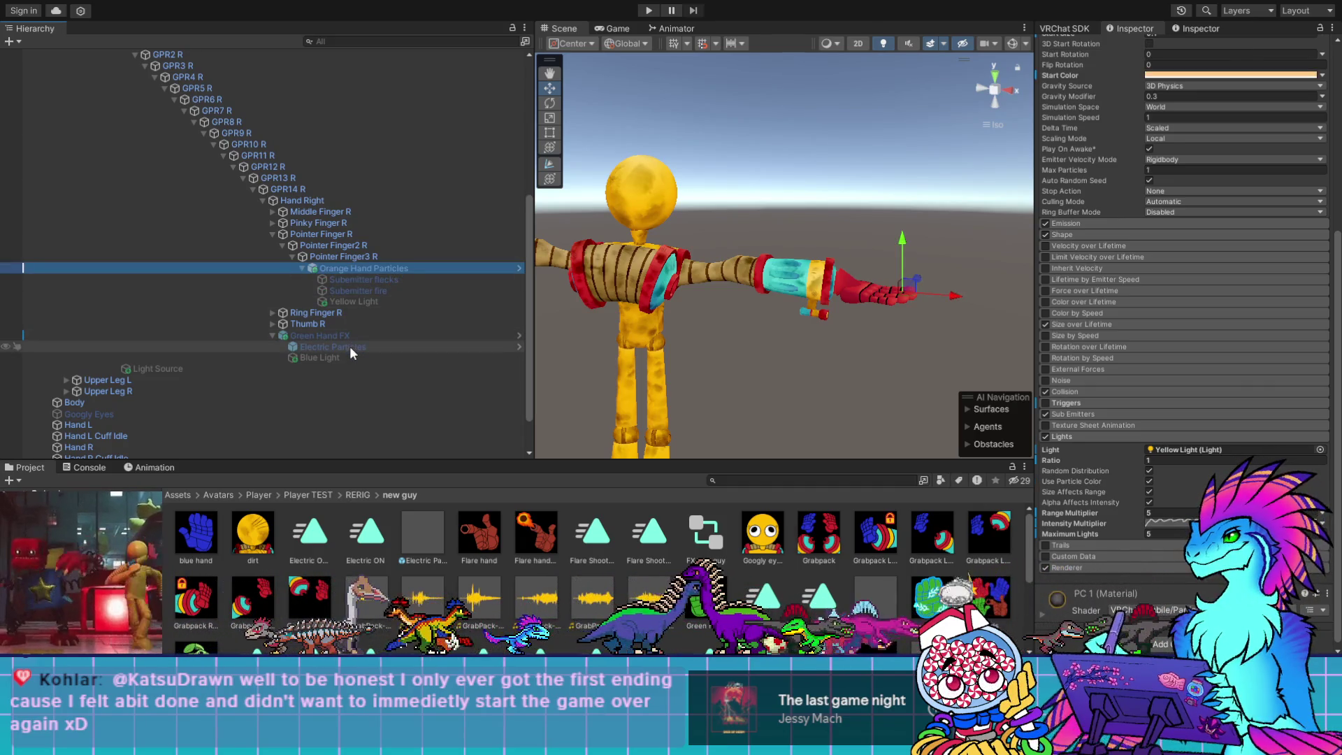
click(372, 301)
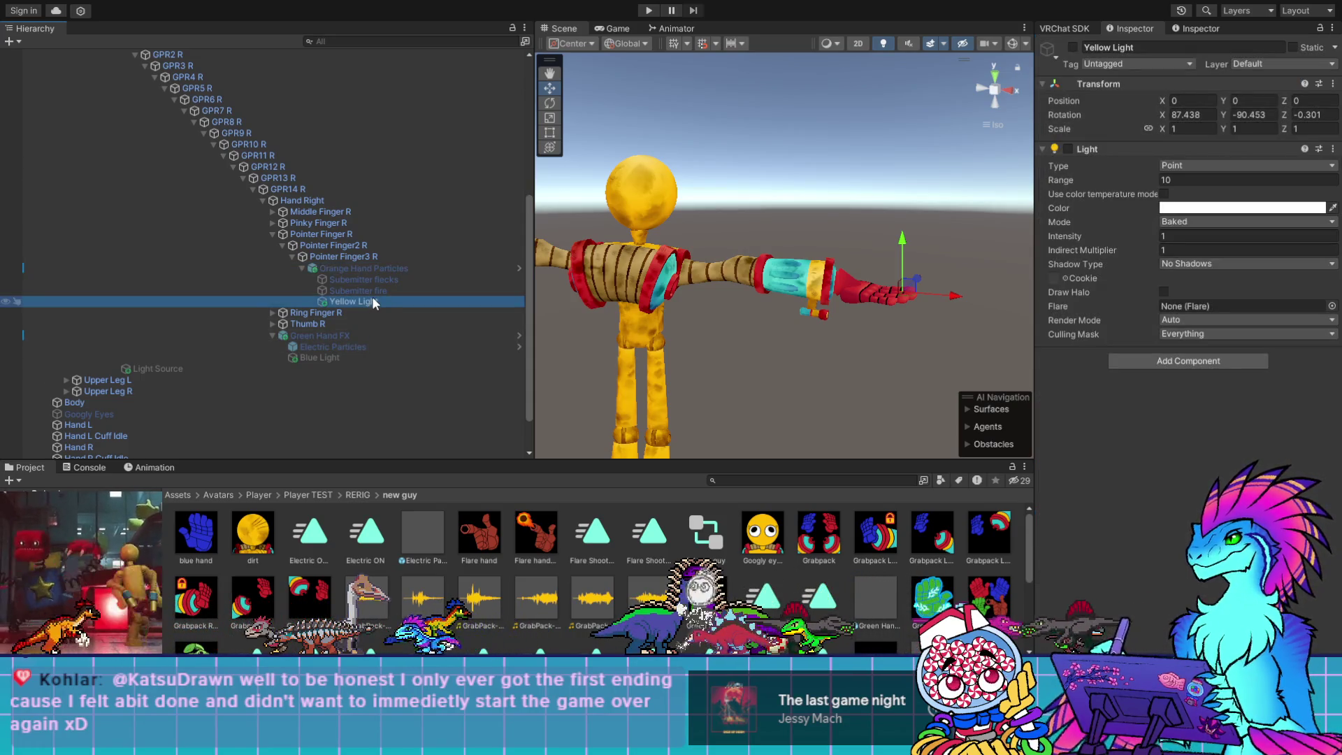
Toggle Use Particle Color on Electric Particles' lights and undo it, then select Light Source
click(355, 335)
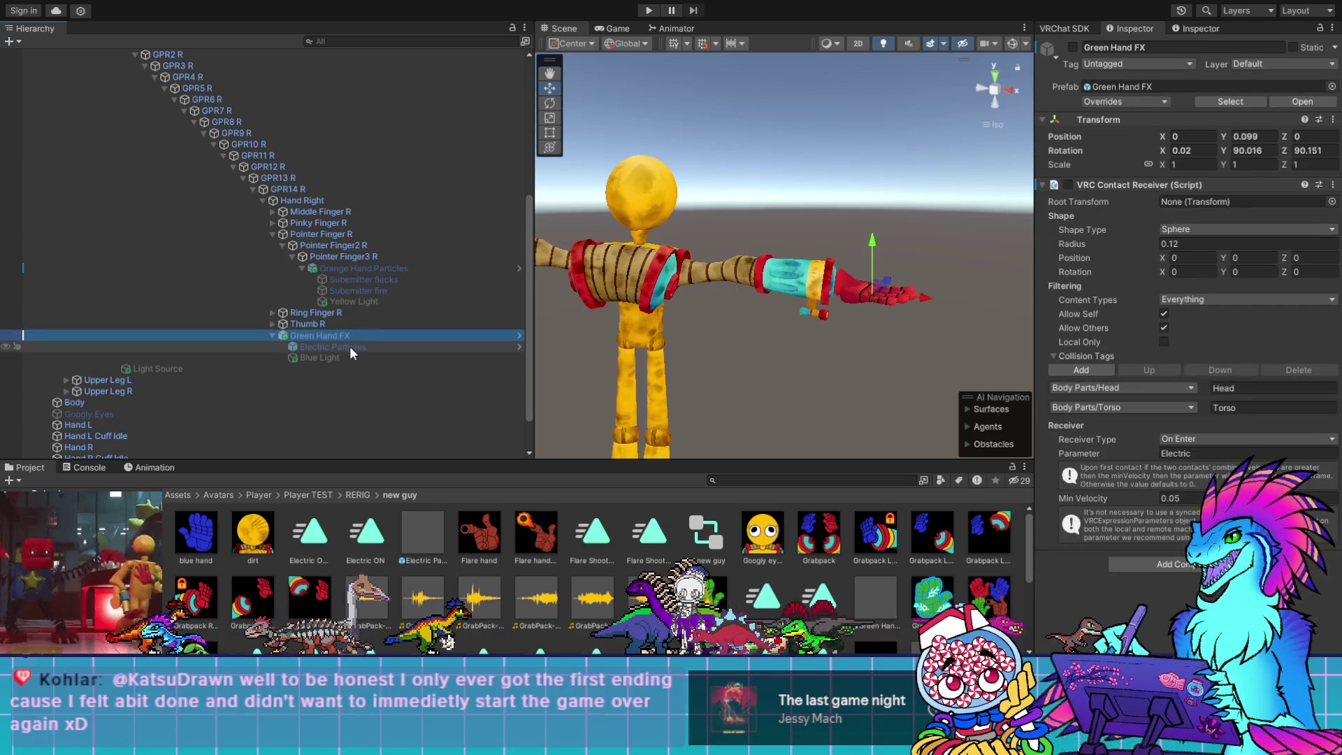
click(350, 349)
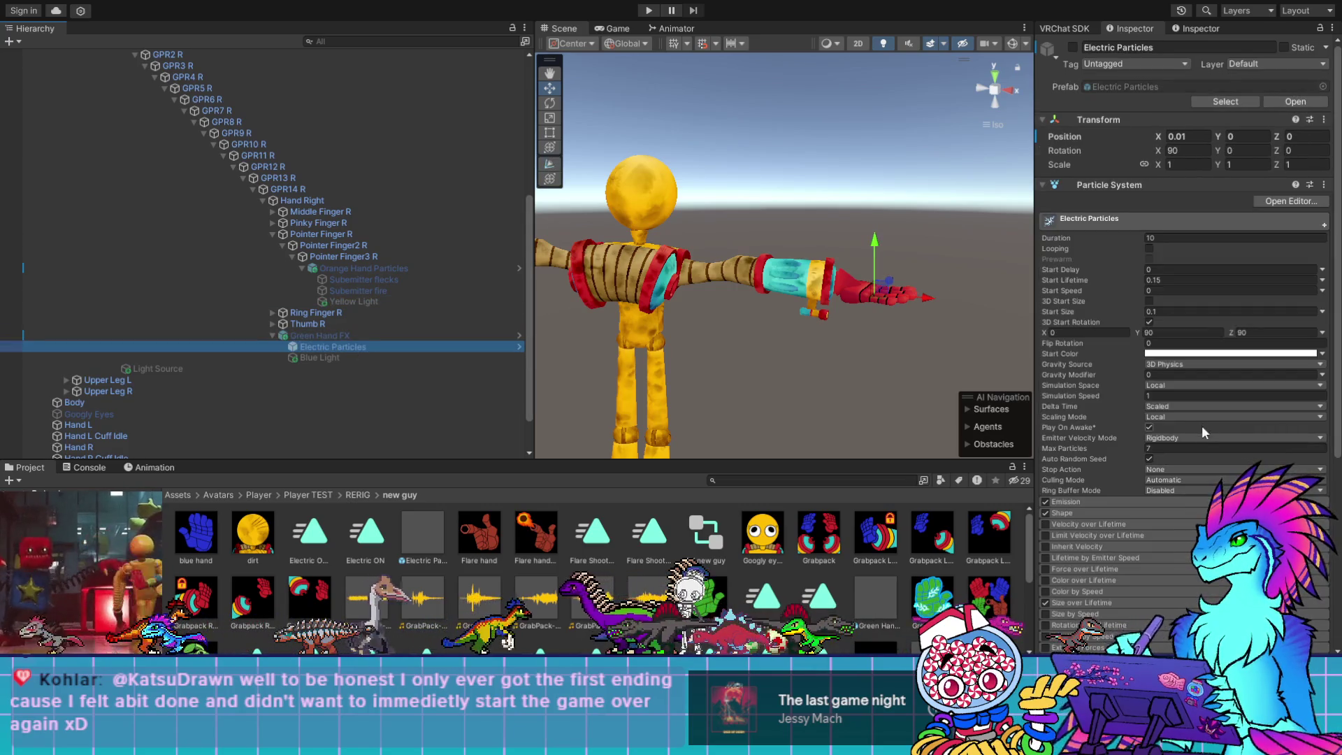
scroll(1139, 492, down, 5)
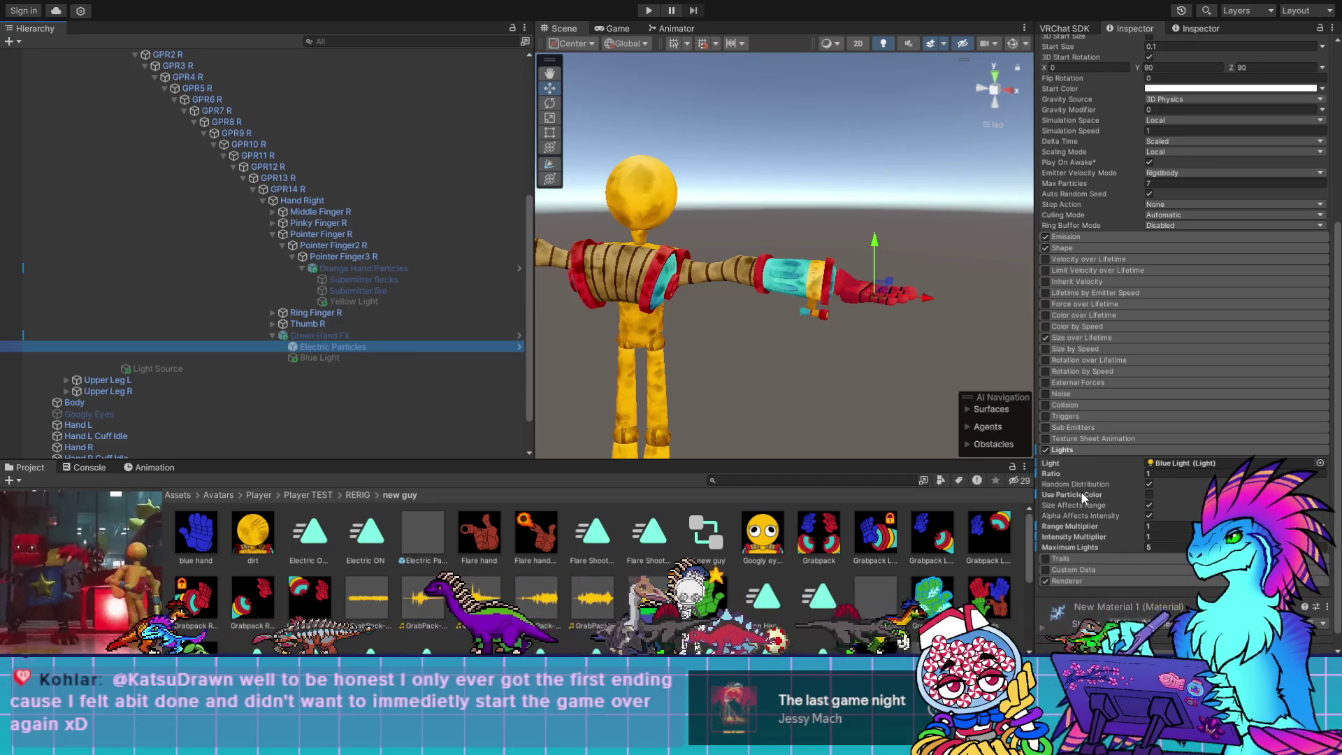
click(1149, 493)
key(ctrl+z)
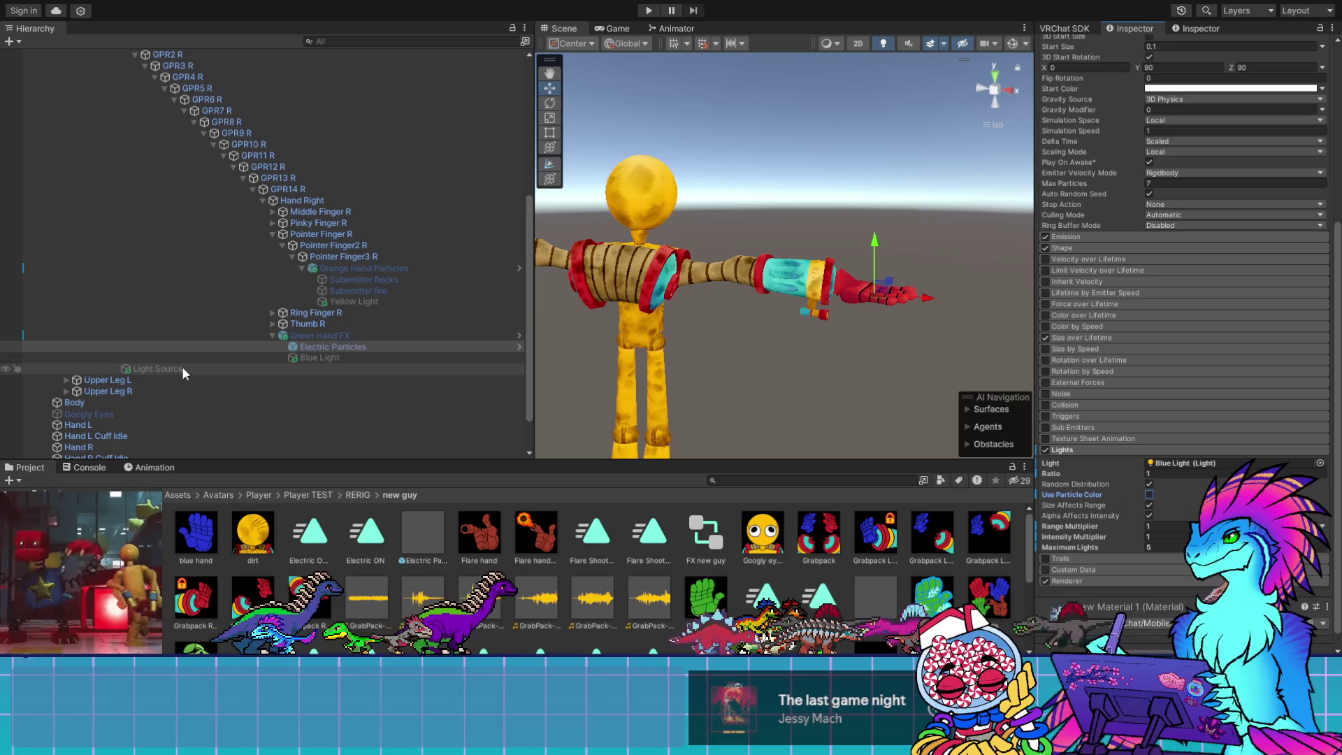
click(183, 370)
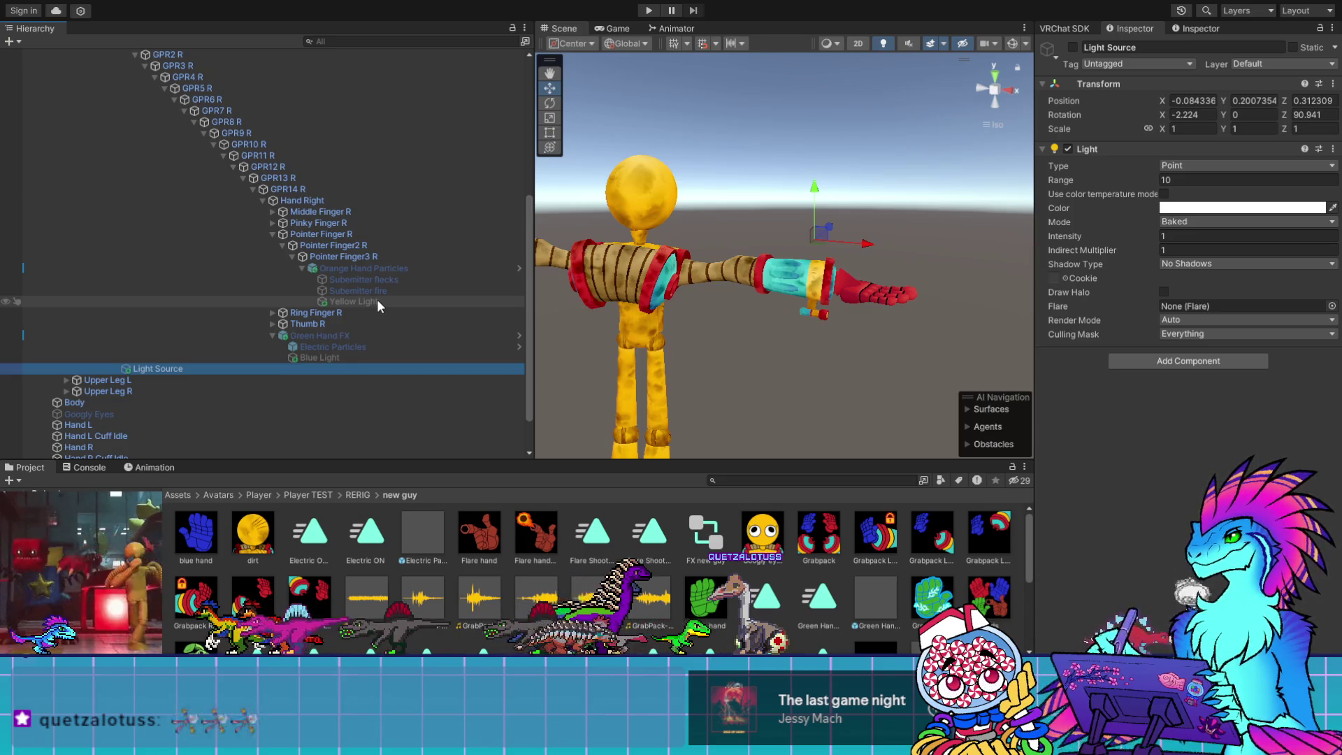
Switch off the scene's Directional Light and enable the Light Source light instead
scroll(376, 299, up, 8)
click(93, 88)
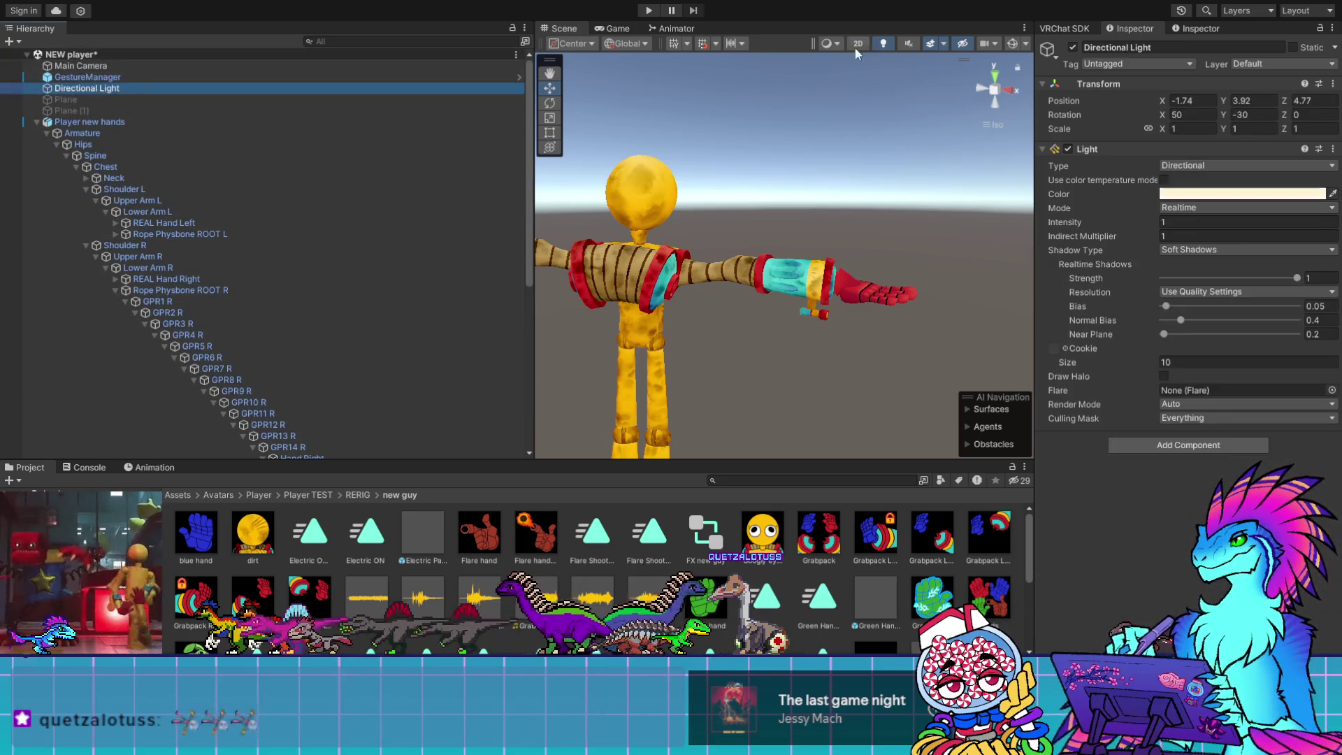
click(1071, 47)
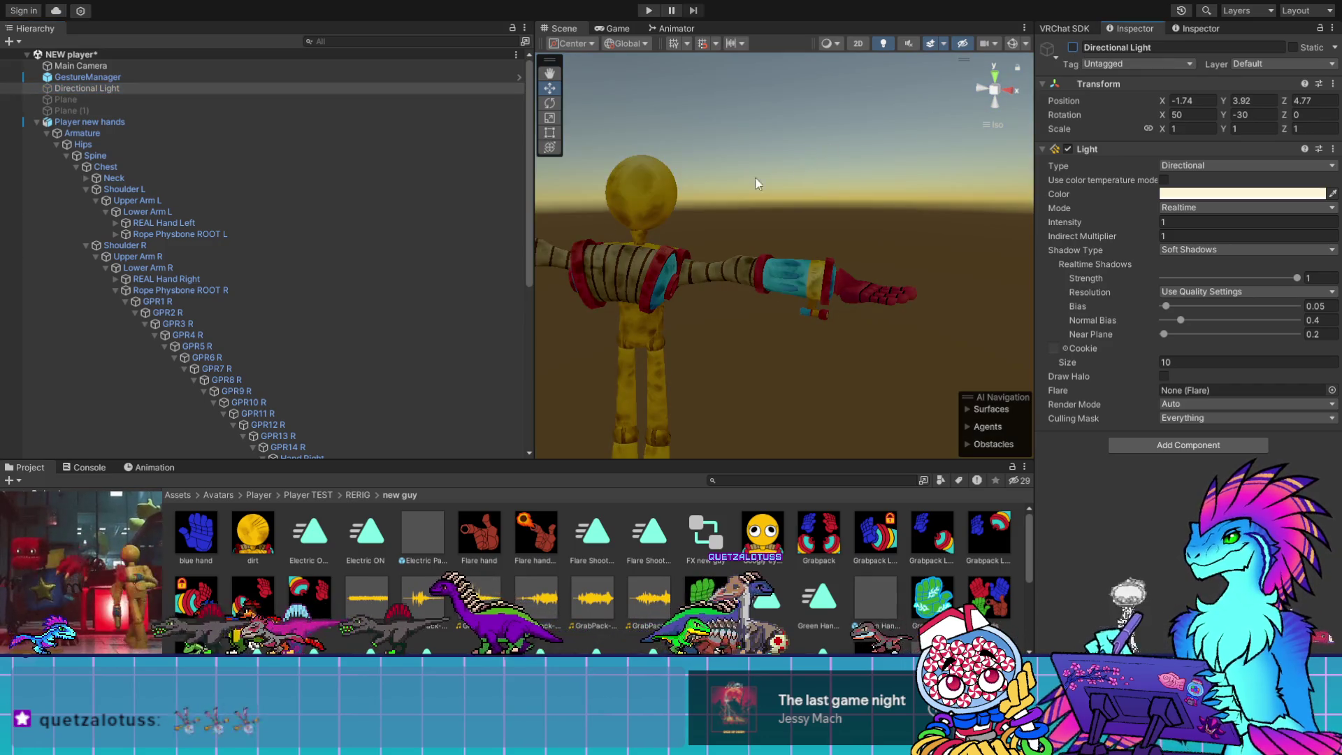
scroll(214, 334, down, 10)
click(282, 332)
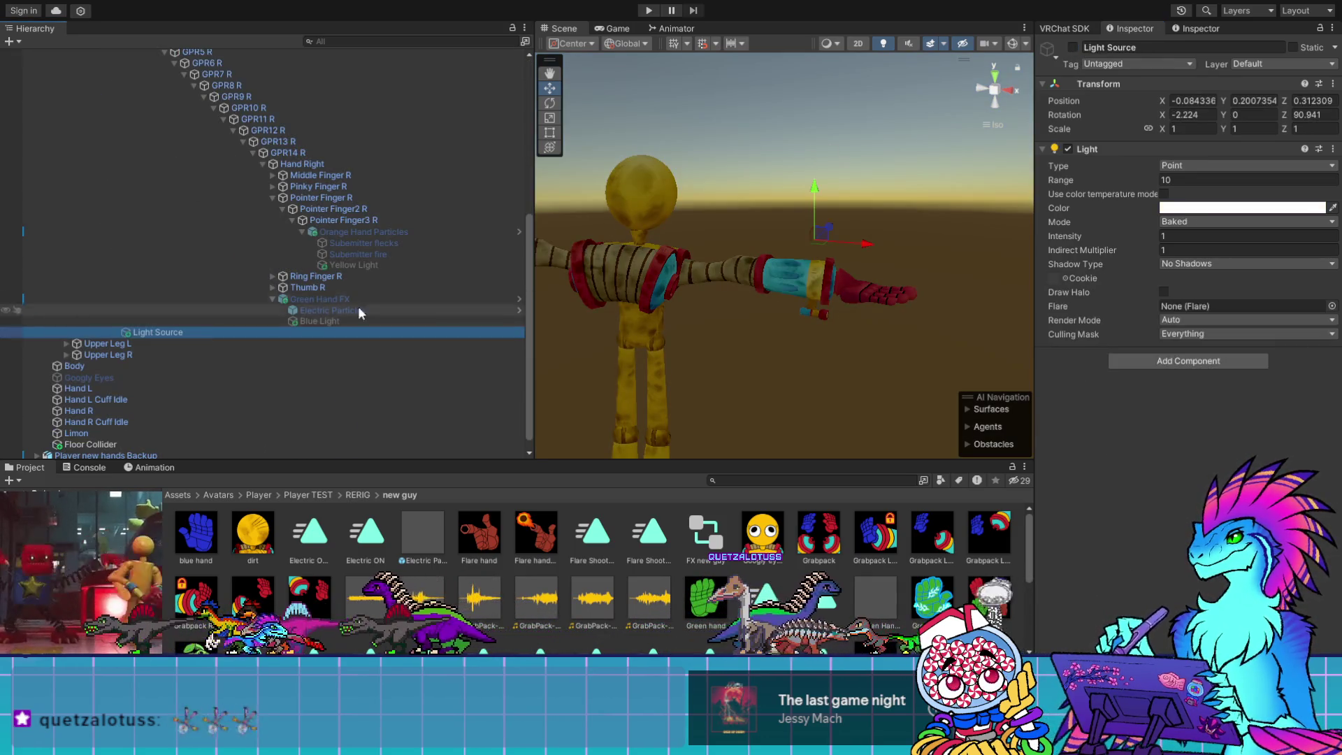
click(1071, 48)
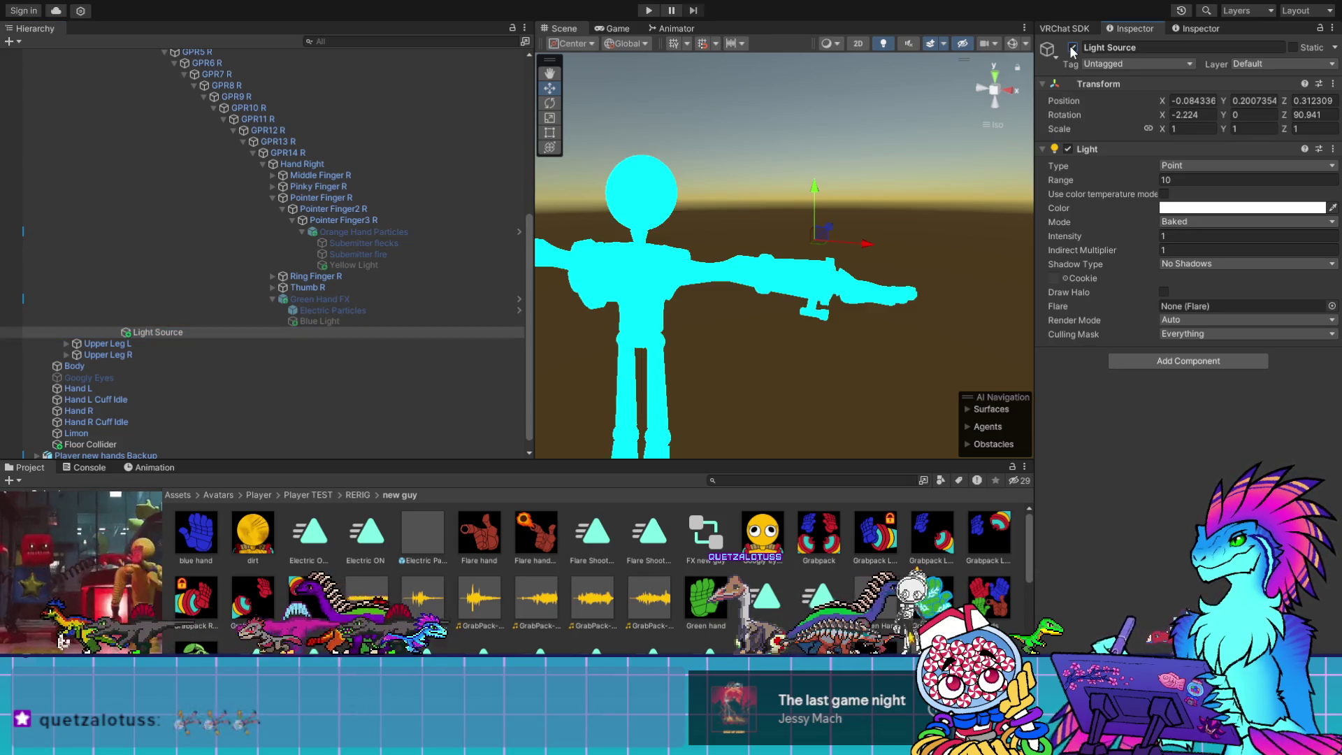
Orbit around the character and set Light Source's Light Type to Directional
mouse_move(804, 314)
mouse_down()
mouse_move(533, 365)
mouse_move(1085, 422)
mouse_move(20, 411)
mouse_move(212, 406)
mouse_up()
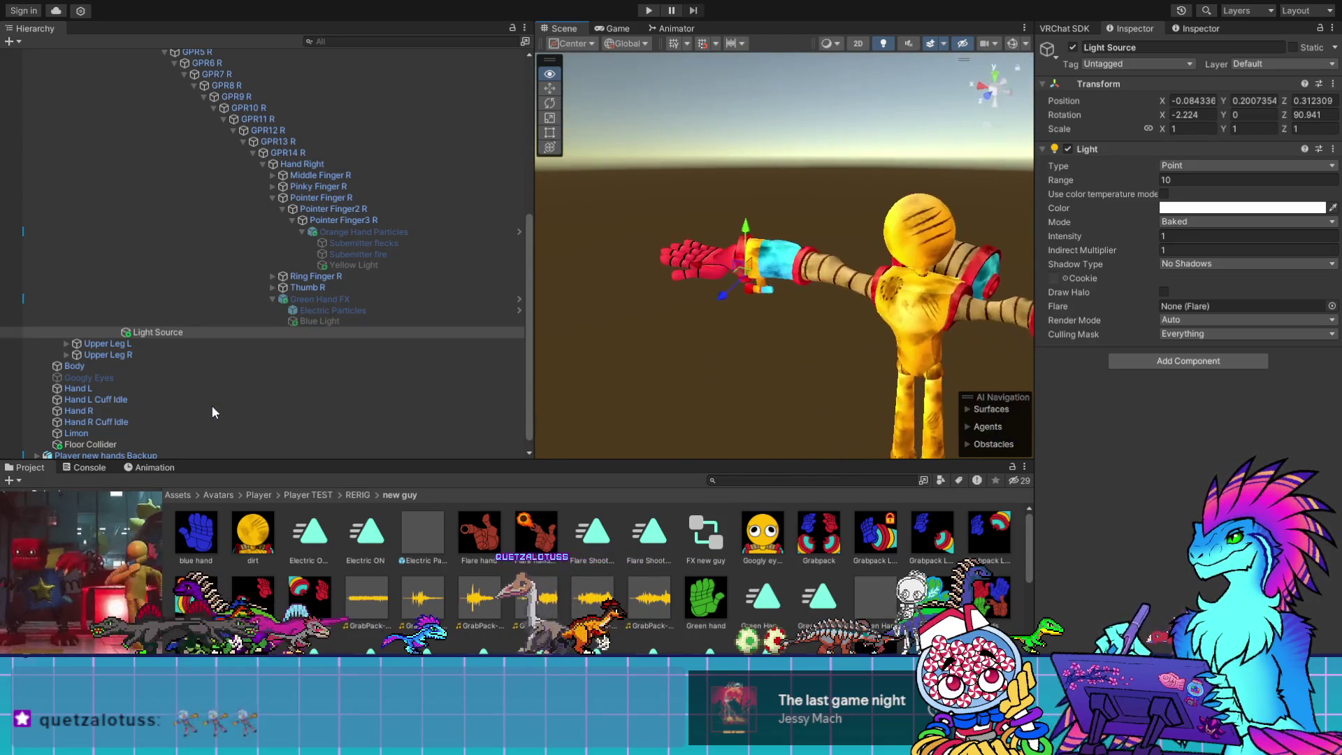
mouse_move(595, 404)
mouse_down()
mouse_move(740, 373)
mouse_move(836, 296)
mouse_up()
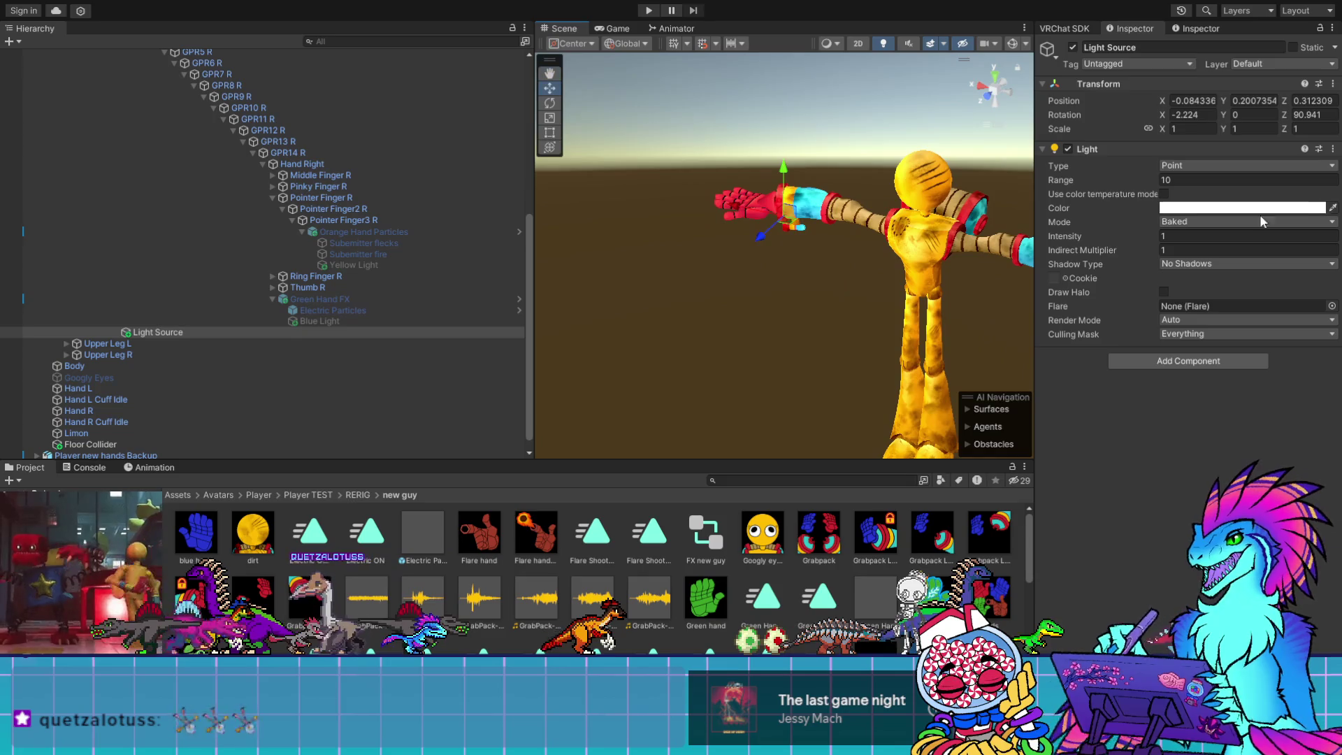
click(1214, 166)
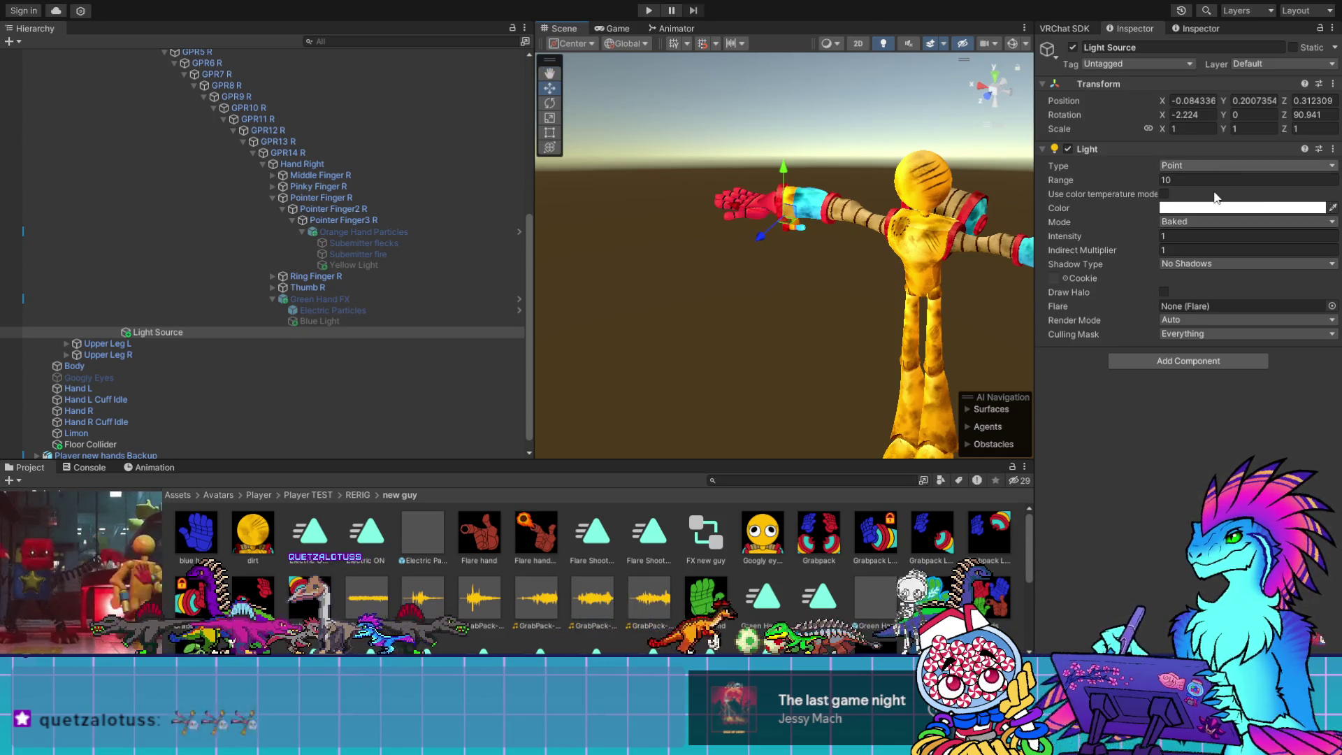
click(1216, 195)
Turn on Gizmos, frame and orbit around the Light Source, then delete it
scroll(750, 351, down, 3)
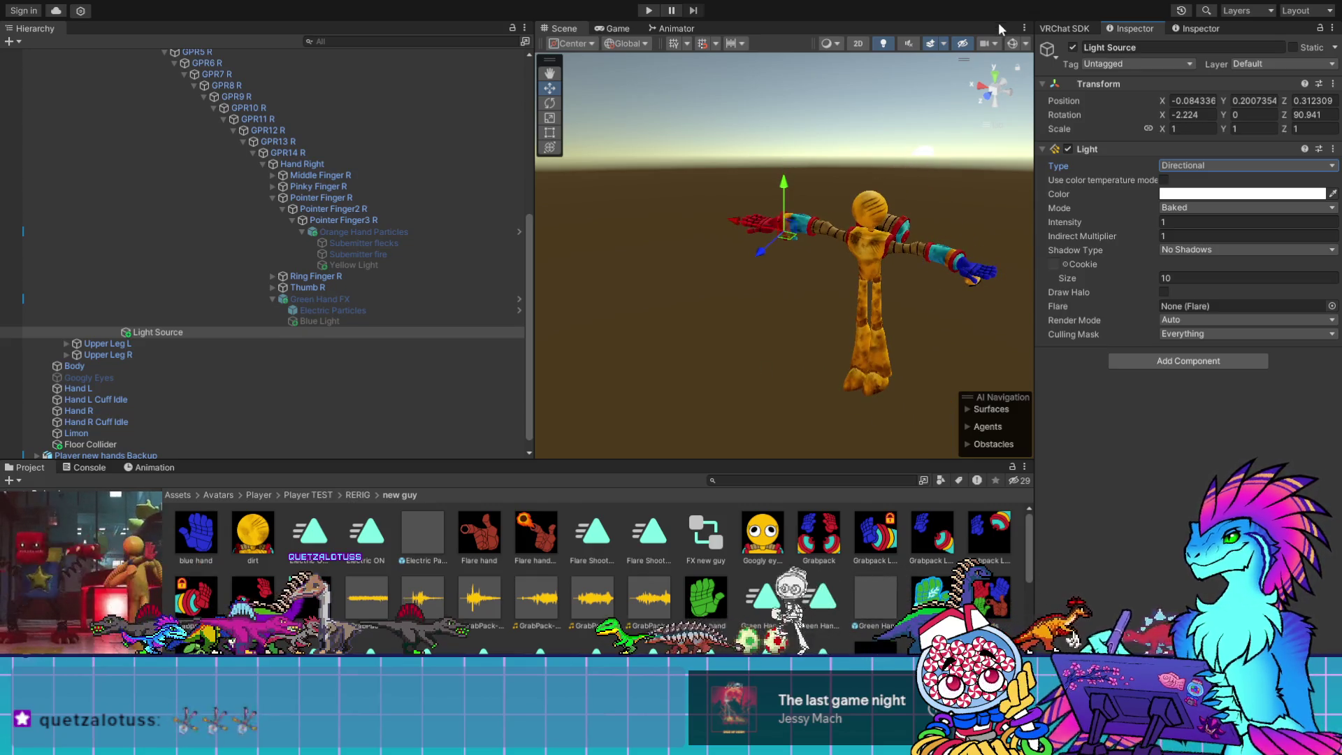
click(1016, 43)
key(f)
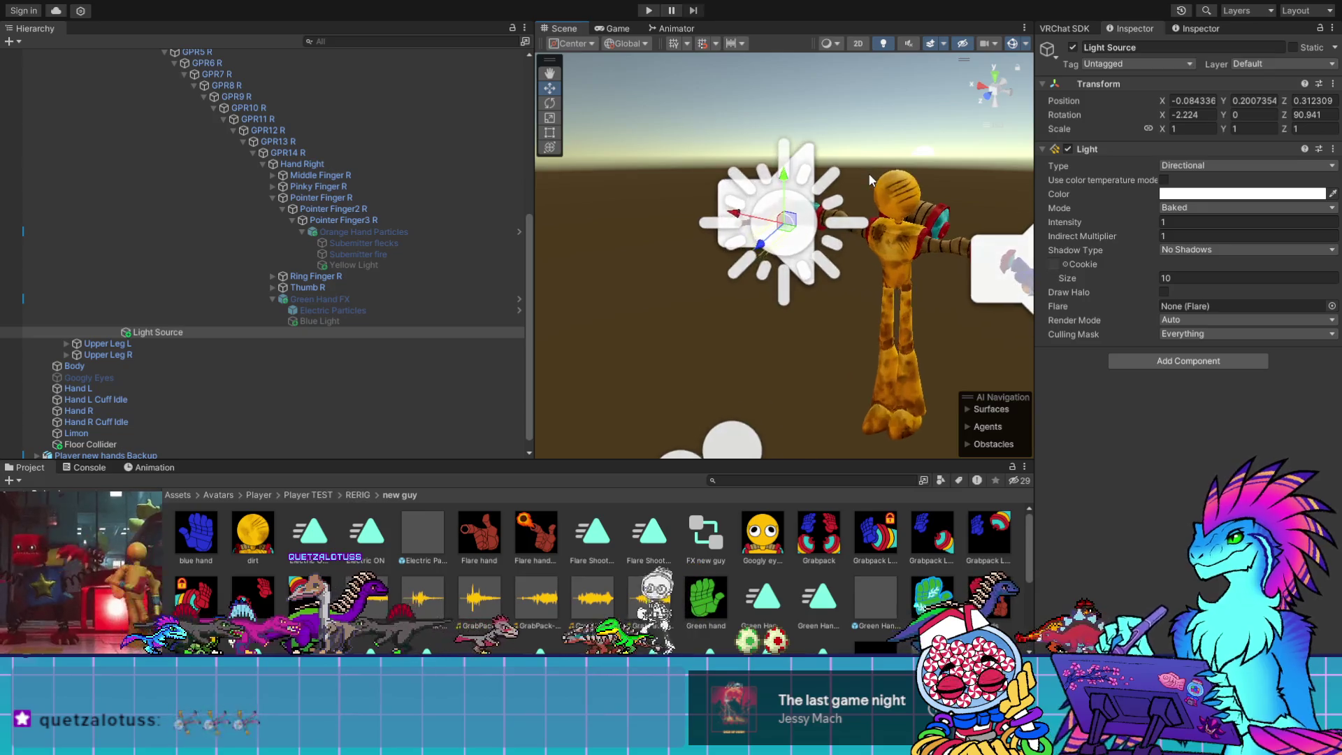
mouse_move(868, 173)
mouse_down()
mouse_move(769, 278)
mouse_move(1047, 260)
mouse_move(1133, 237)
mouse_move(1183, 249)
mouse_move(20, 326)
mouse_move(258, 331)
mouse_up()
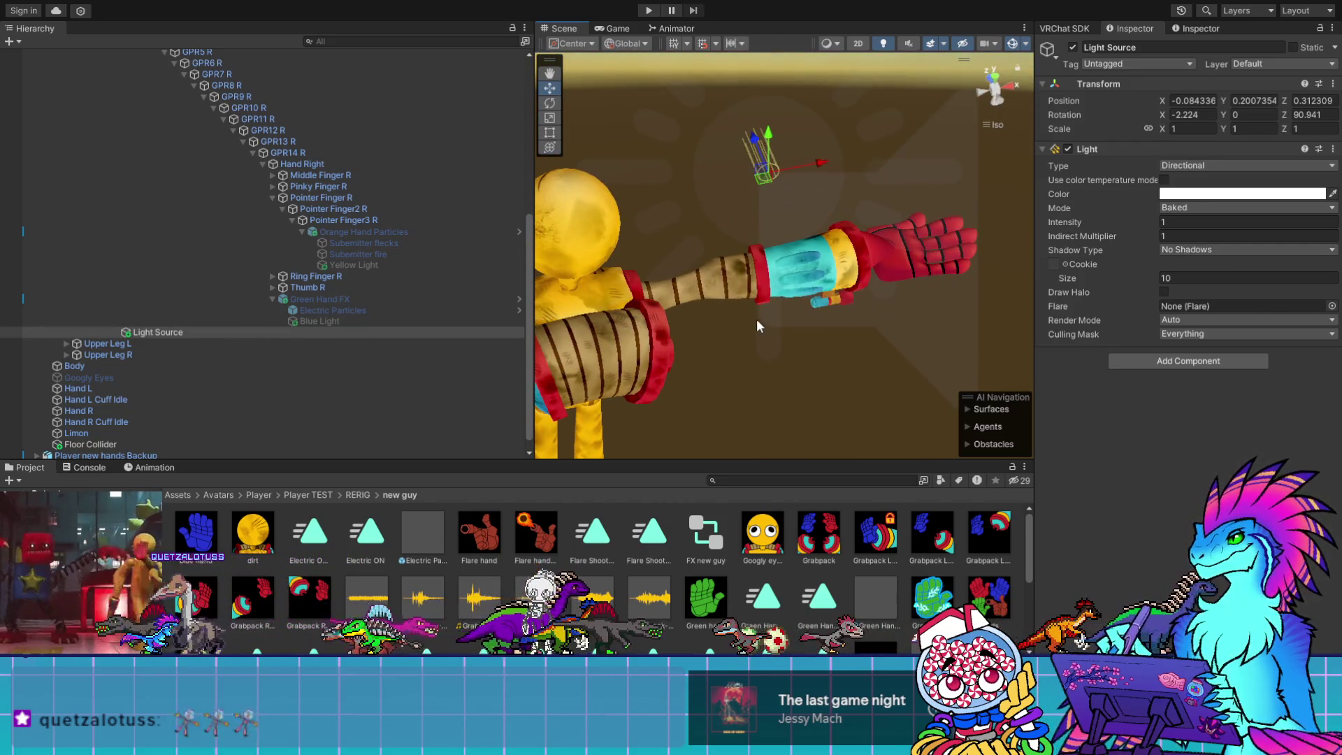
mouse_move(757, 326)
mouse_down()
mouse_move(733, 172)
mouse_move(1088, 170)
mouse_up()
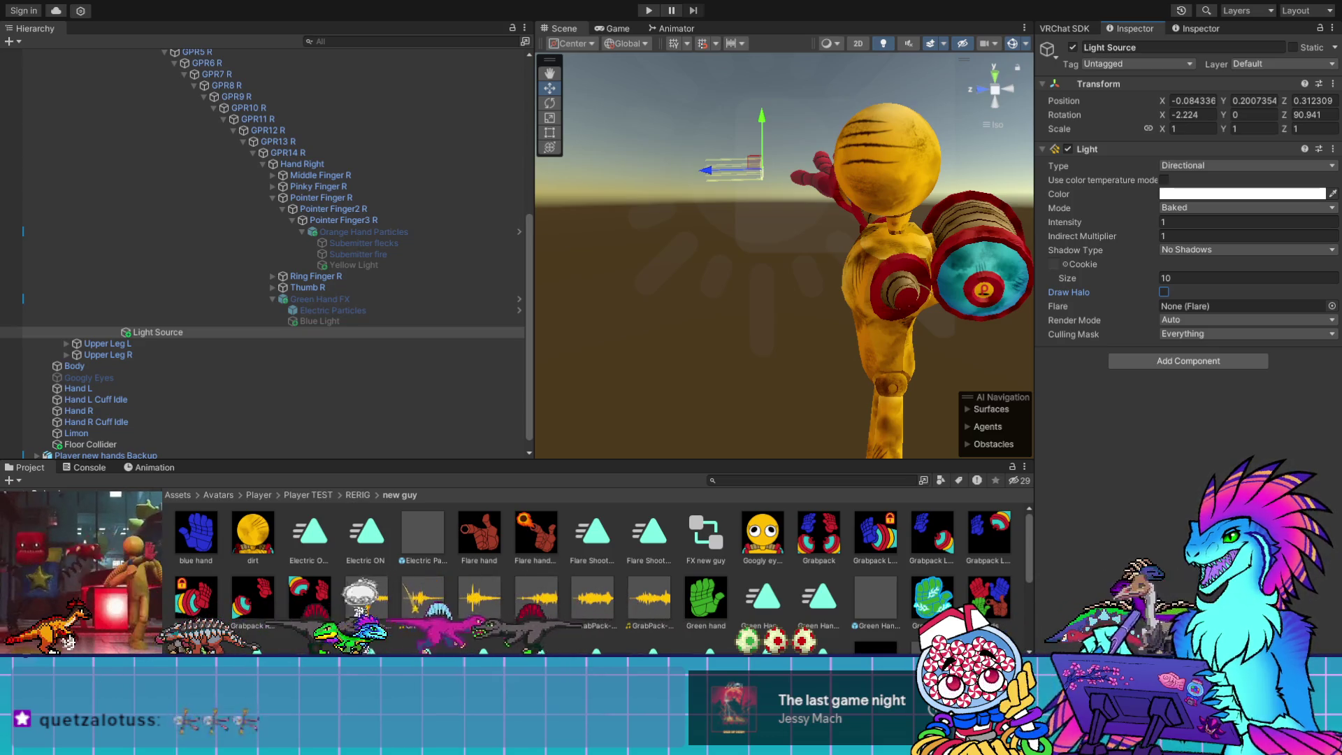
click(185, 333)
key(Delete)
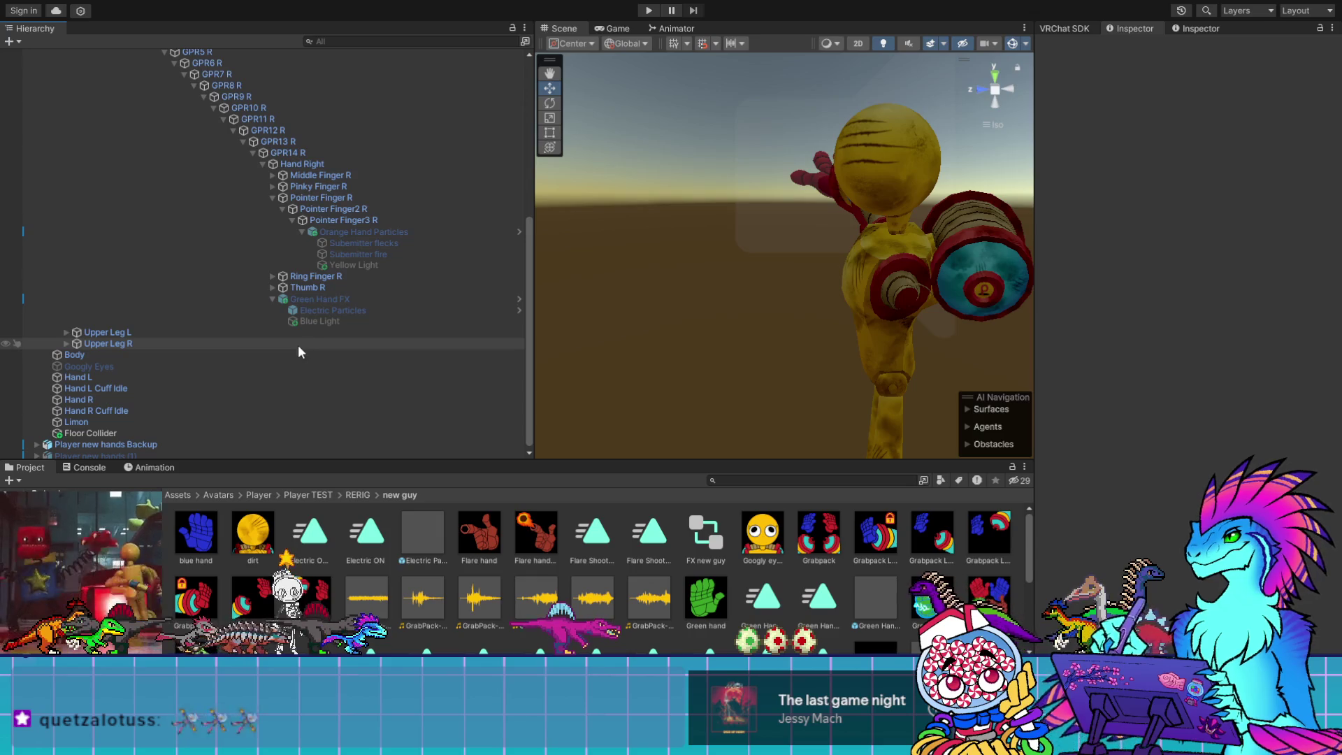
Select Blue Light to inspect its baked light-blue point light and audio source
click(317, 321)
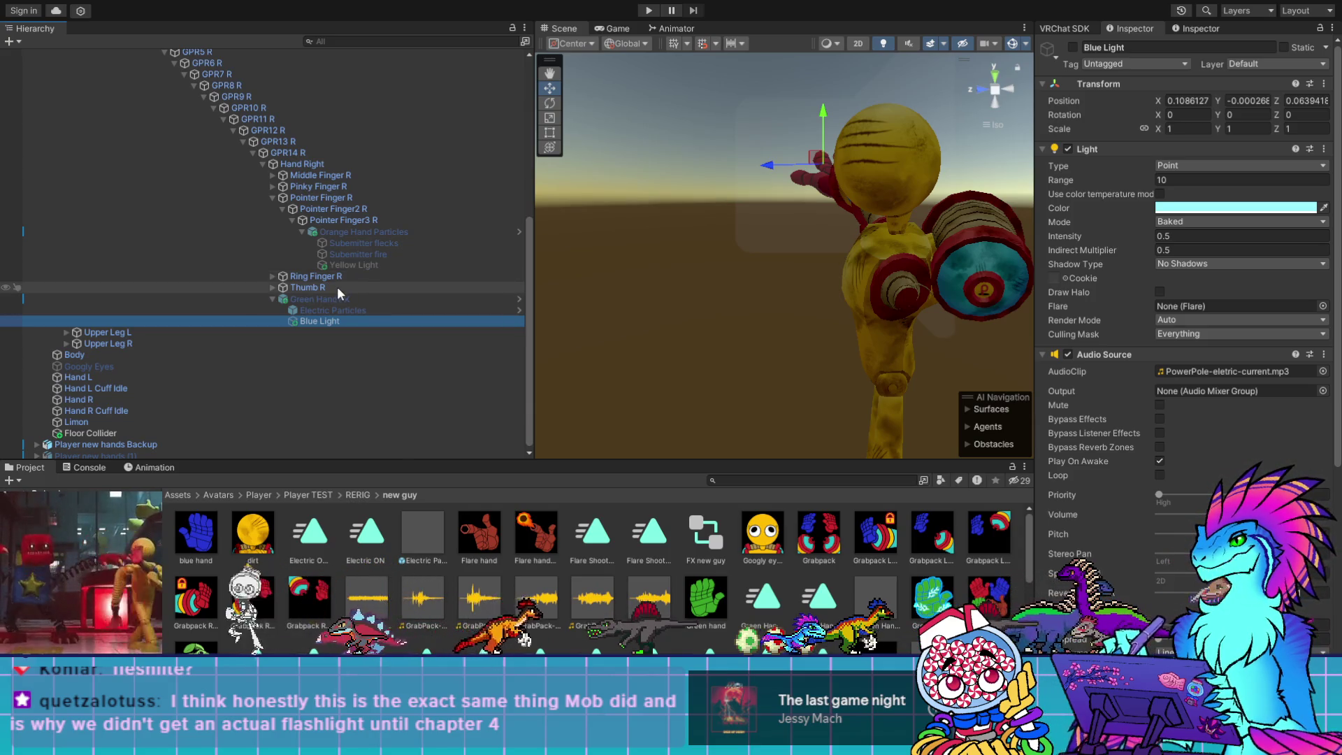
Scroll the Hierarchy up to show Blue Light under Pointer Finger R
scroll(336, 377, up, 3)
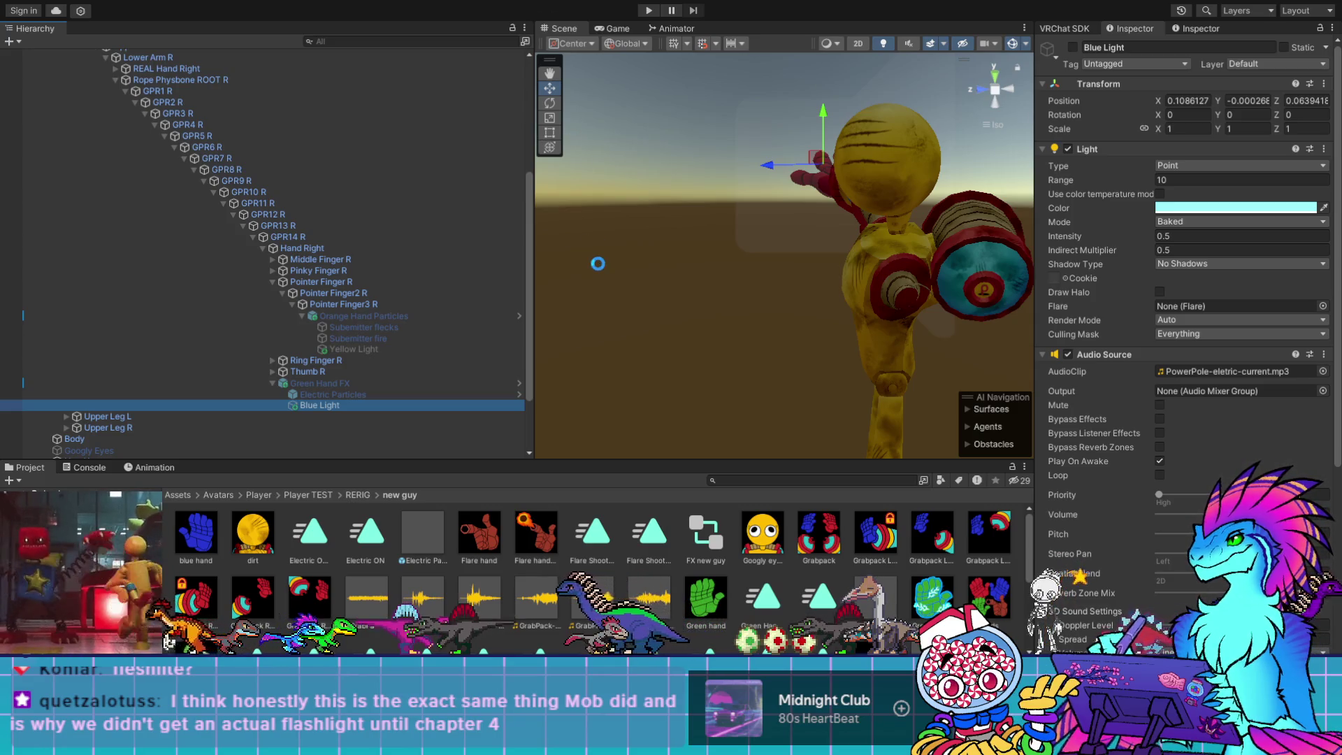
Orbit the Scene view to face the character's front and drag the splitter left to widen it
mouse_move(633, 352)
mouse_down()
mouse_move(884, 339)
mouse_move(786, 149)
mouse_up()
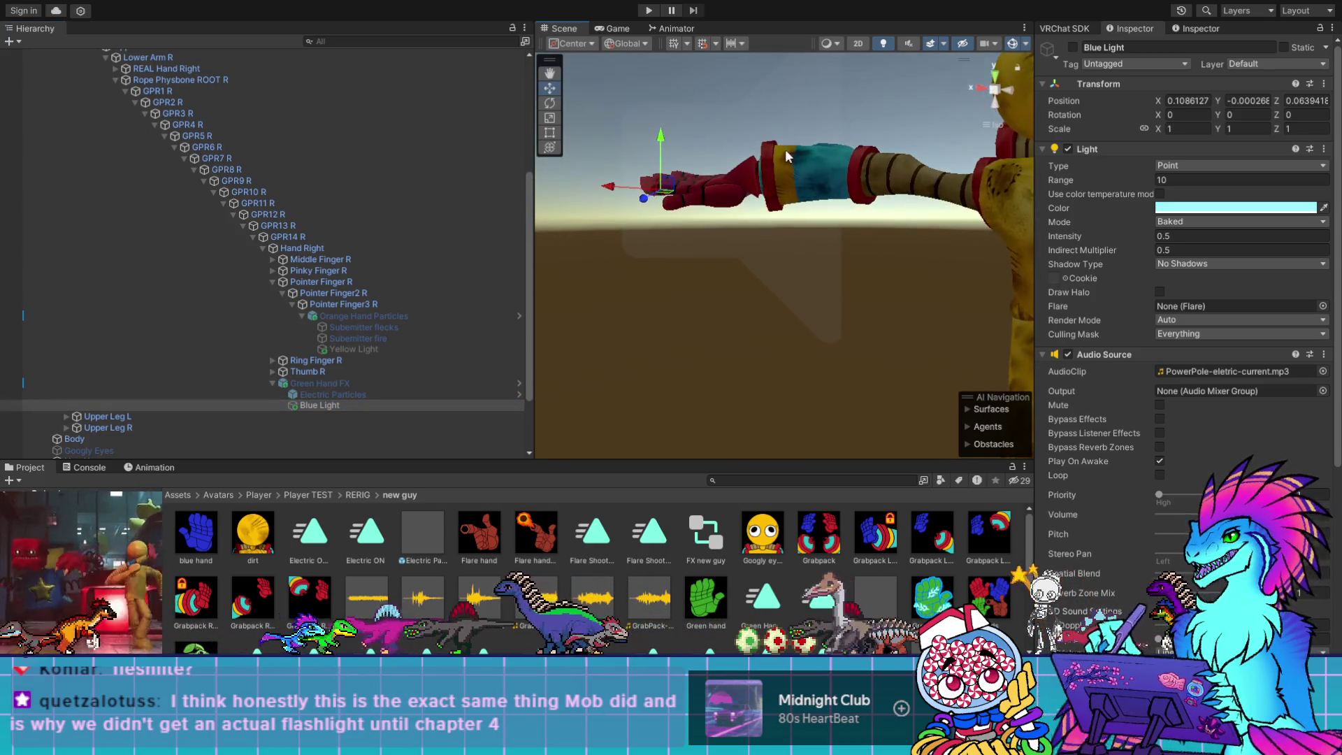
drag(860, 226, 751, 330)
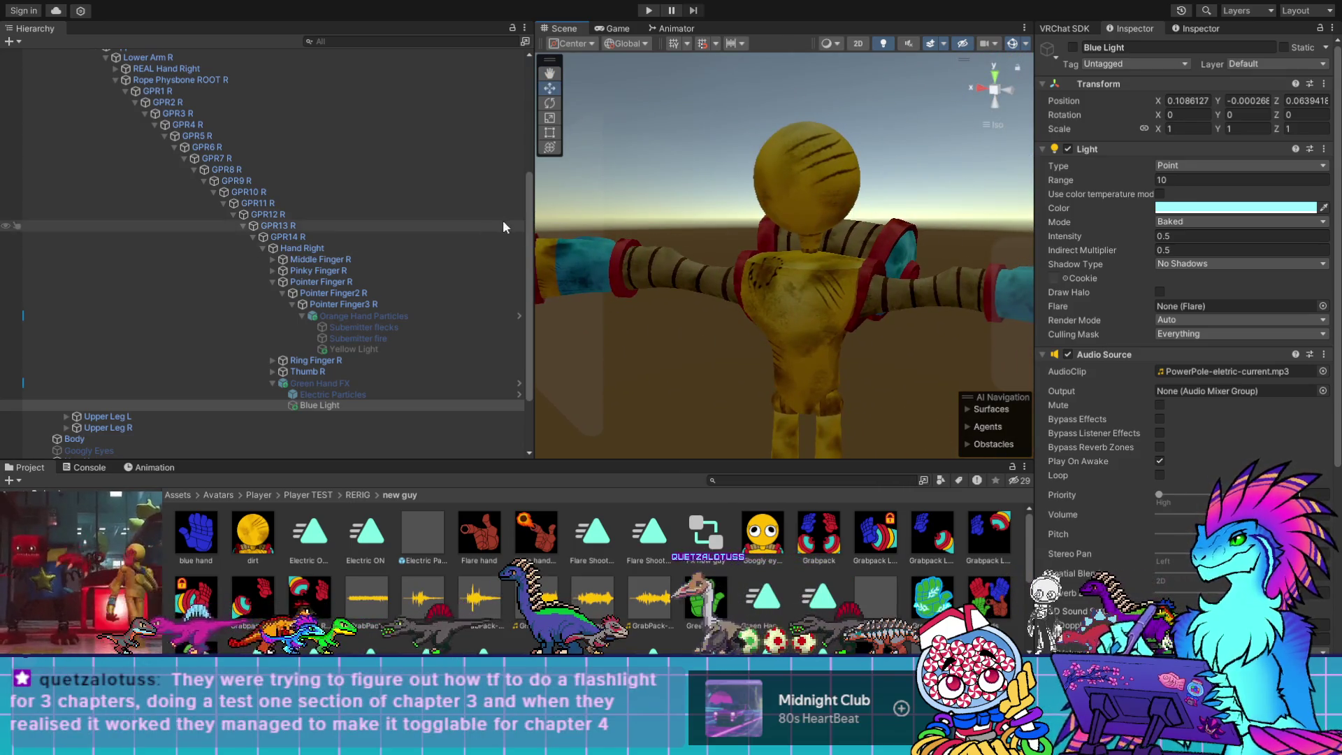
drag(537, 200, 377, 203)
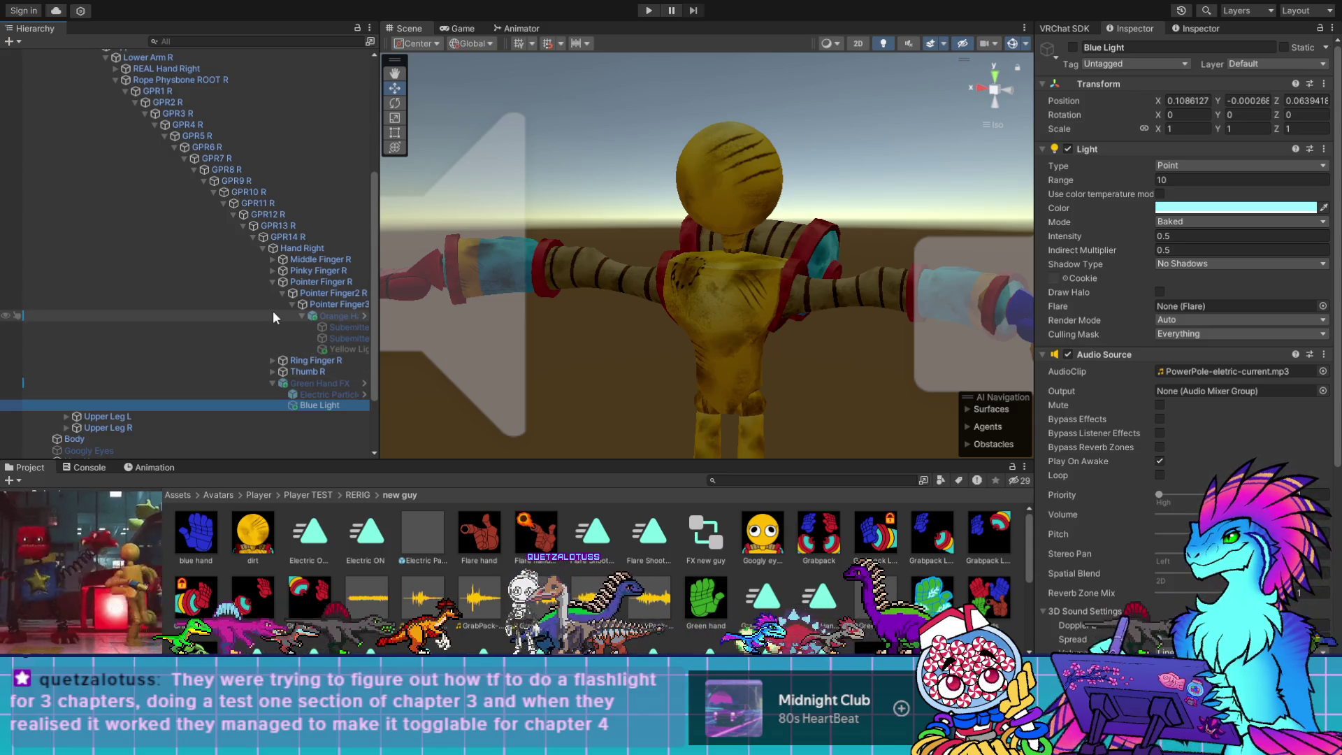
Scroll the Hierarchy down to reveal Hand L, Hand R and Floor Collider
scroll(286, 329, down, 3)
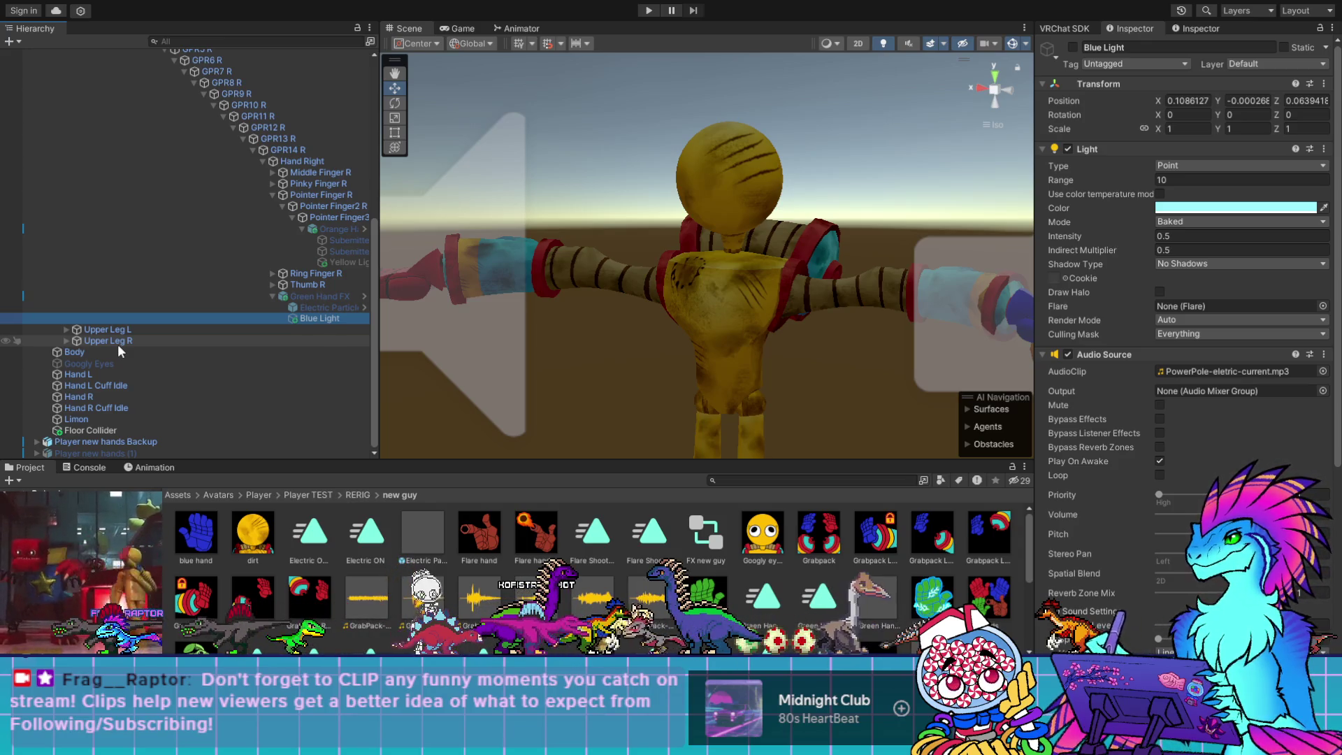
scroll(715, 338, down, 5)
Zoom the Scene view out over the whole character and scroll the Hierarchy back up
scroll(696, 306, down, 2)
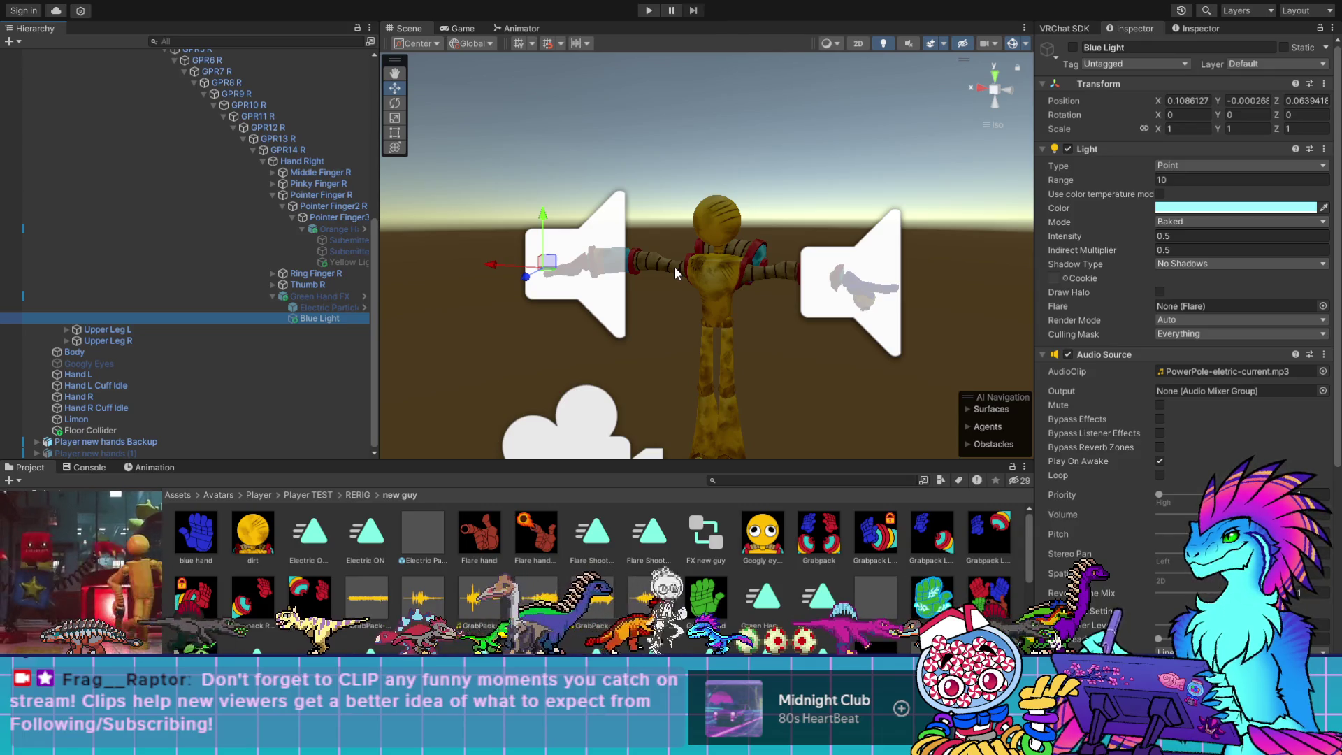
scroll(253, 245, up, 3)
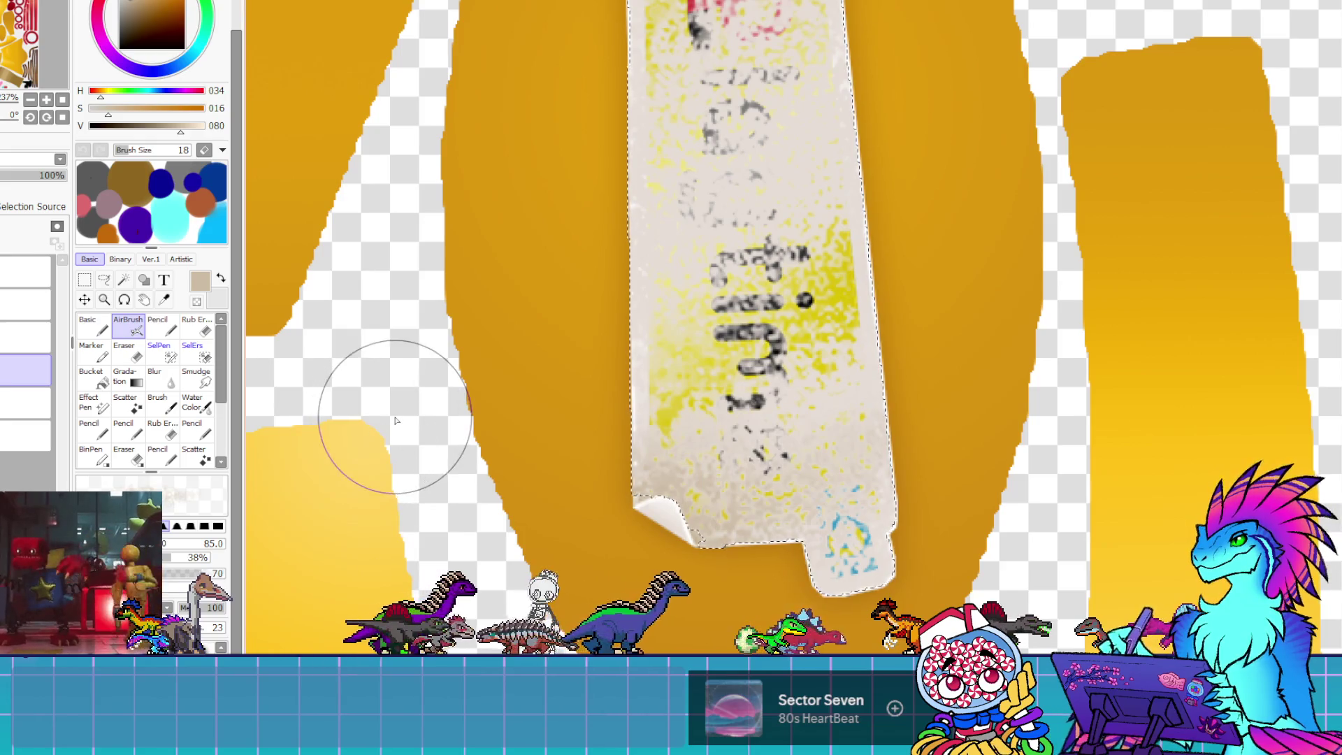
Zoom in on the worn paper sticker in the yellow oval and select the sticker's layer
scroll(531, 481, down, 3)
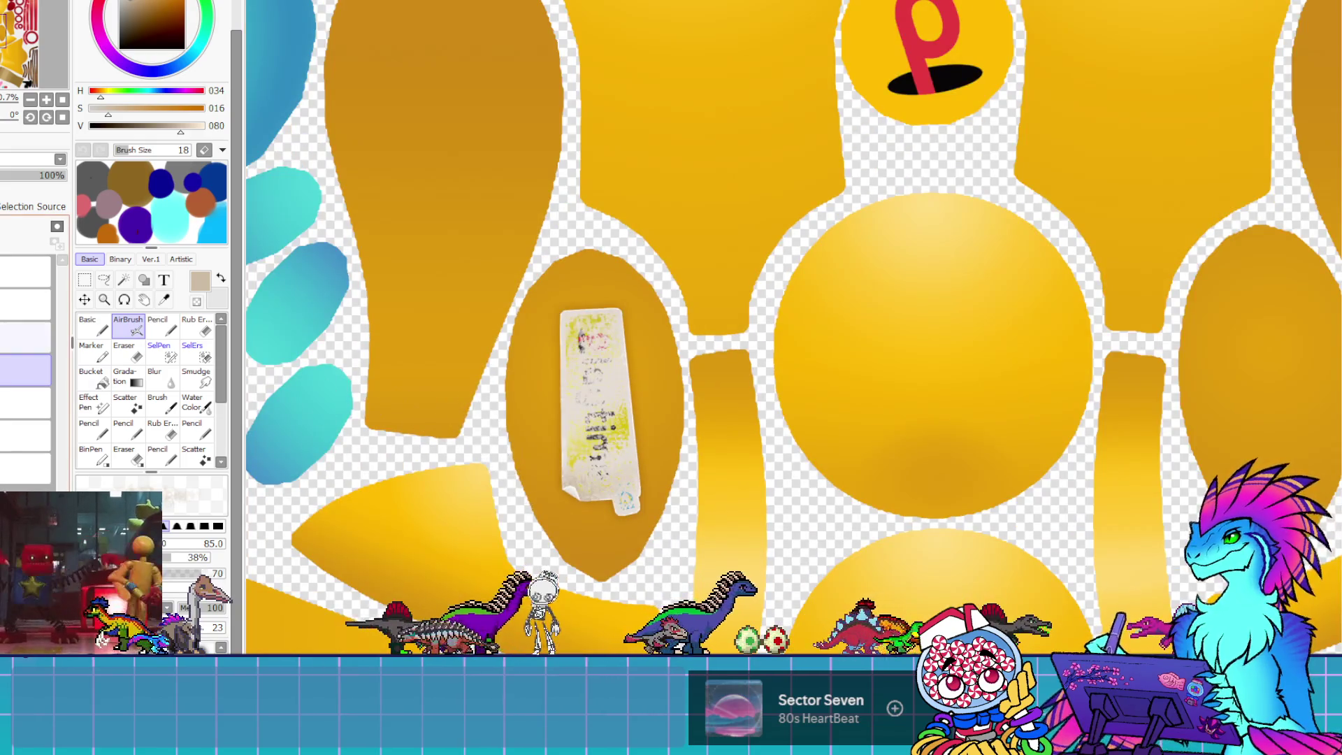
click(26, 337)
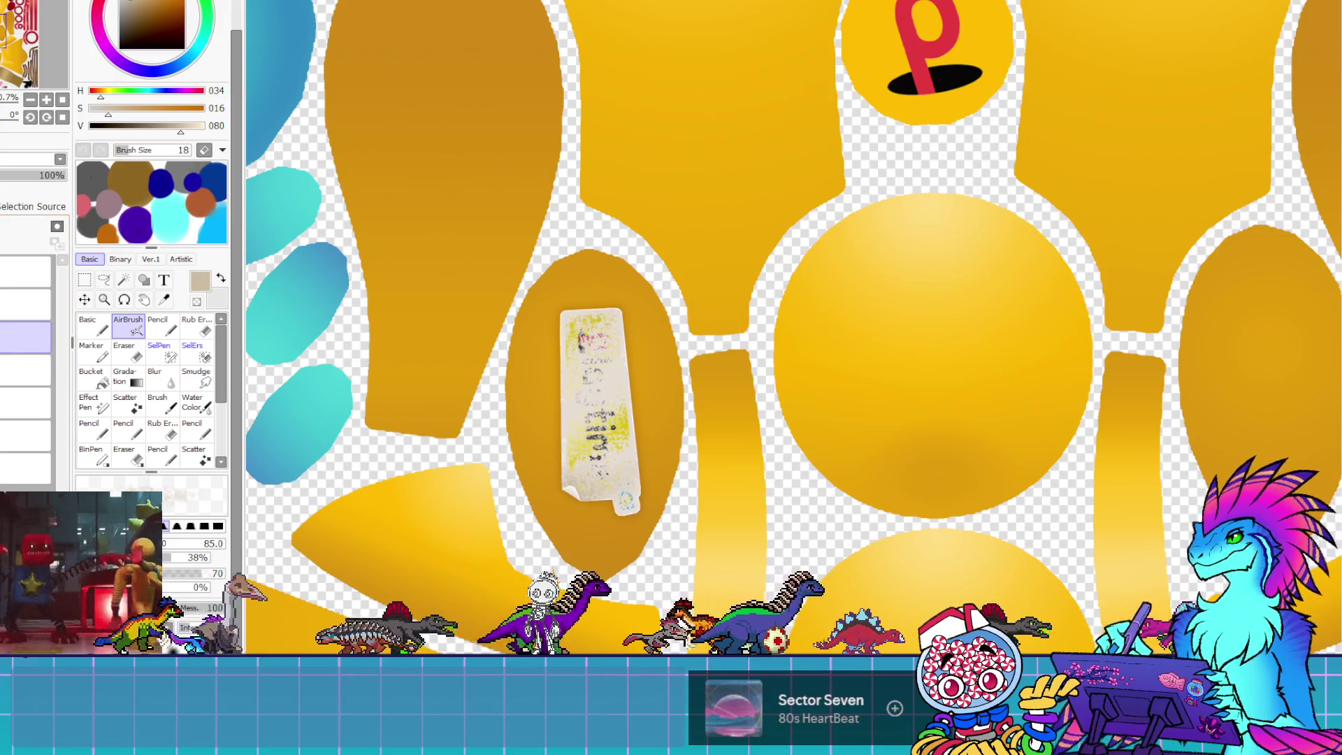
key(ctrl)
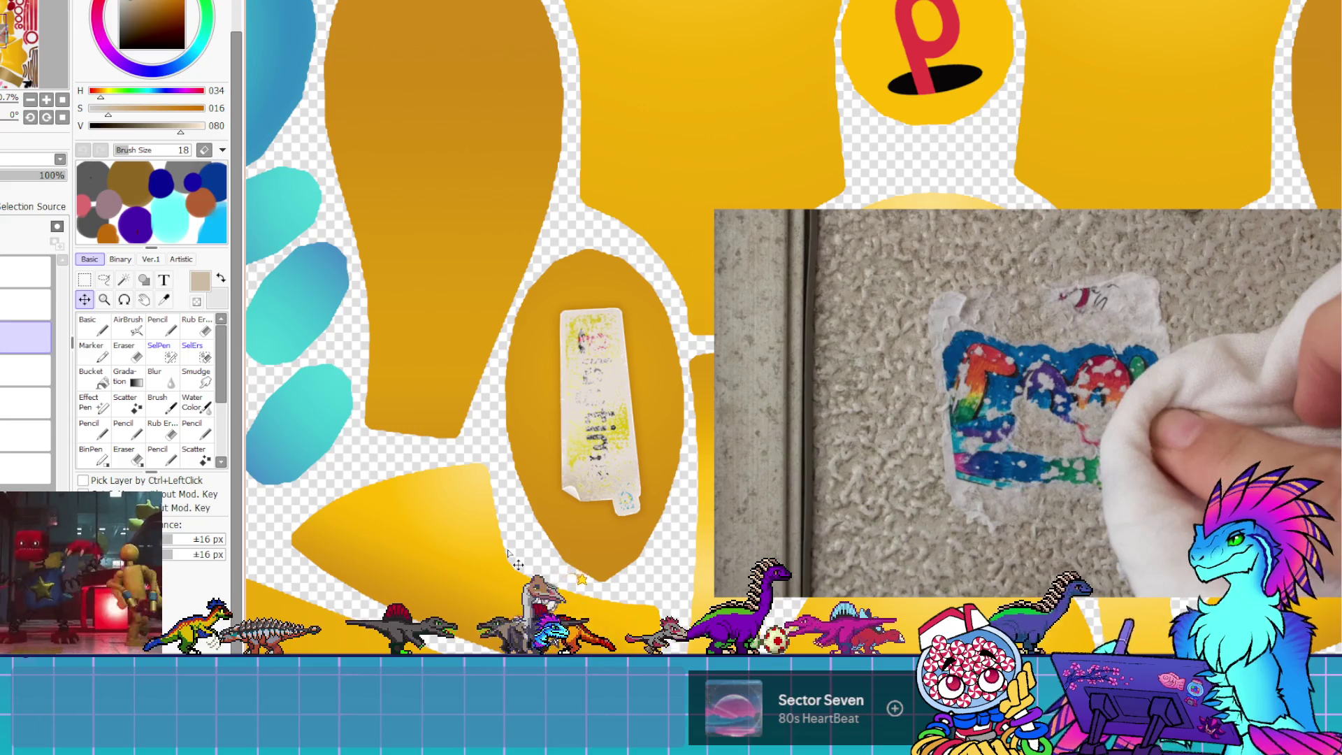
scroll(508, 552, up, 1)
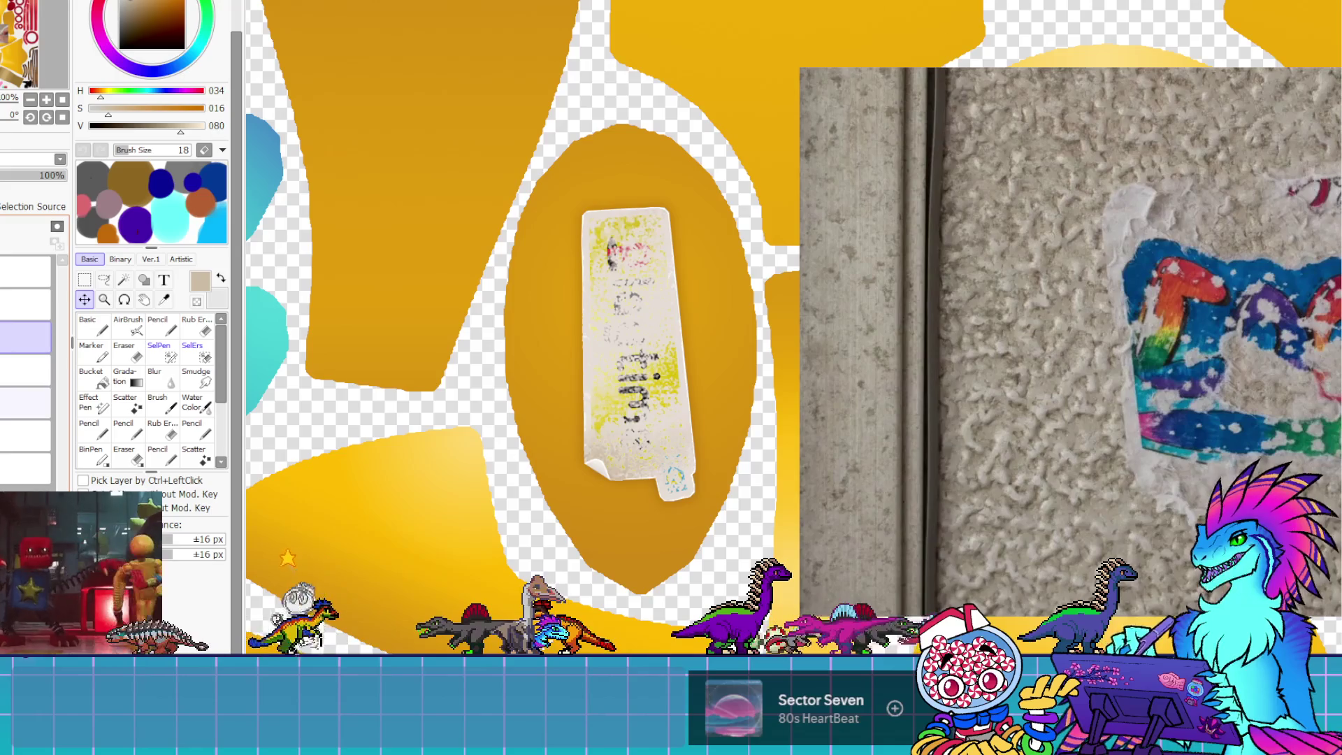
click(26, 402)
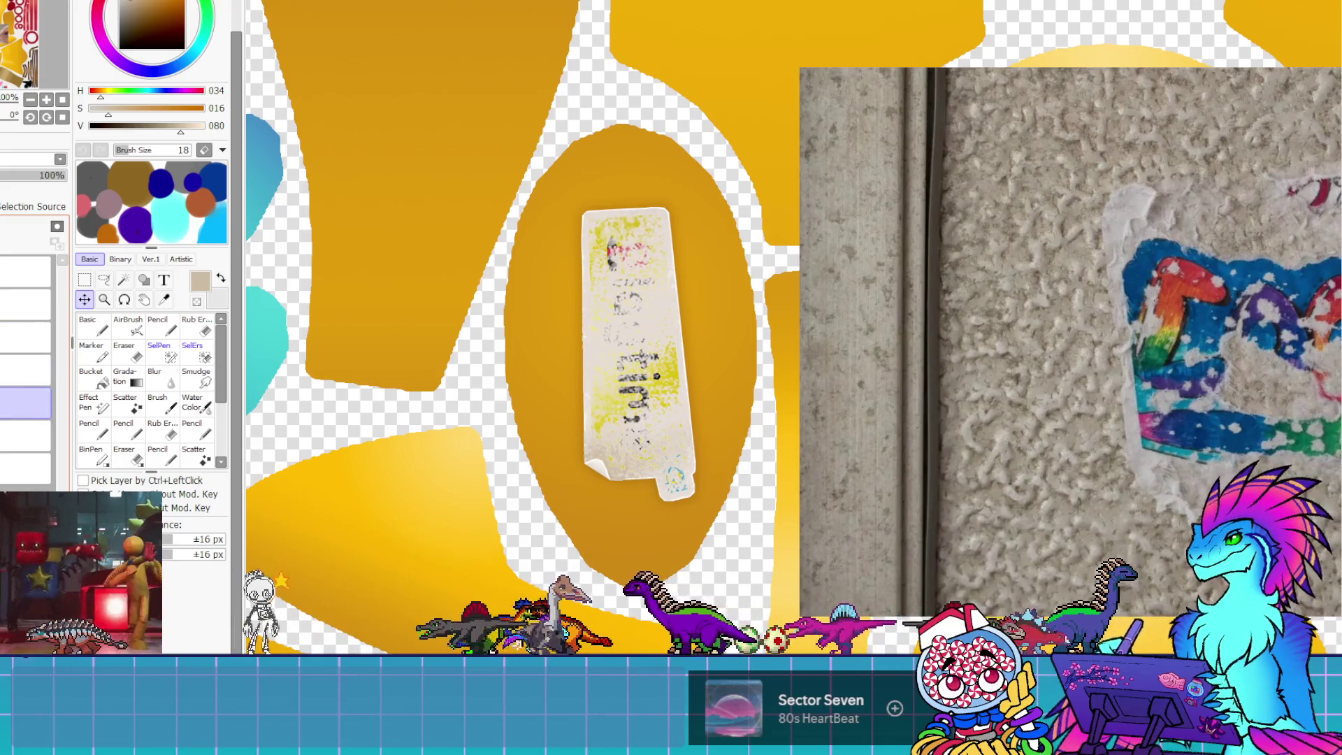
Airbrush speckles along the oval's top-left edge, then colour-select part of the paper strip
click(127, 325)
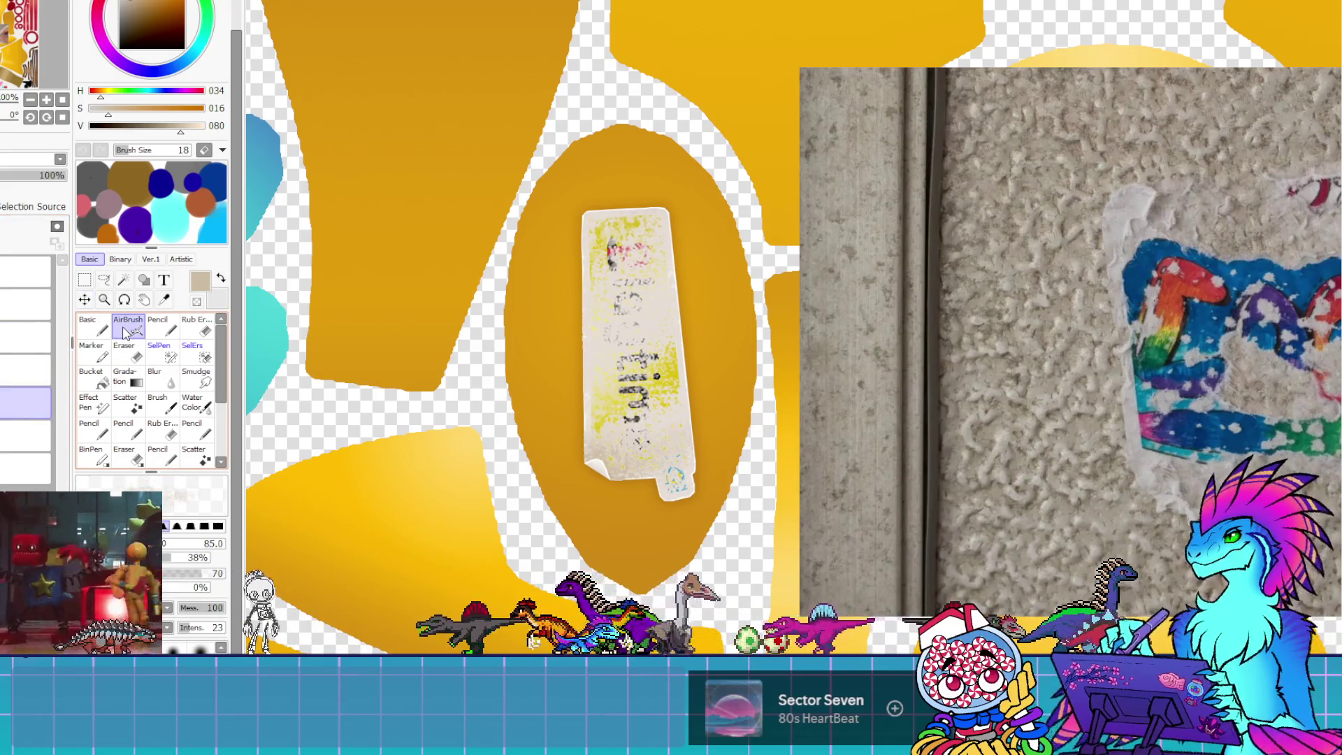
drag(623, 165, 510, 366)
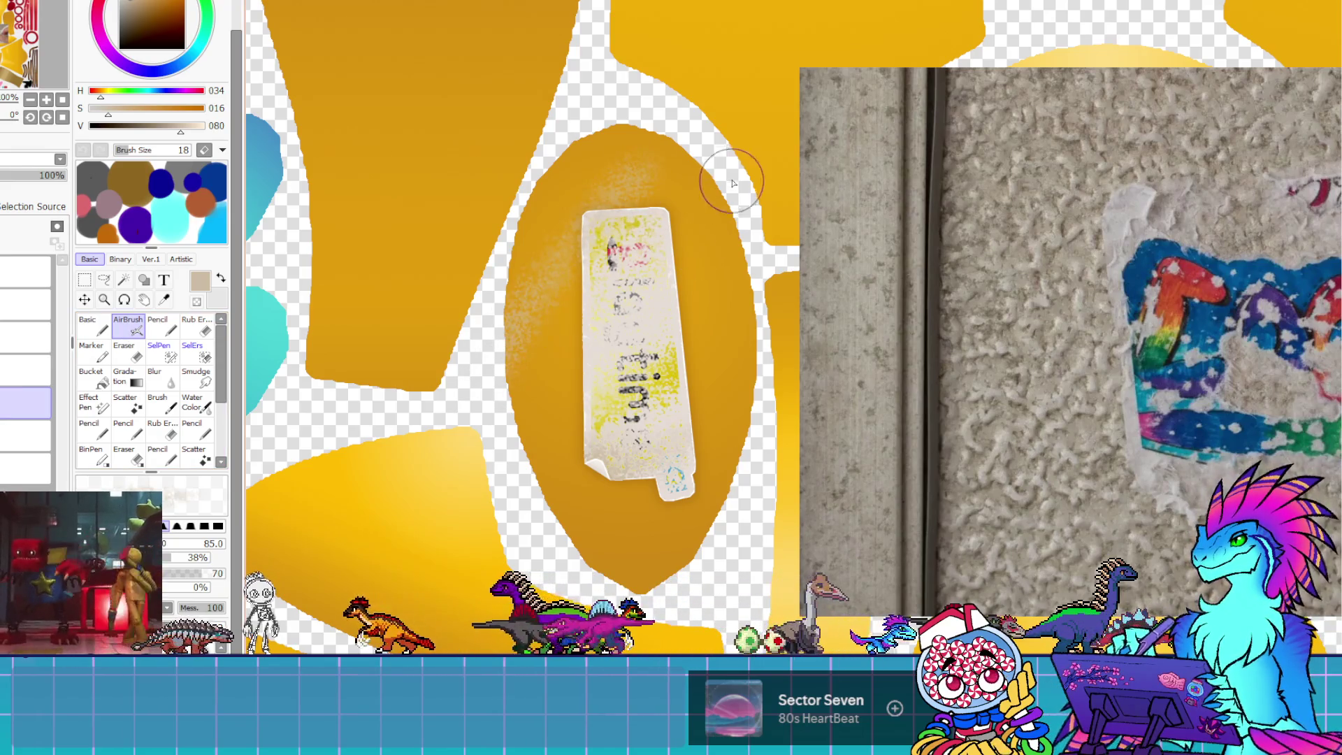
key(w)
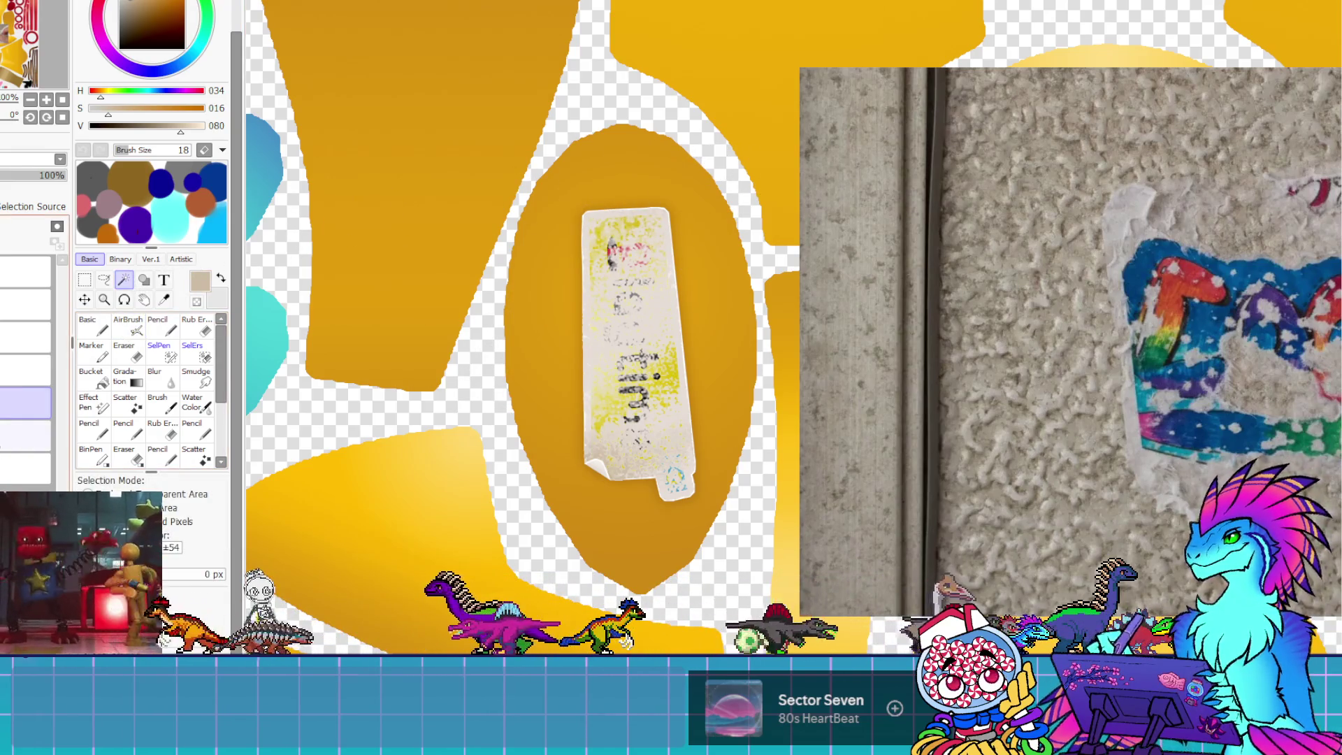
click(25, 435)
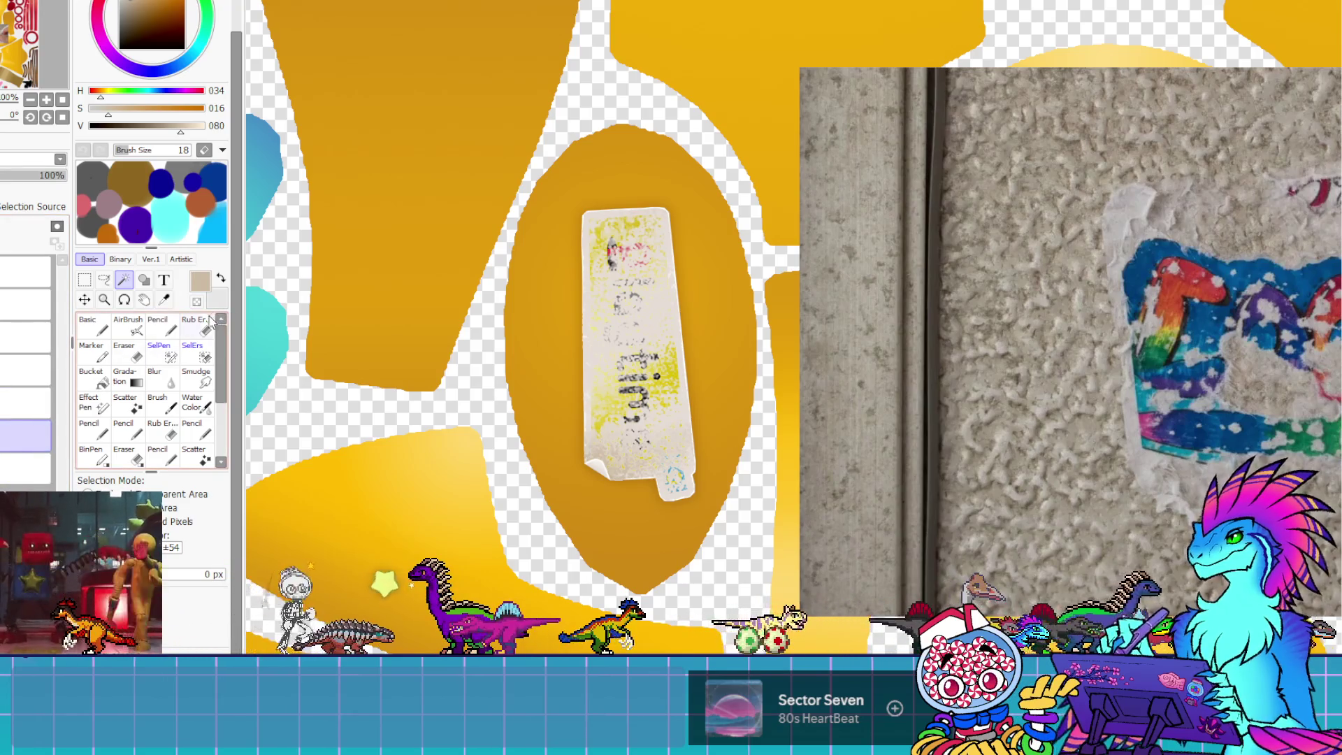
click(656, 292)
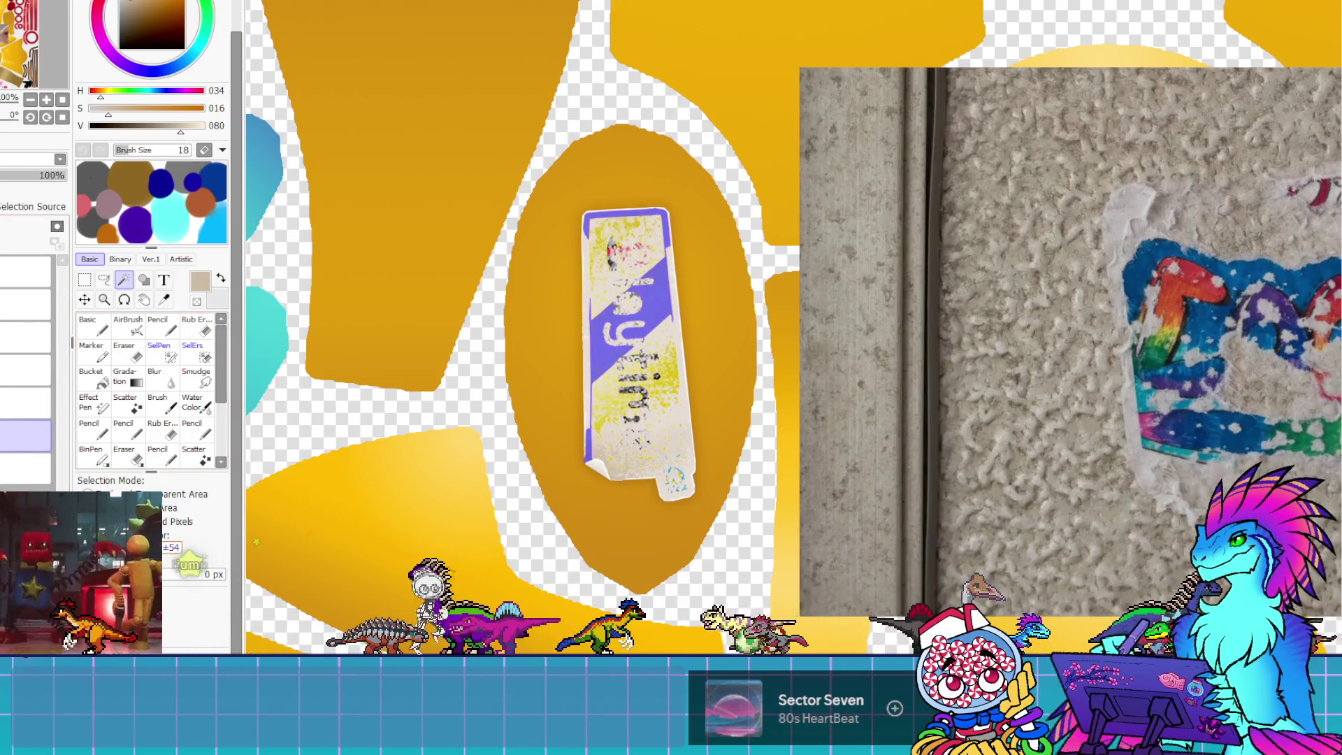
Redo the selection over the whole paper strip, fill gaps with the SelPen, and return to the AirBrush
key(ctrl+d)
click(659, 419)
click(632, 331)
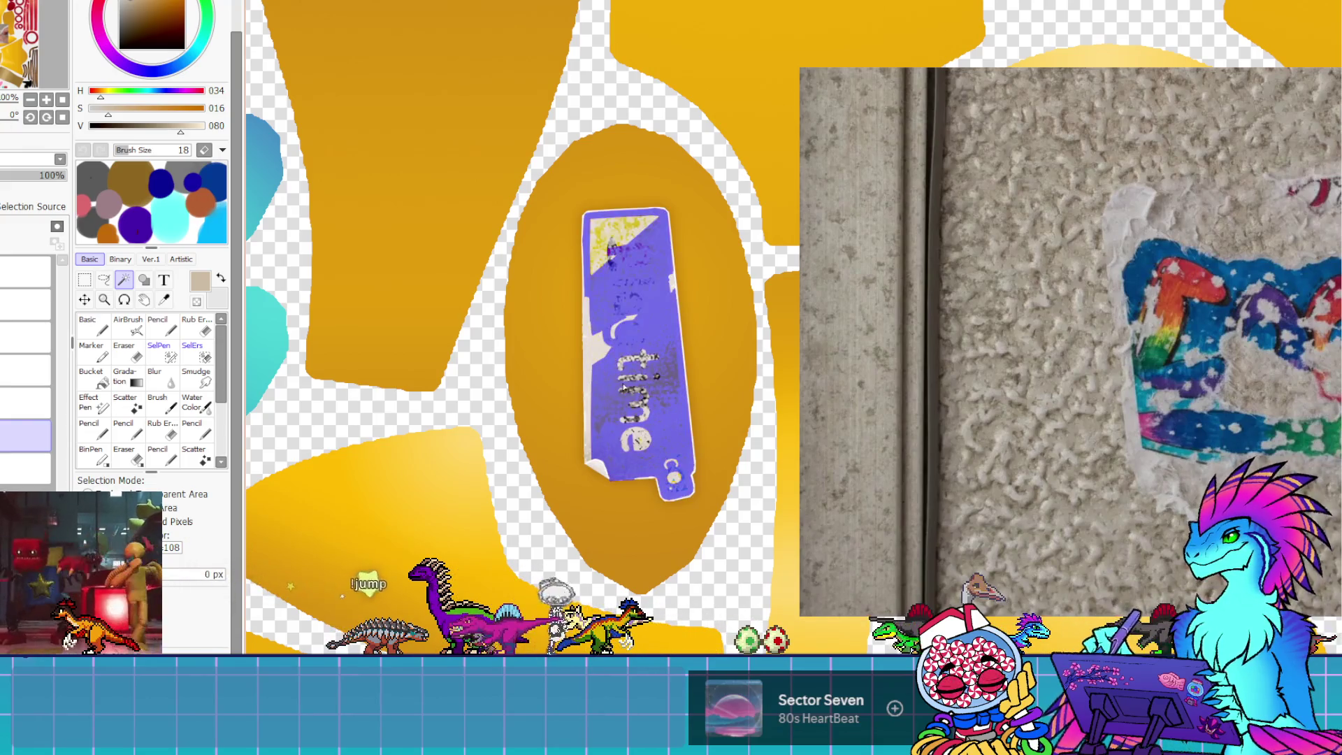
click(606, 345)
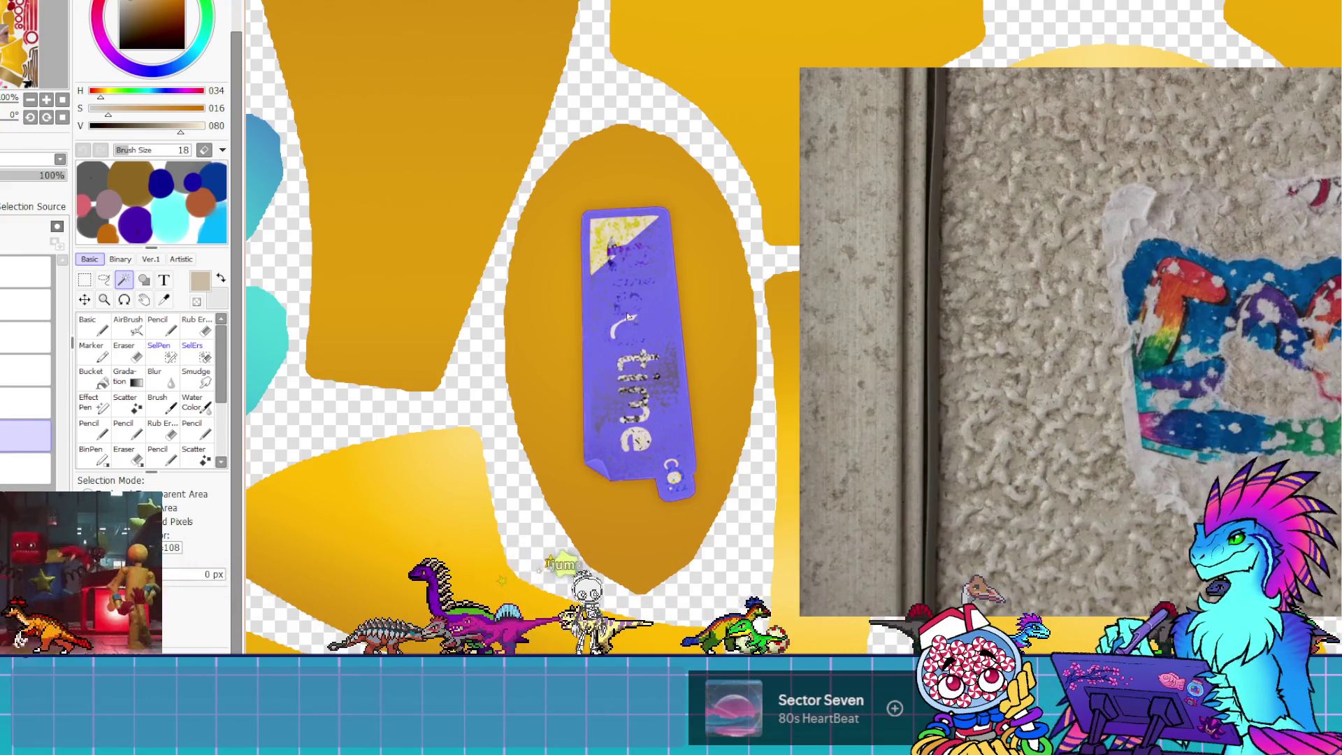
click(168, 360)
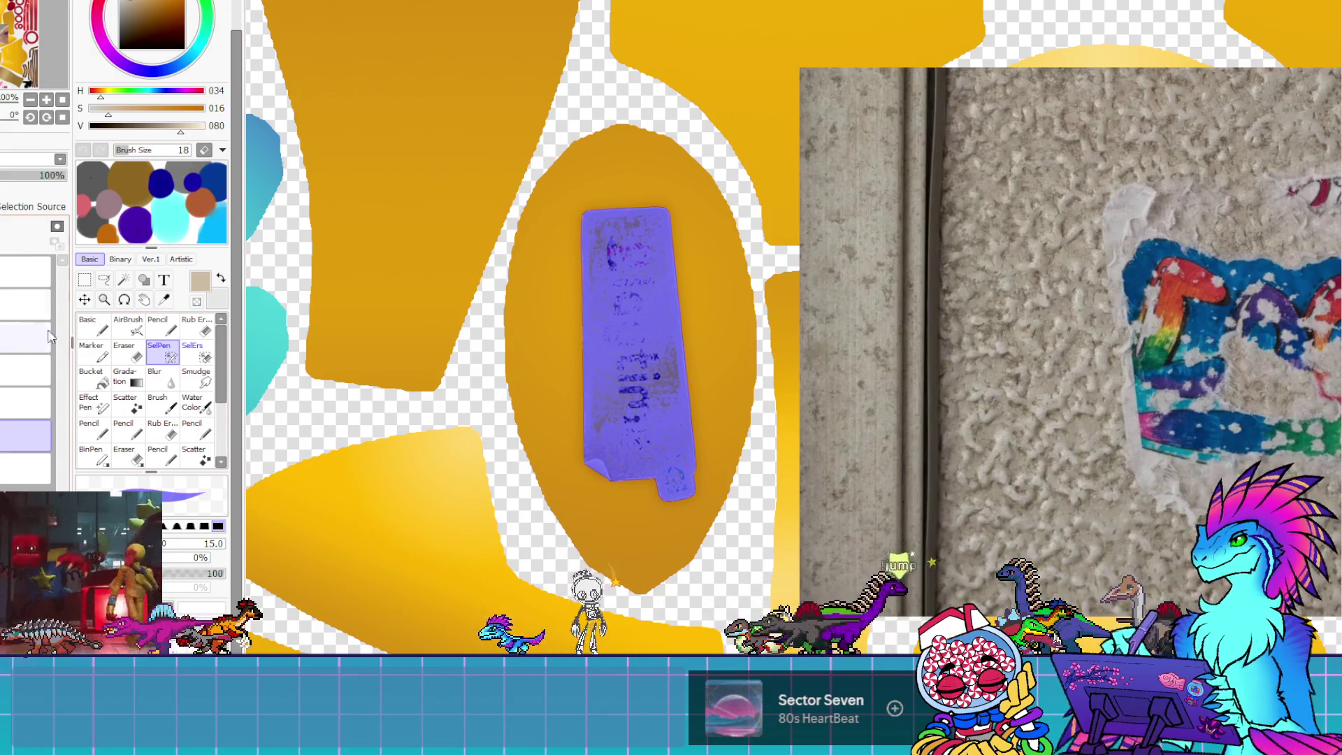
click(26, 403)
click(128, 325)
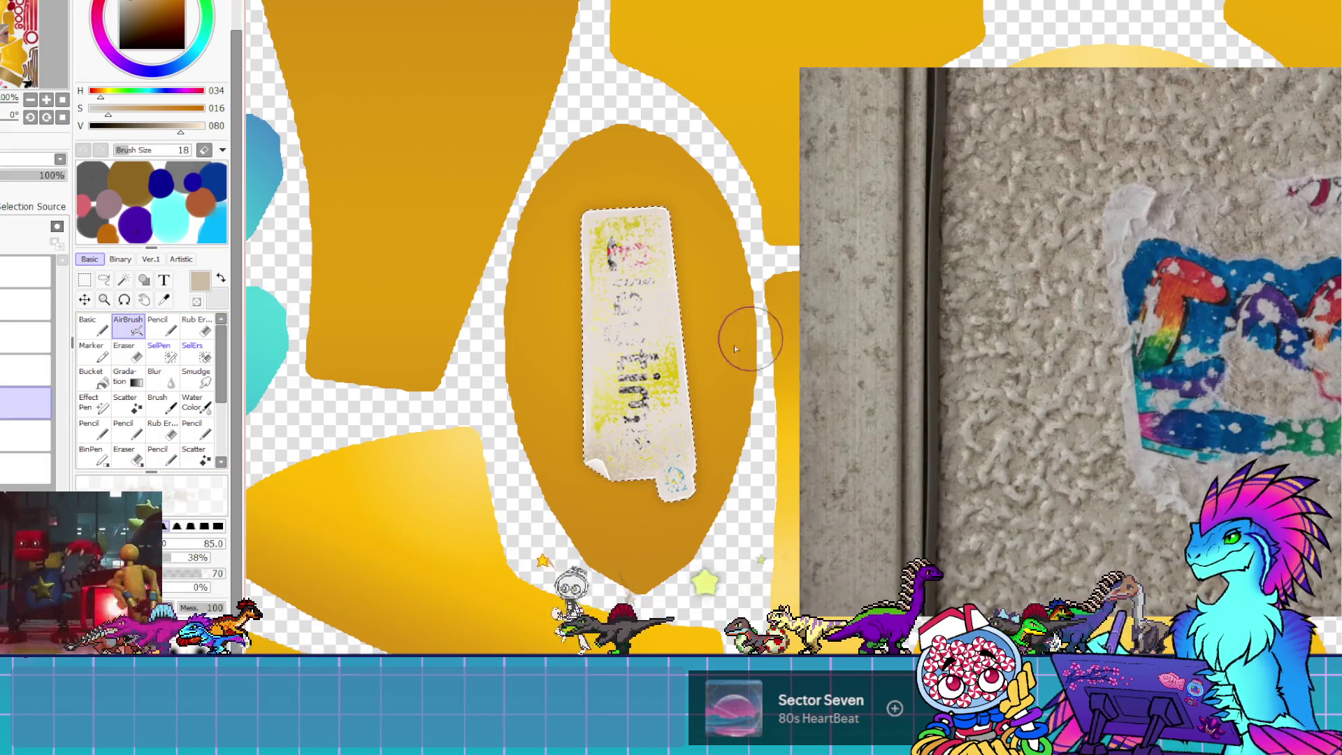
Airbrush white over the sticker, setting the airbrush to size 115 with 38% minimum size
mouse_move(647, 326)
mouse_down()
mouse_move(721, 355)
mouse_move(710, 360)
mouse_up()
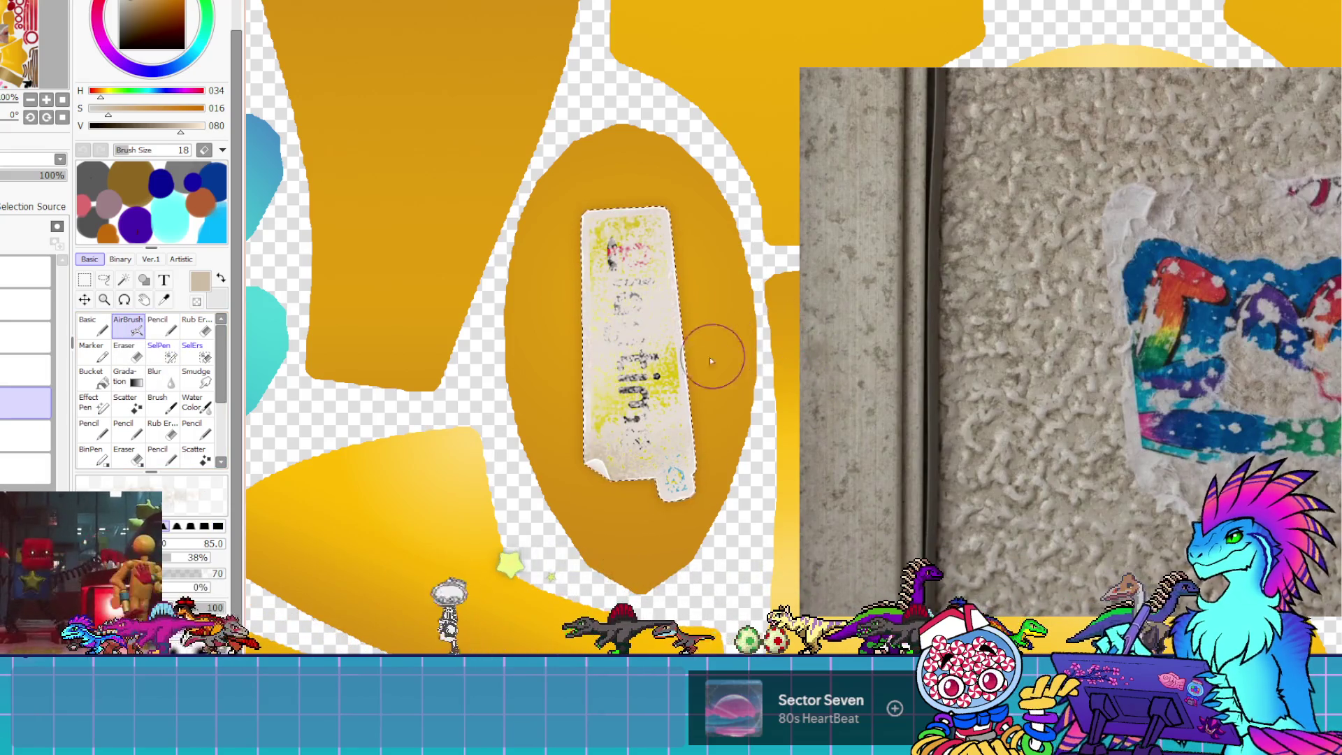
click(181, 573)
click(184, 544)
click(185, 557)
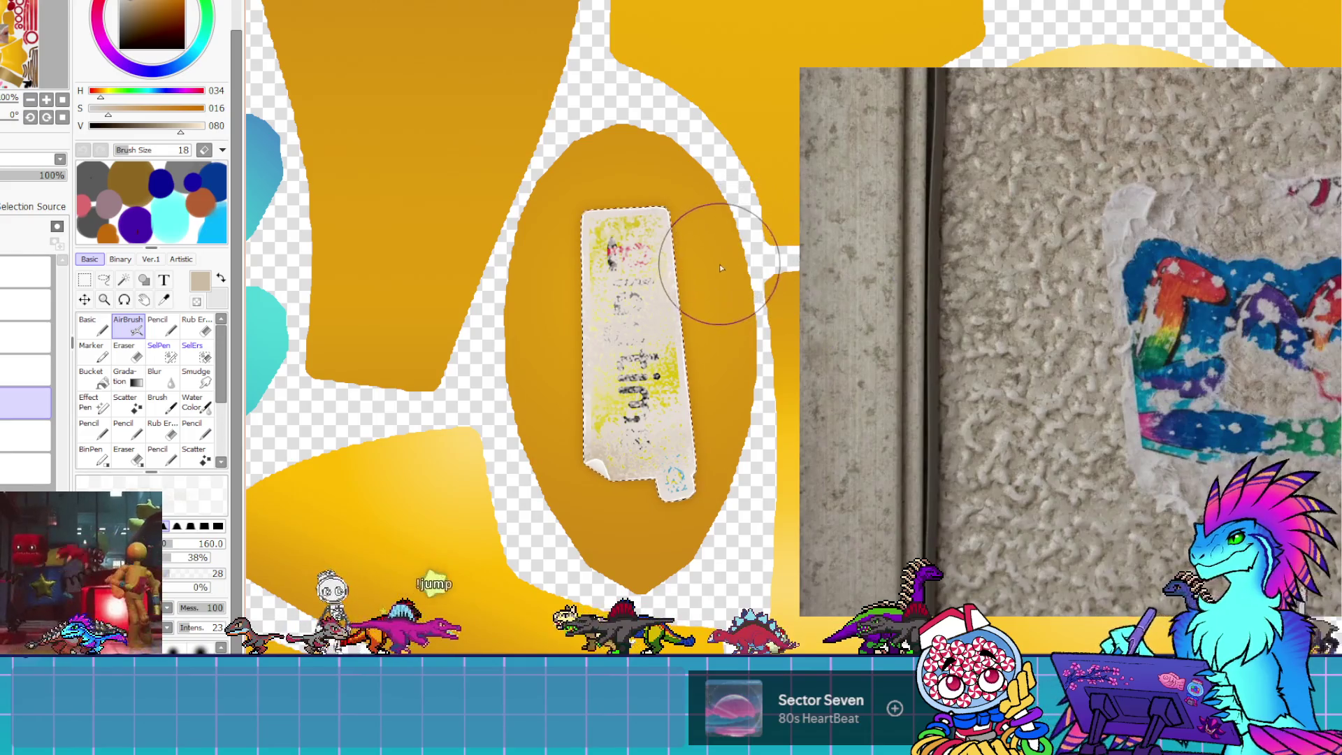
drag(793, 337, 762, 336)
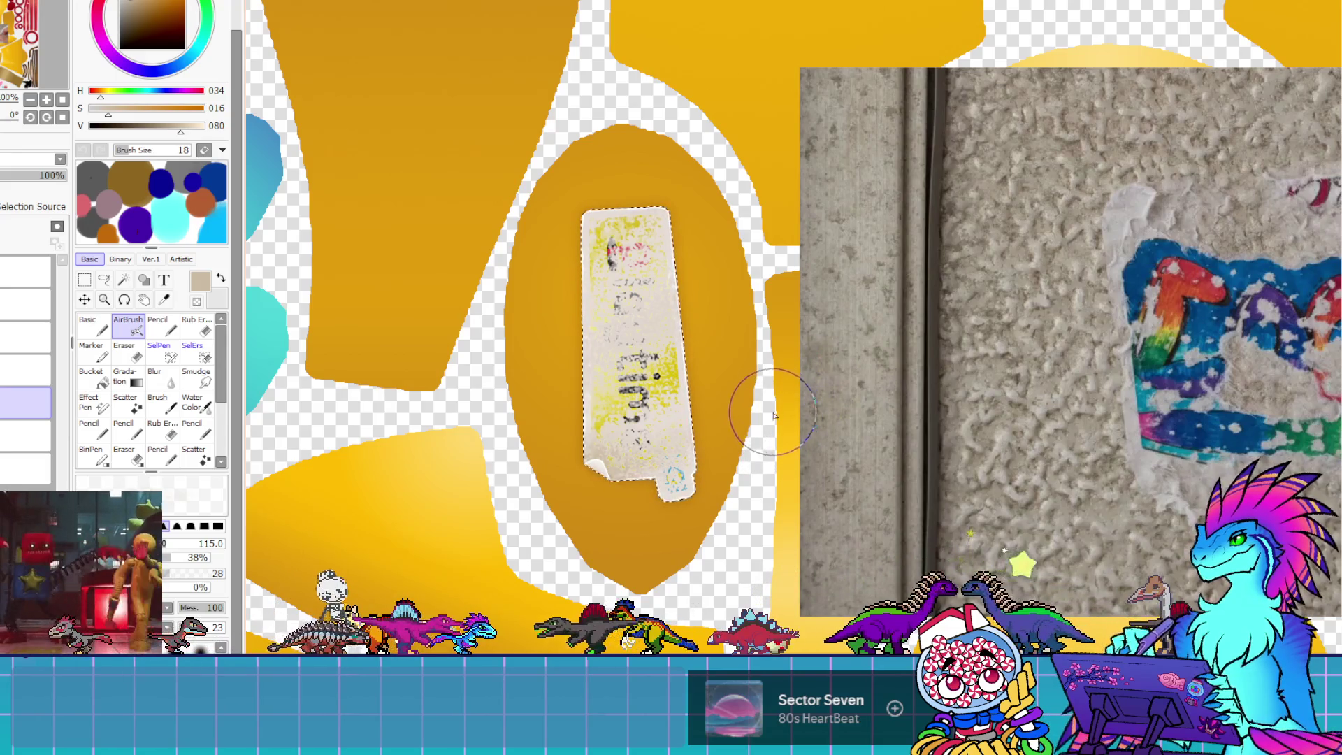
Briefly show the claw-mark texture layer, then pick the gold colour from the canvas
click(21, 369)
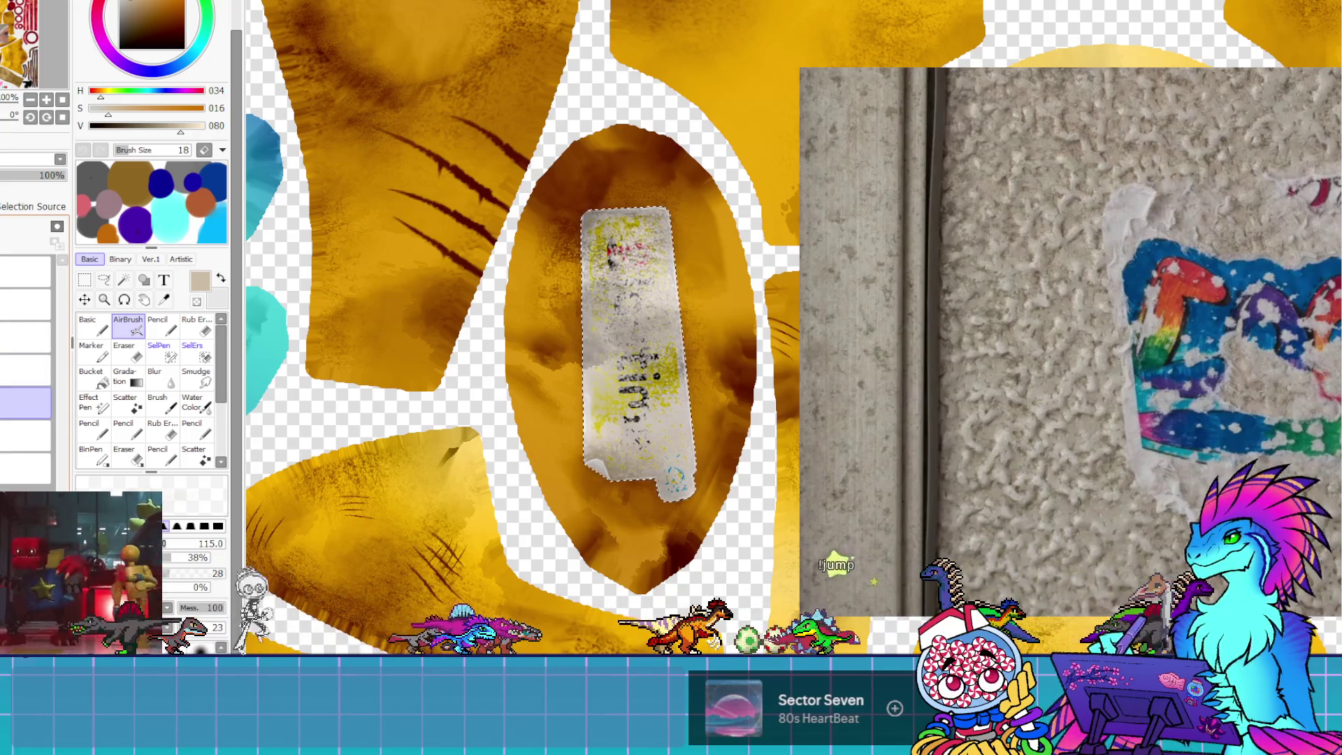
click(21, 369)
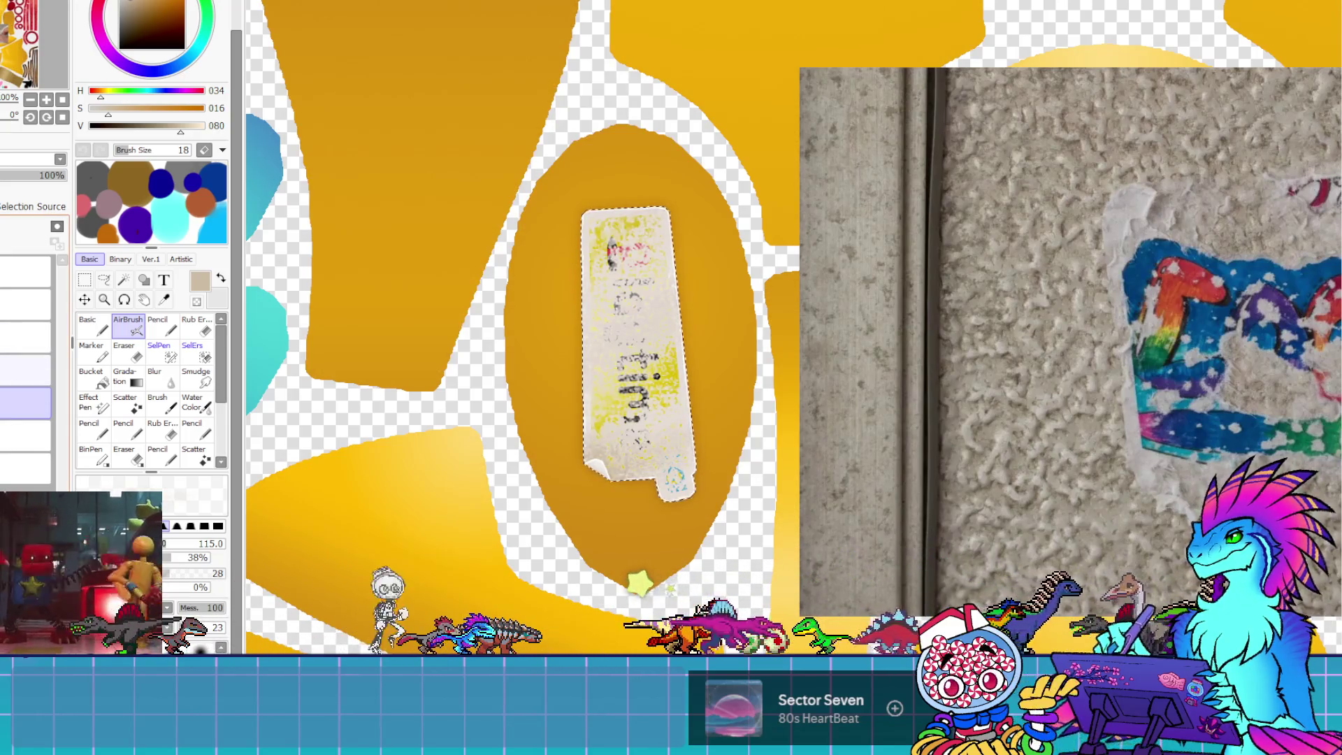
alt+click(690, 208)
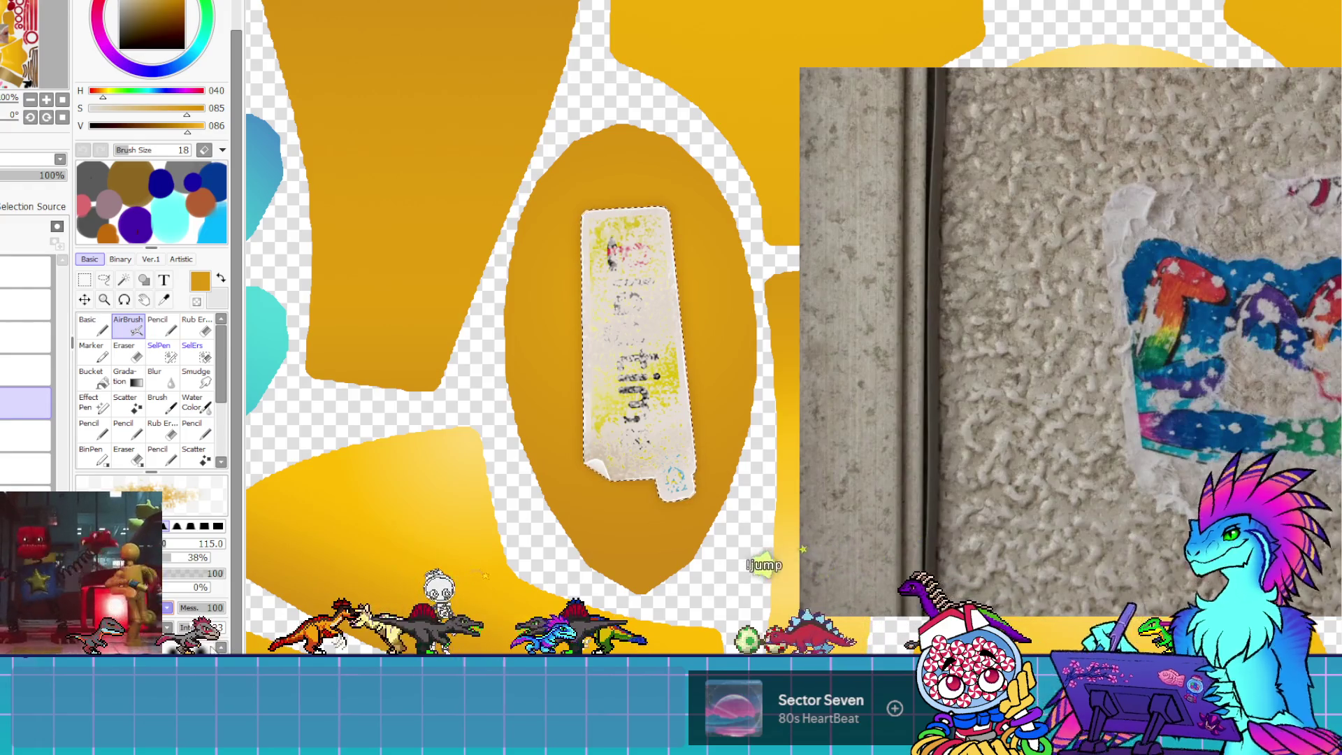
Lower the AirBrush Hair value to 28 and try an orange test stroke, then undo it
click(183, 608)
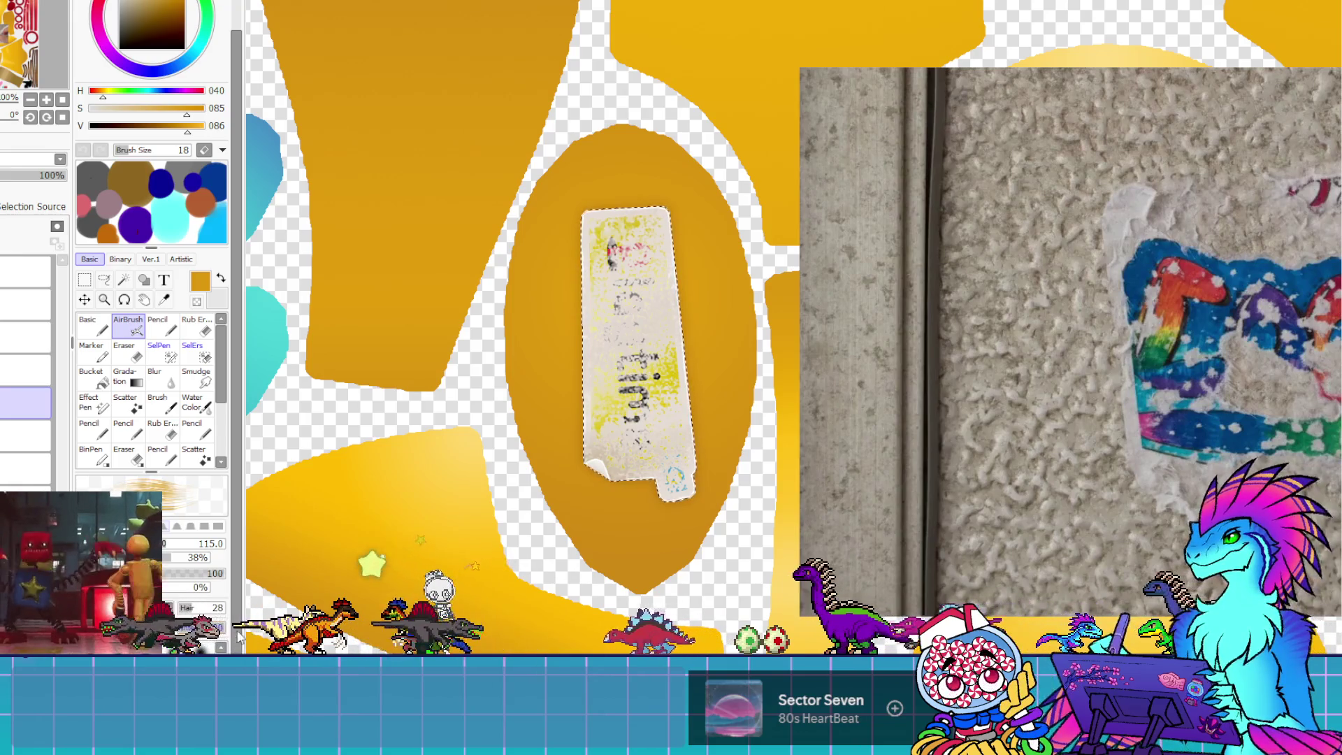
click(196, 611)
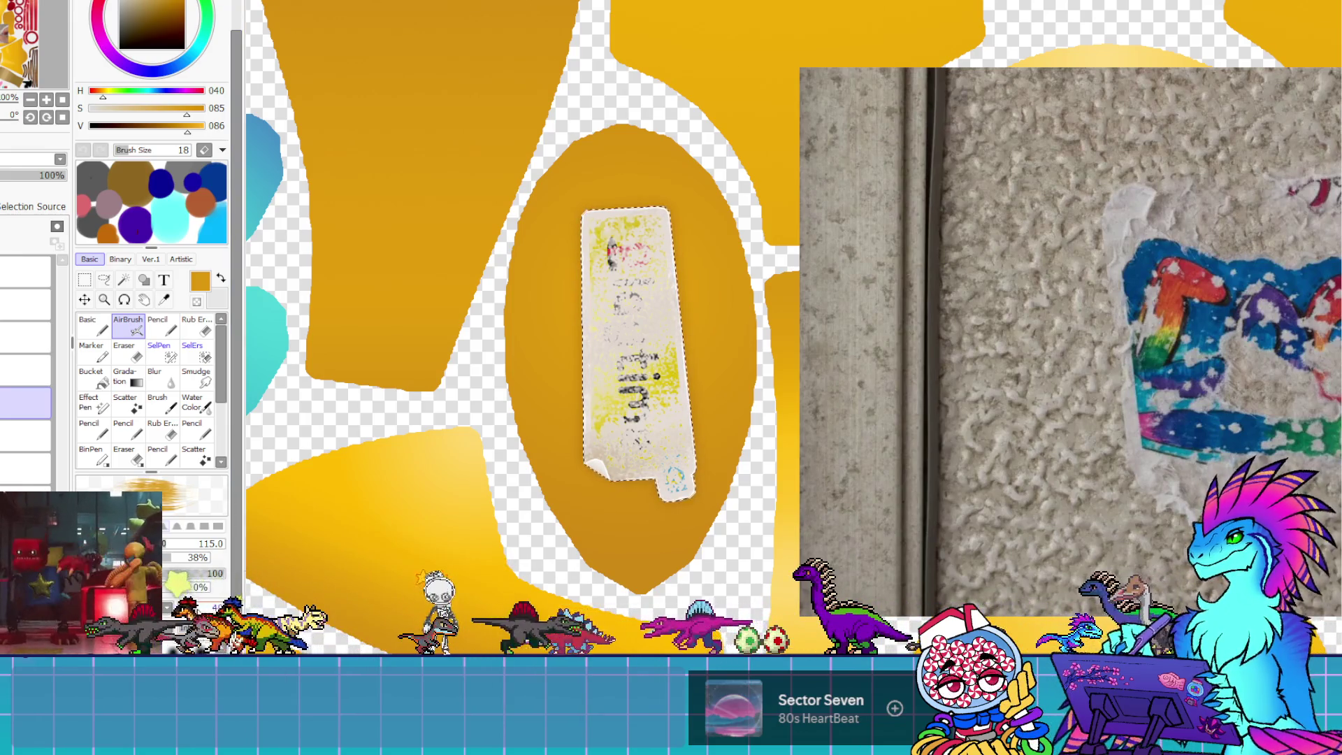
drag(720, 132, 681, 231)
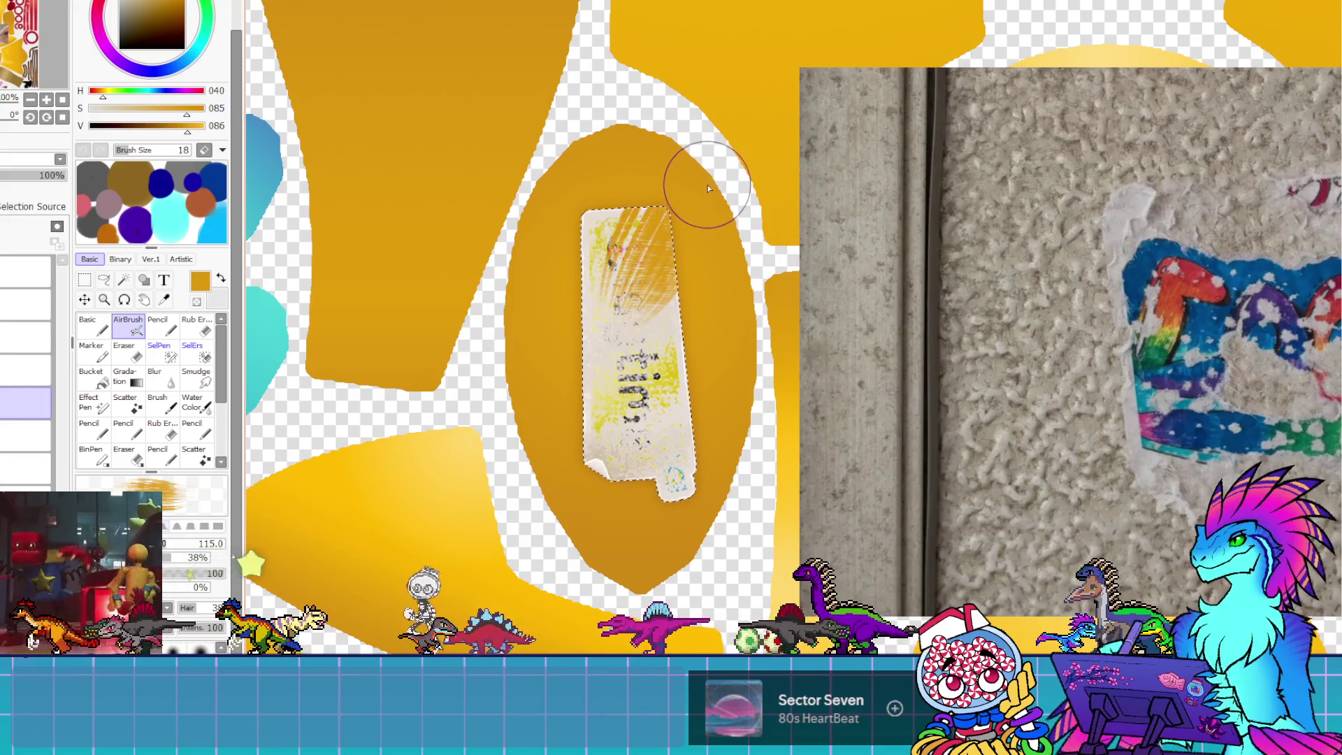
key(ctrl+z)
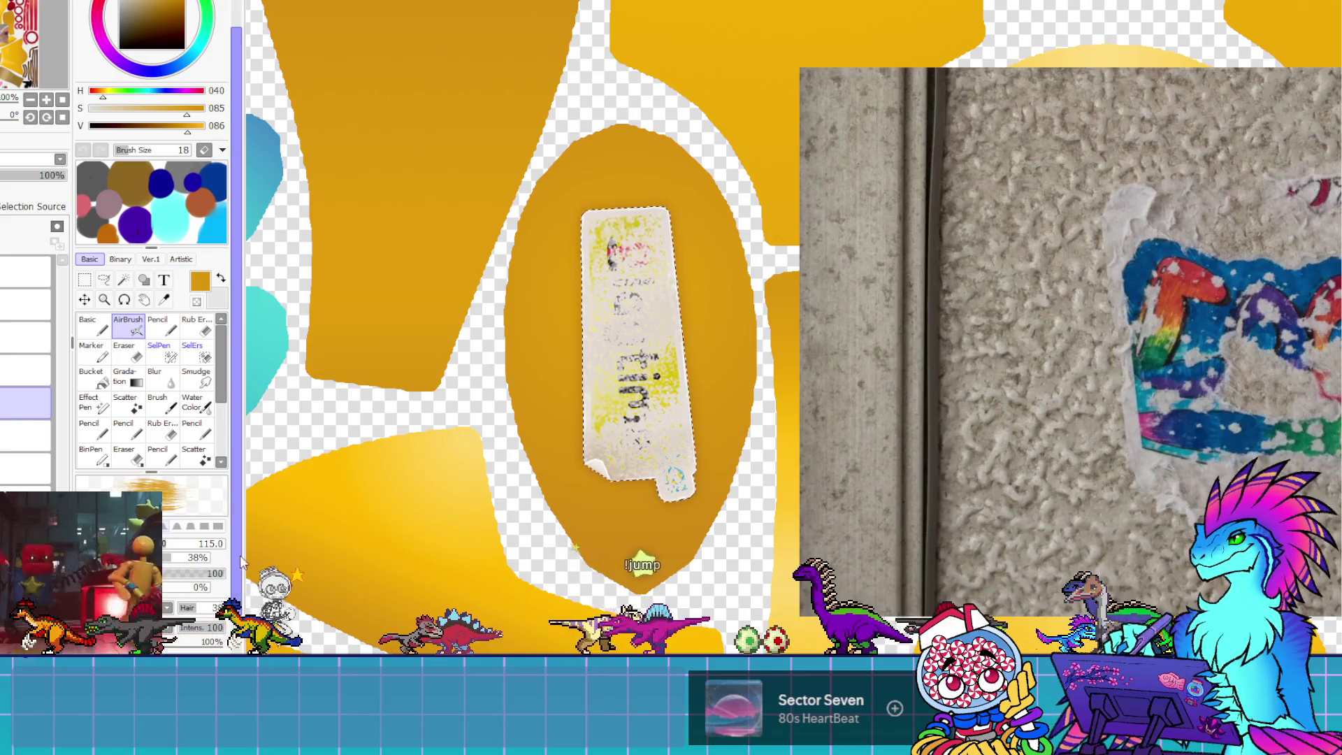
scroll(241, 563, down, 2)
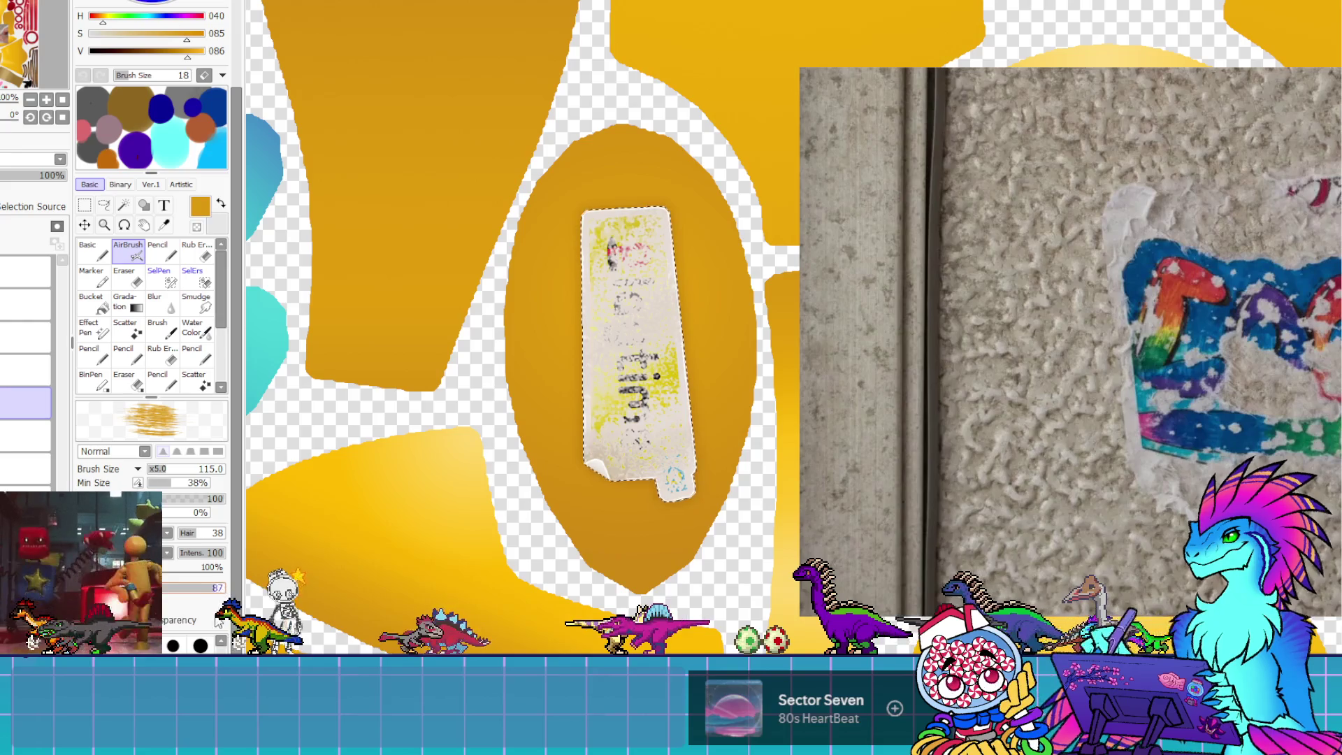
Tune the brush settings to 70%, 0% and 99%, testing and undoing orange strokes on the sticker
click(222, 566)
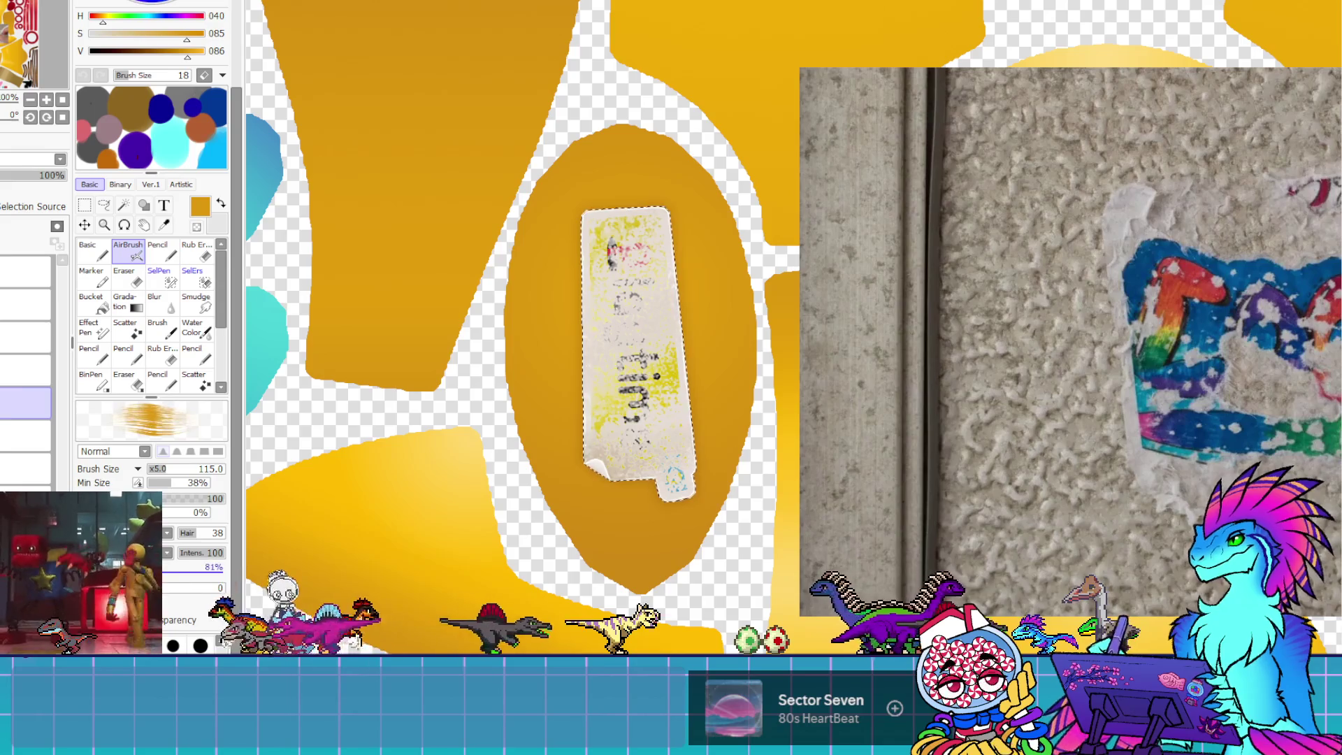
click(183, 567)
click(185, 567)
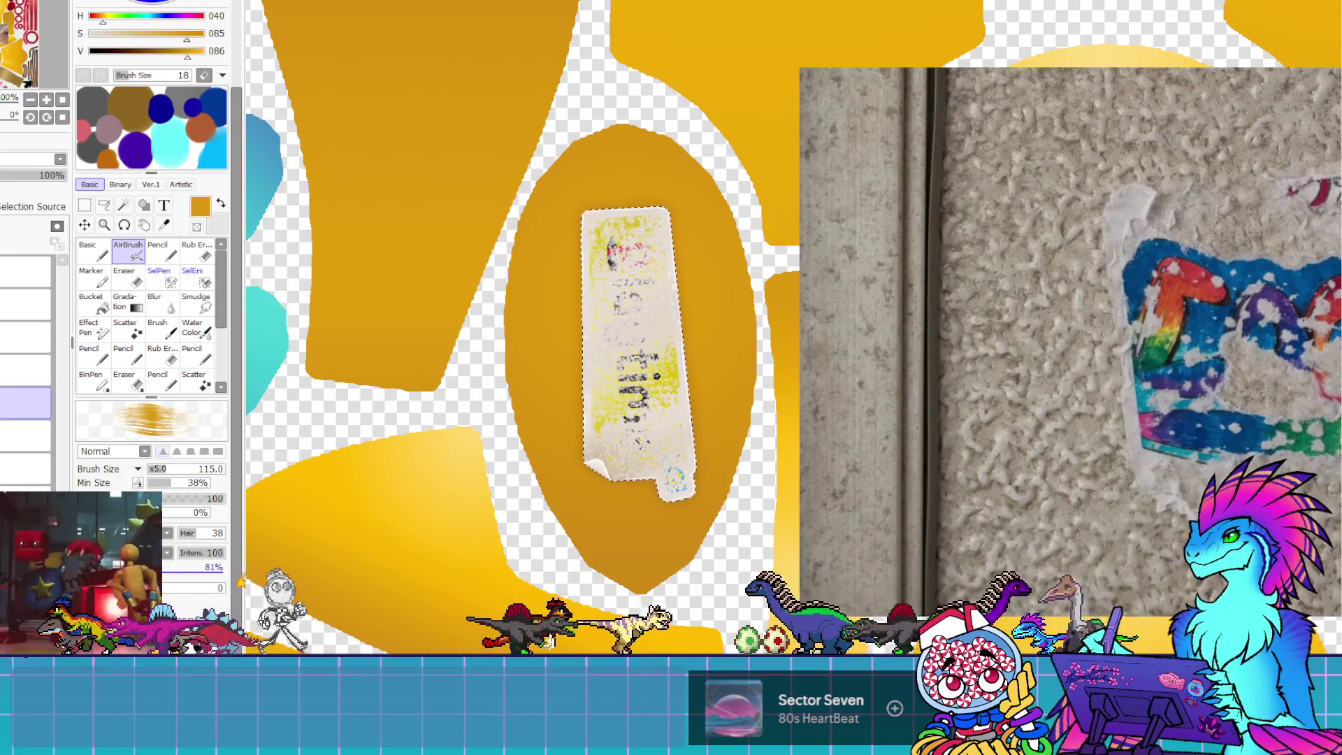
click(168, 552)
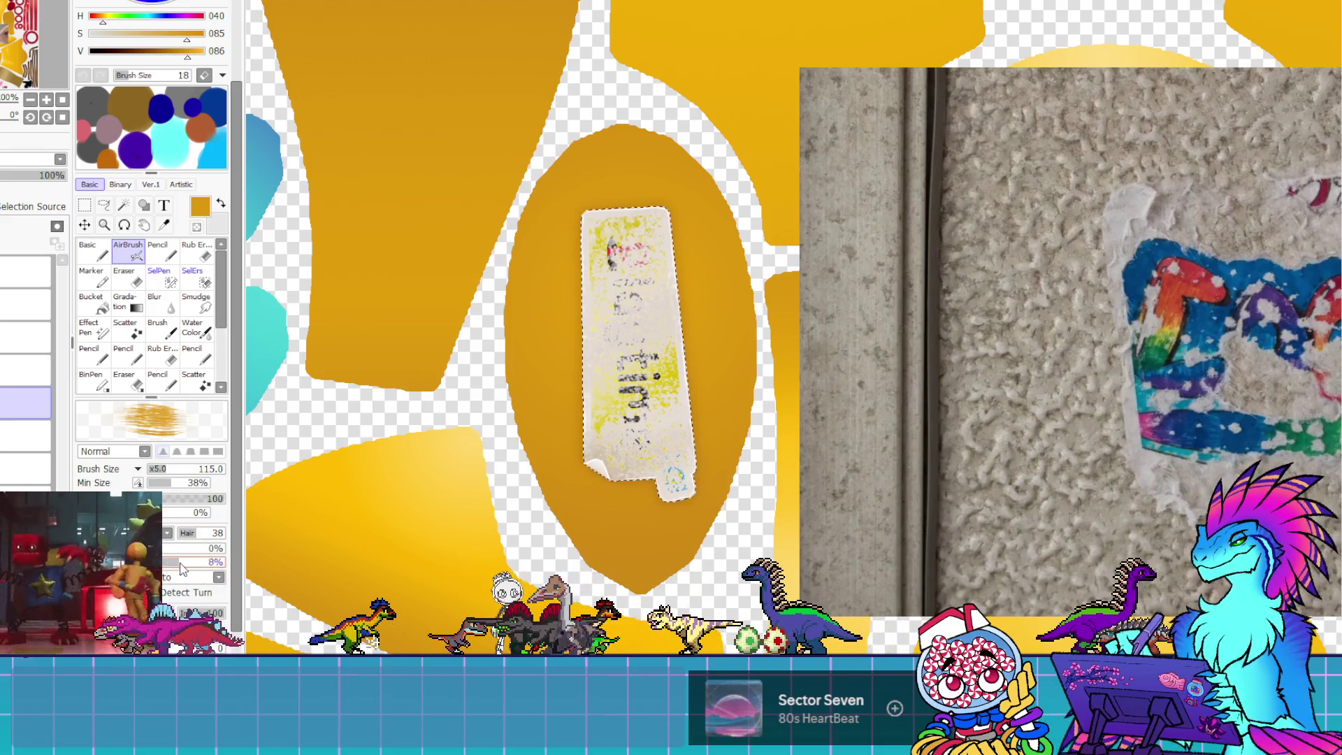
drag(222, 562, 163, 562)
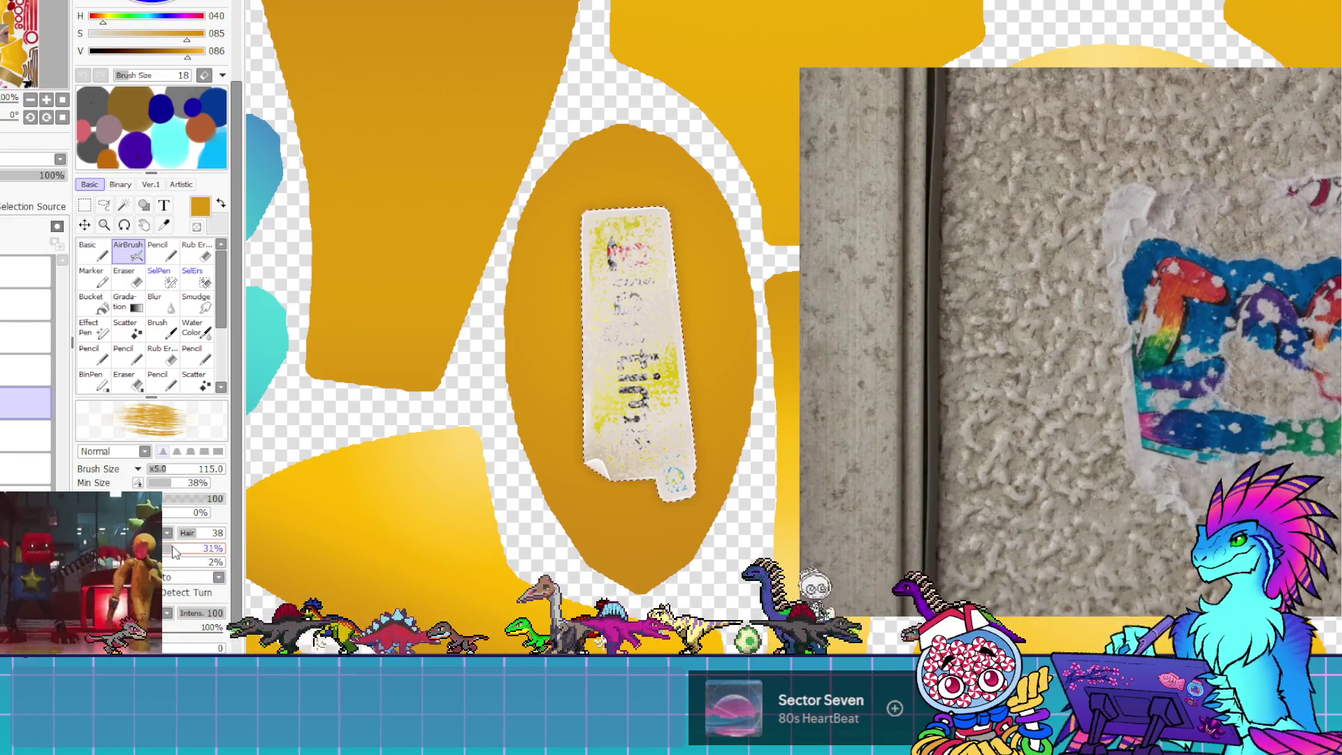
click(223, 548)
drag(226, 553, 238, 548)
mouse_move(701, 235)
mouse_down()
mouse_move(643, 294)
mouse_move(719, 215)
mouse_up()
key(ctrl+z)
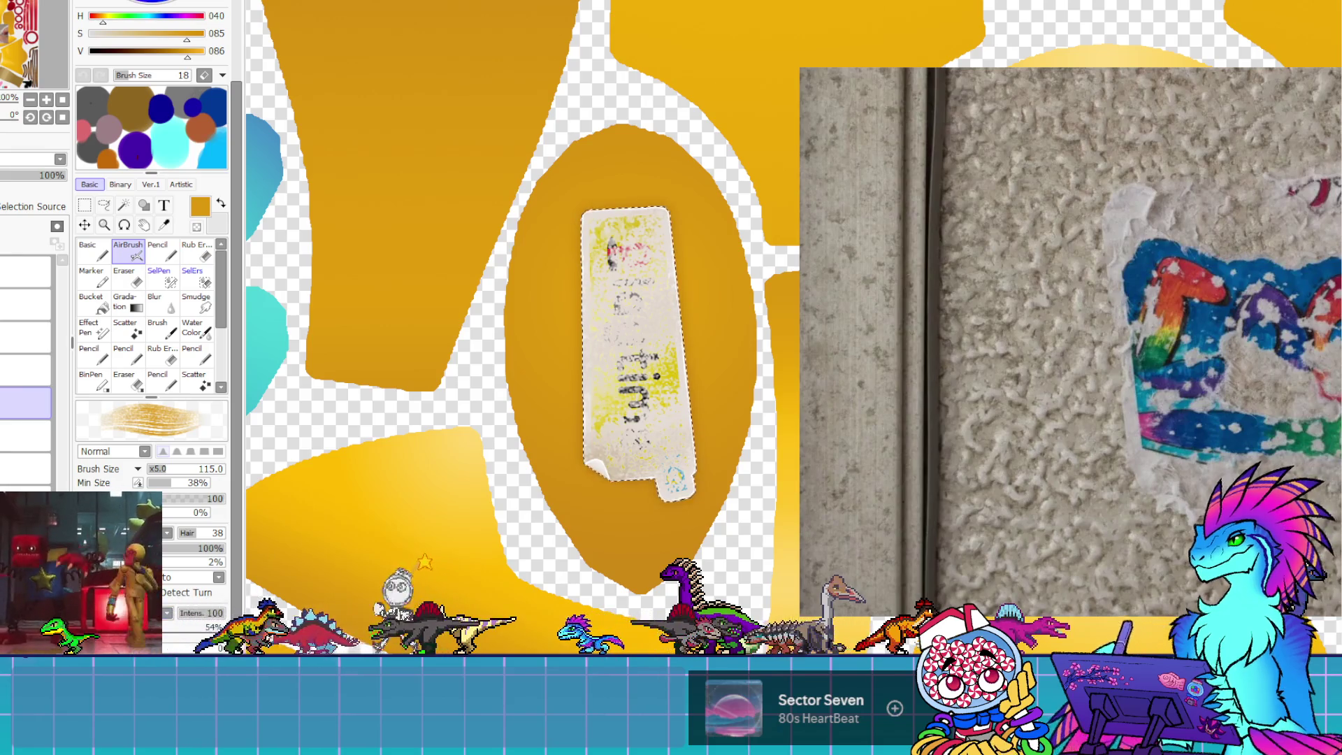
Lower a brush setting to 15% and airbrush orange streaks onto the sticker's top-right corner
drag(609, 231, 627, 316)
key(ctrl+z)
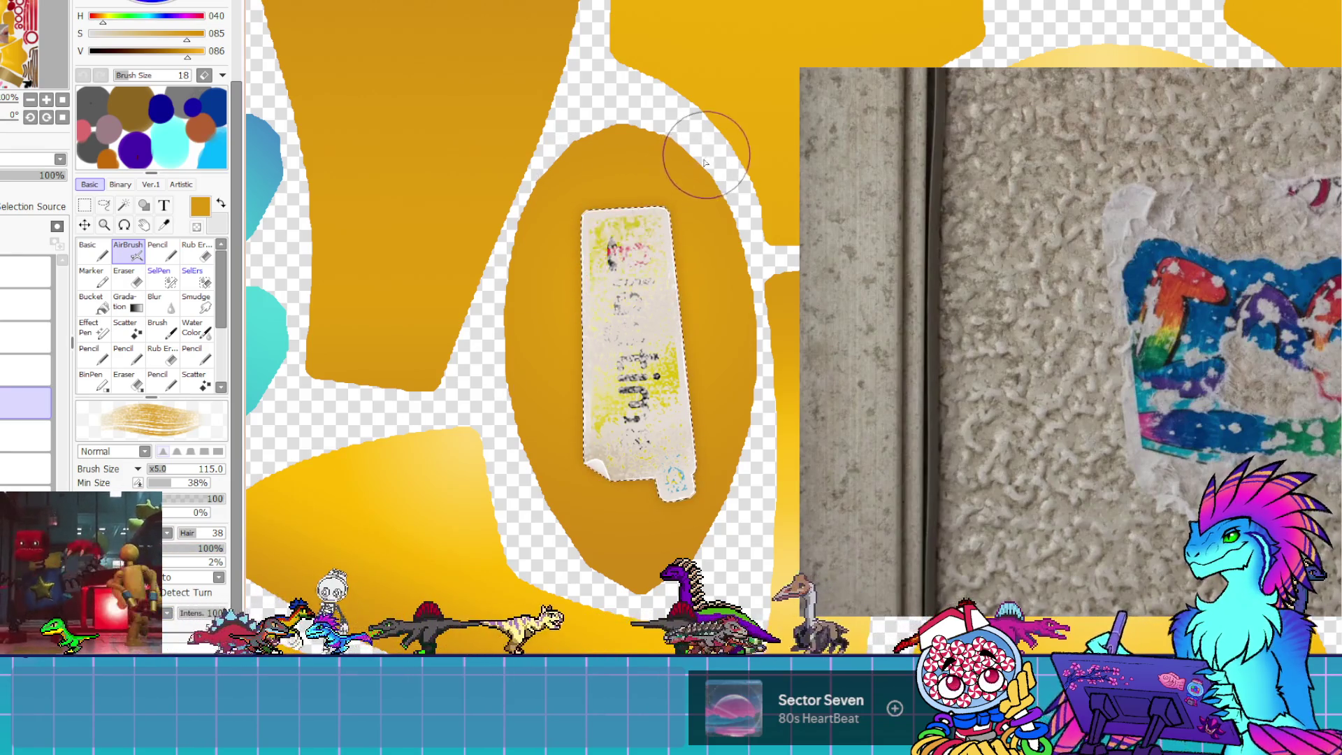
drag(694, 150, 674, 224)
key(ctrl+z)
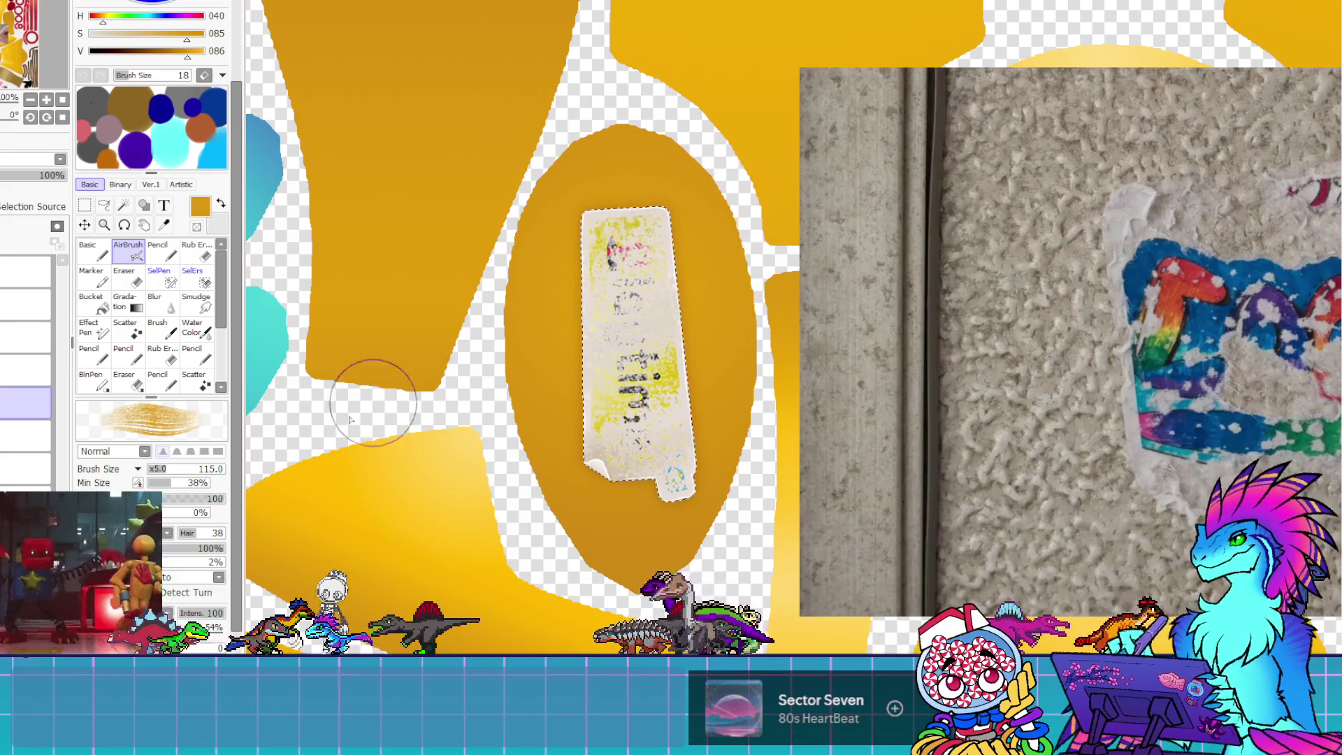
click(163, 549)
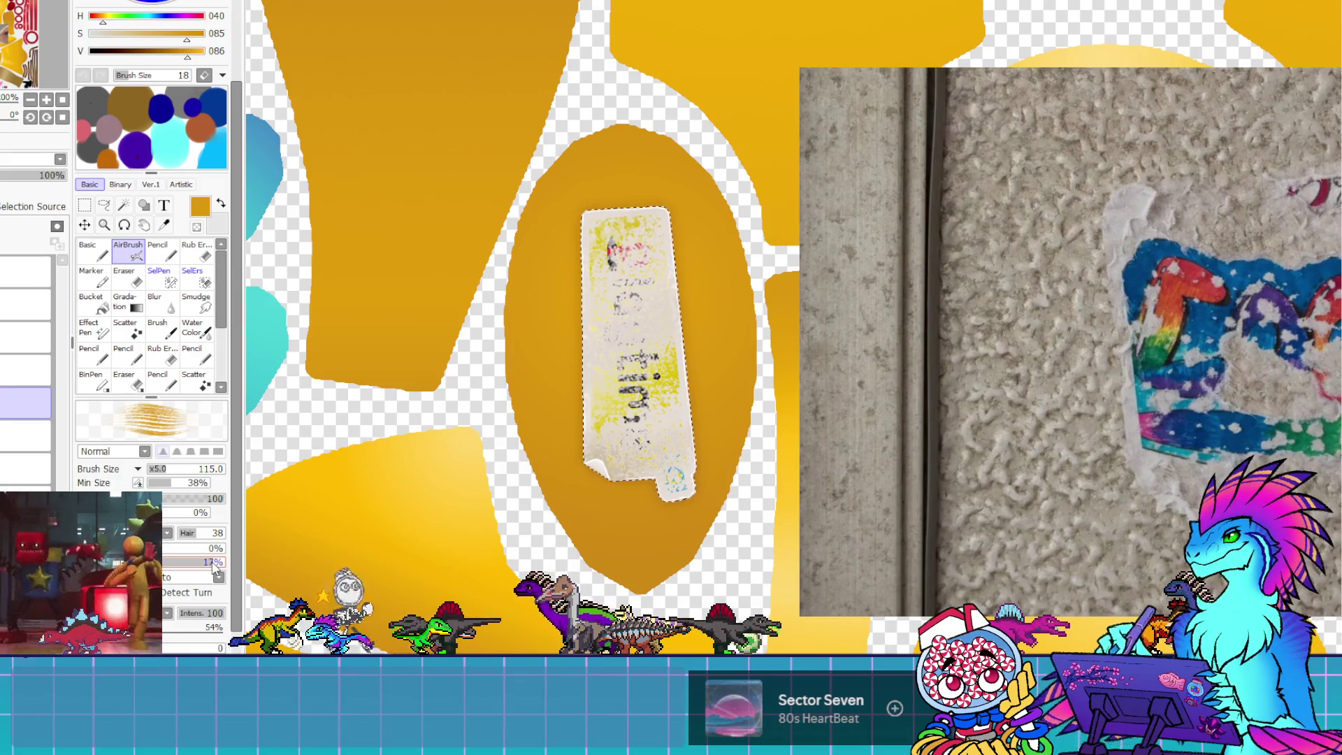
drag(719, 179, 643, 276)
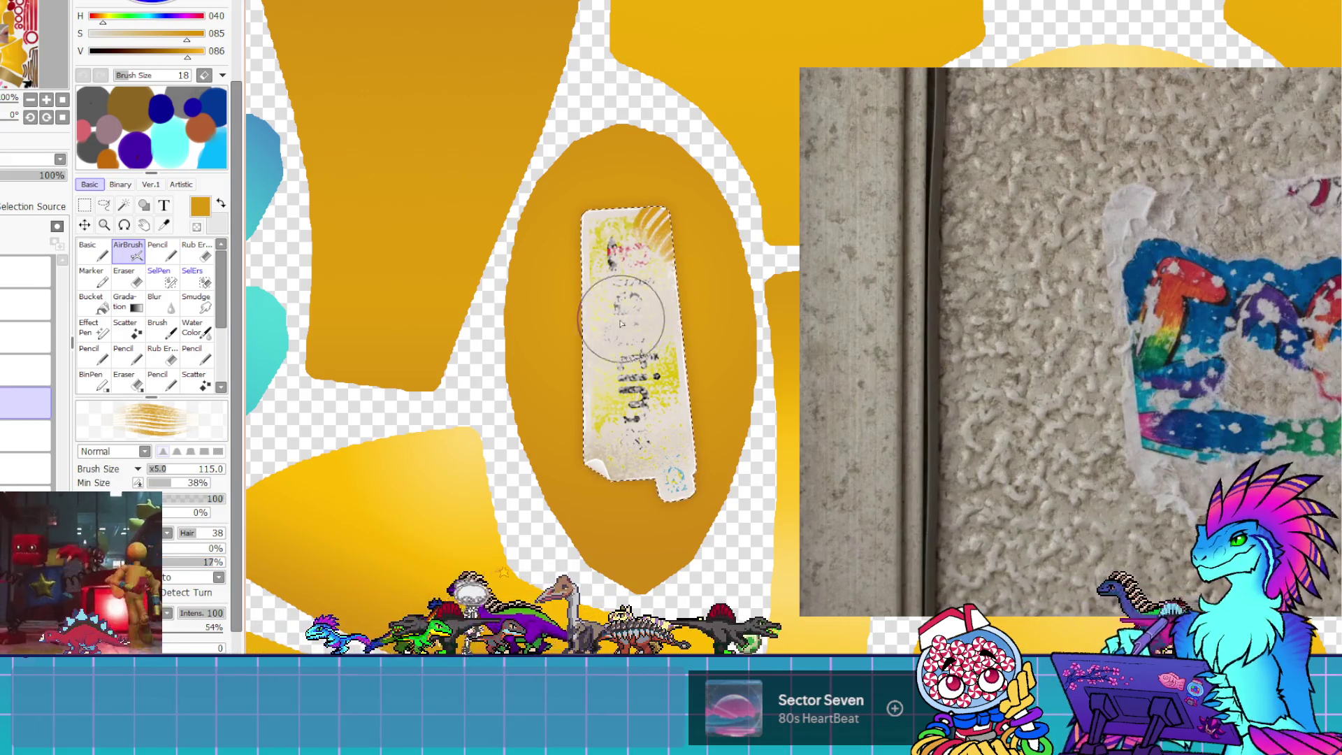
key(ctrl+z)
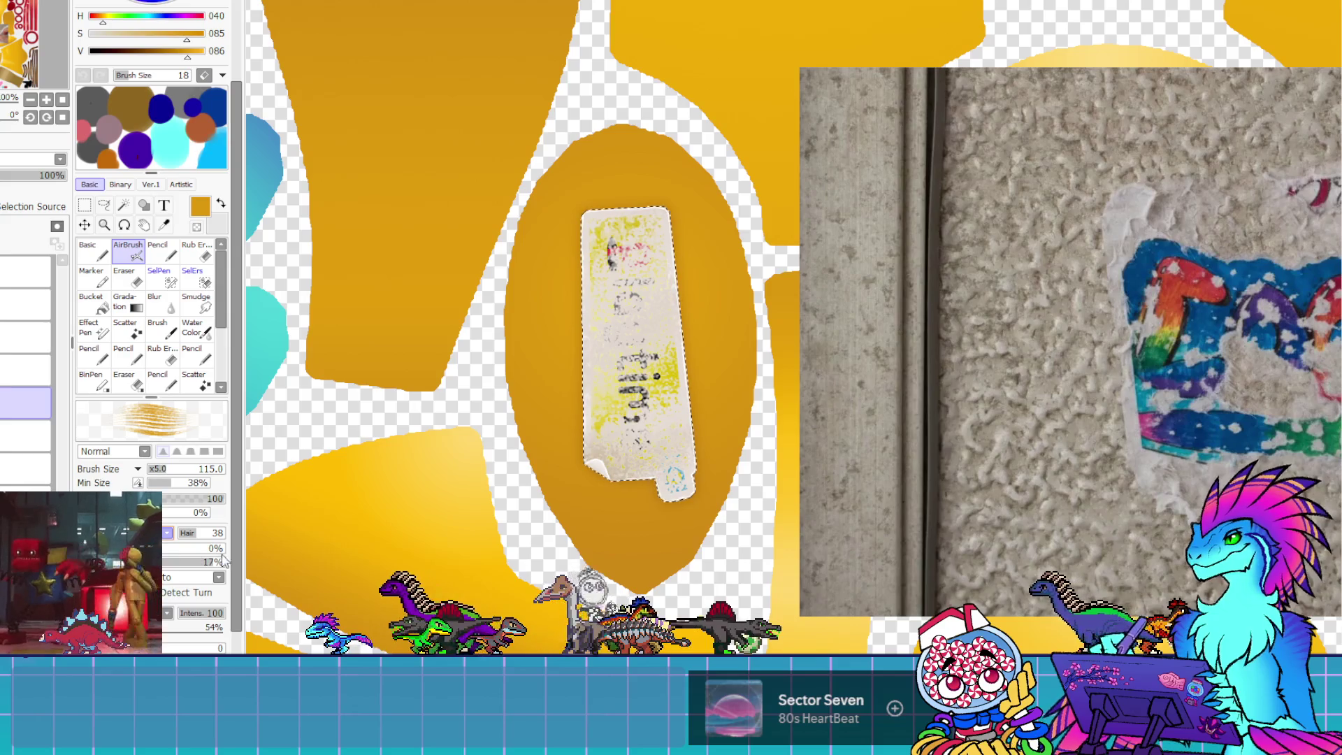
mouse_move(669, 223)
mouse_down()
mouse_move(630, 240)
mouse_move(645, 261)
mouse_move(630, 259)
mouse_up()
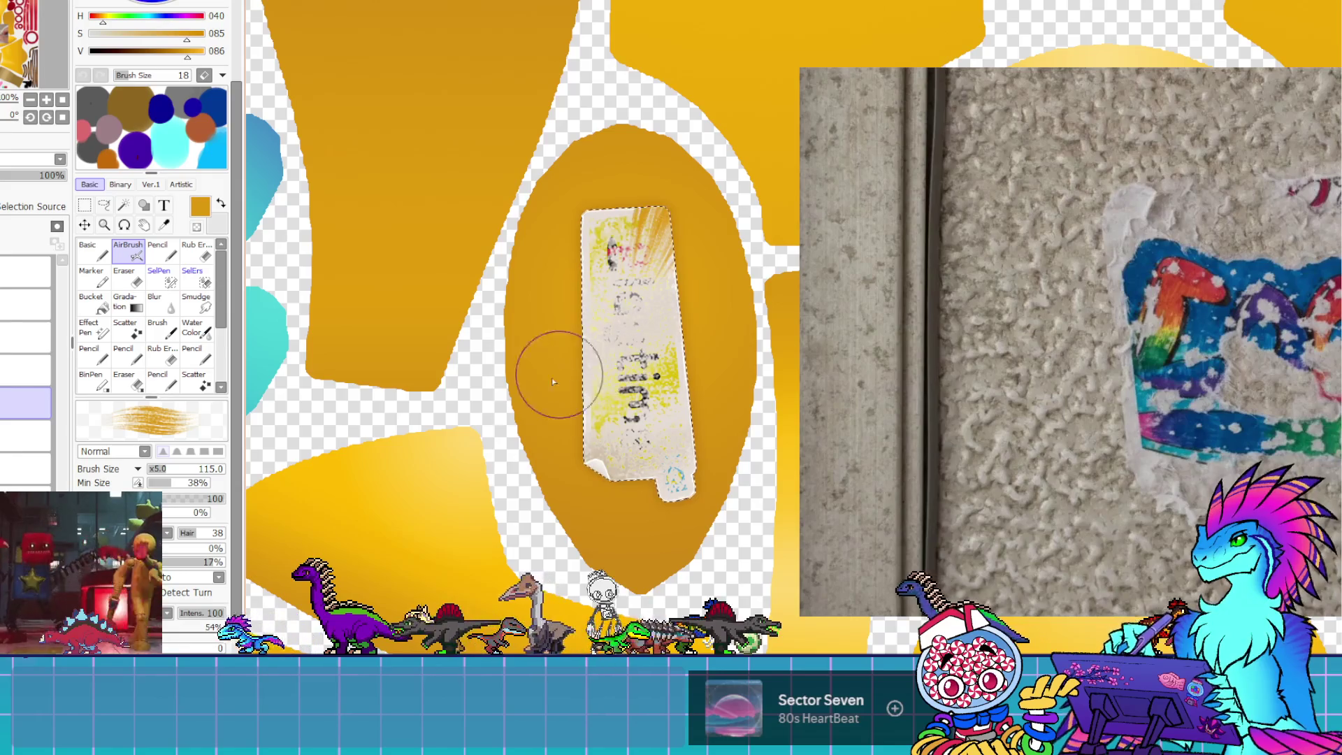
mouse_move(664, 210)
mouse_down()
mouse_move(615, 238)
mouse_move(671, 231)
mouse_up()
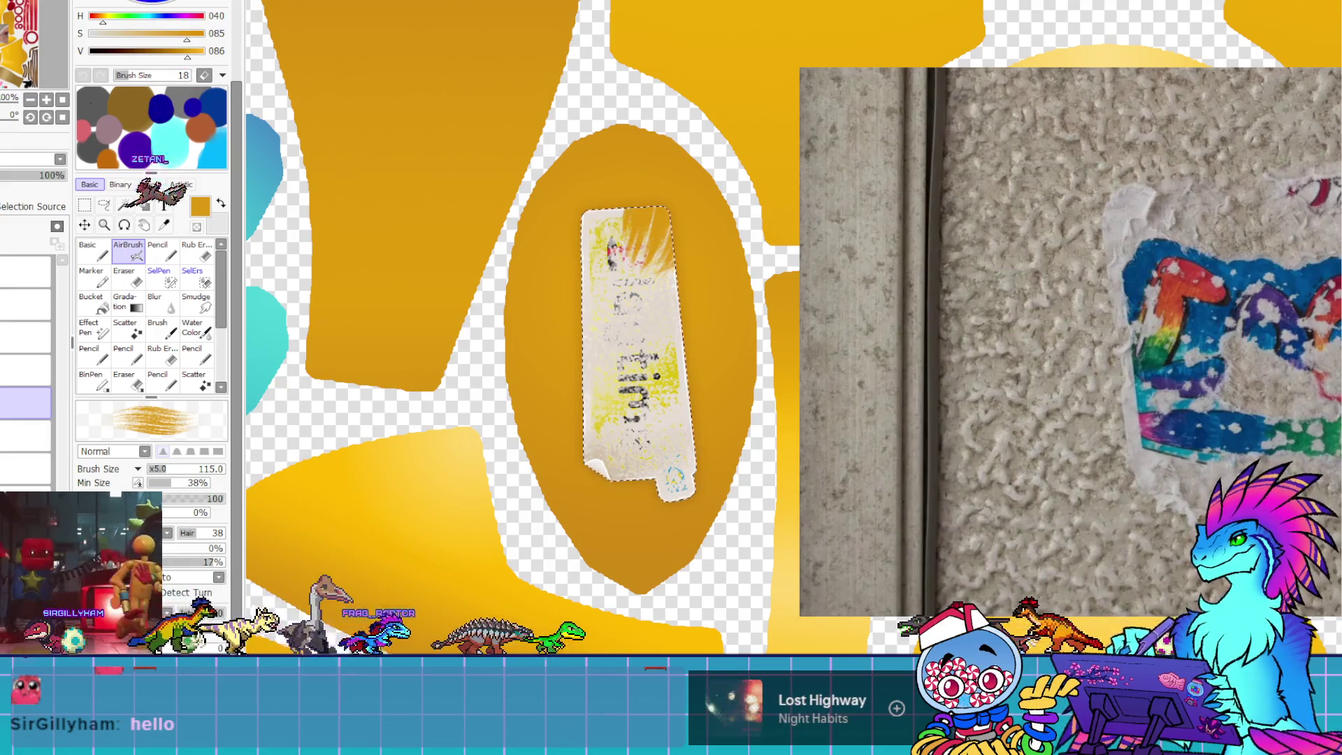
click(42, 343)
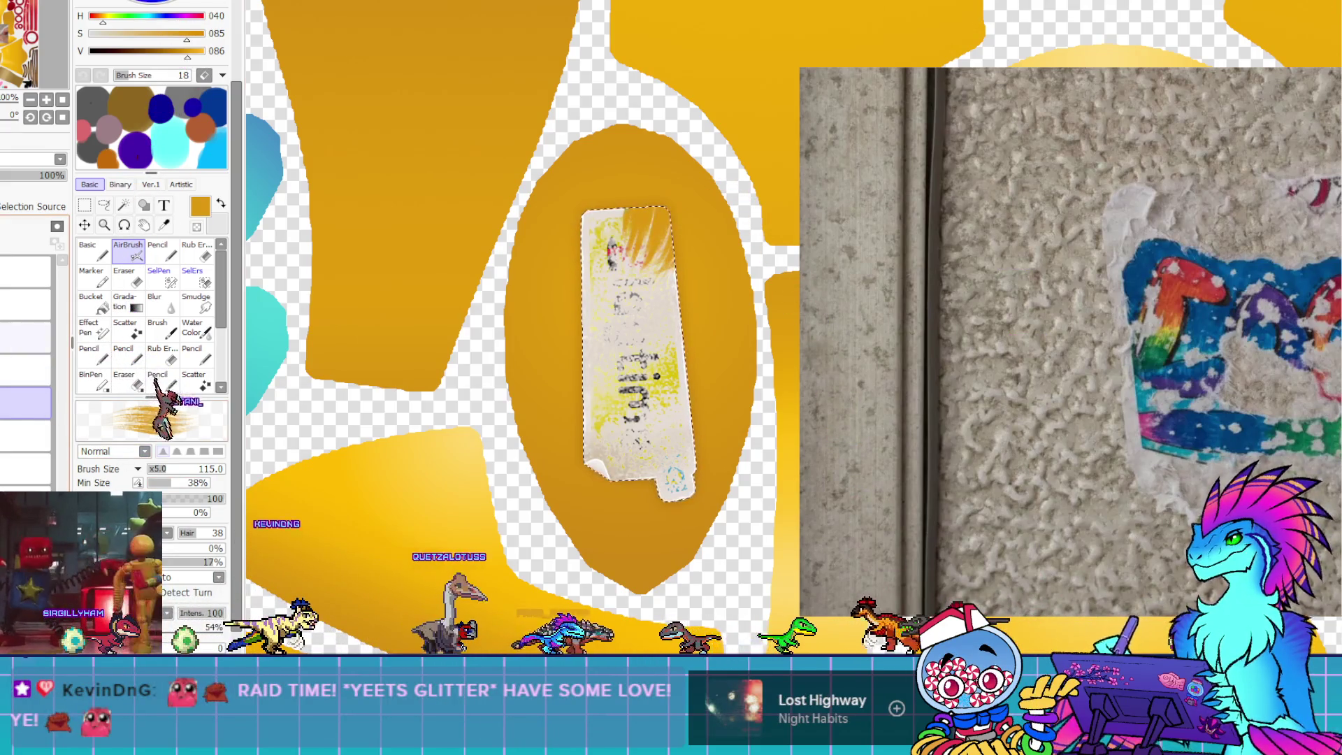
click(86, 205)
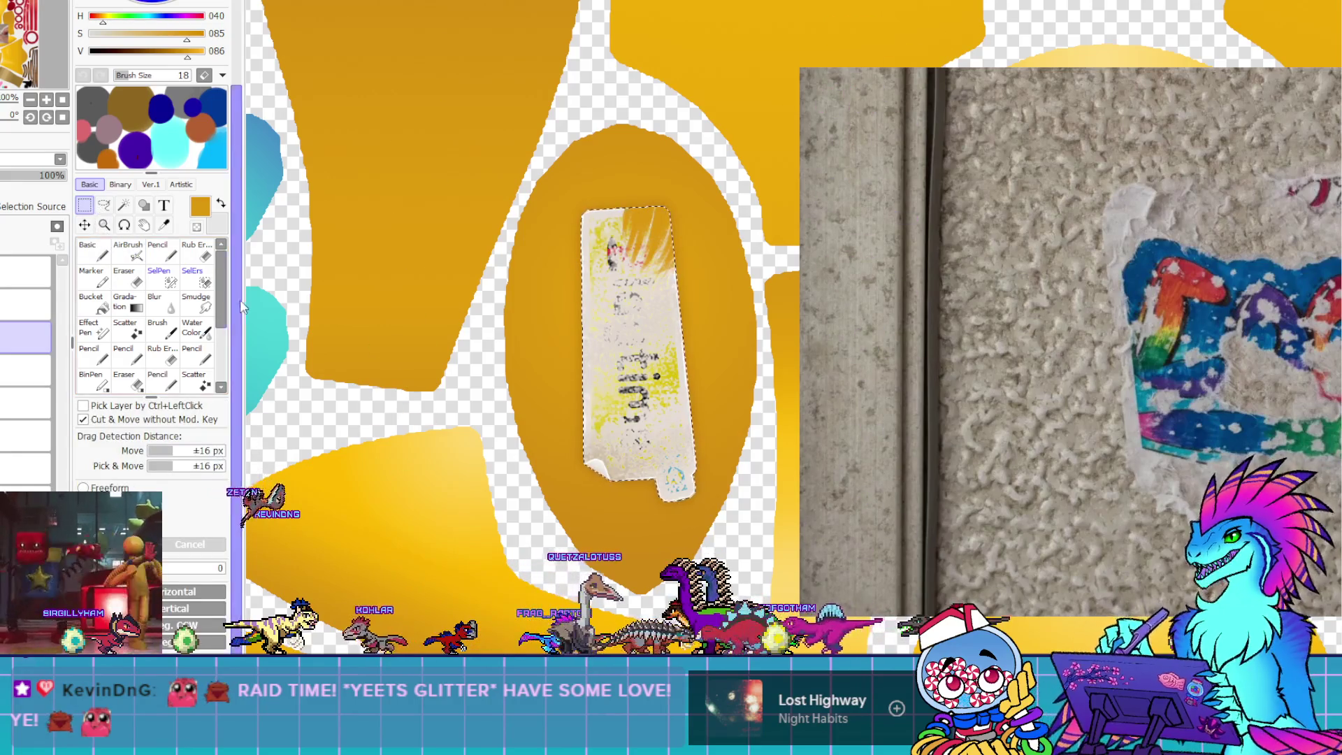
scroll(312, 294, down, 1)
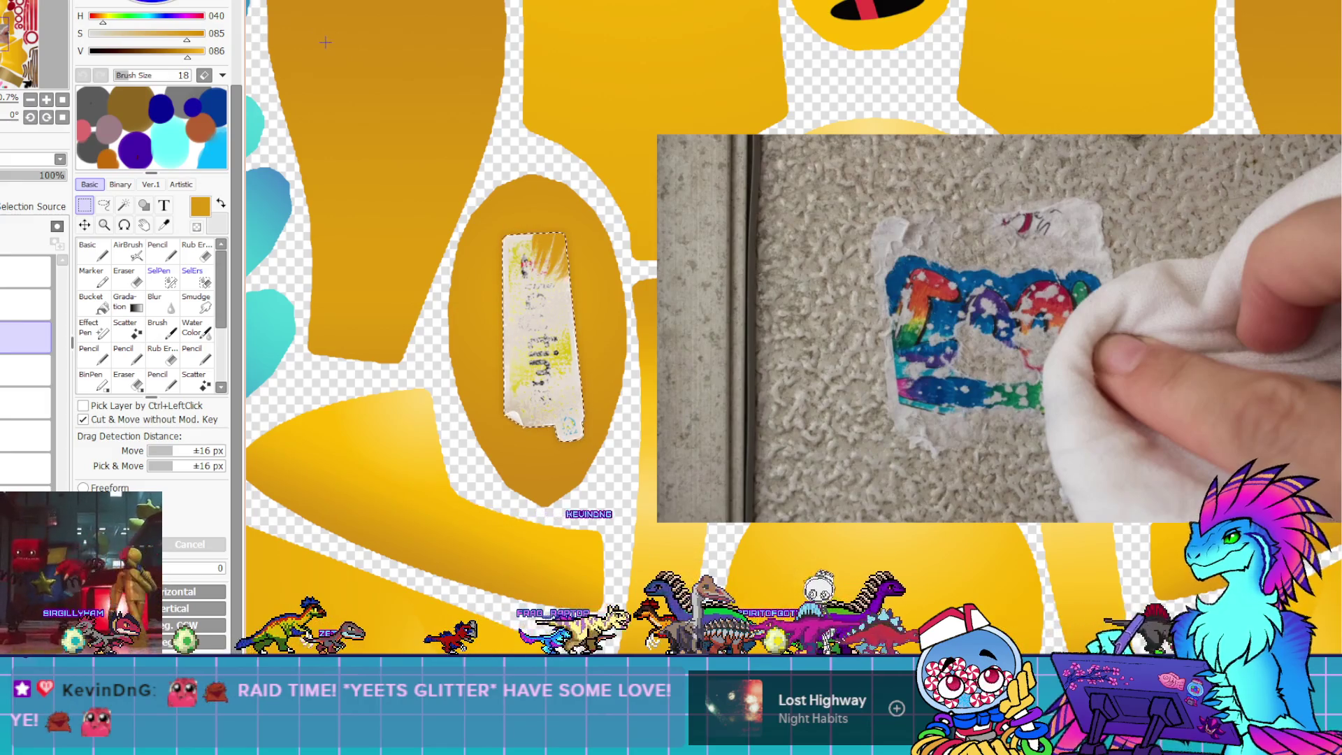
click(28, 402)
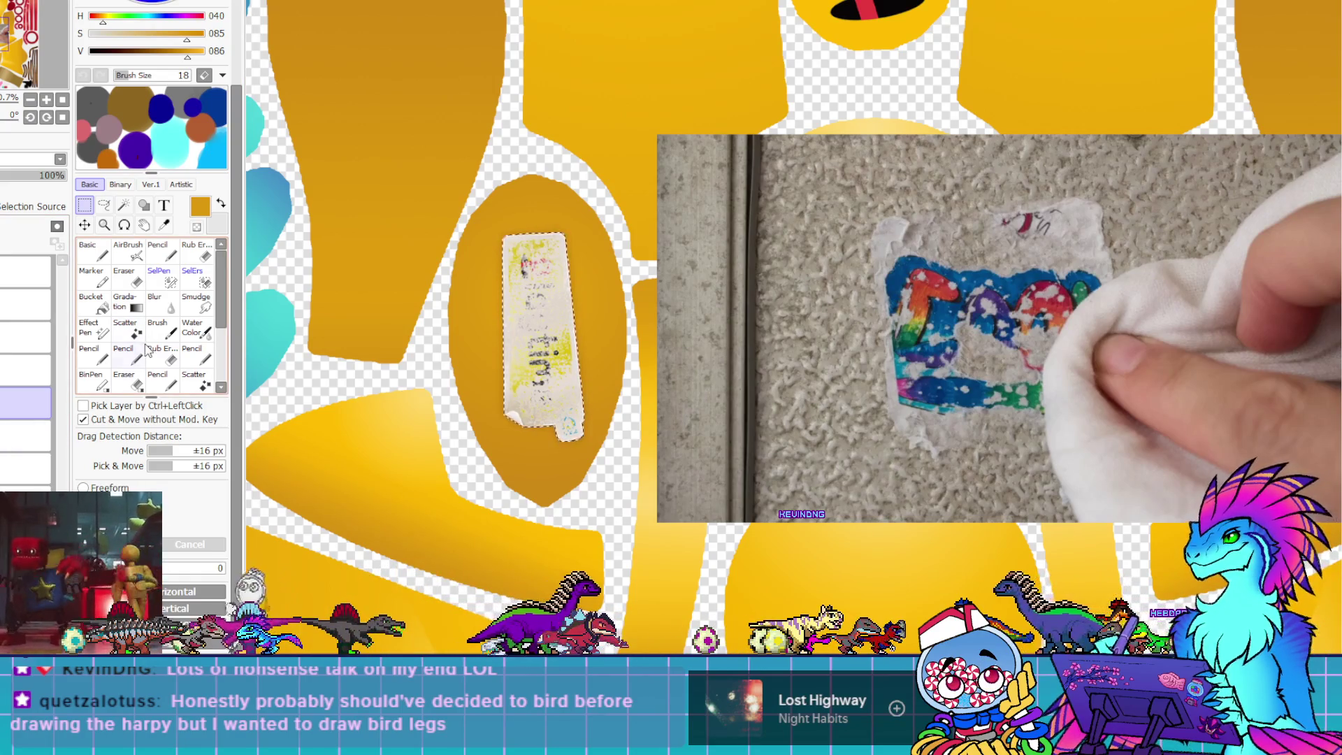
click(127, 258)
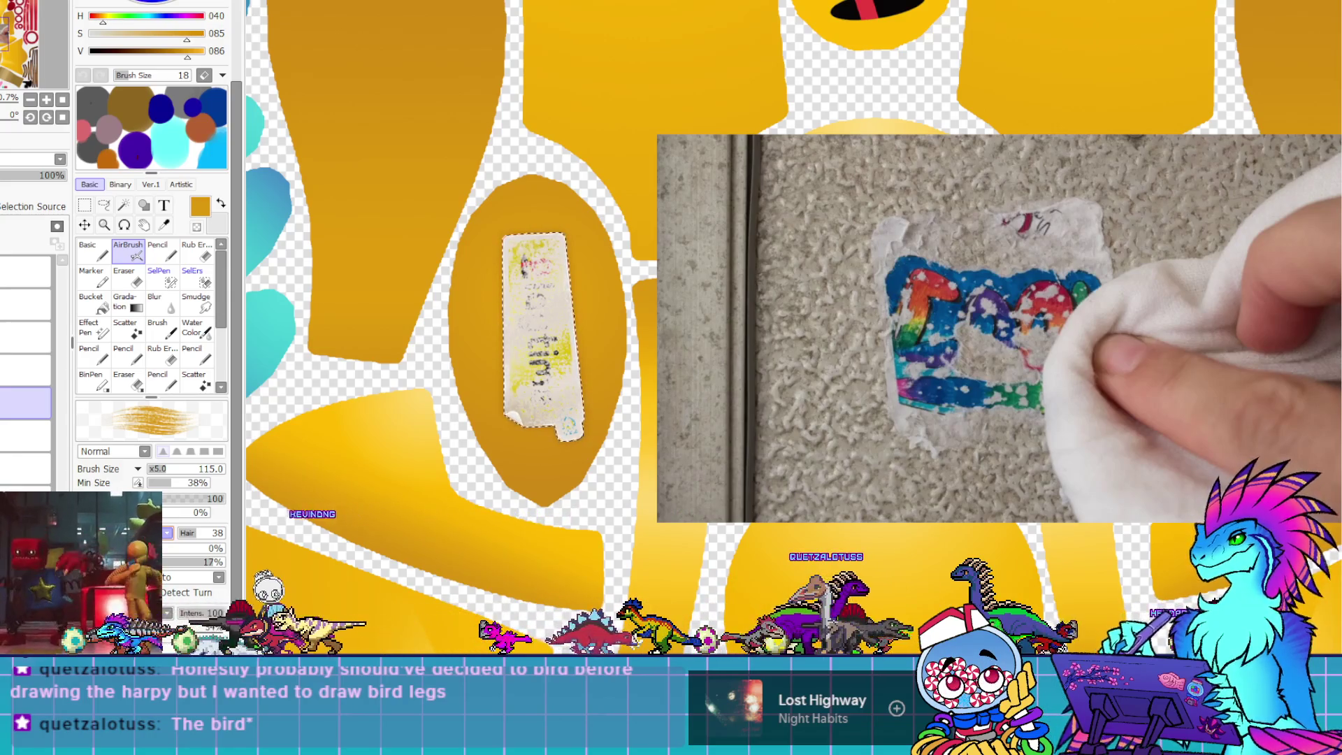
Give the AirBrush a scattered texture with Mess 100 and spray dense orange speckles over the sticker's top
click(204, 554)
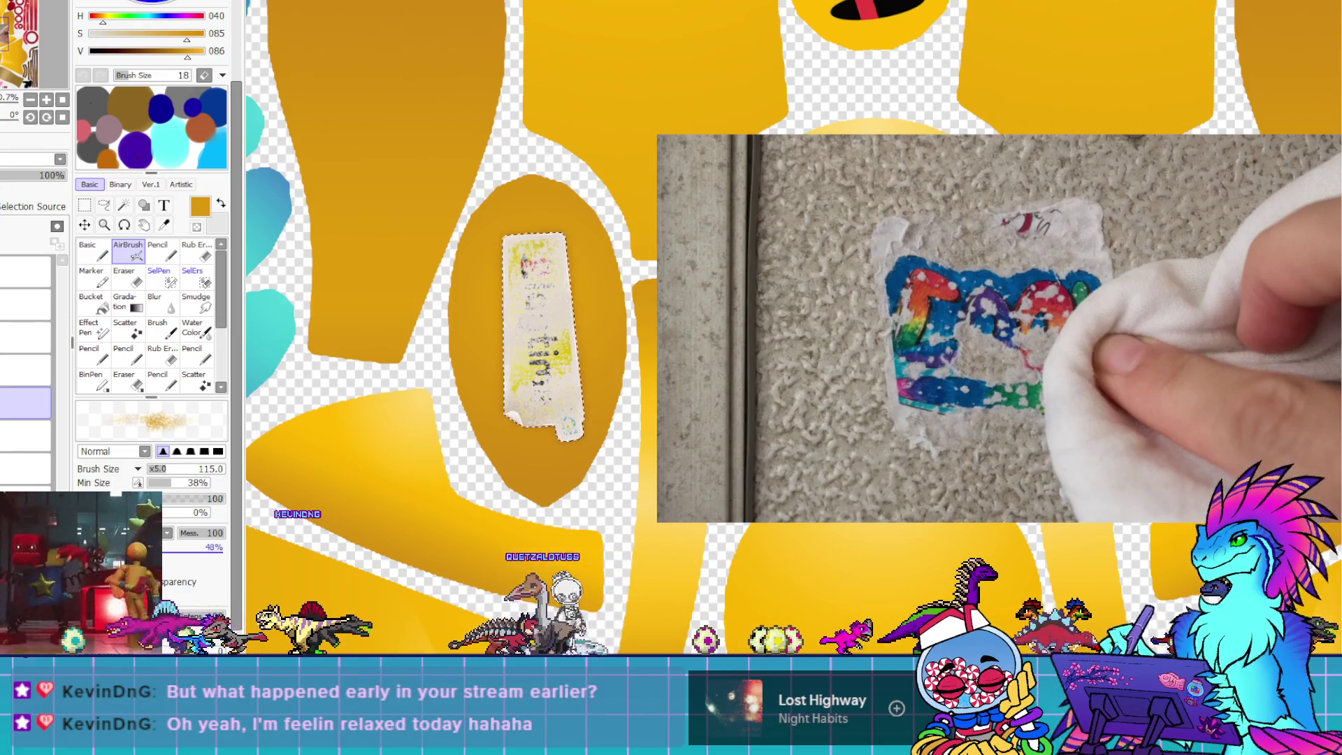
click(533, 274)
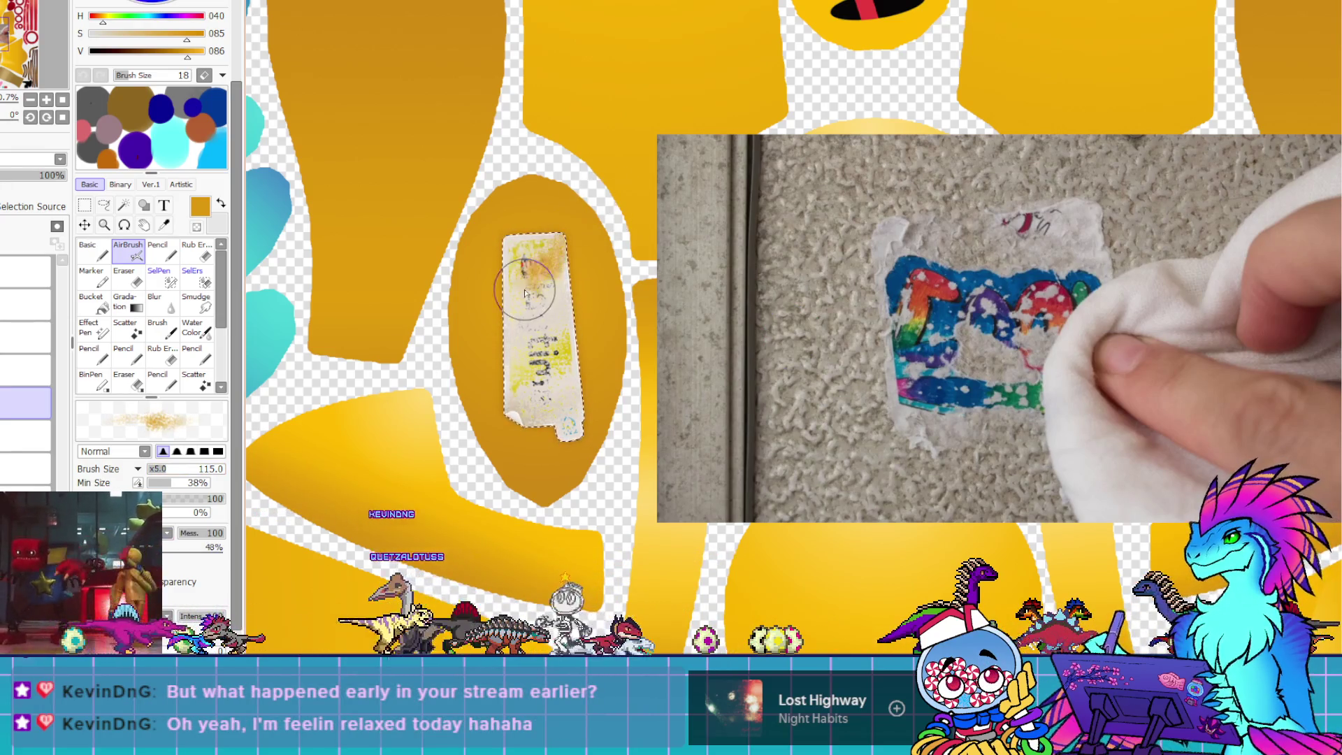
scroll(602, 266, up, 3)
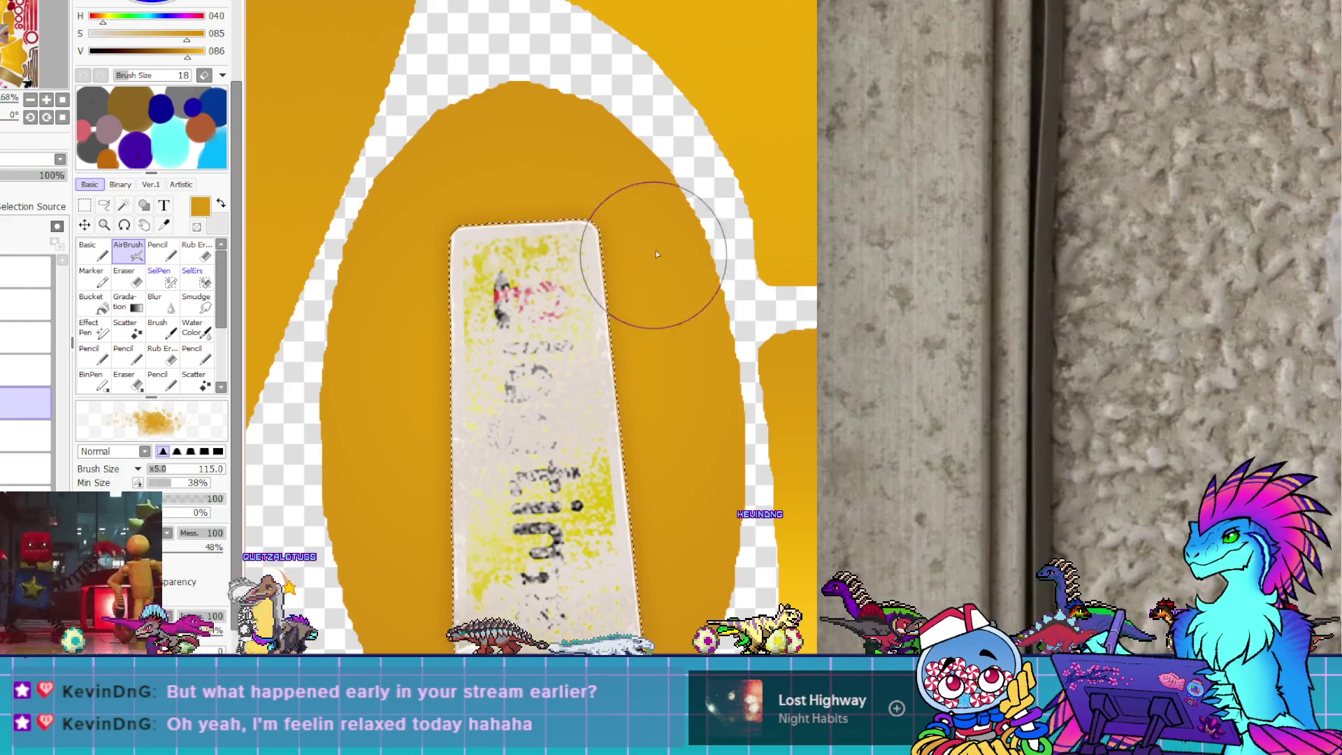
click(520, 307)
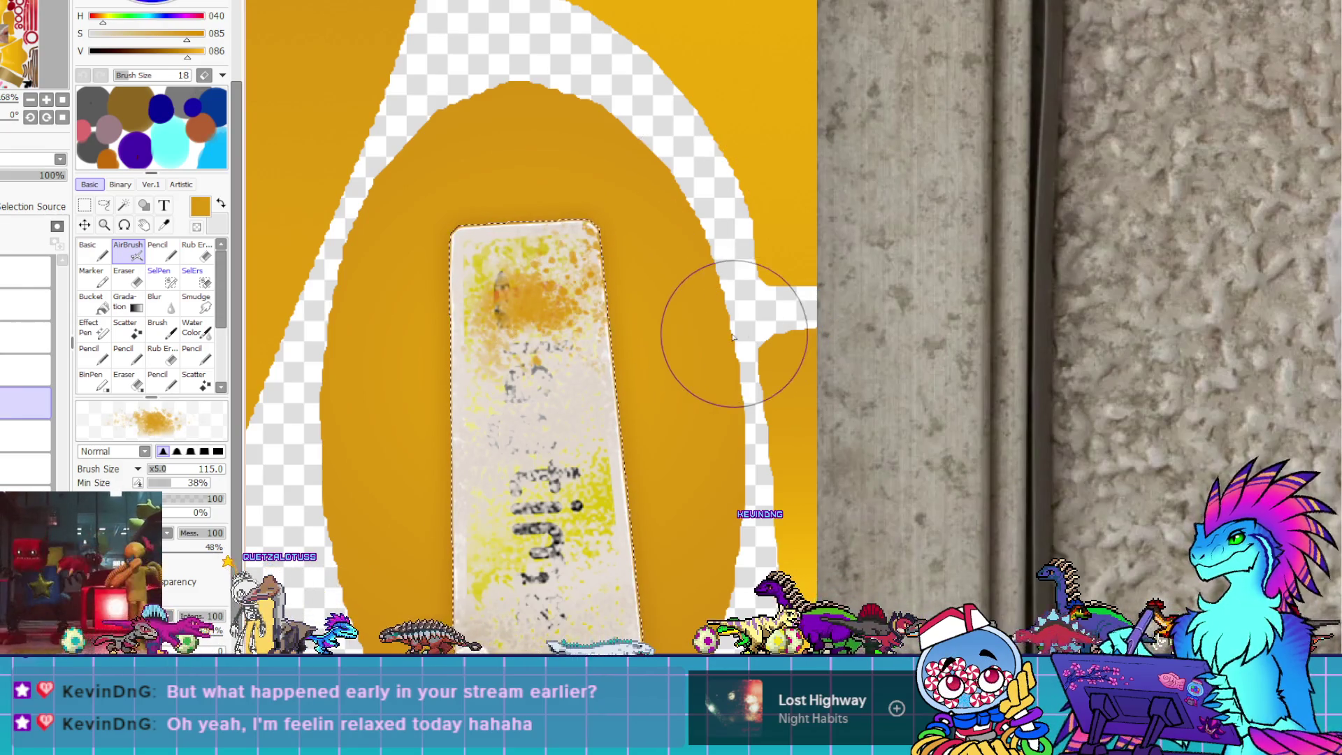
drag(706, 225, 415, 354)
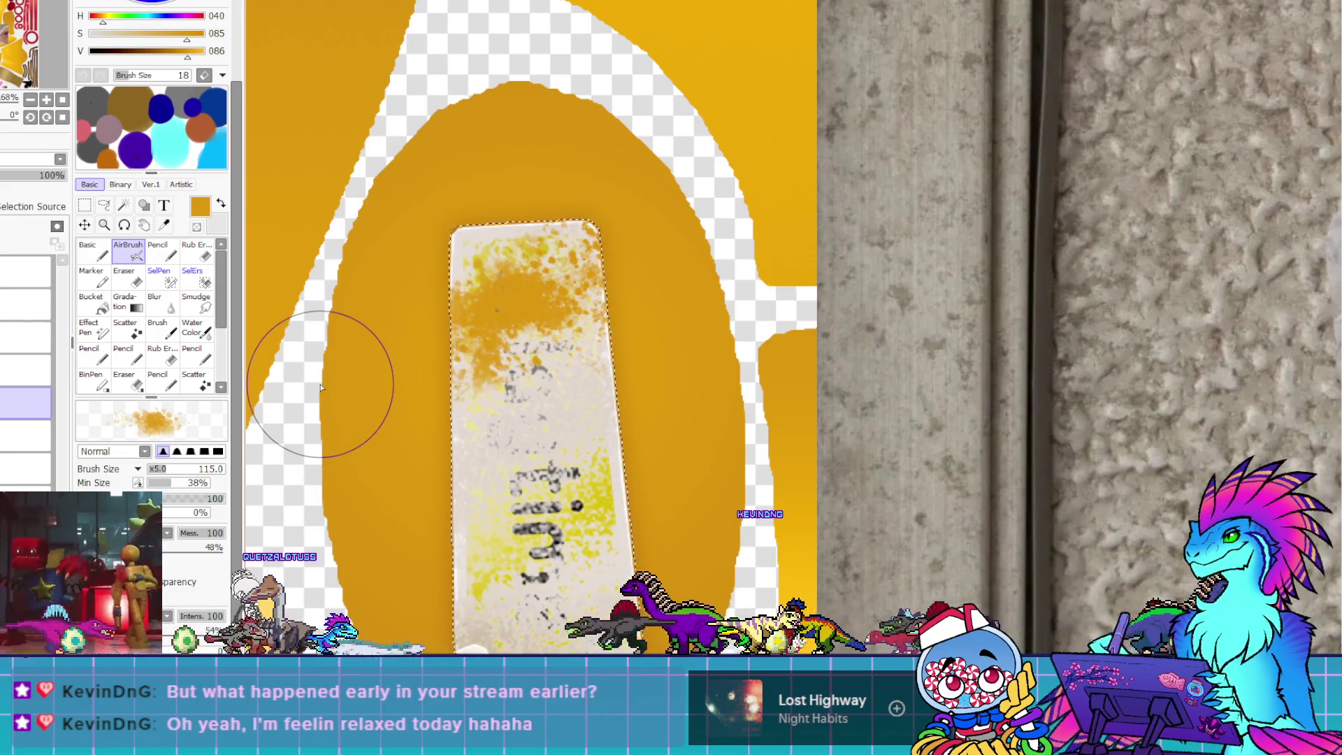
scroll(321, 387, down, 3)
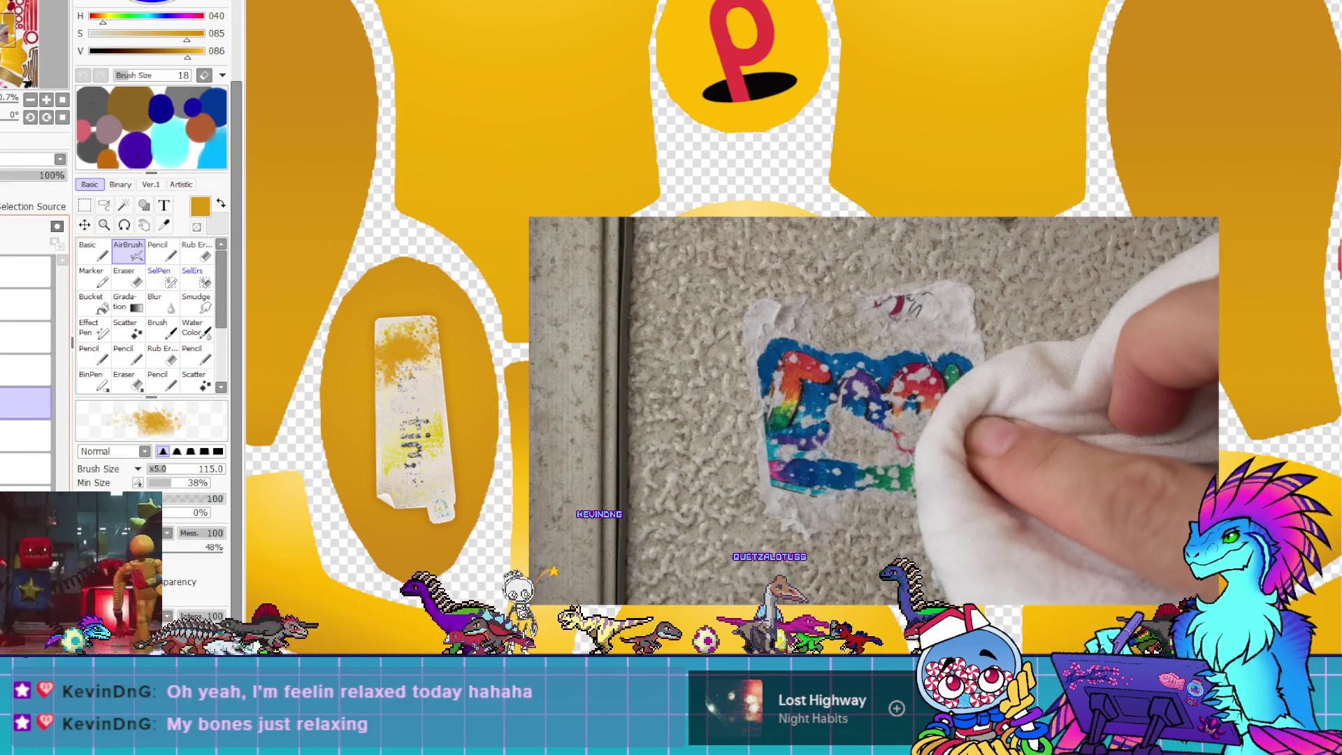
Set the airbrush to transparent erasing at size 90 and density 100, then undo to compare the sticker
click(198, 227)
click(179, 498)
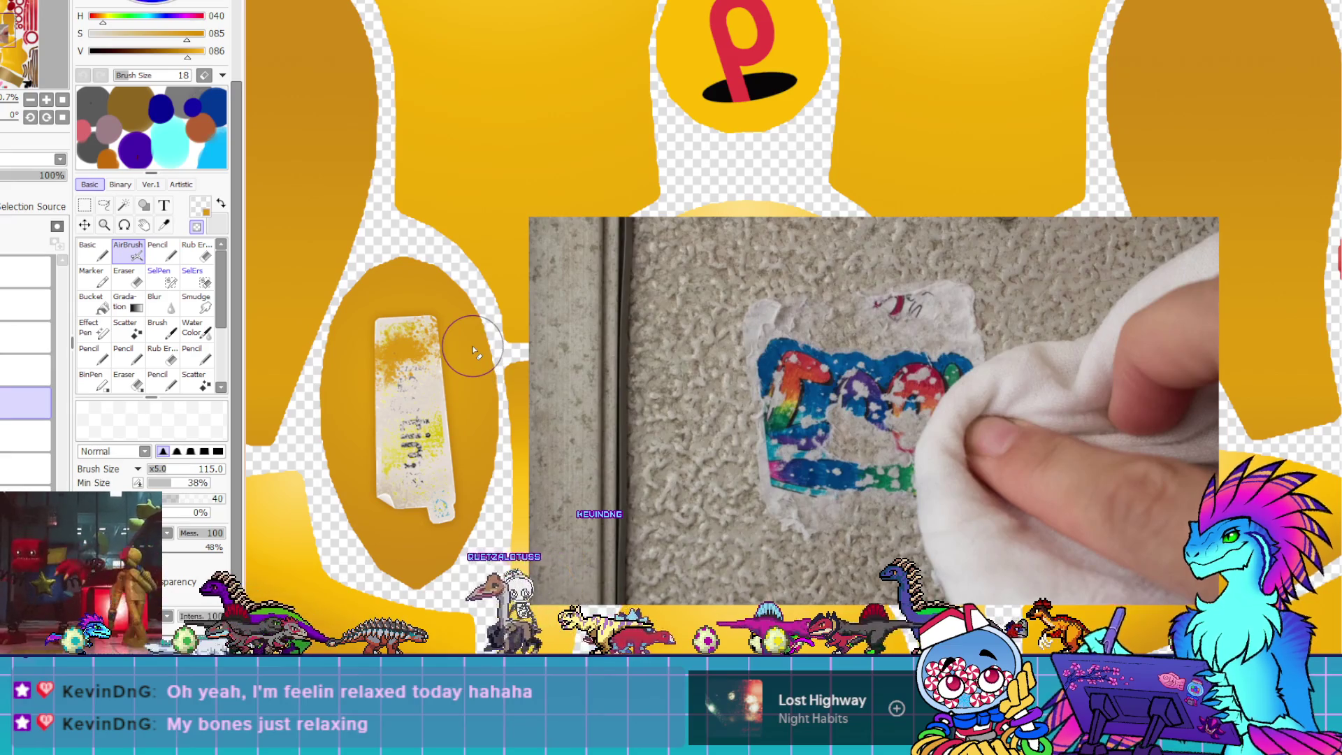
scroll(372, 346, up, 3)
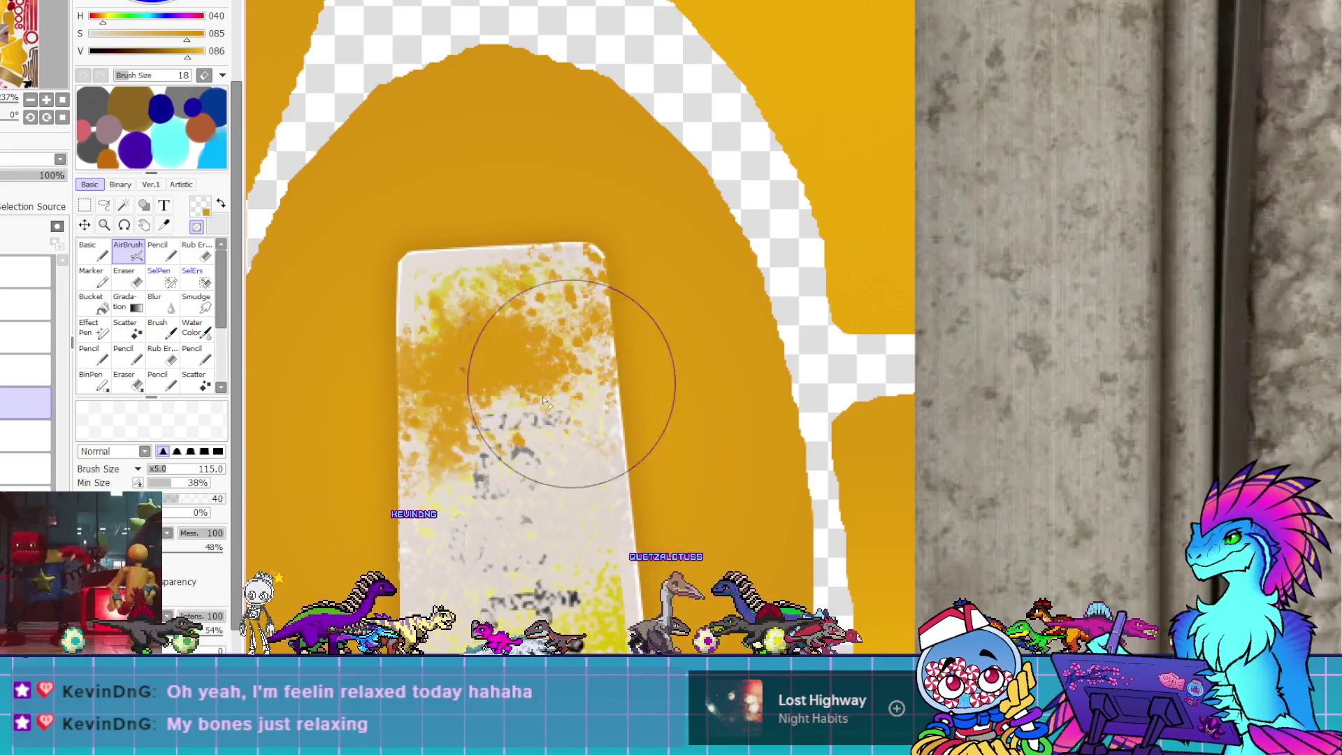
key(bracketleft)
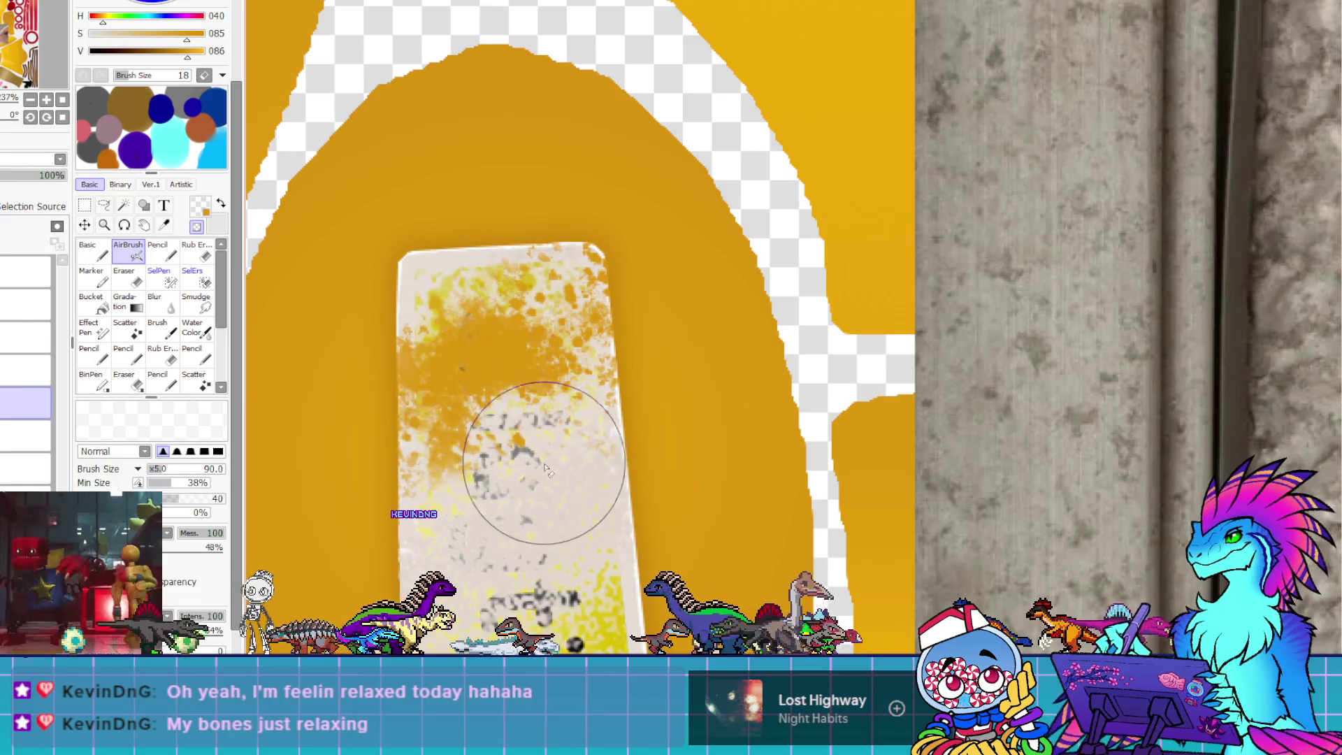
click(214, 498)
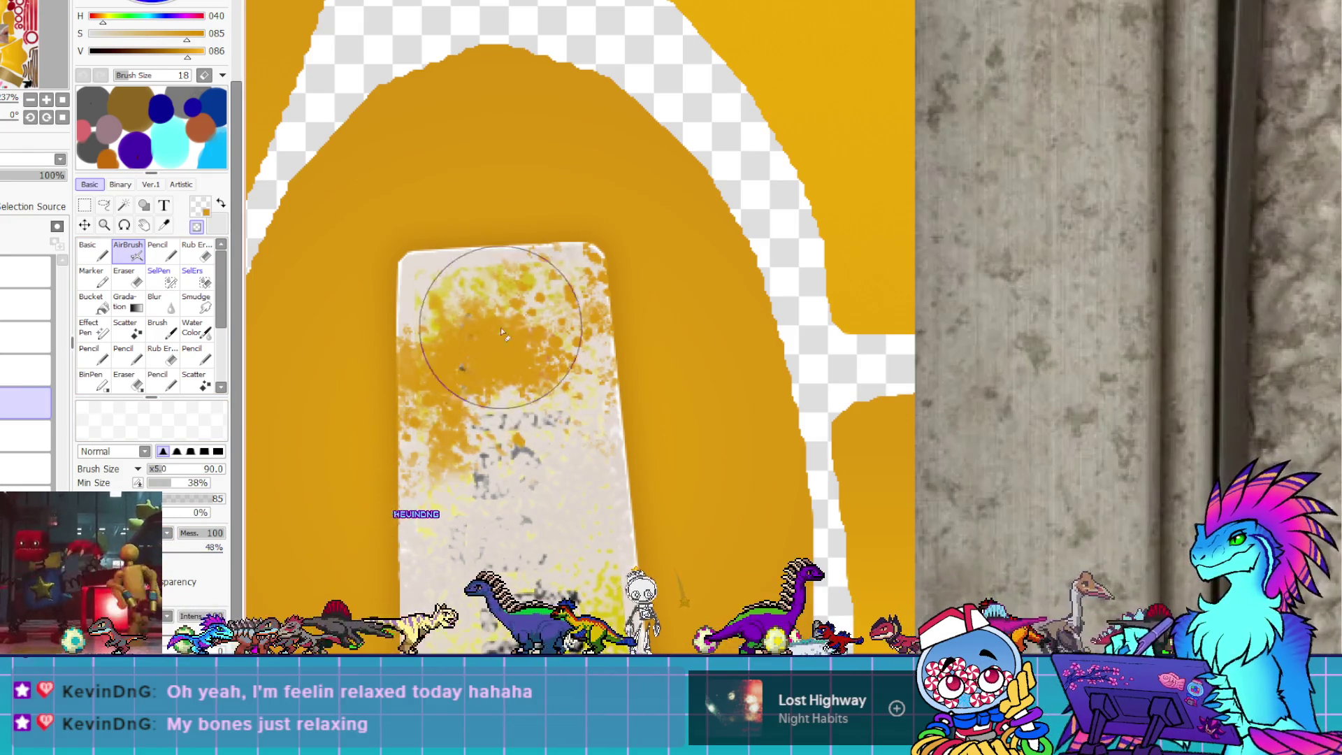
drag(199, 499, 227, 499)
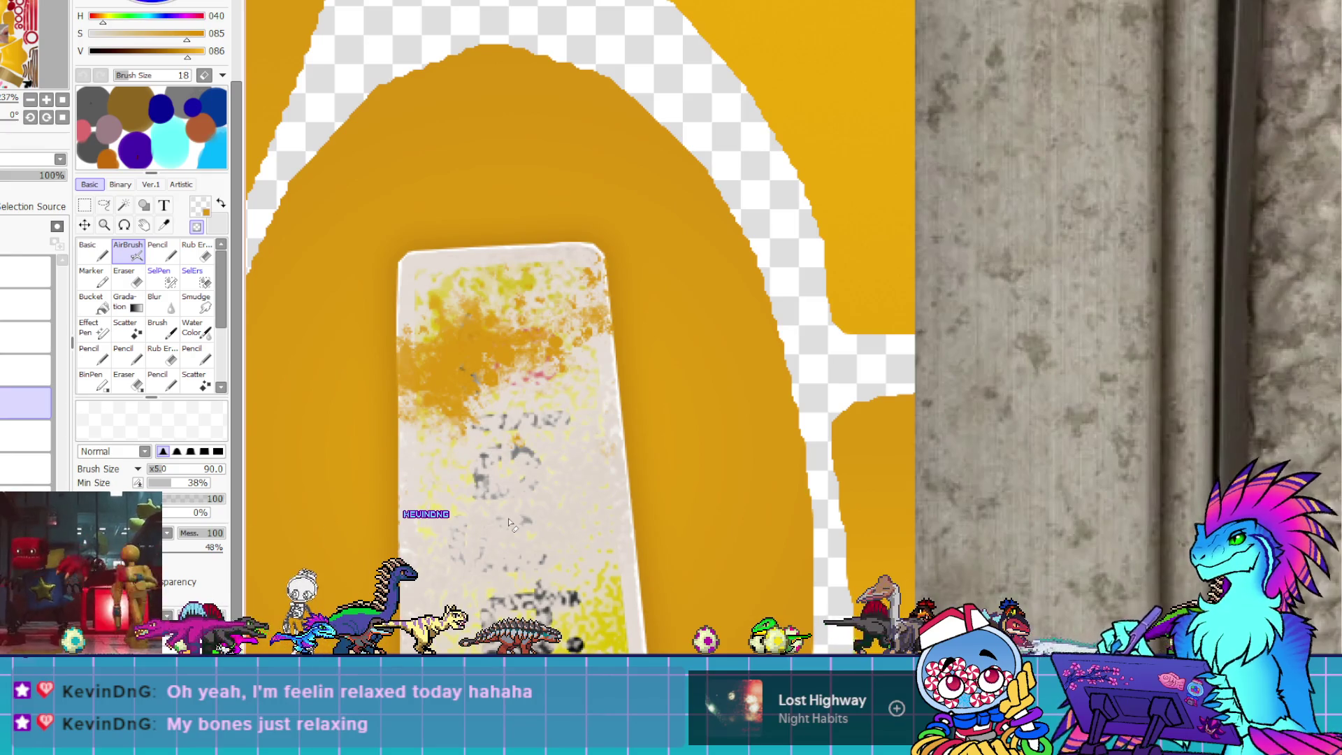
scroll(404, 404, down, 3)
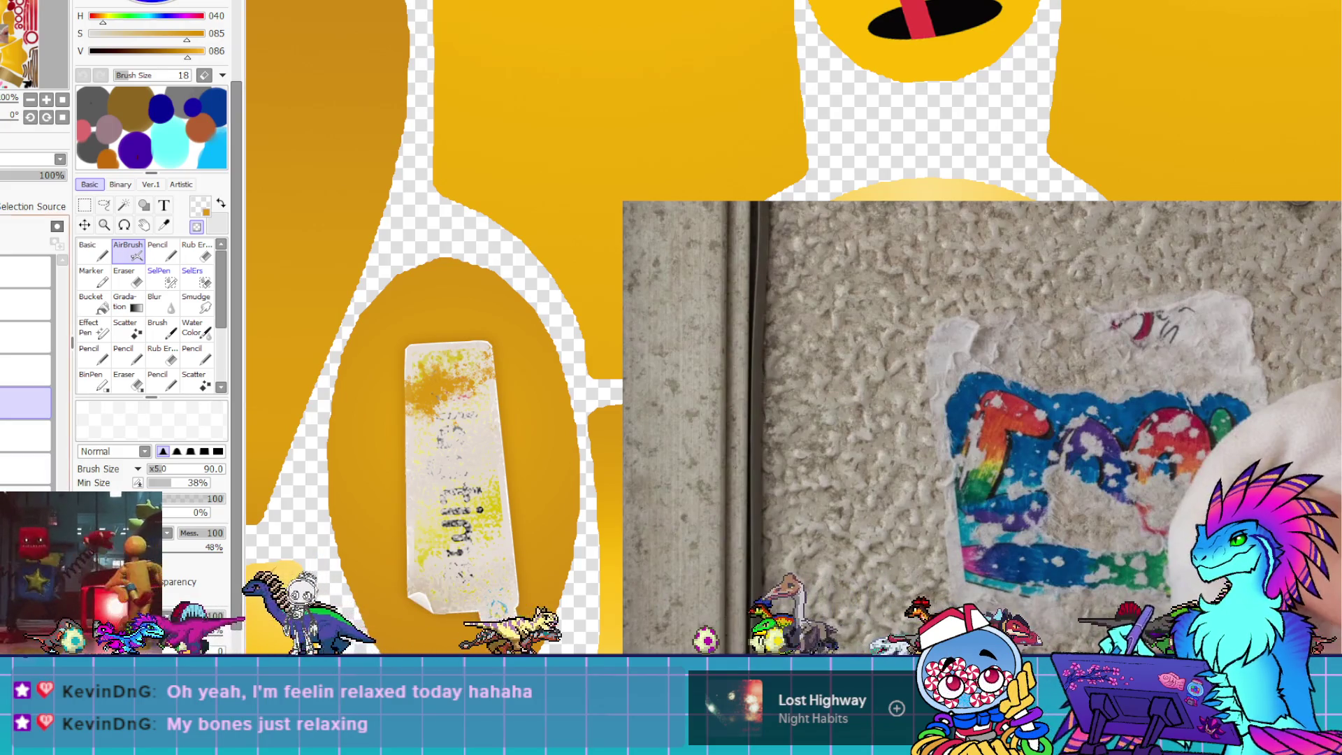
key(ctrl+z)
Select the layer below and toggle undo/redo to compare the Playtime lettering before and after fading
key(ctrl+y)
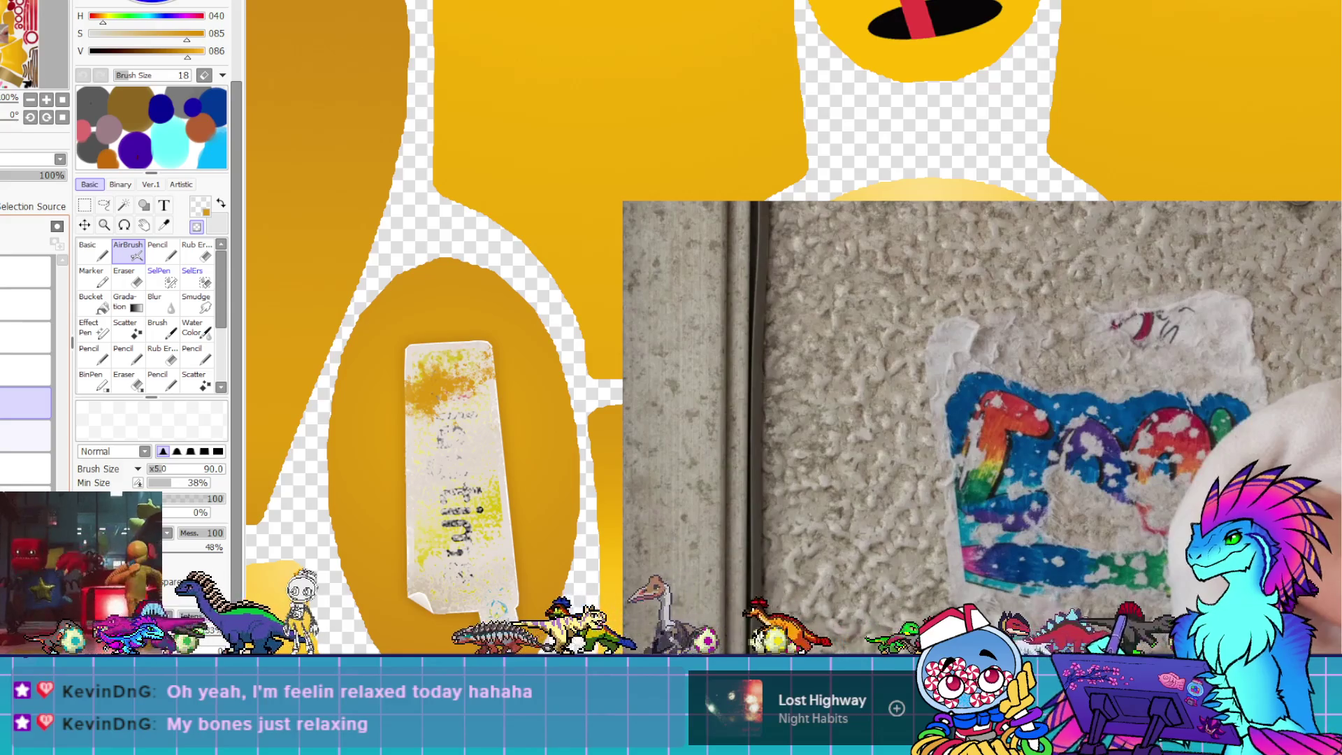
click(26, 435)
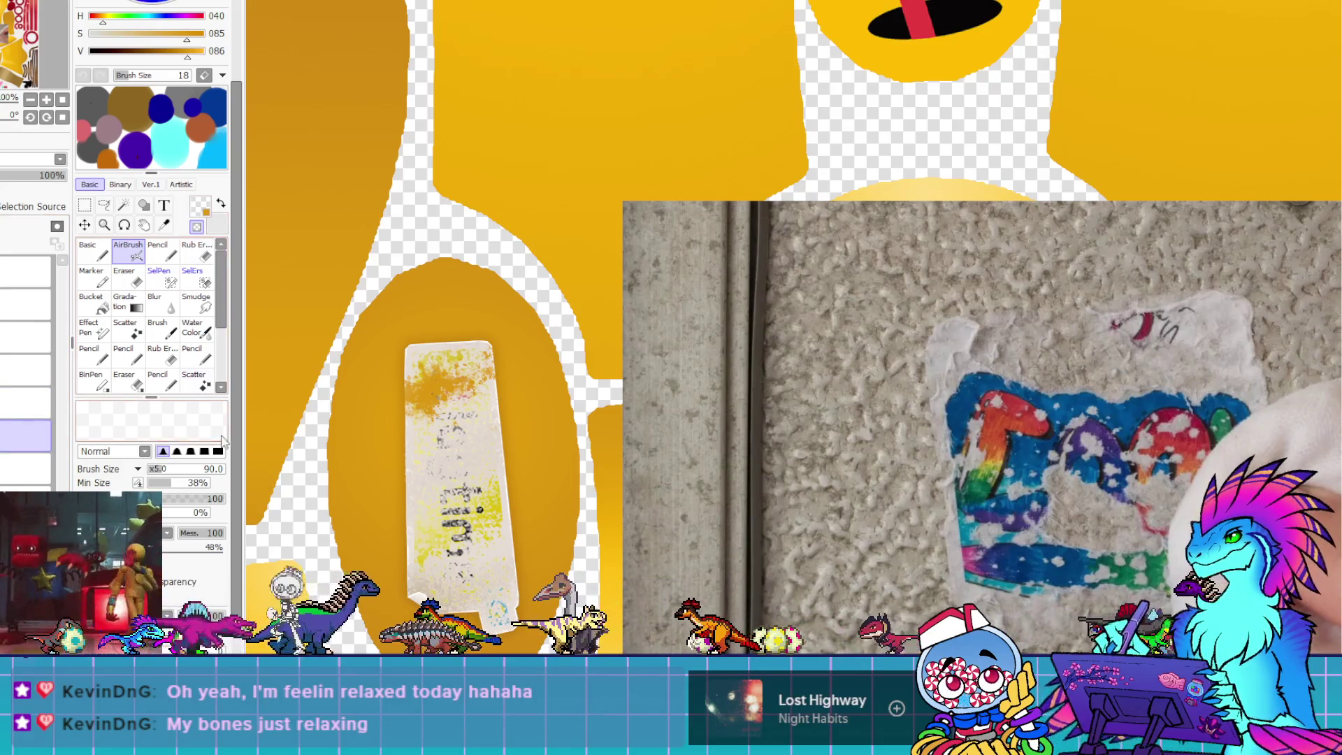
key(ctrl+z)
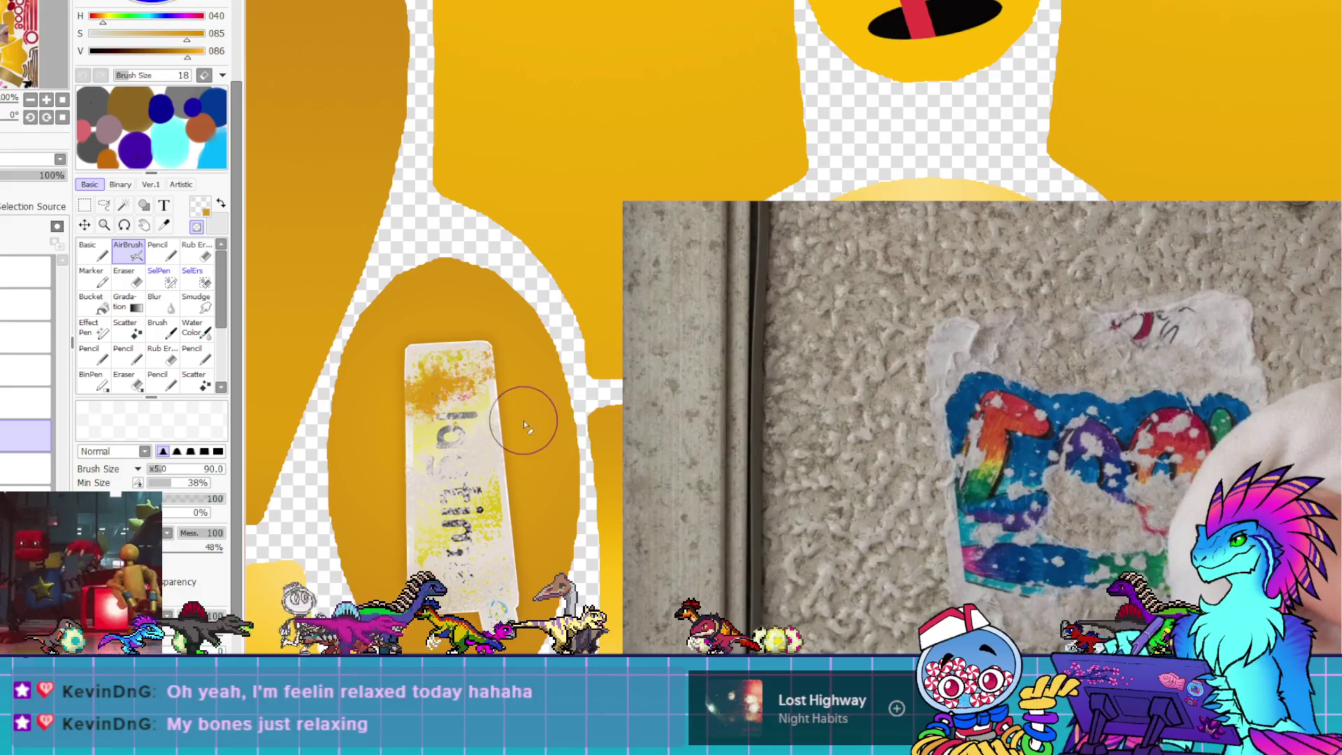
key(ctrl+y)
key(ctrl+z)
key(ctrl+y)
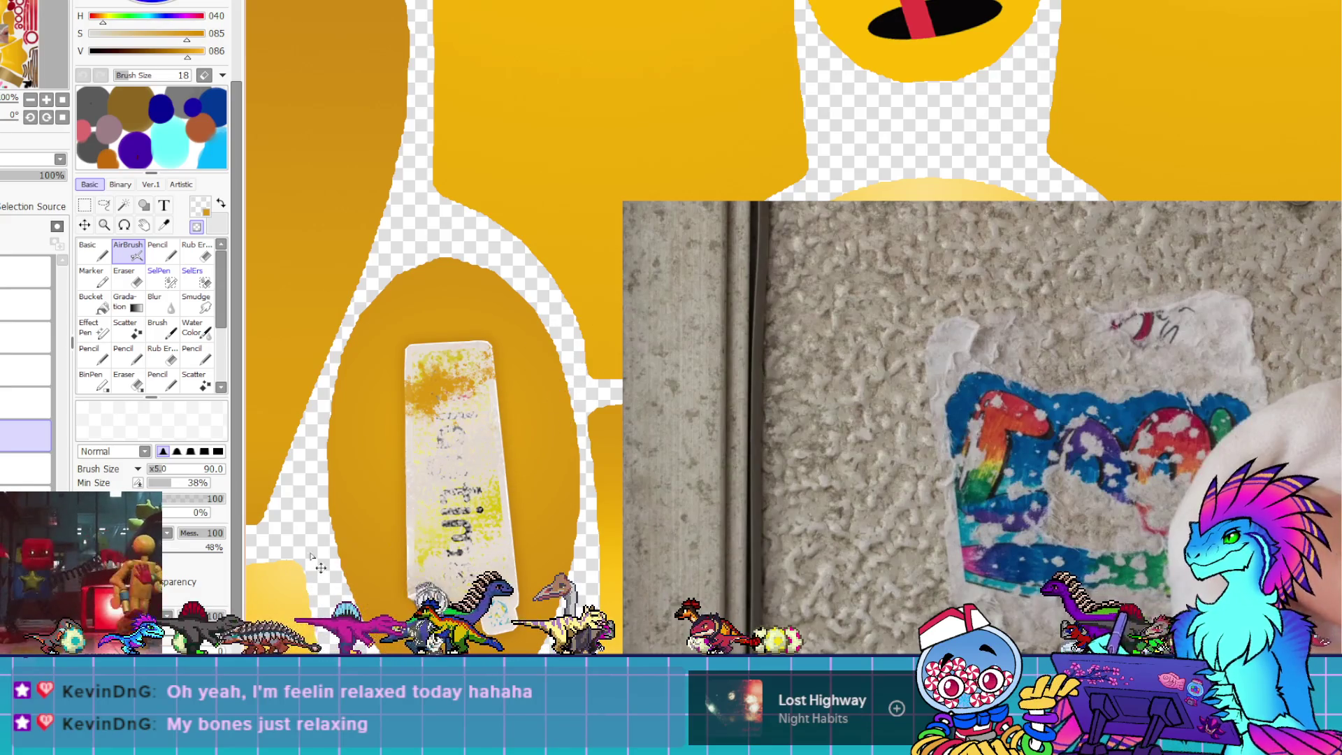
Set the airbrush to size 95 and lighten the Playtime lettering down the sticker
click(174, 473)
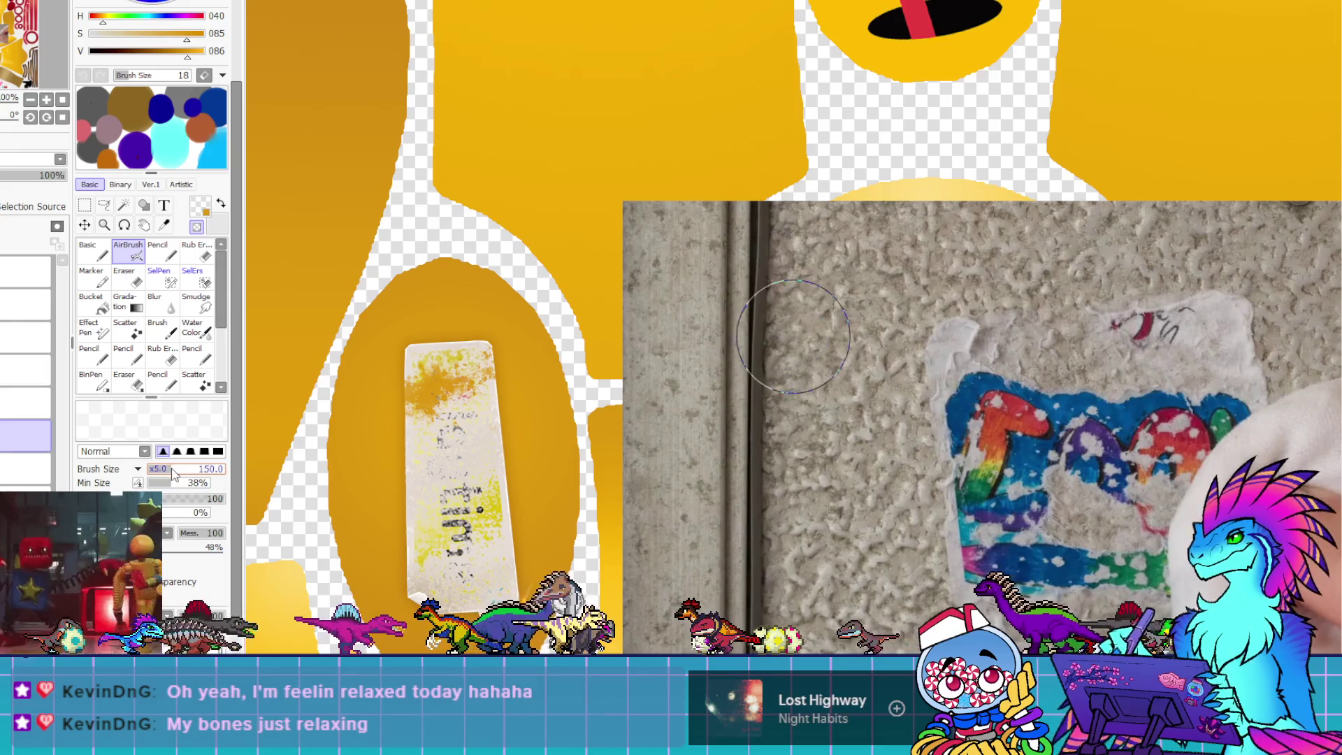
click(168, 469)
key(ctrl+z)
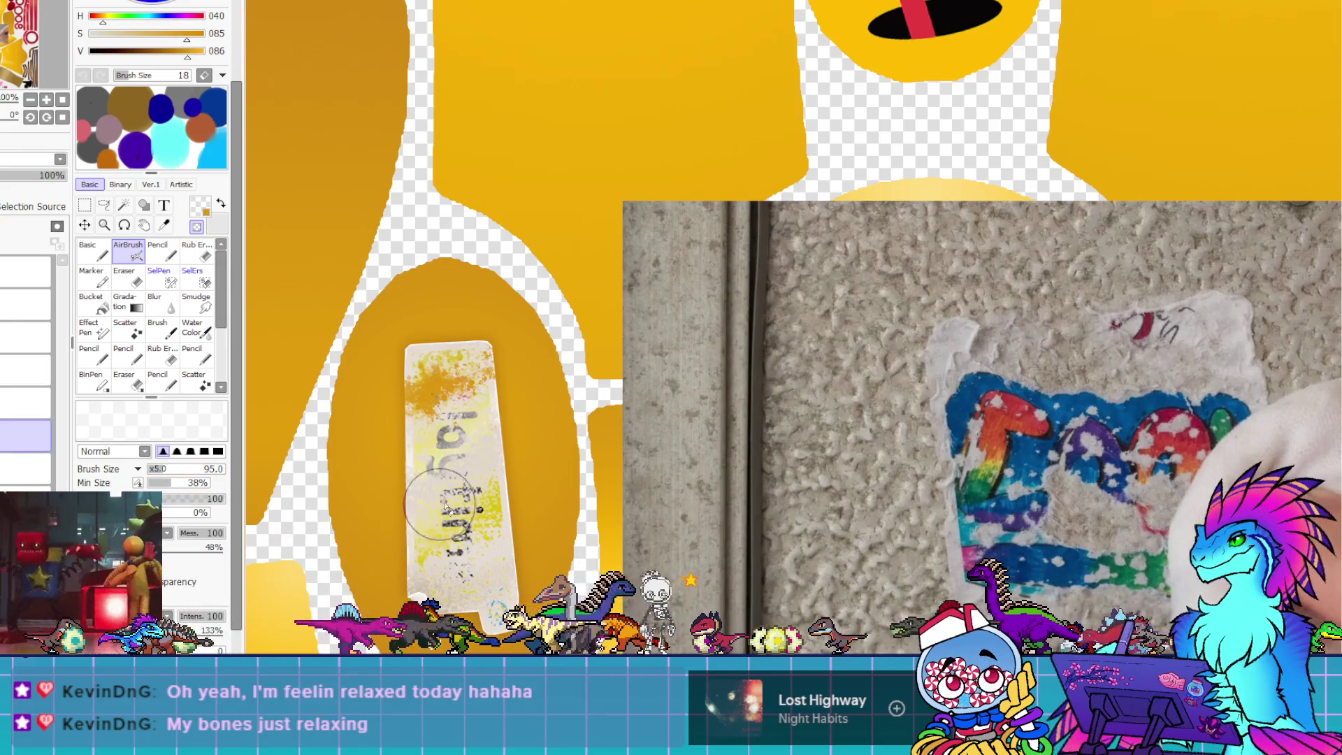
key(ctrl+y)
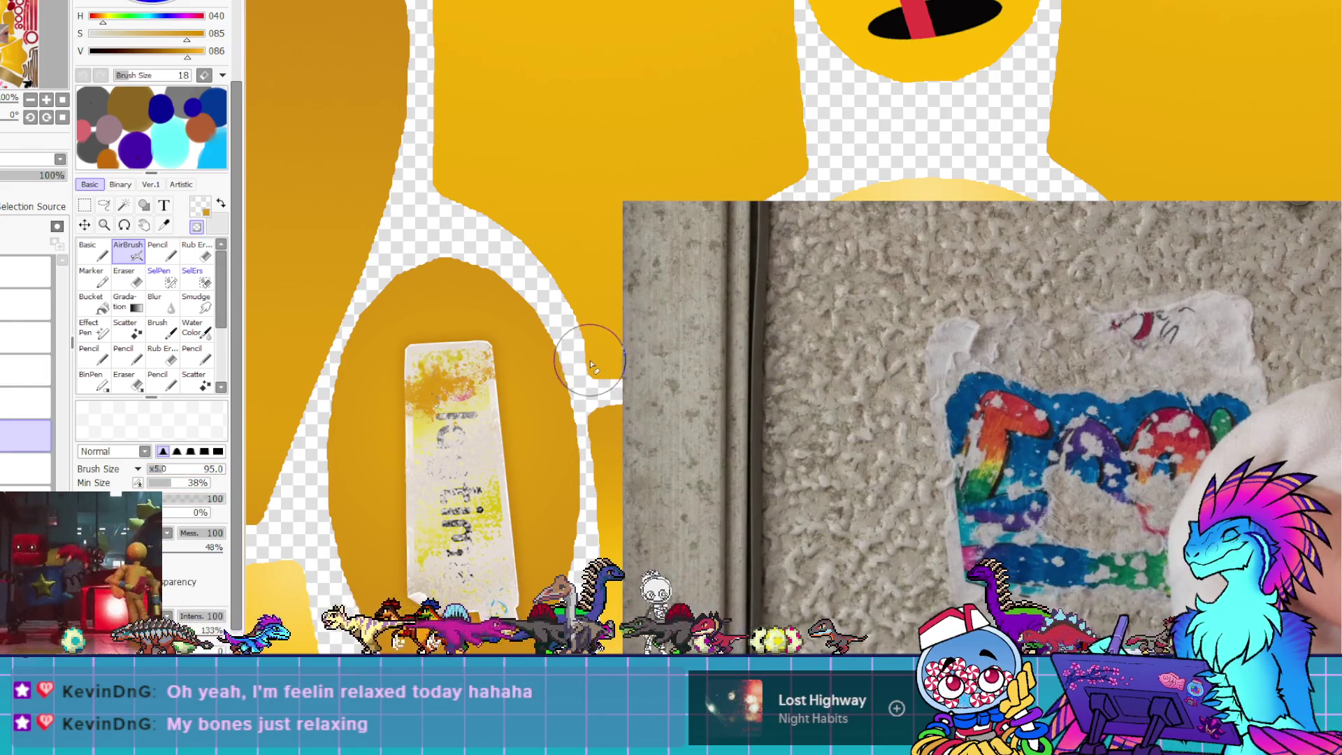
drag(500, 475, 479, 578)
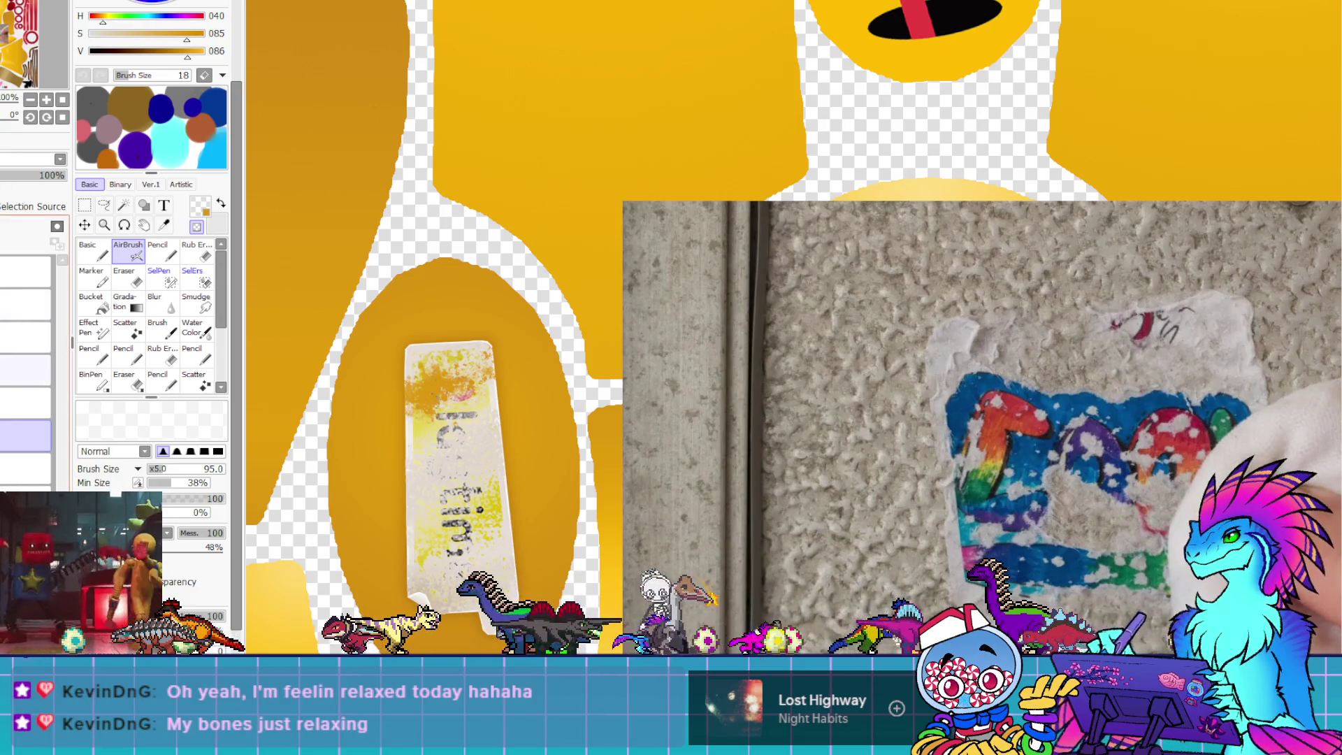
Check the look with the brown shading shown, then eyedrop the oval's orange and spray beside 'time'
click(21, 368)
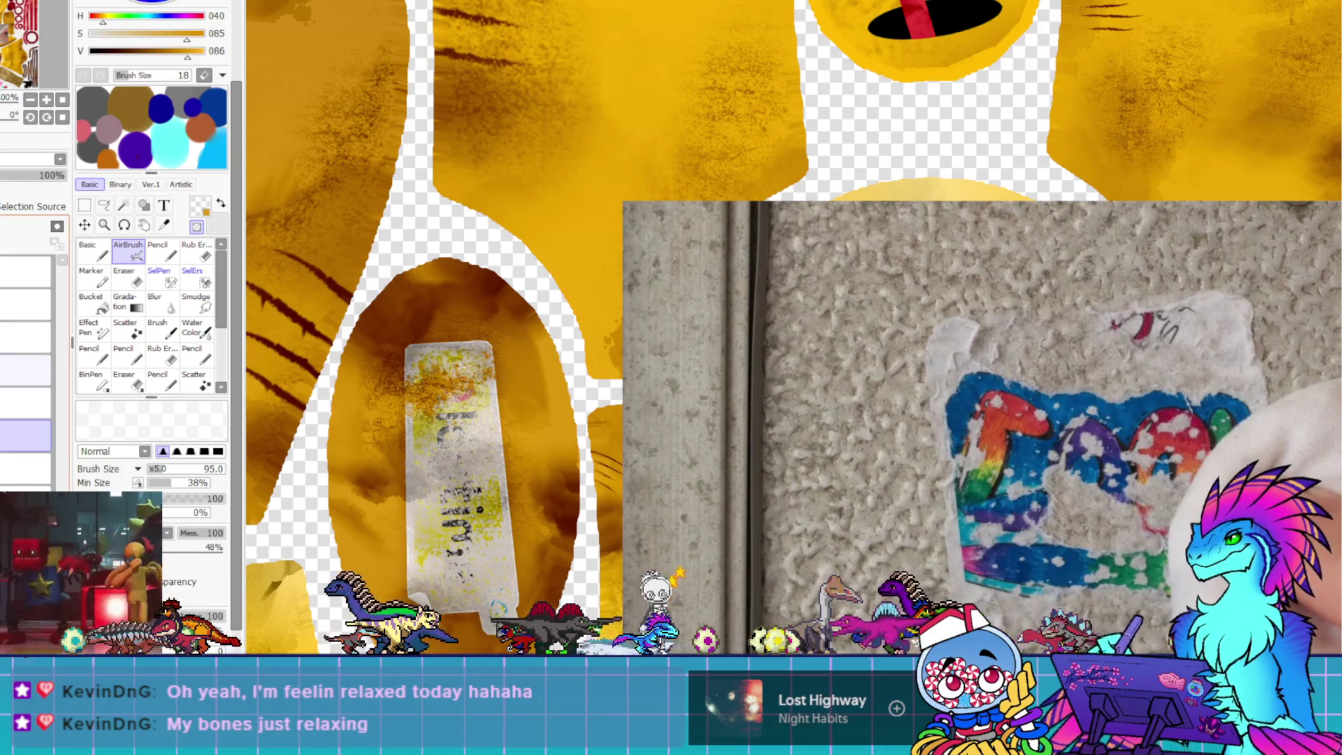
scroll(315, 412, down, 2)
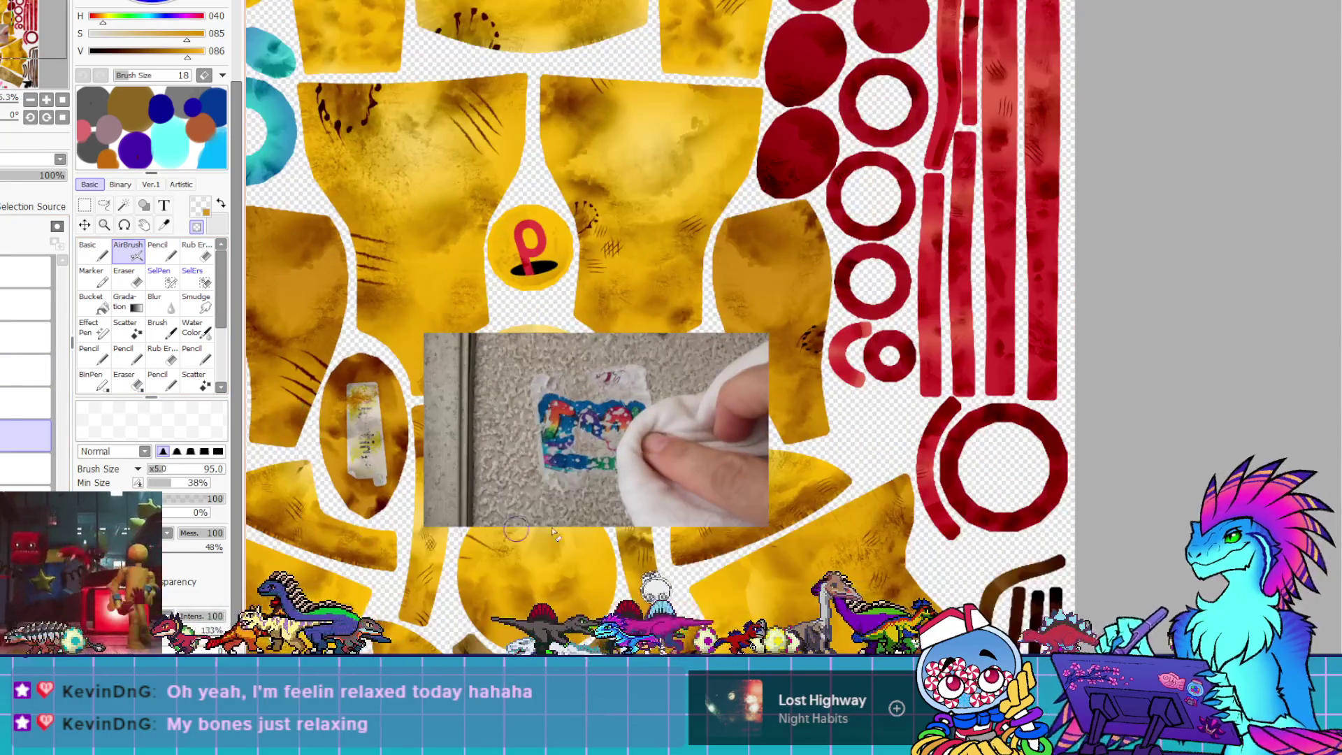
scroll(552, 533, down, 3)
scroll(427, 570, up, 4)
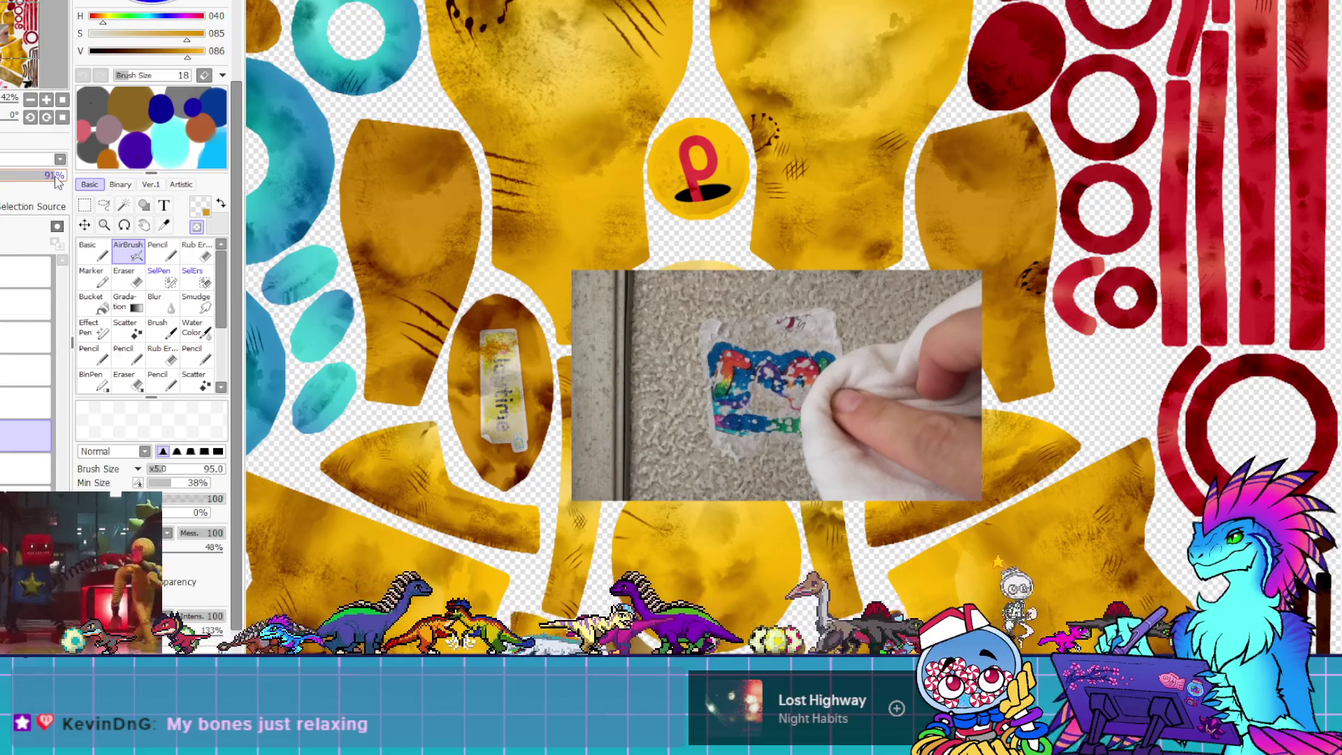
scroll(539, 447, up, 3)
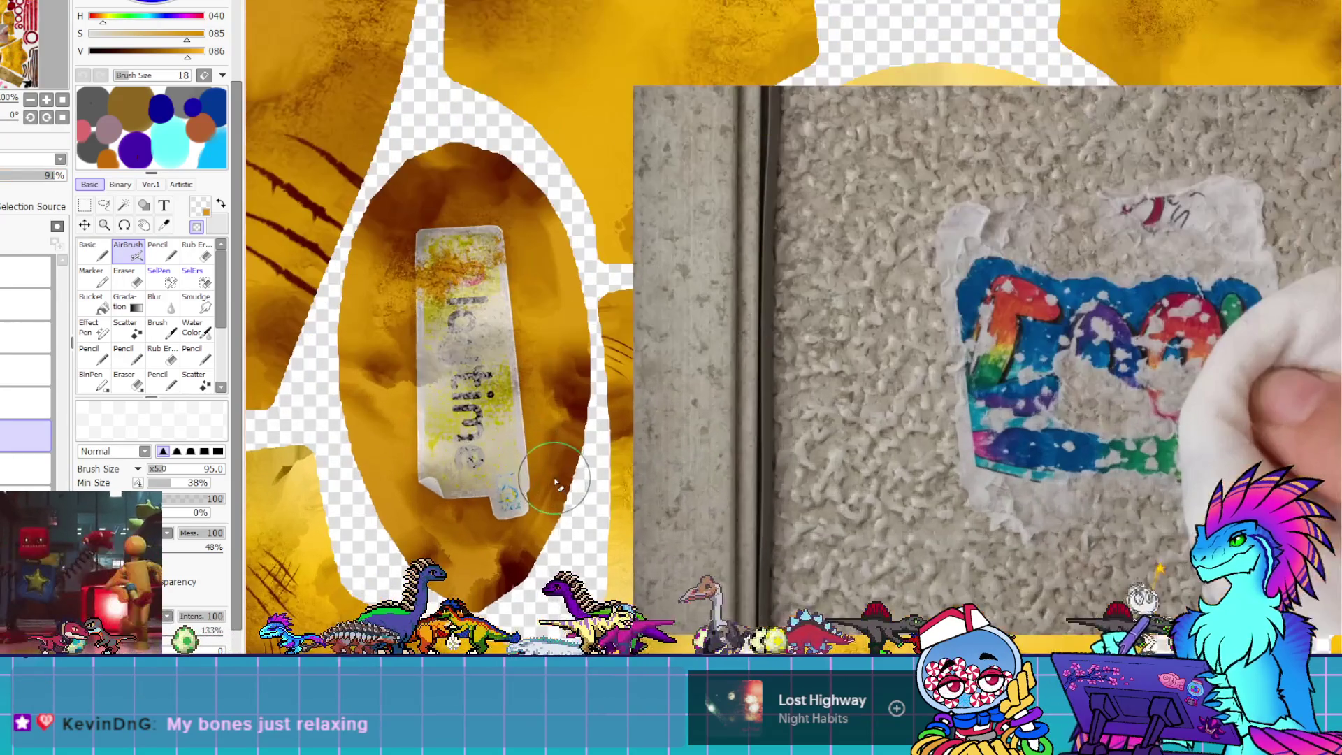
scroll(529, 397, up, 2)
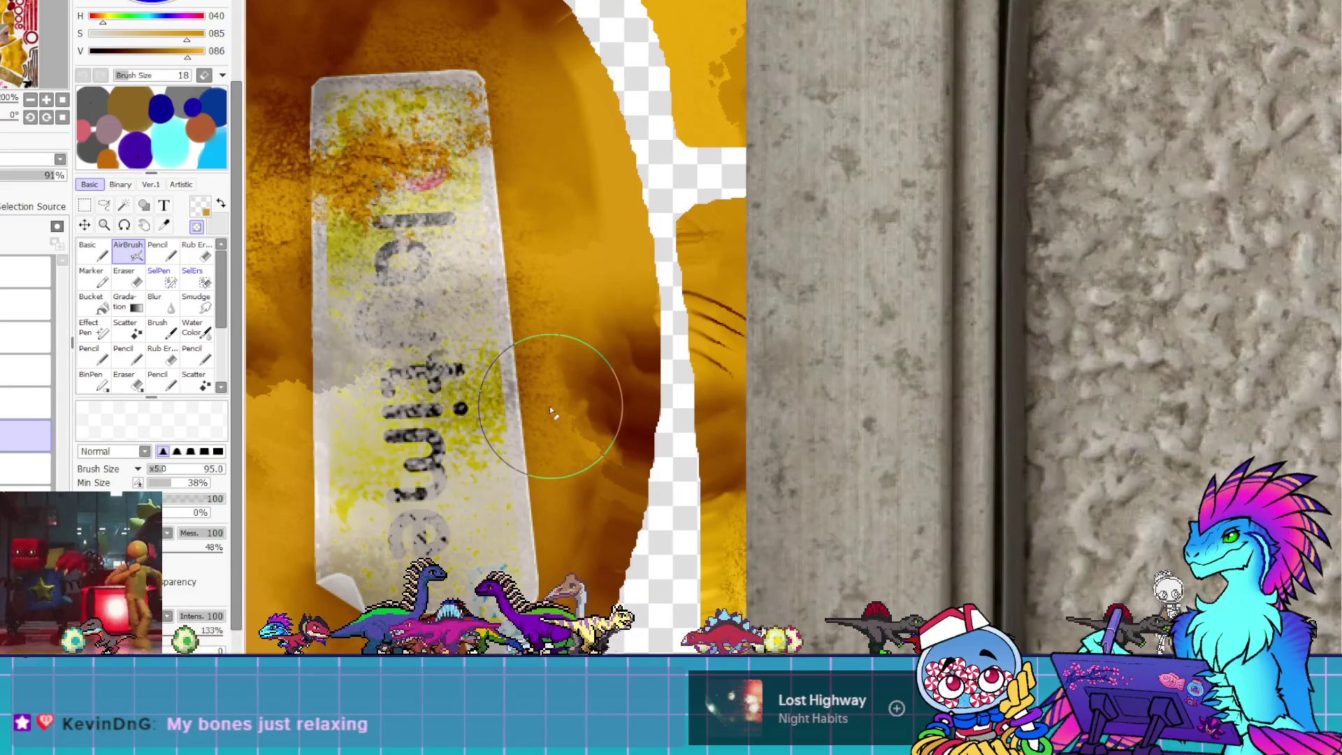
scroll(711, 400, down, 3)
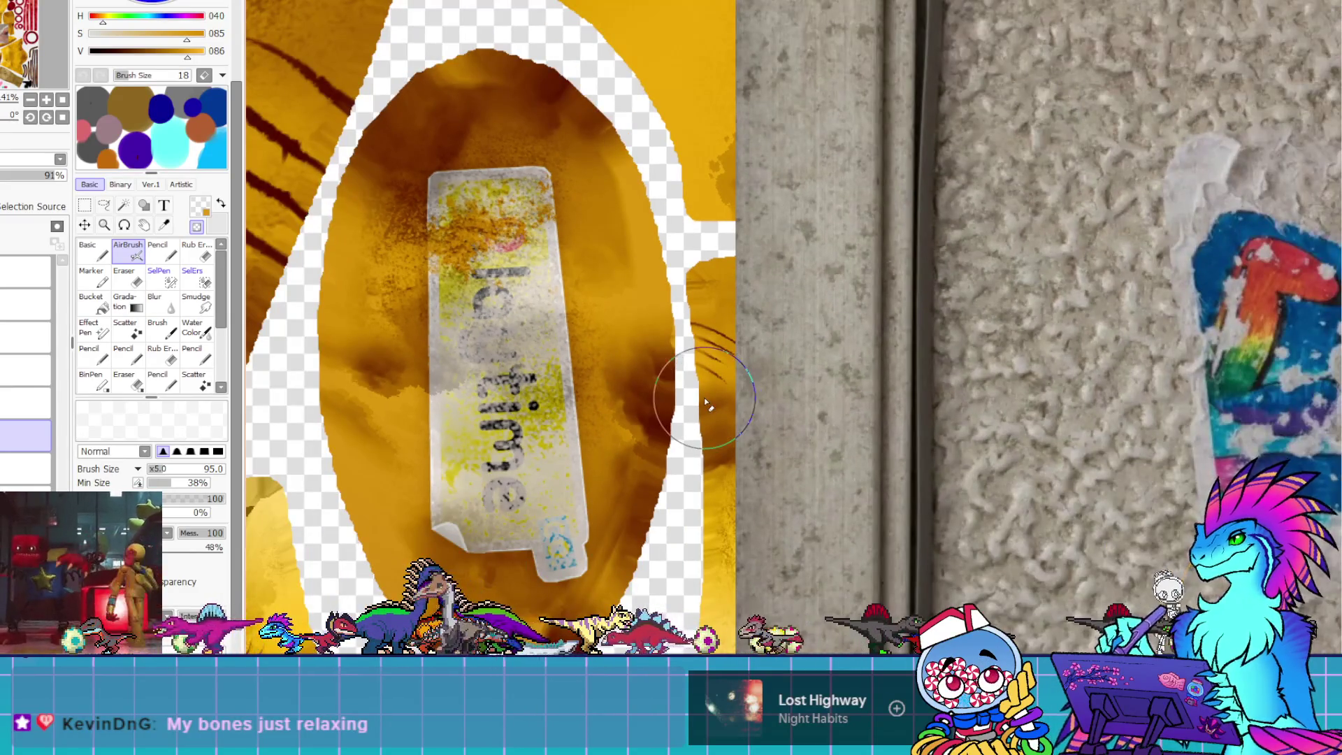
click(25, 369)
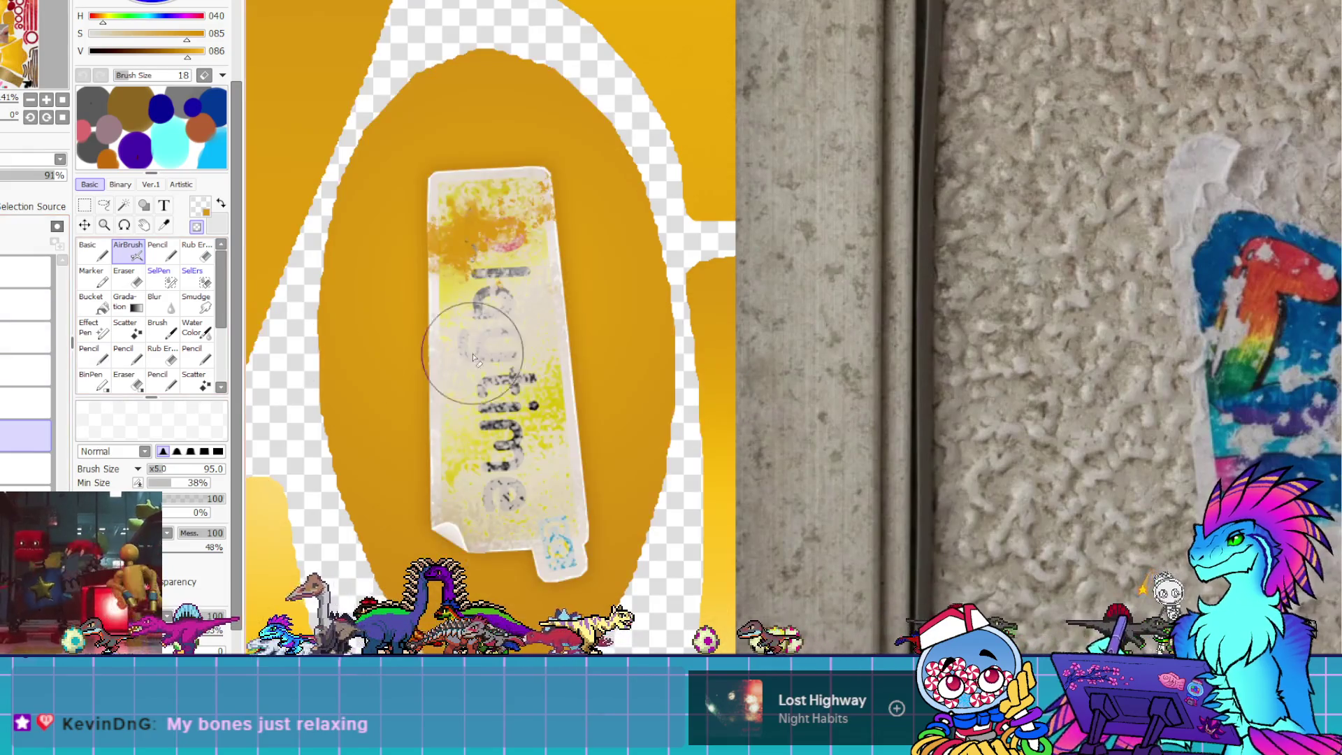
alt+click(576, 374)
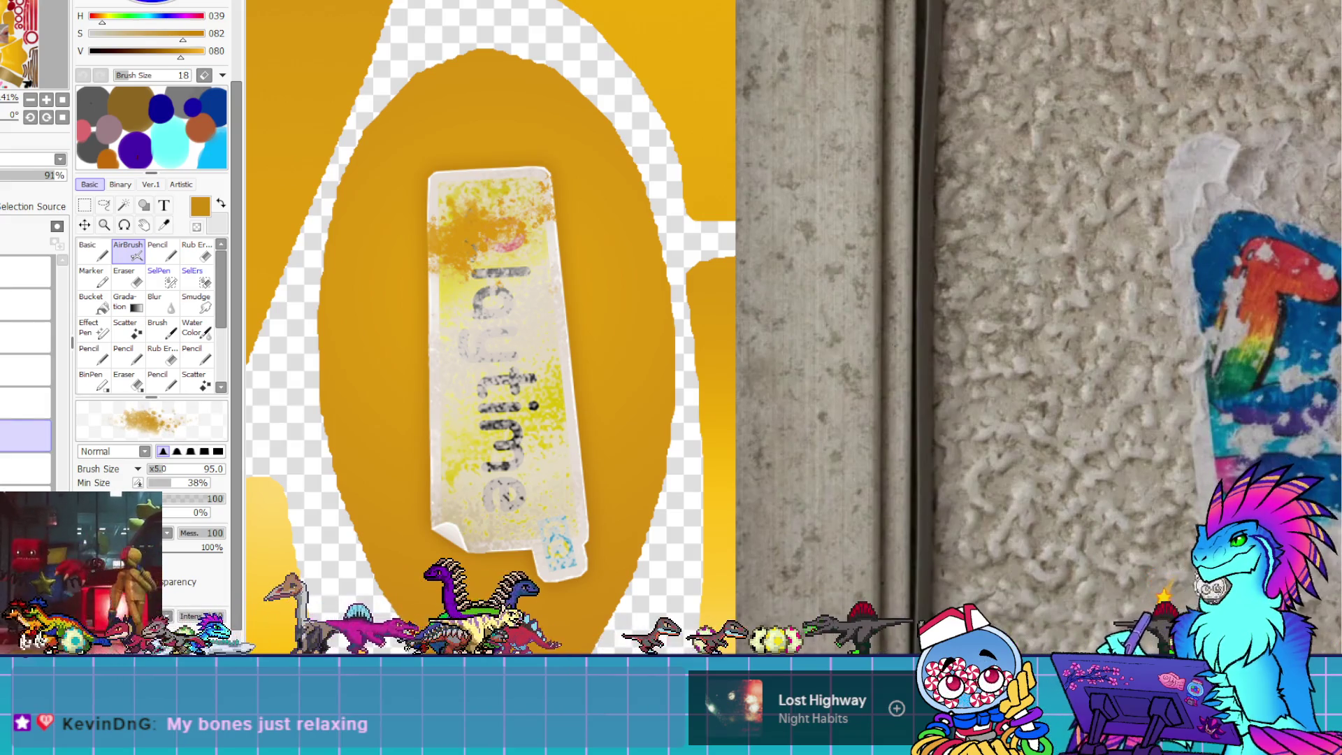
mouse_move(696, 426)
mouse_down()
mouse_move(683, 390)
mouse_move(649, 432)
mouse_up()
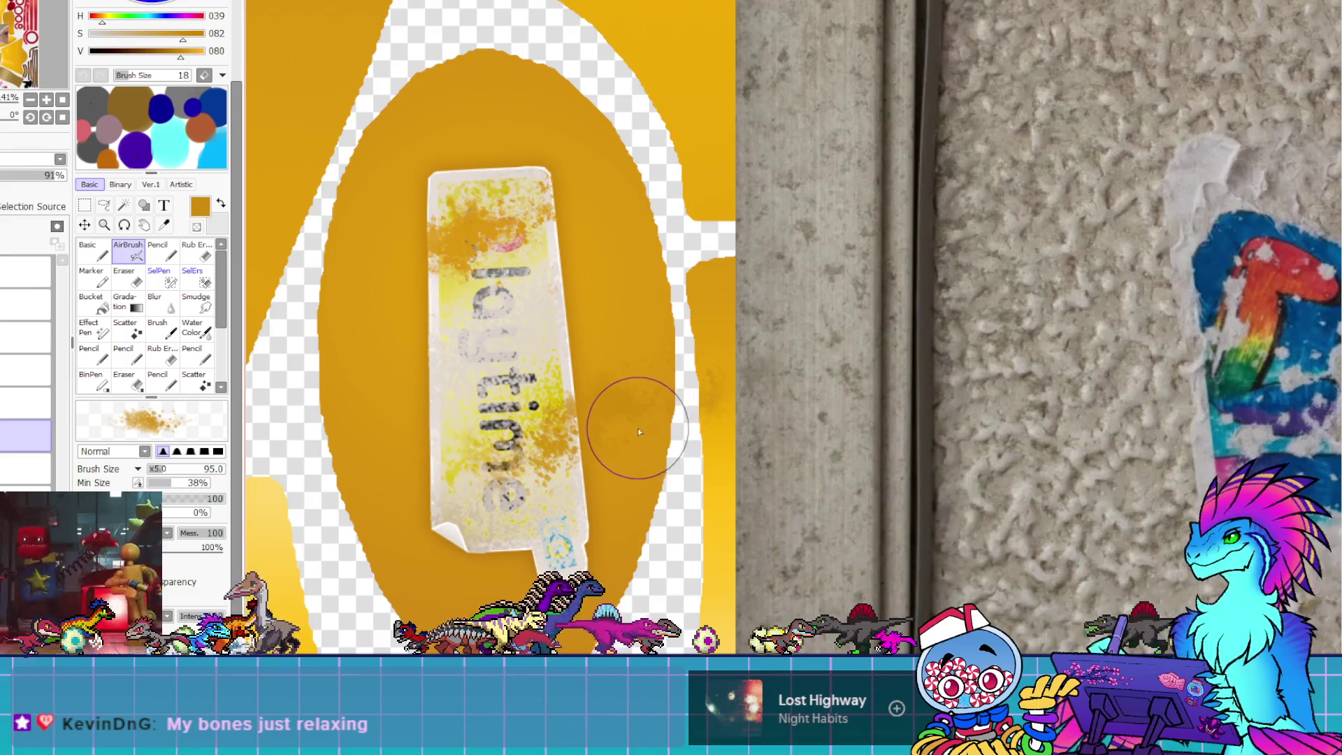
Undo the last spray and Magic Wand-select the sticker's lower background, yellow upper part, border and stripe
key(ctrl+z)
key(w)
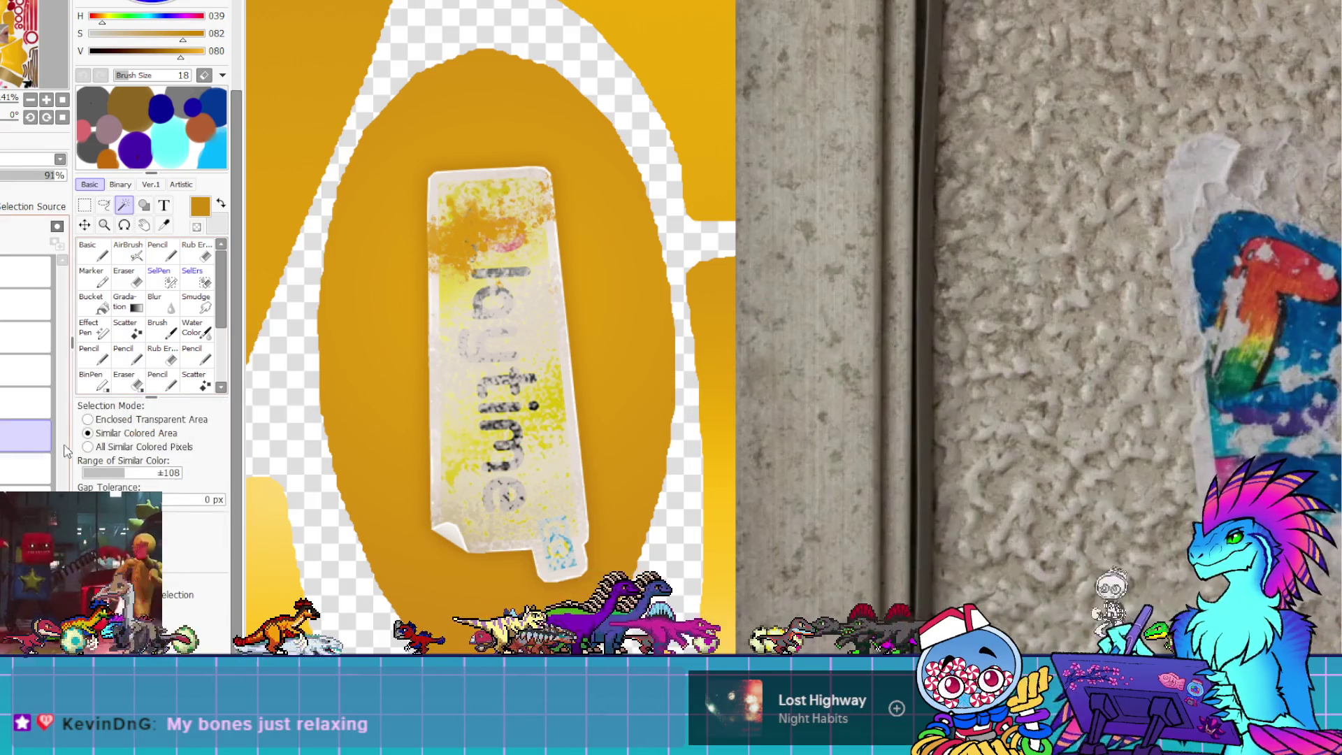
click(3, 471)
click(503, 454)
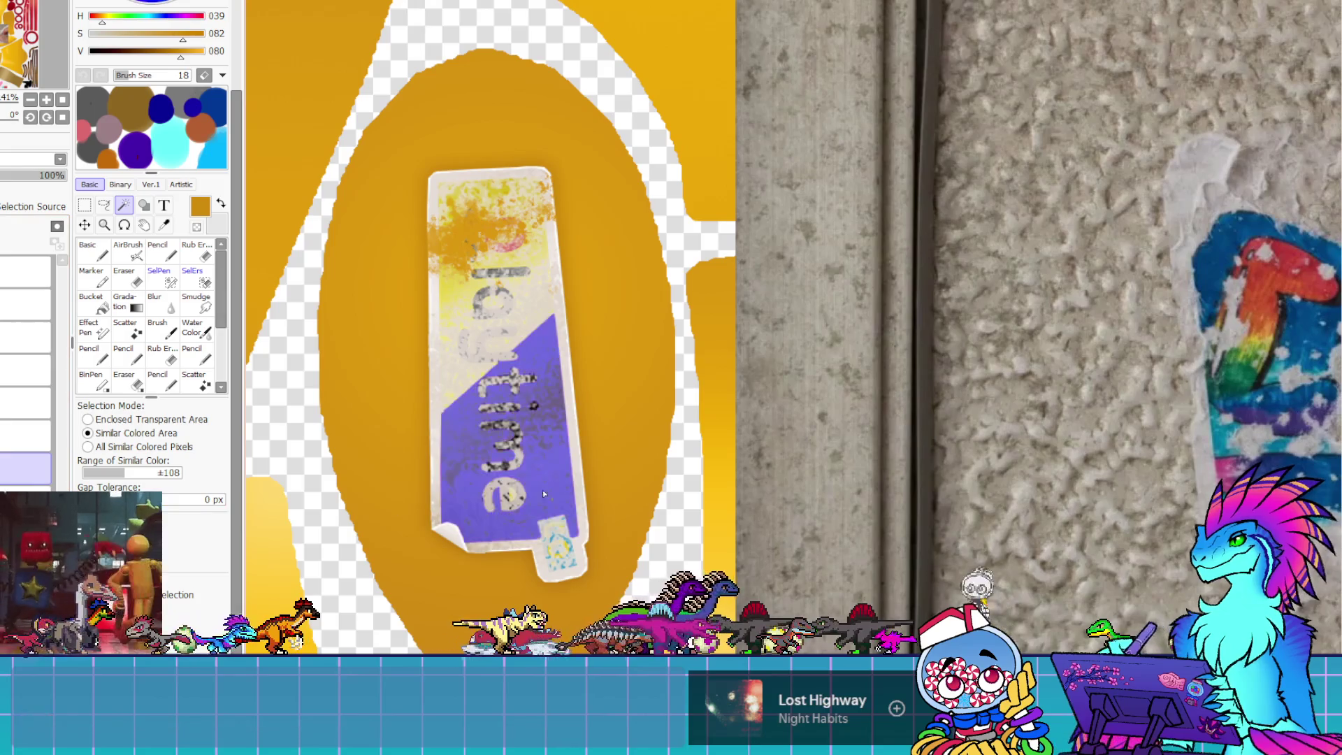
key(ctrl+d)
click(505, 447)
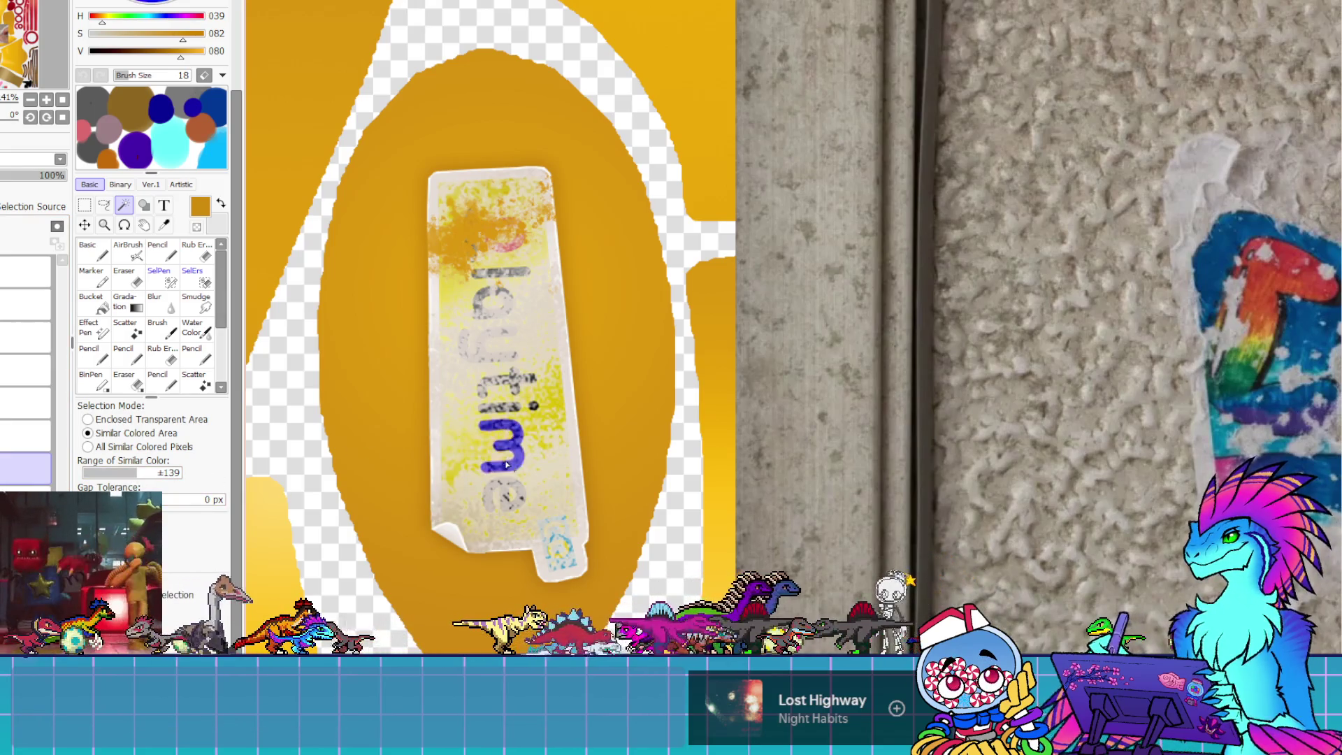
click(547, 438)
shift+click(442, 187)
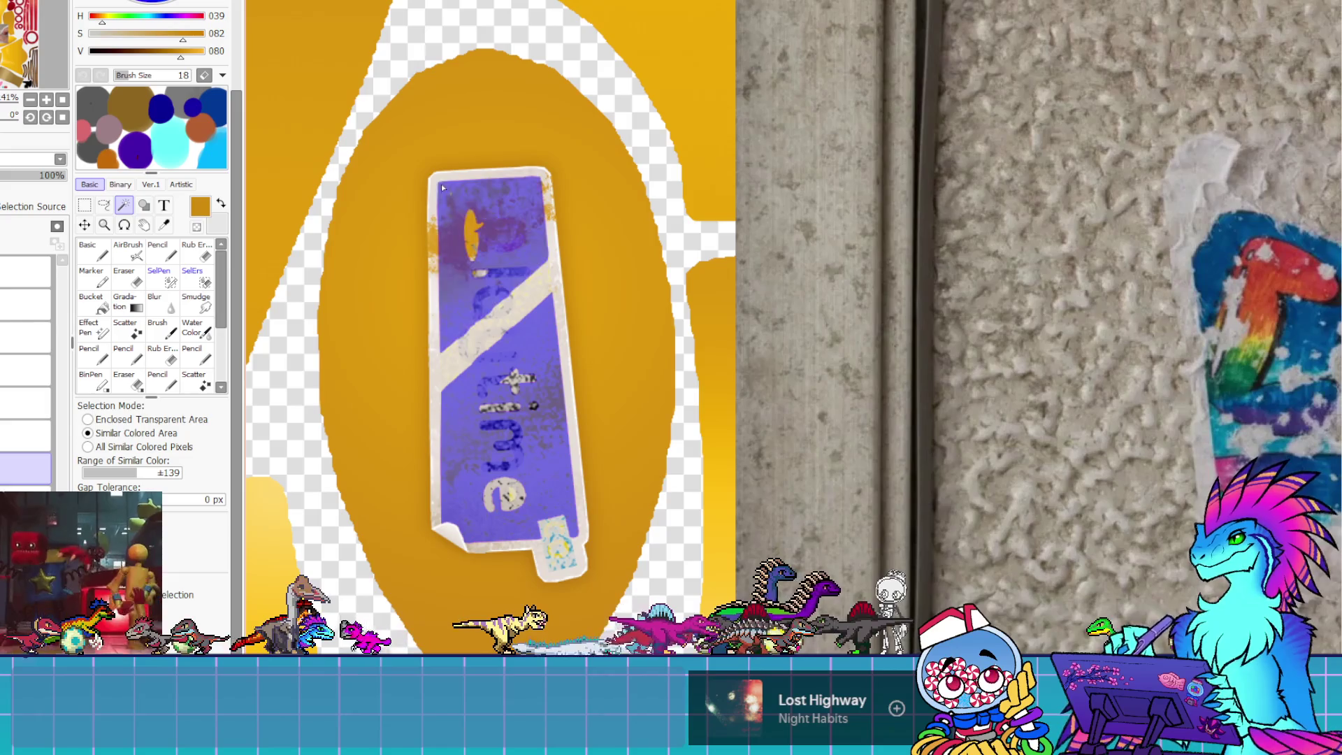
shift+click(441, 190)
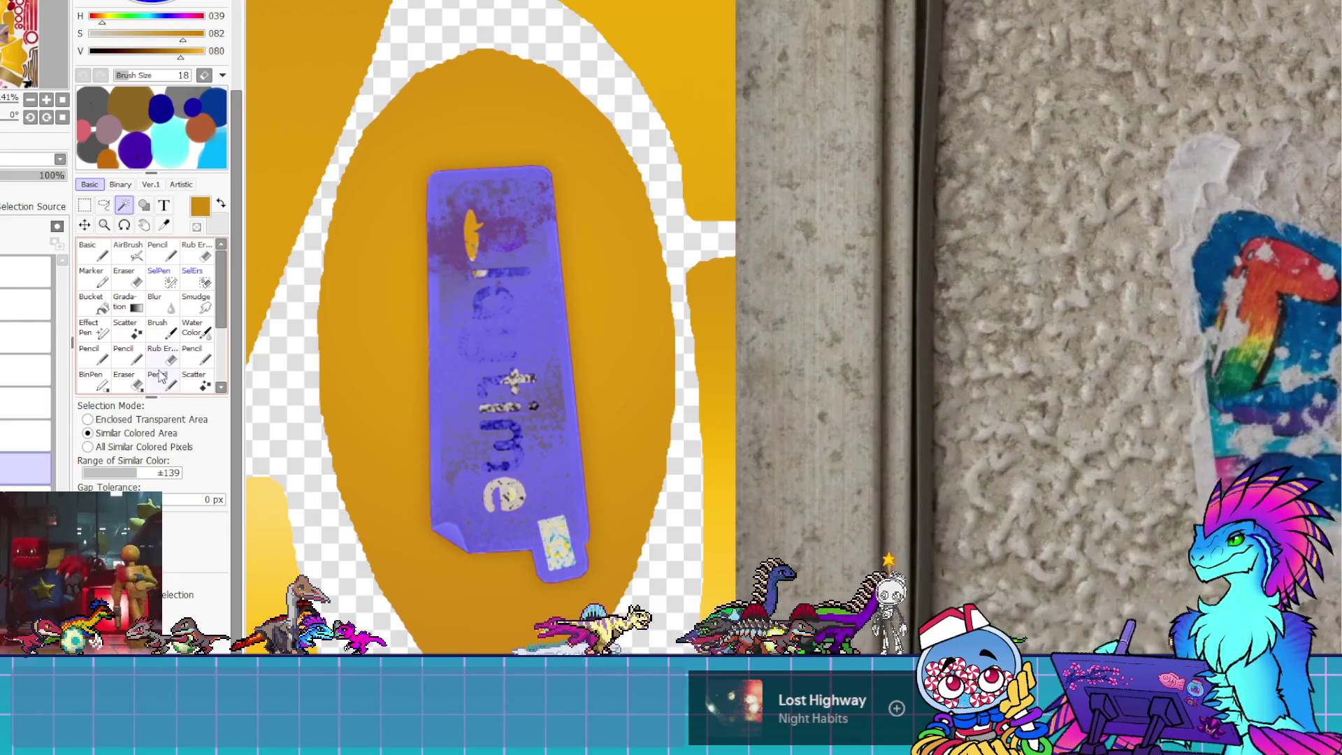
Add the sticker's lettering and small corner label to the selection with SelPen
click(159, 276)
mouse_move(468, 217)
mouse_down()
mouse_move(479, 472)
mouse_move(518, 523)
mouse_up()
drag(539, 464, 550, 548)
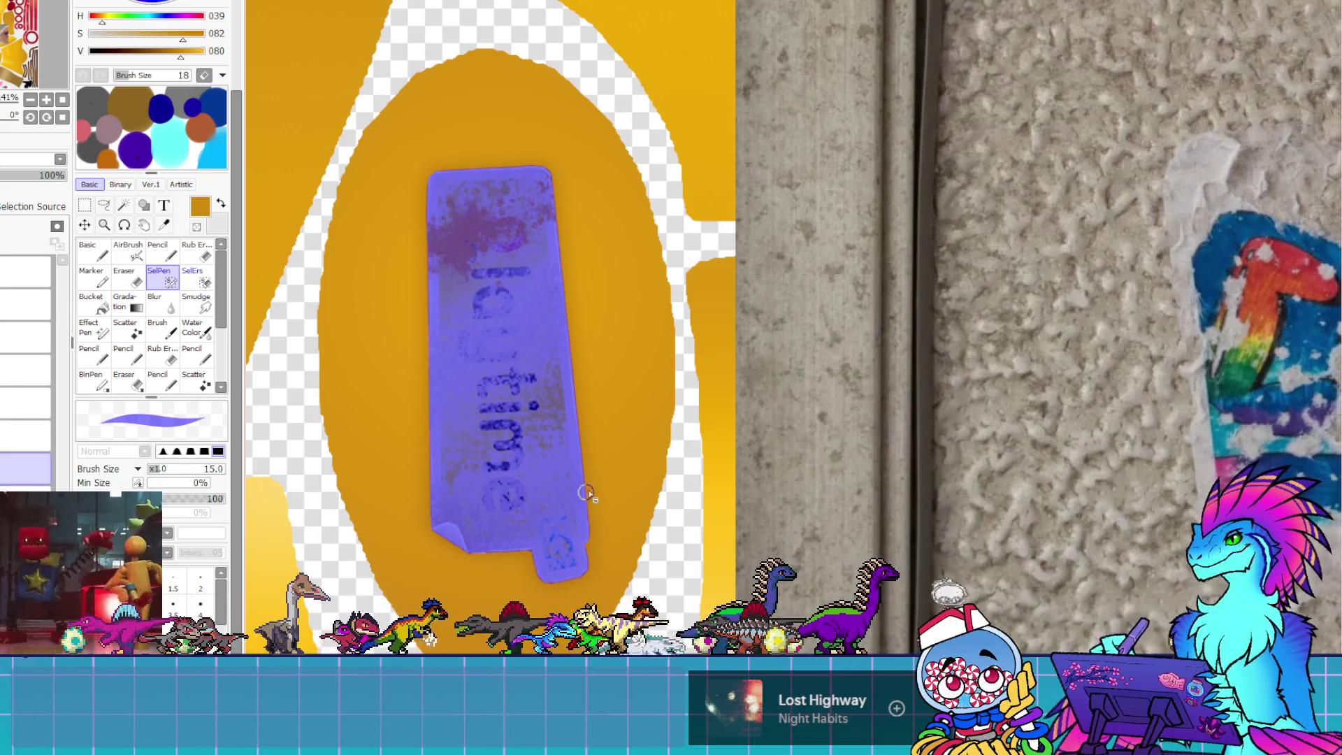
click(130, 254)
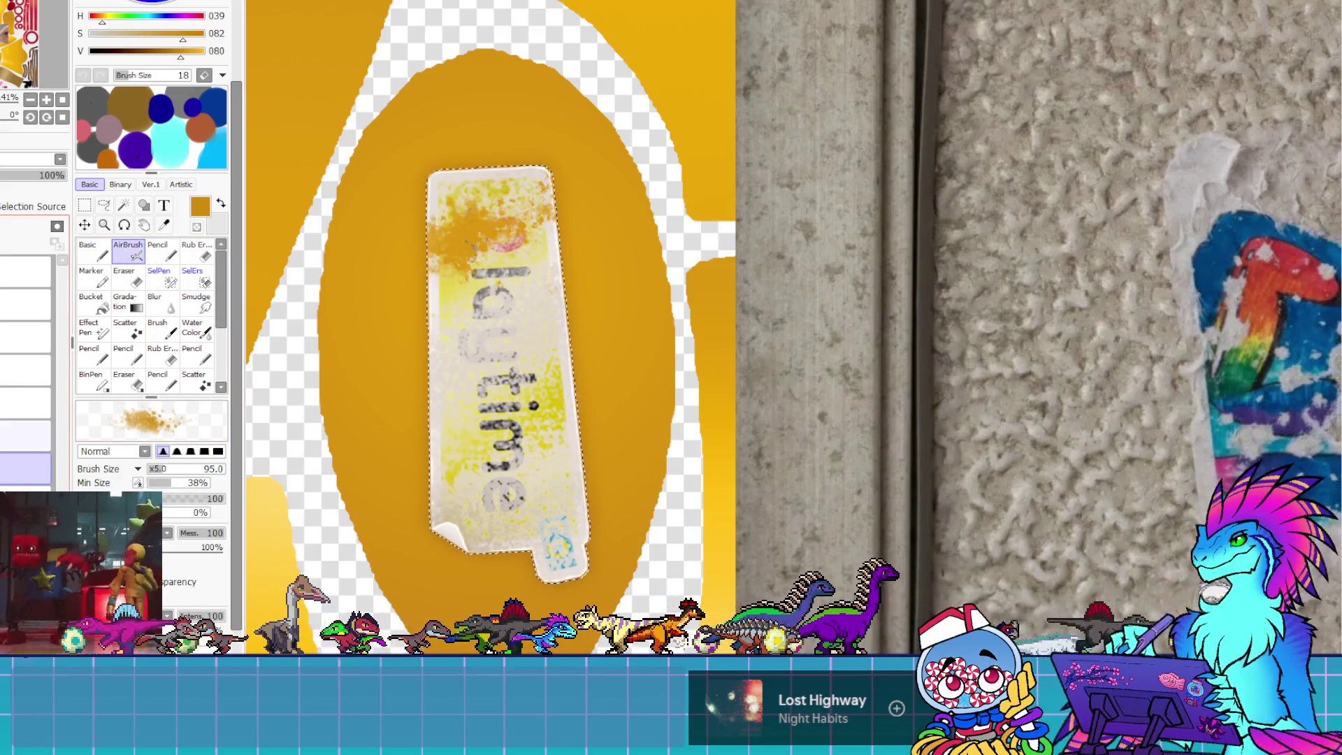
On the upper layer, airbrush orange onto the sticker's lower right edge, then undo to restore the shading
click(26, 402)
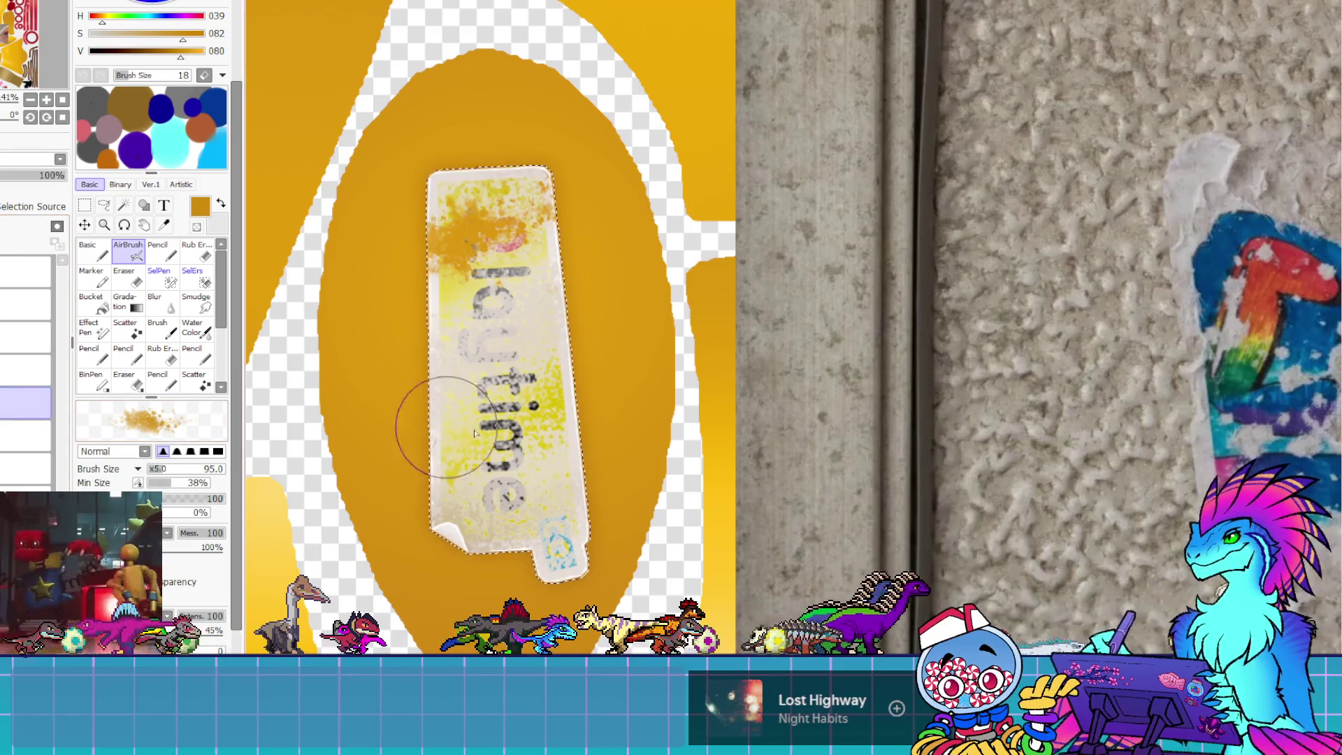
mouse_move(665, 449)
mouse_down()
mouse_move(569, 473)
mouse_move(650, 439)
mouse_move(569, 464)
mouse_move(629, 420)
mouse_move(615, 450)
mouse_move(591, 458)
mouse_move(608, 446)
mouse_up()
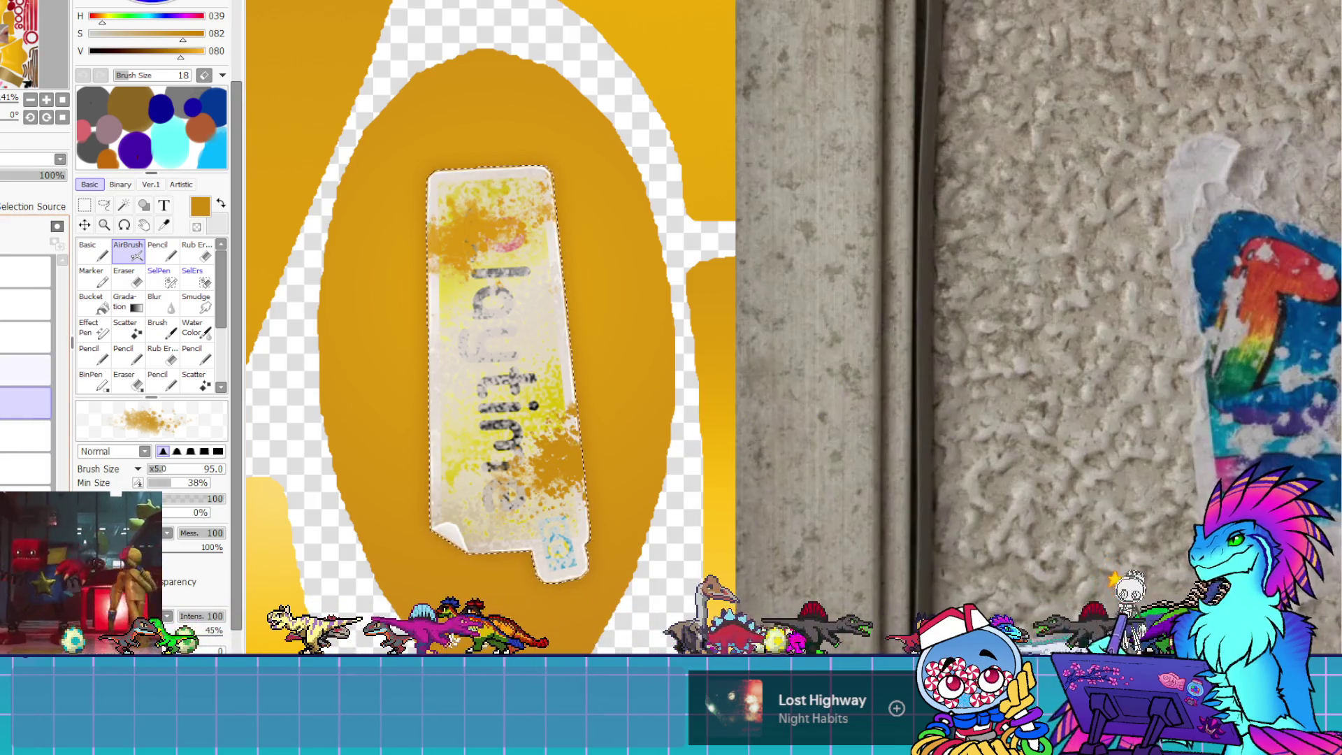
key(ctrl+z)
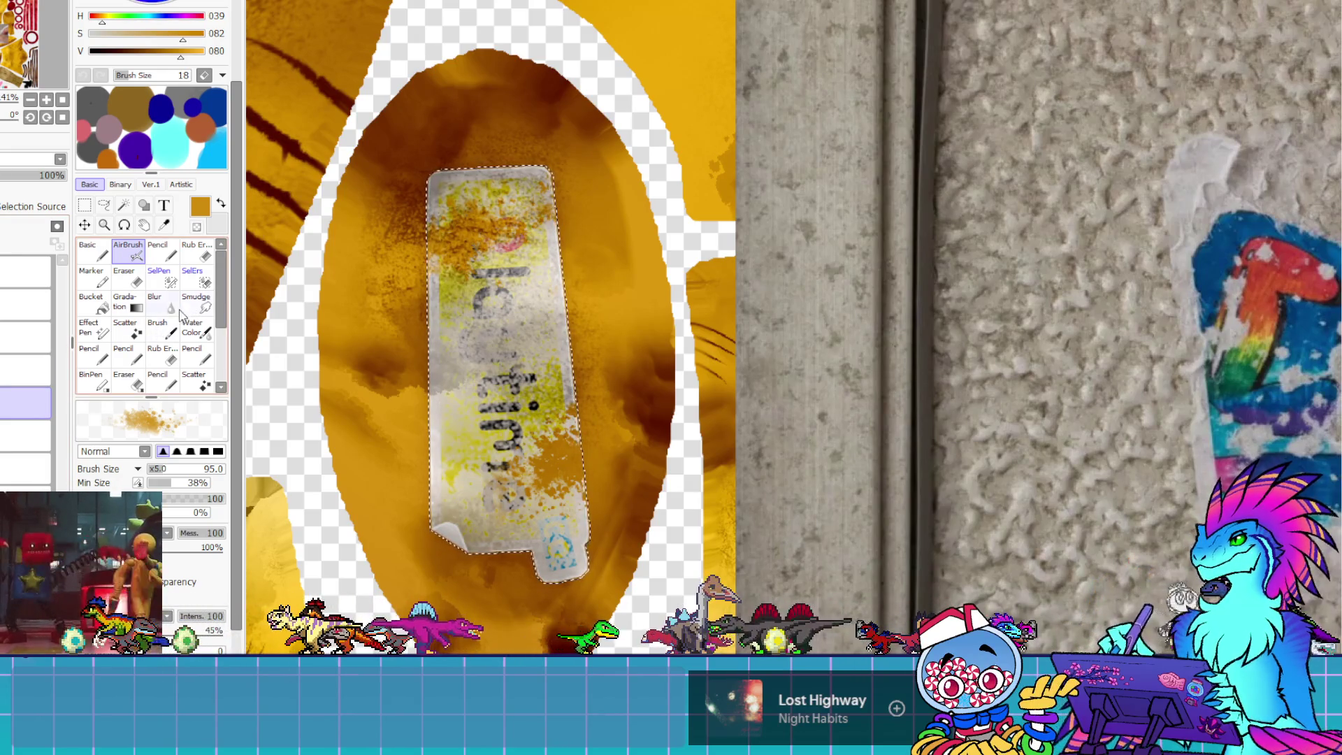
Undo the previous speckle stroke and airbrush orange speckles along the sticker's right edge
scroll(573, 483, up, 3)
drag(574, 483, 601, 540)
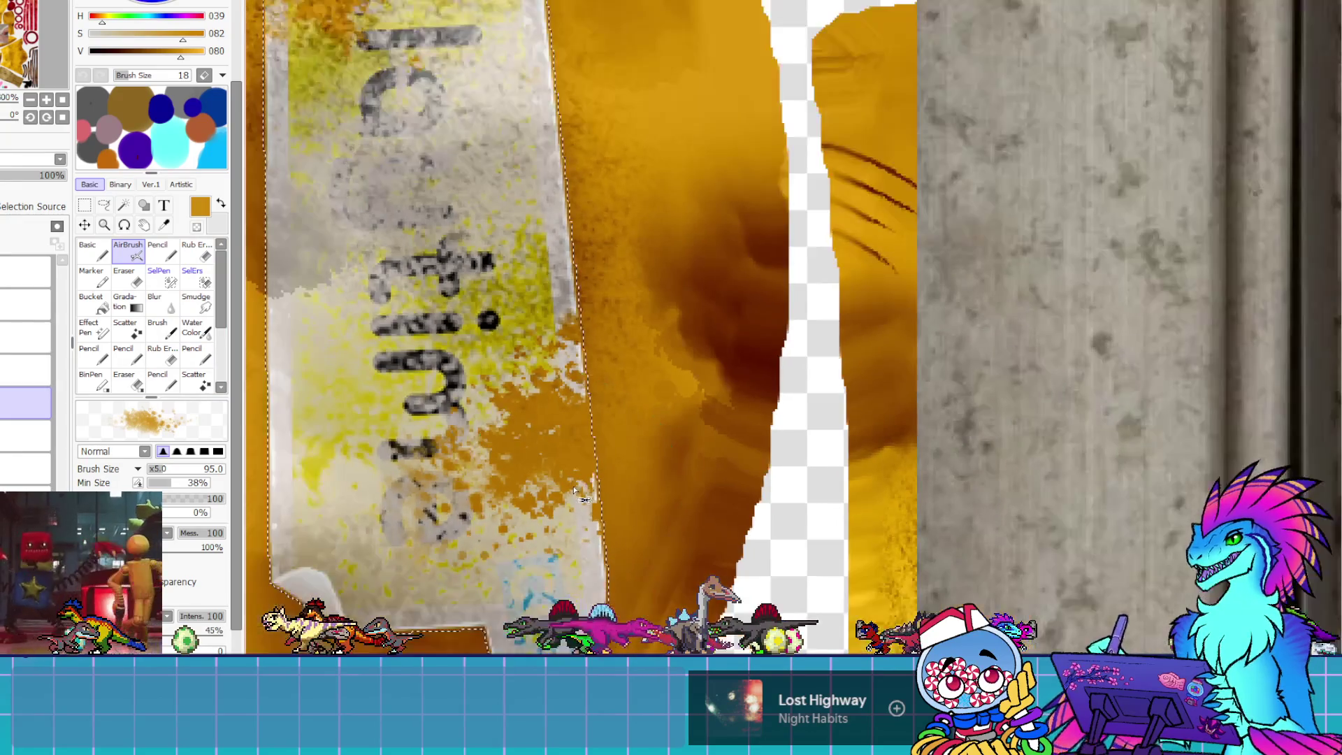
key(ctrl+z)
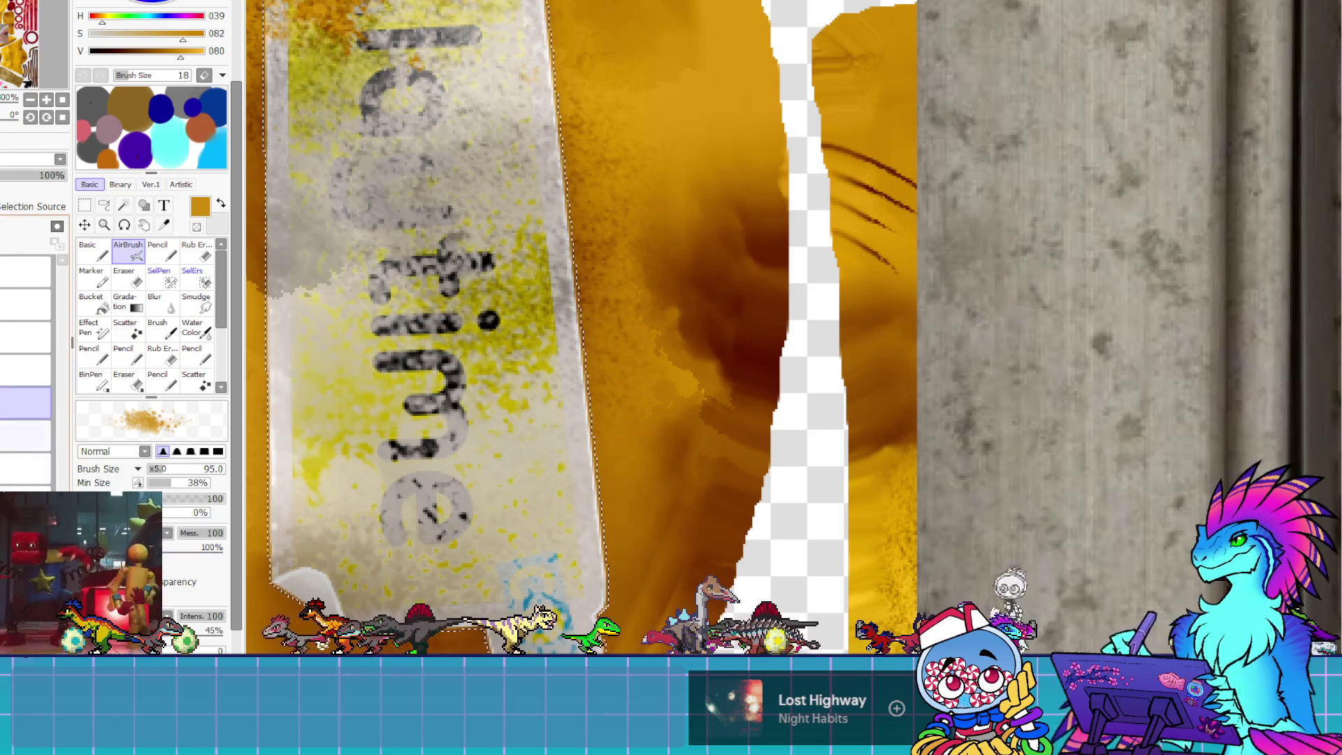
mouse_move(531, 420)
mouse_down()
mouse_move(554, 434)
mouse_move(582, 427)
mouse_up()
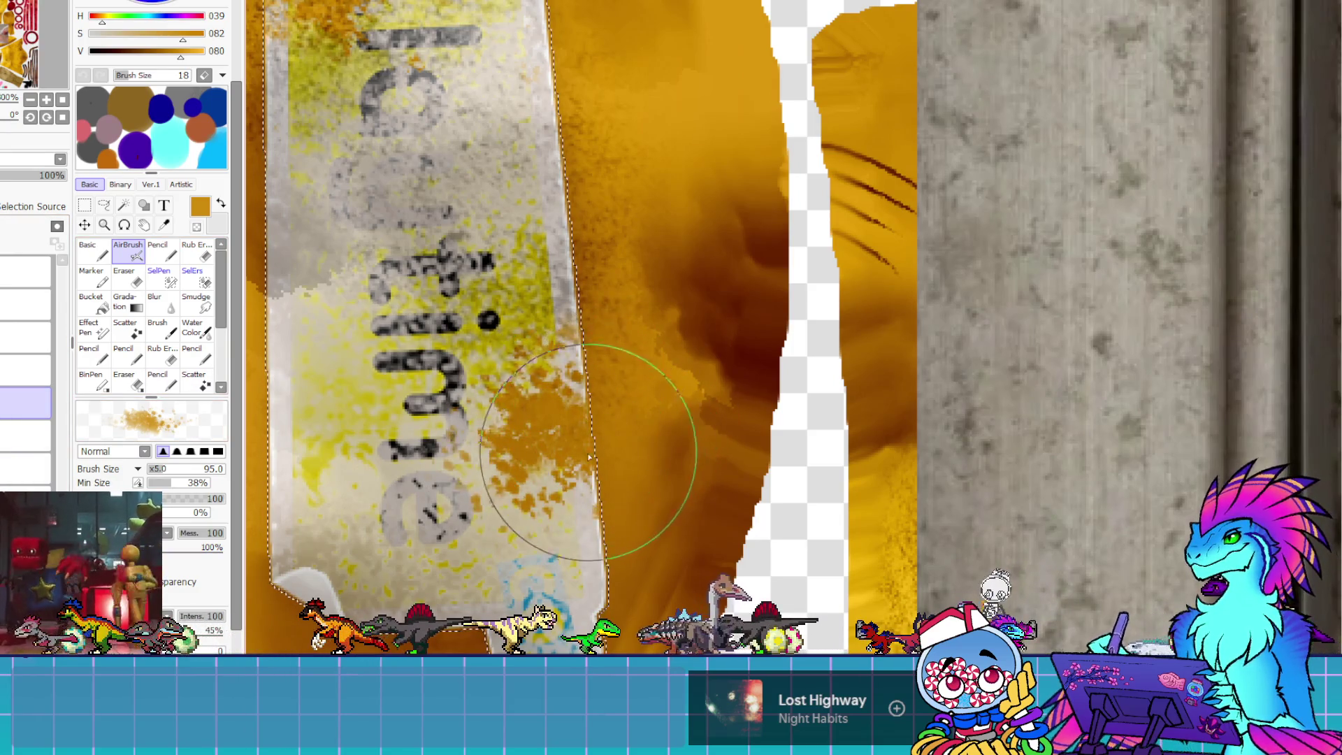
Raise the brush texture percentage, set Mess. to 0, and try an orange stroke over the grey label
mouse_move(188, 546)
mouse_down()
mouse_move(222, 546)
mouse_move(197, 546)
mouse_up()
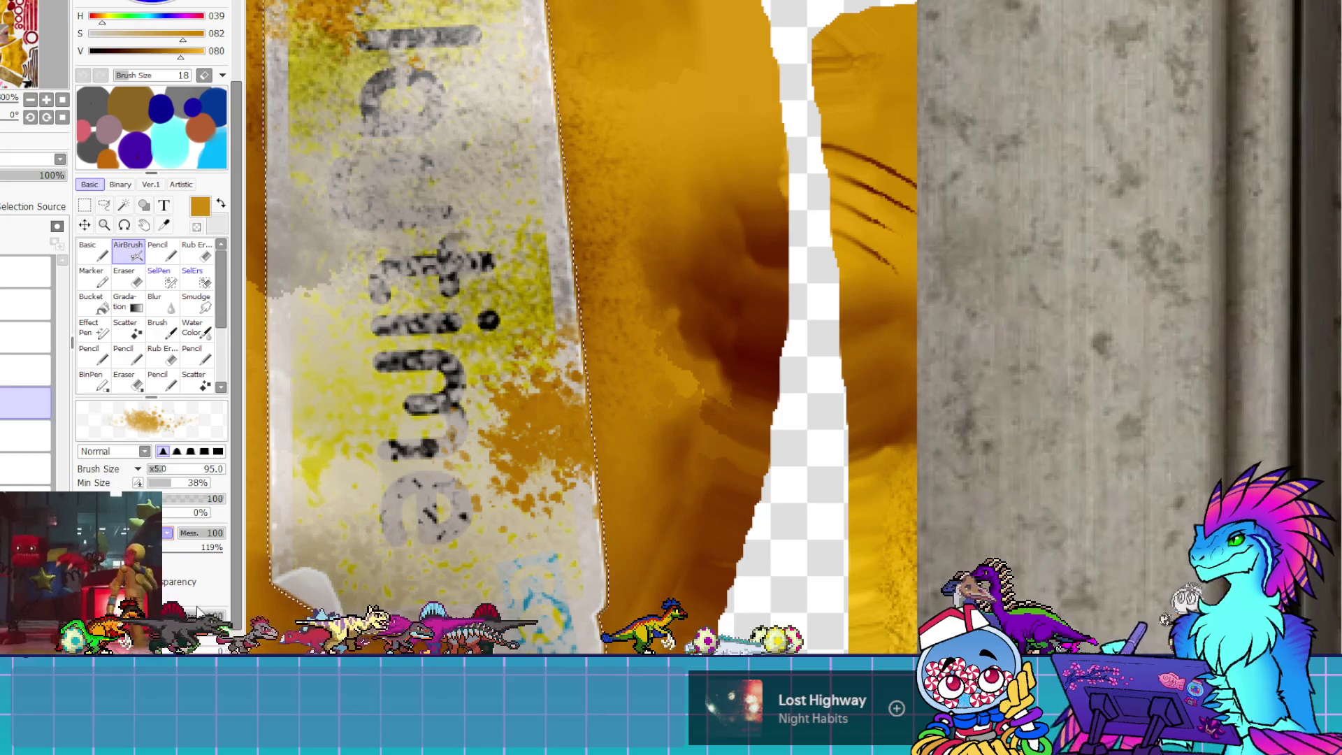
mouse_move(199, 547)
mouse_down()
mouse_move(217, 547)
mouse_move(183, 560)
mouse_move(238, 557)
mouse_move(210, 552)
mouse_up()
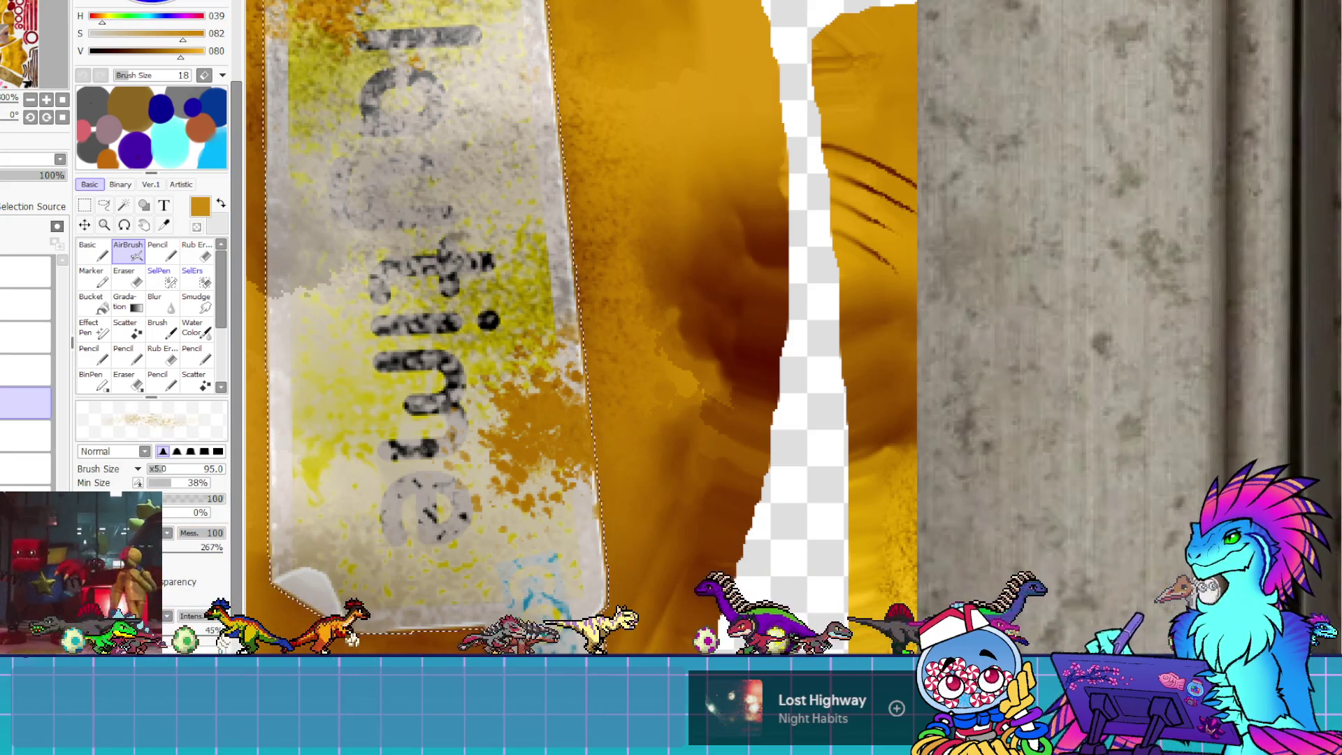
drag(206, 533, 175, 533)
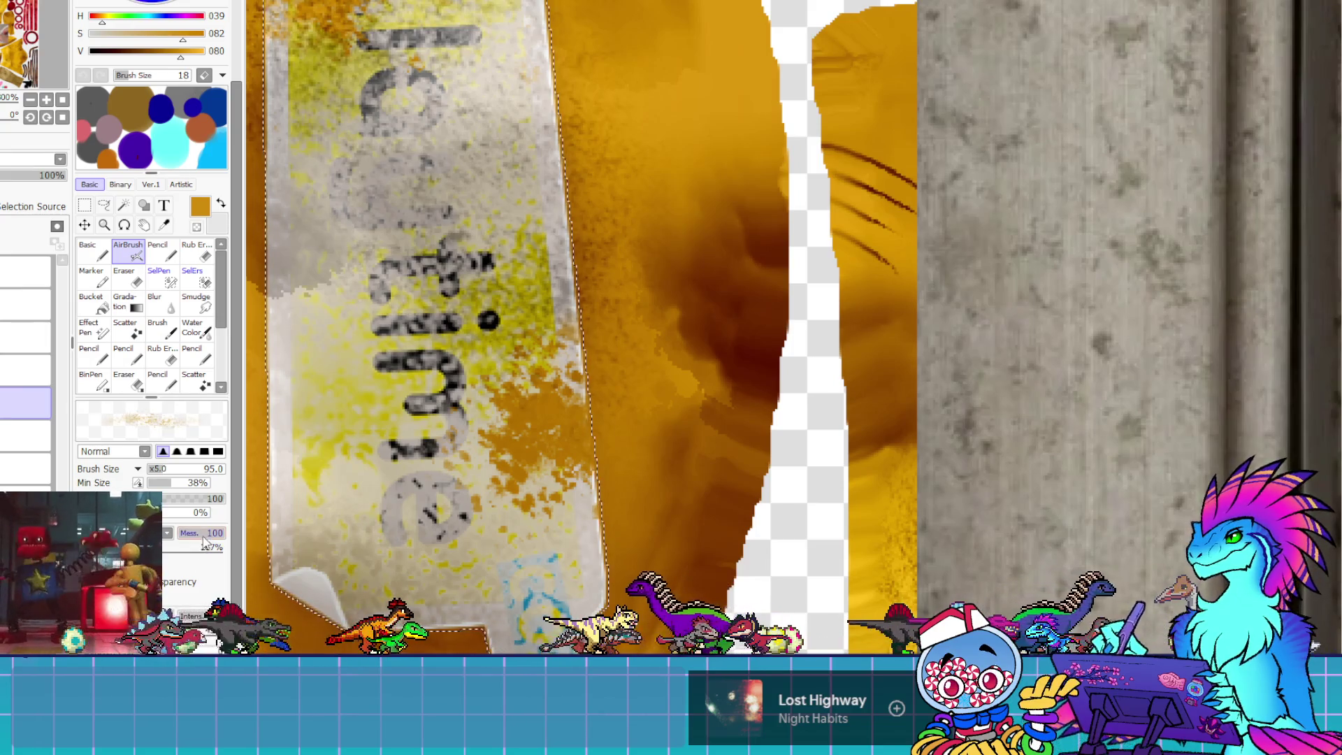
mouse_move(613, 407)
mouse_down()
mouse_move(615, 380)
mouse_move(651, 380)
mouse_move(609, 391)
mouse_move(708, 404)
mouse_up()
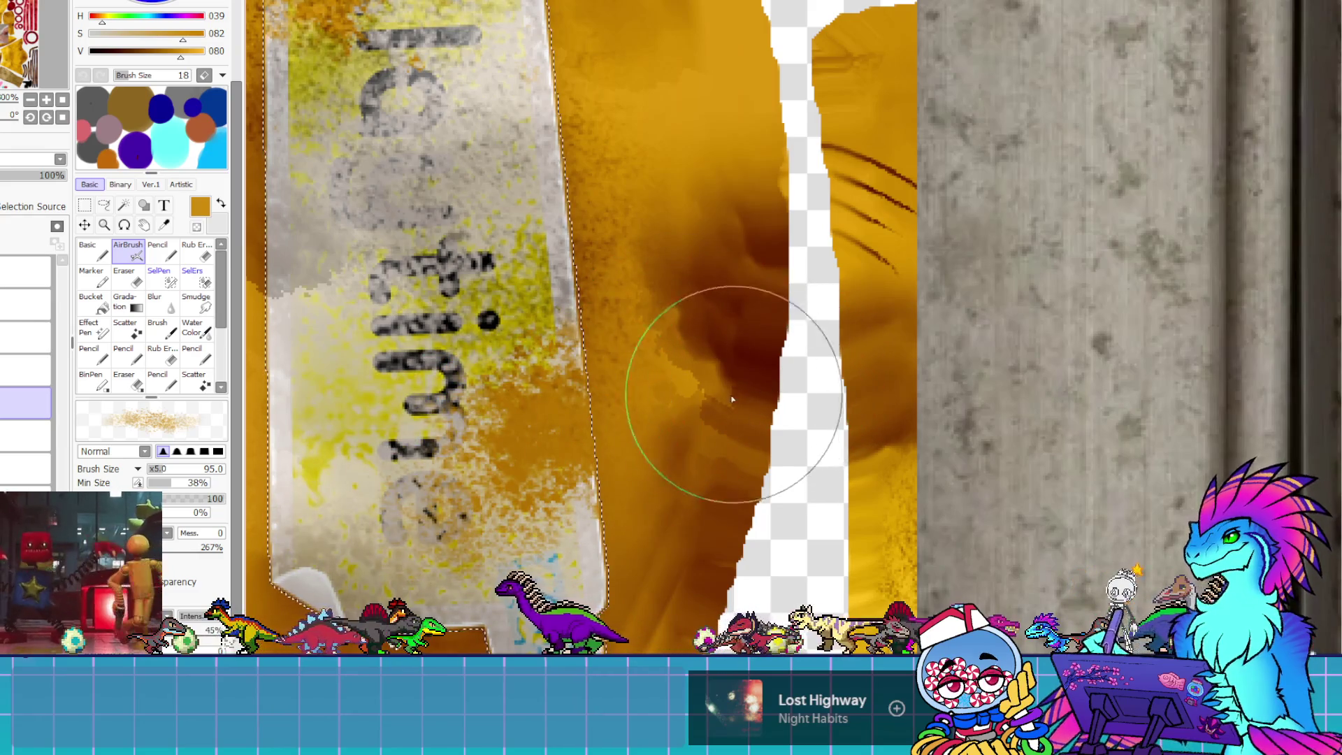
key(ctrl+z)
Boost airbrush intensity far above 100% and spray orange over the lower lettering and grey label
drag(189, 630, 217, 630)
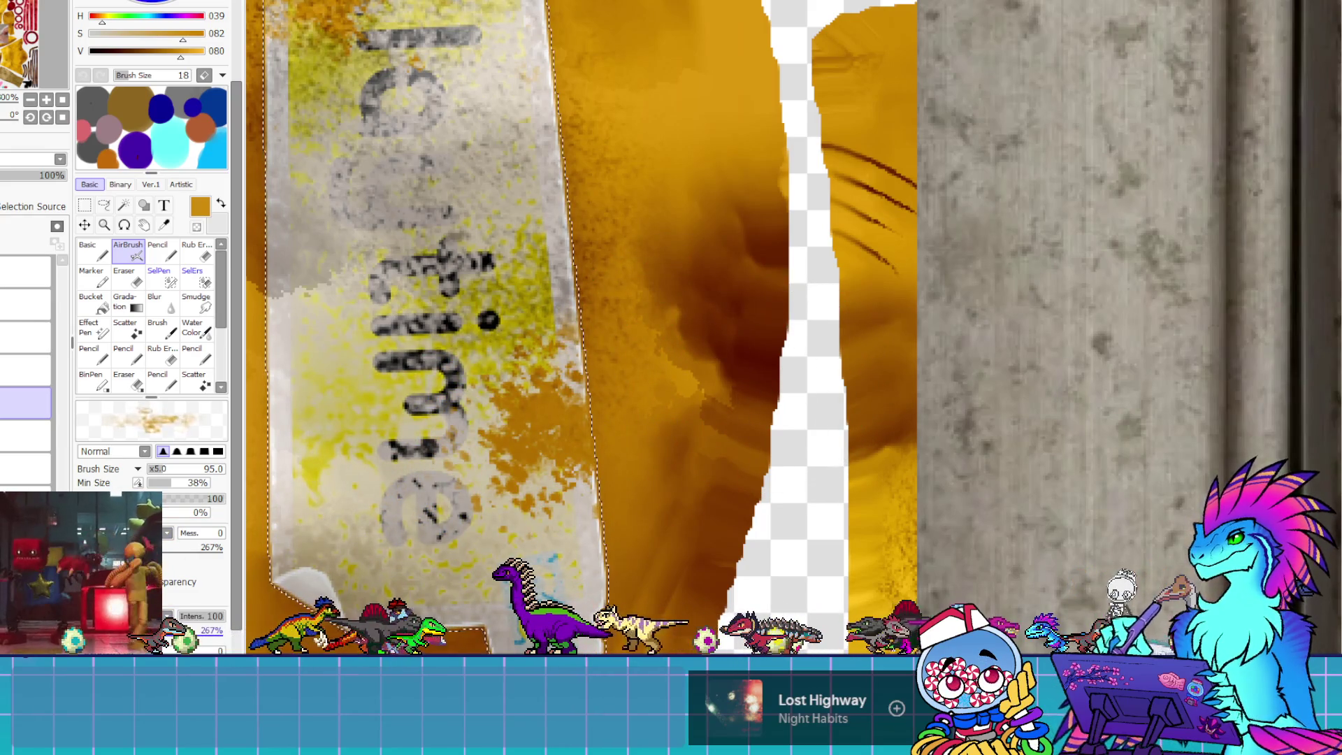
mouse_move(333, 529)
mouse_down()
mouse_move(733, 389)
mouse_move(569, 419)
mouse_move(797, 390)
mouse_up()
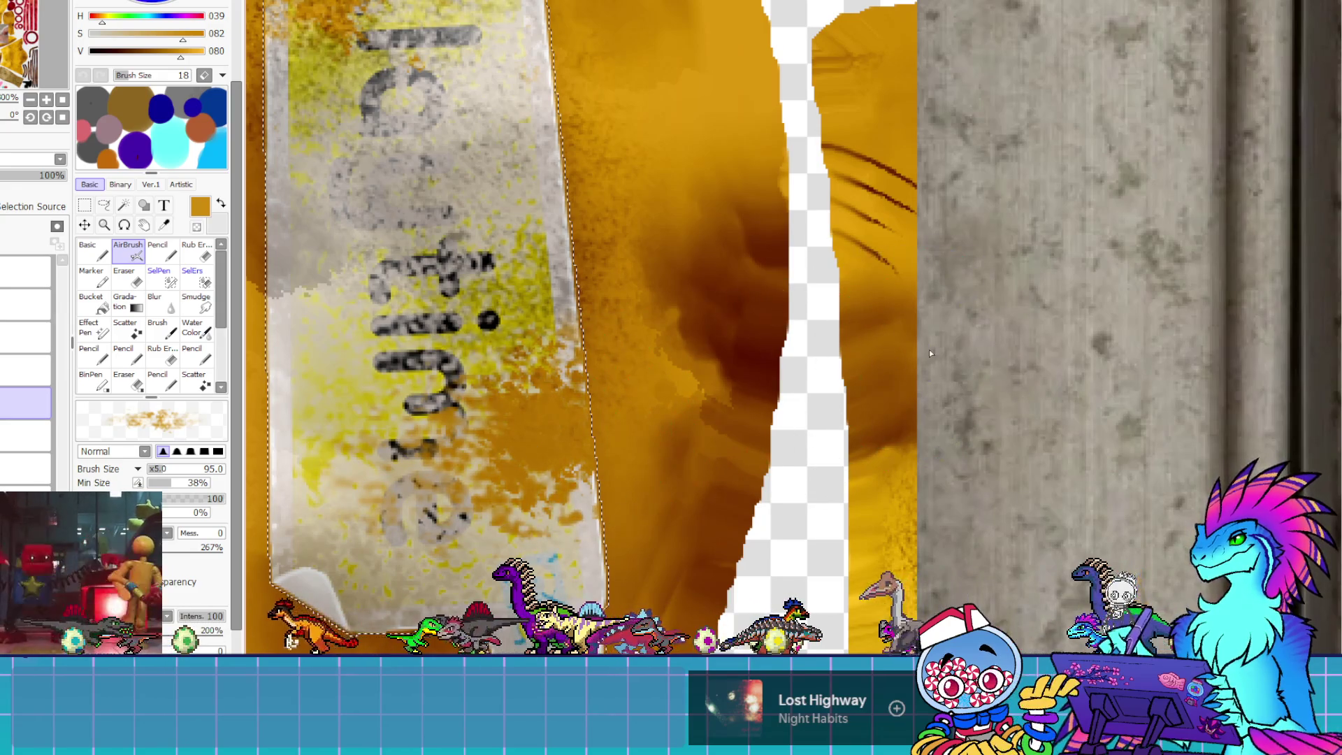
drag(730, 363, 498, 413)
scroll(776, 460, down, 3)
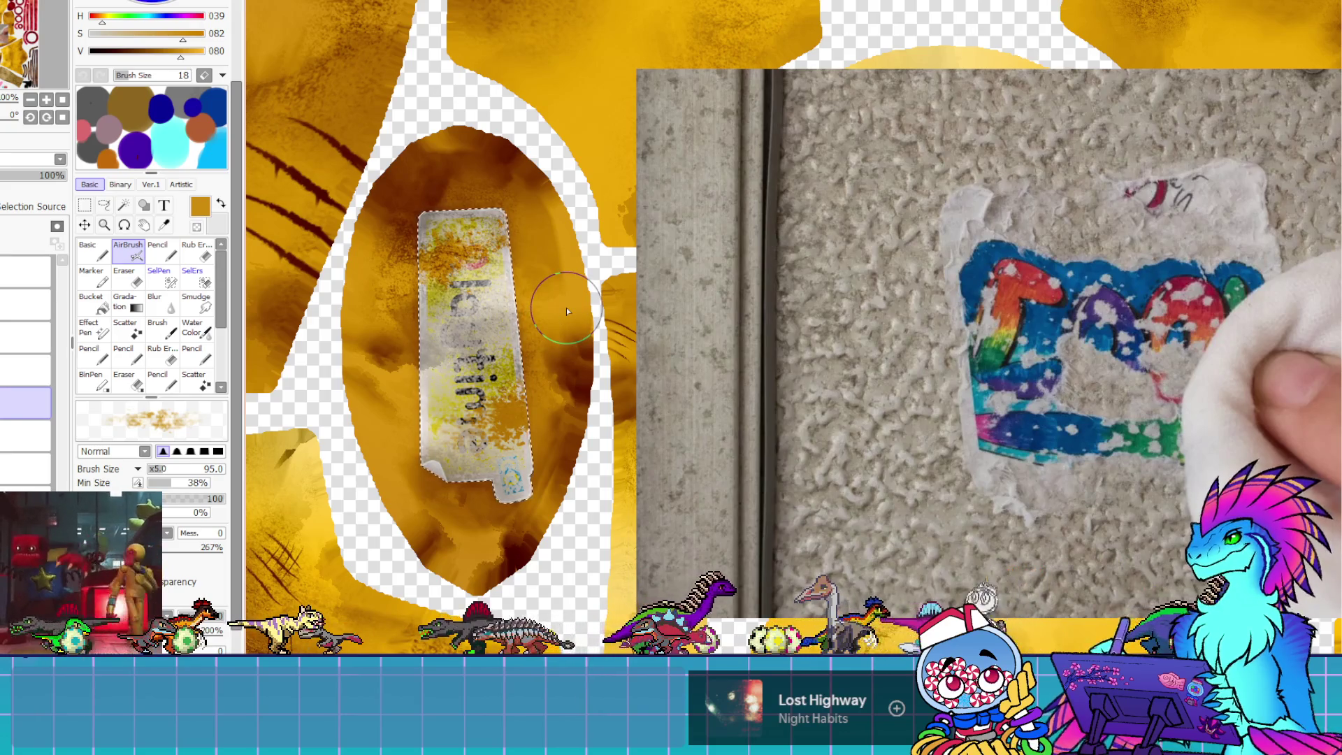
Turn off the texture shading layer's visibility so only flat gold shapes surround the speckled sticker
scroll(566, 307, up, 2)
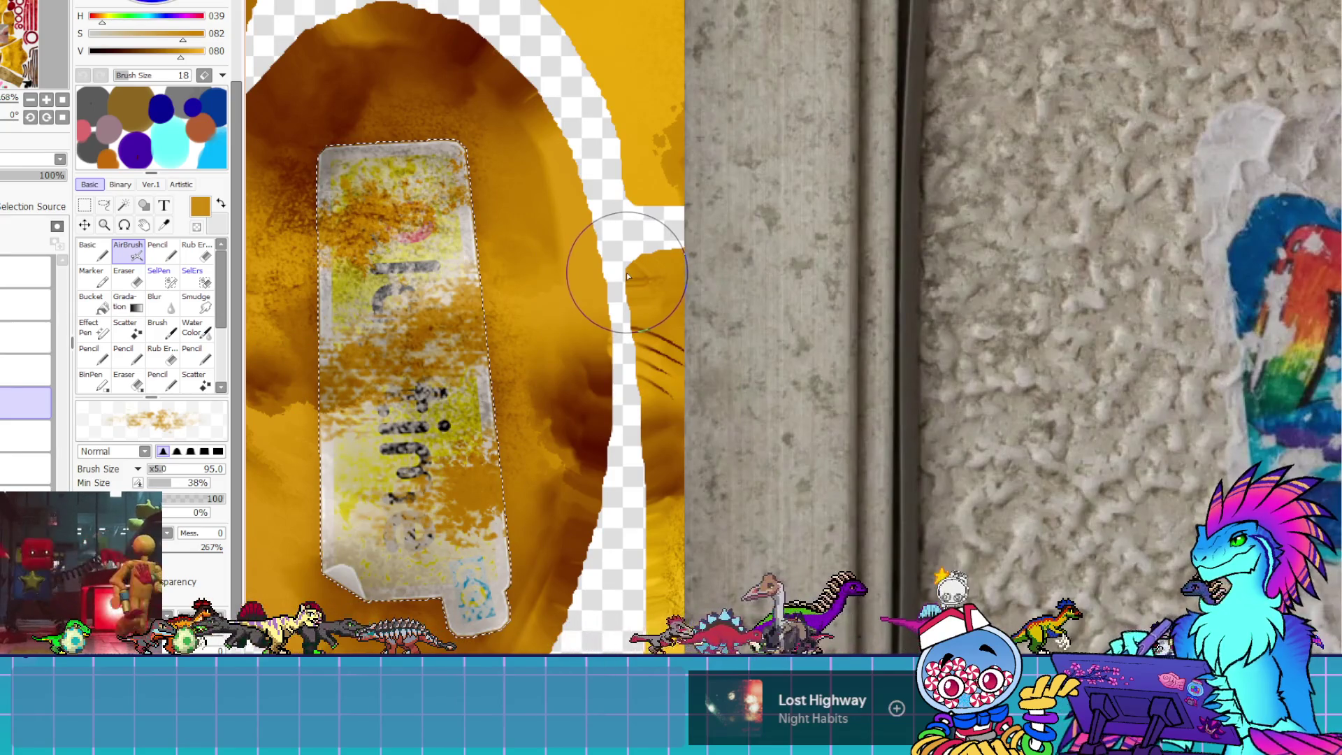
scroll(427, 342, up, 1)
scroll(427, 341, down, 5)
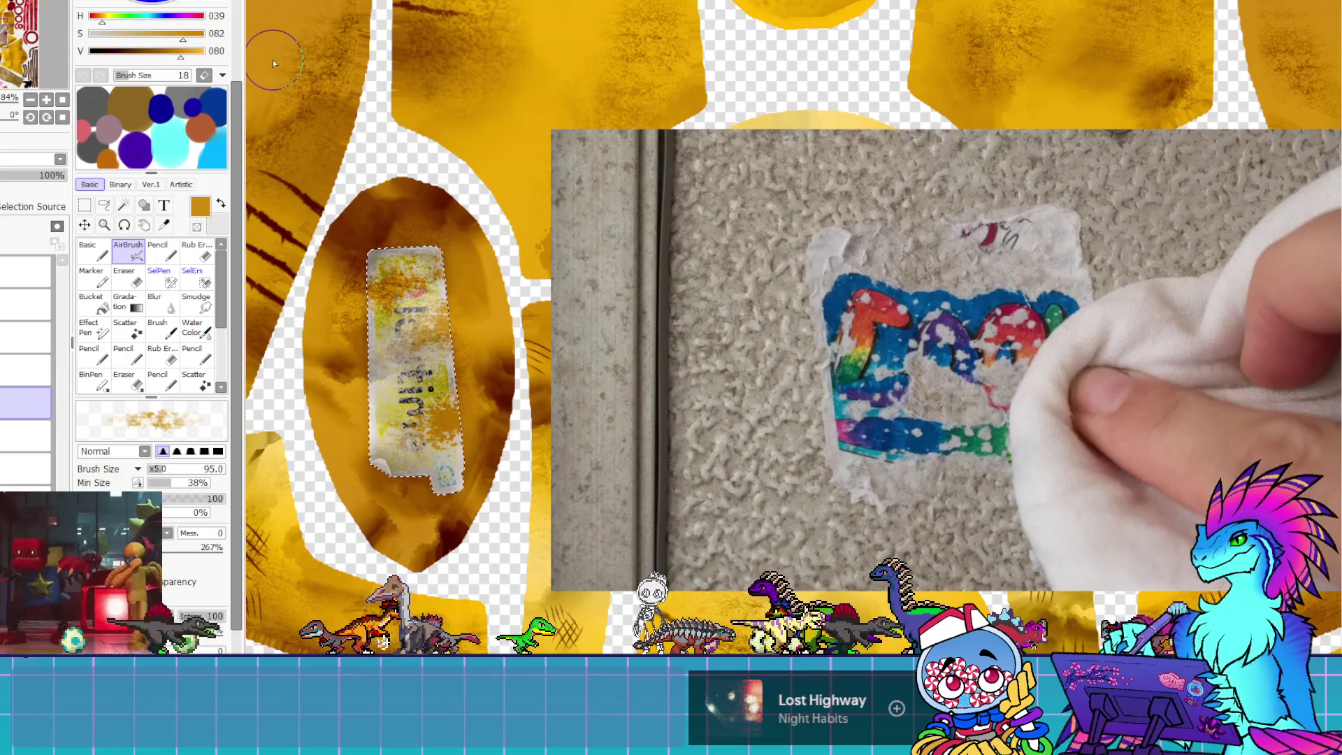
click(7, 369)
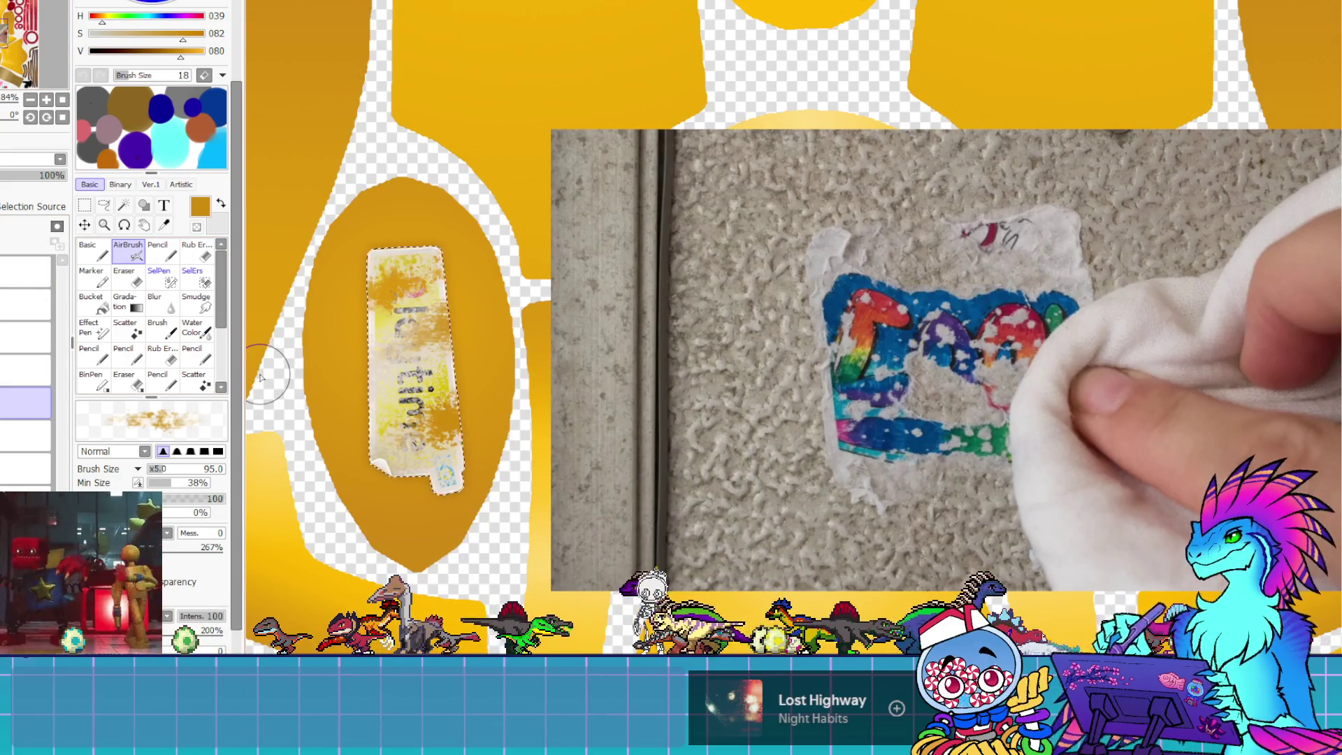
scroll(264, 374, up, 5)
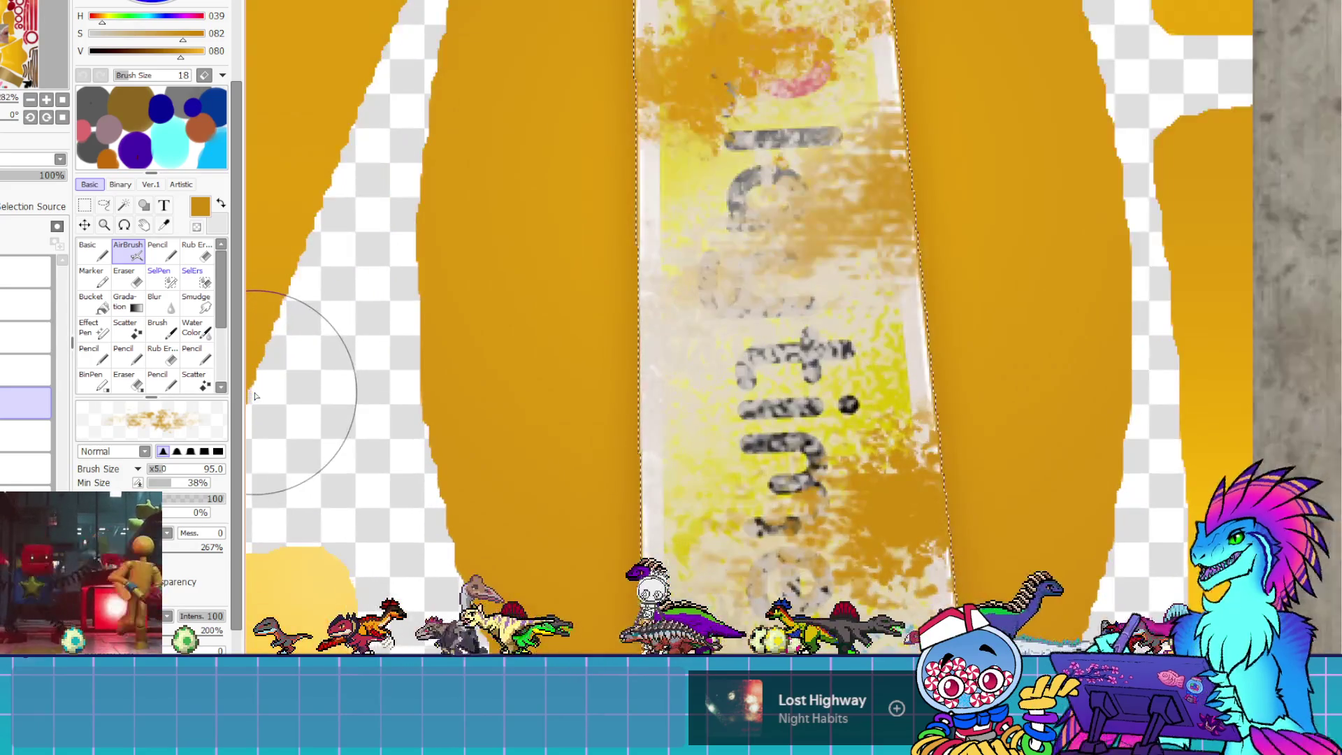
With the size-10 Basic brush, extend the orange blob down the left edge, then set Mess. to 47
click(104, 255)
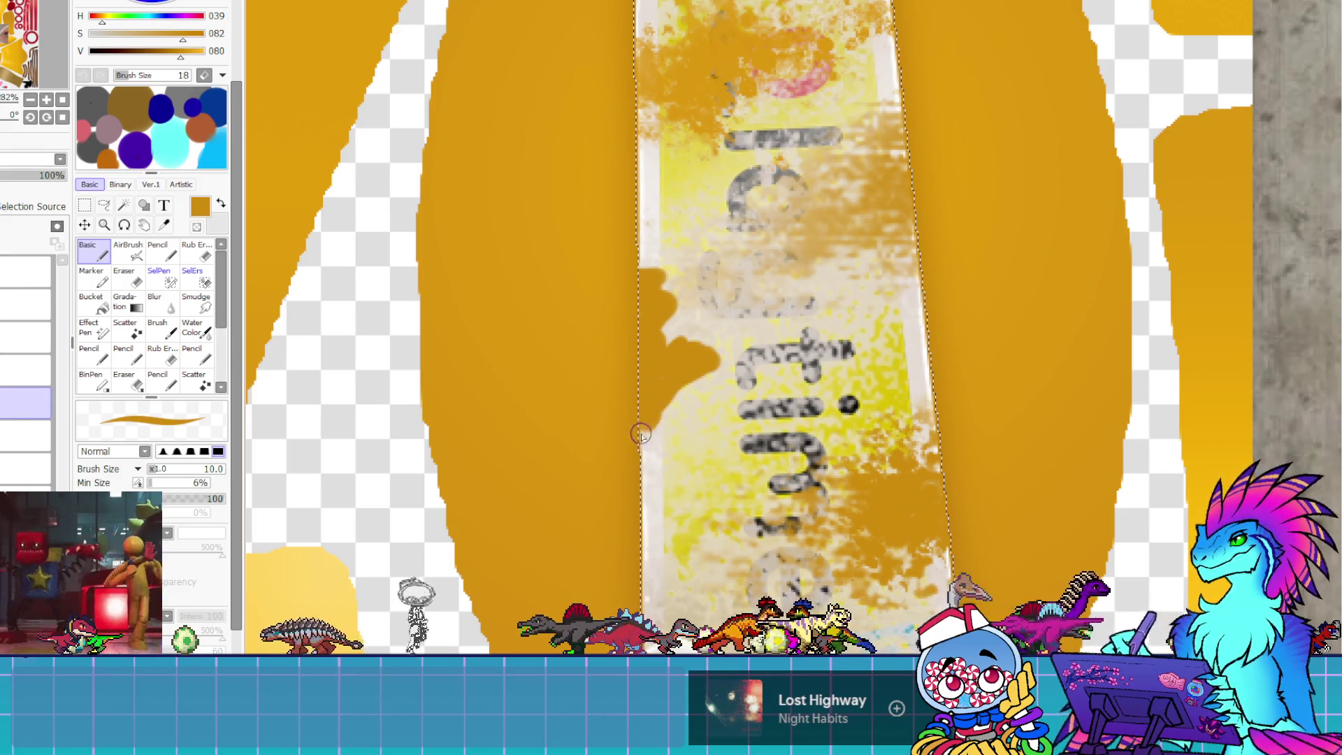
drag(641, 435, 640, 451)
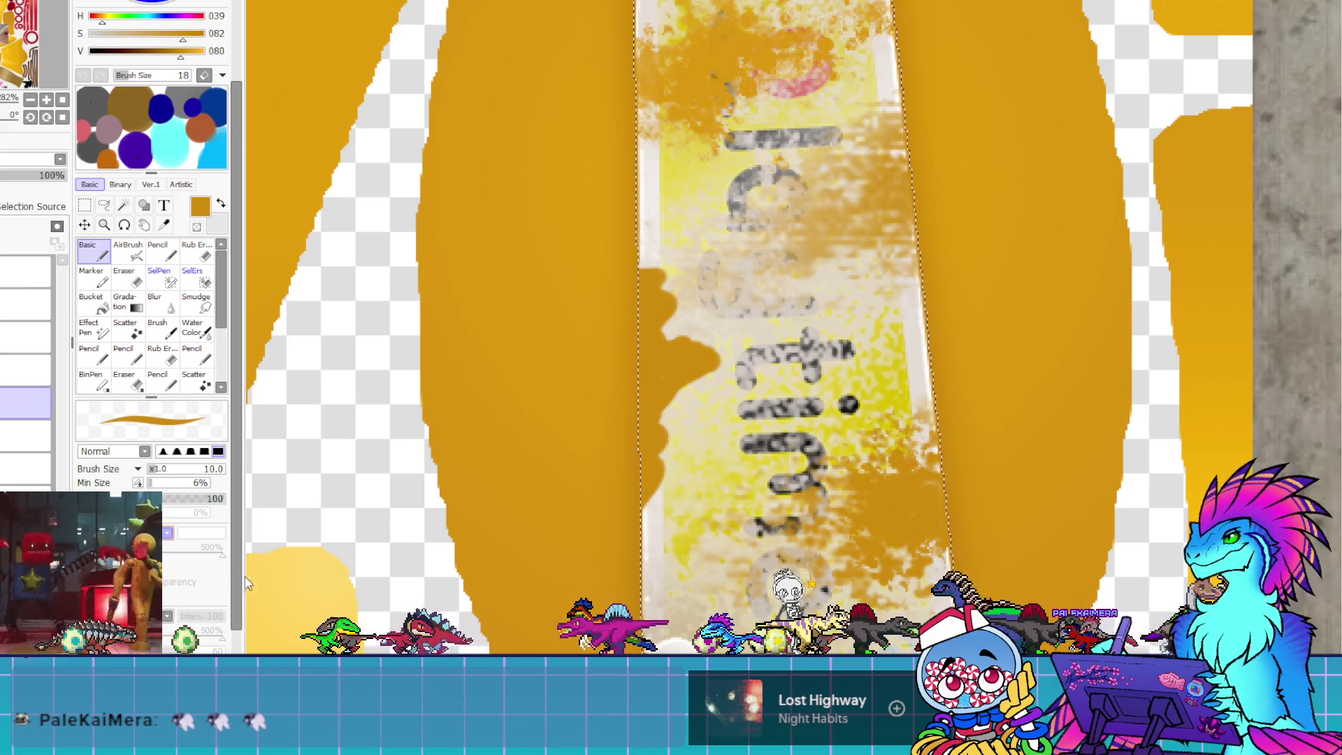
click(223, 632)
click(199, 535)
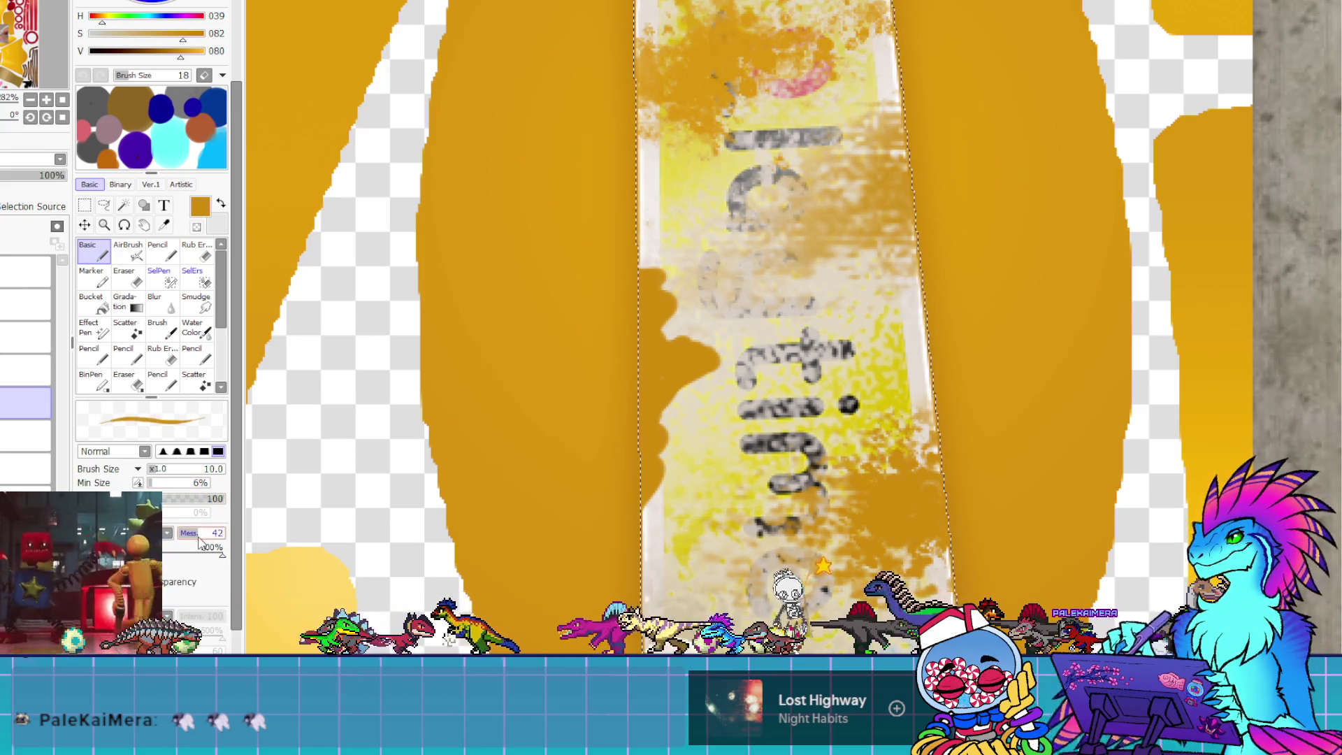
mouse_move(202, 540)
mouse_down()
mouse_move(210, 548)
mouse_move(179, 564)
mouse_up()
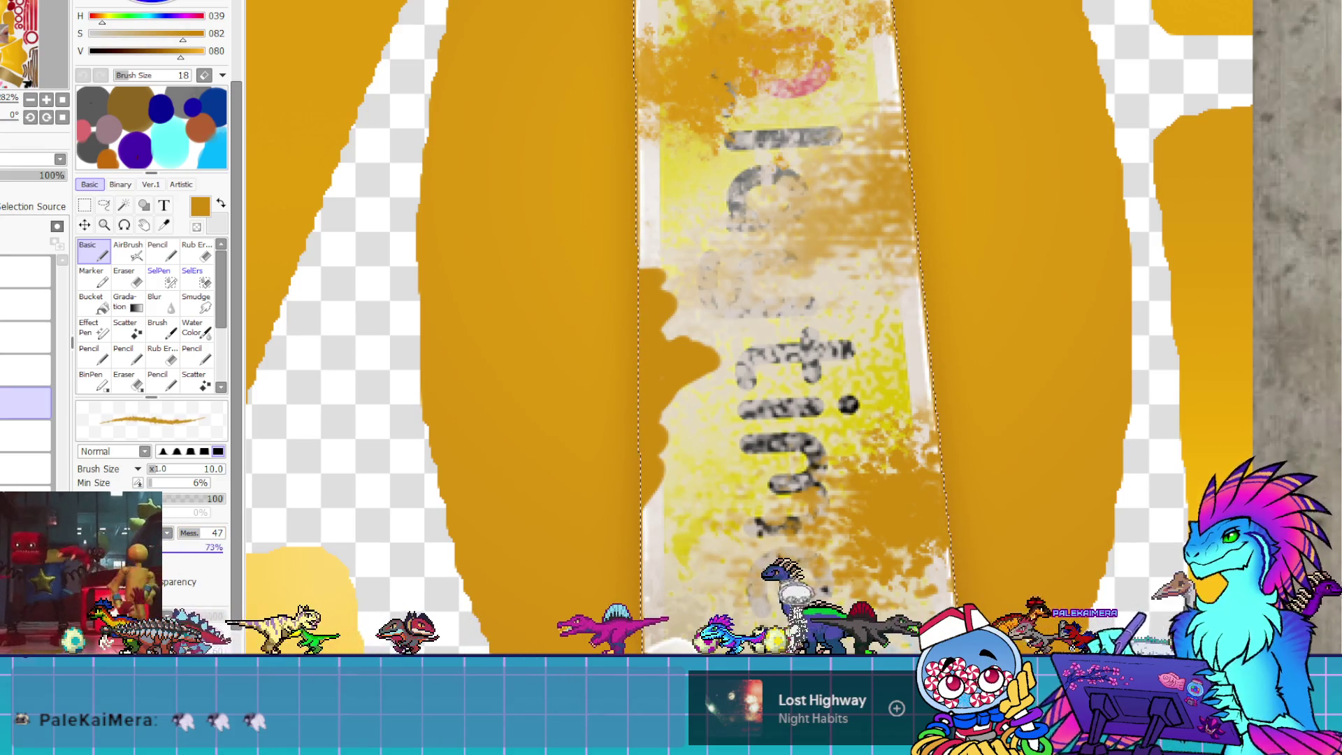
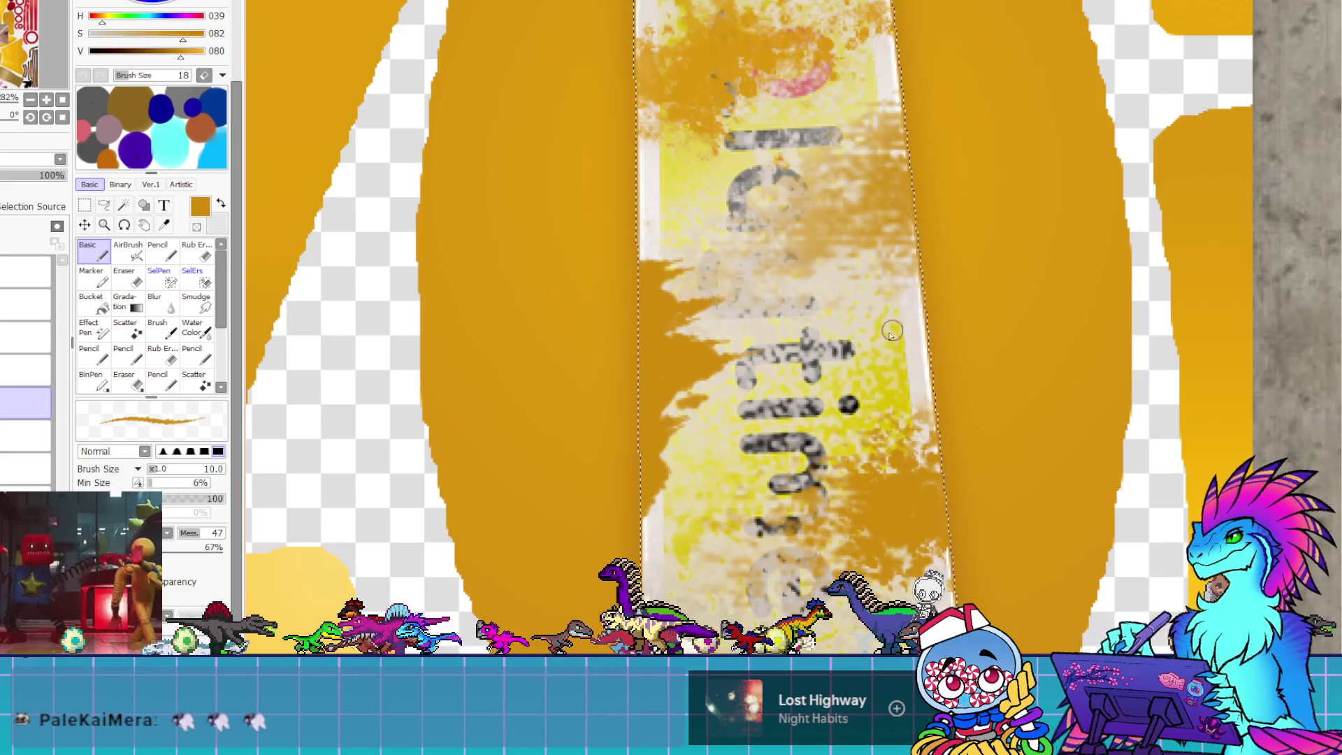
Zoom in on the sticker, toggle transparent colour, and eyedrop the pale strip's near-white
scroll(857, 360, down, 5)
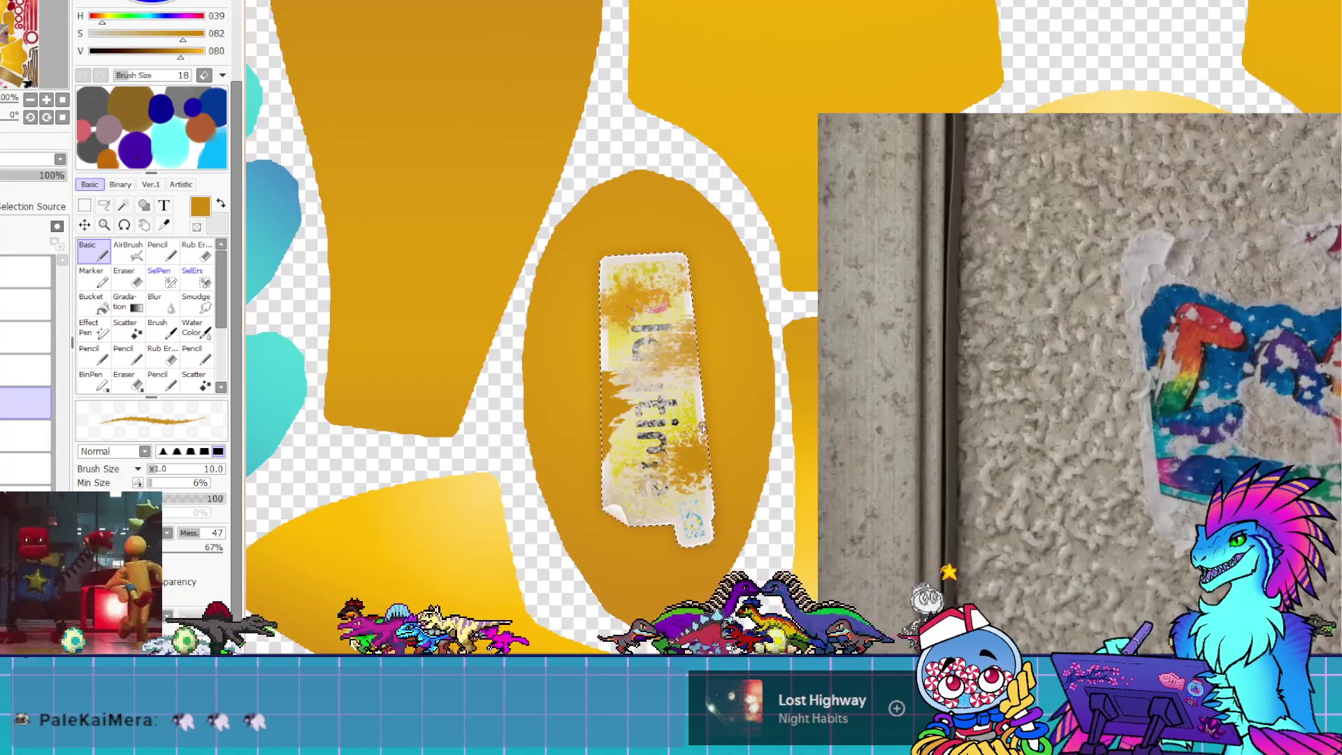
scroll(629, 464, up, 4)
scroll(629, 465, up, 2)
key(c)
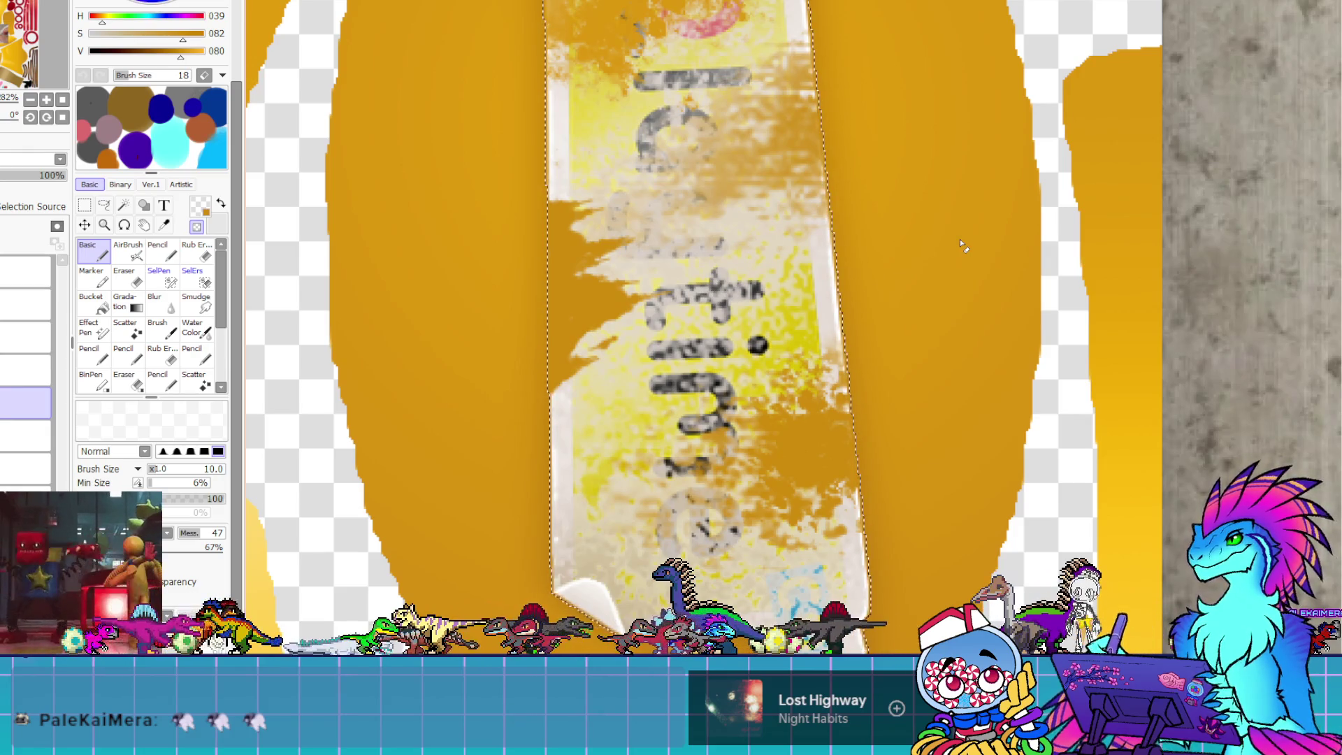
alt+click(561, 194)
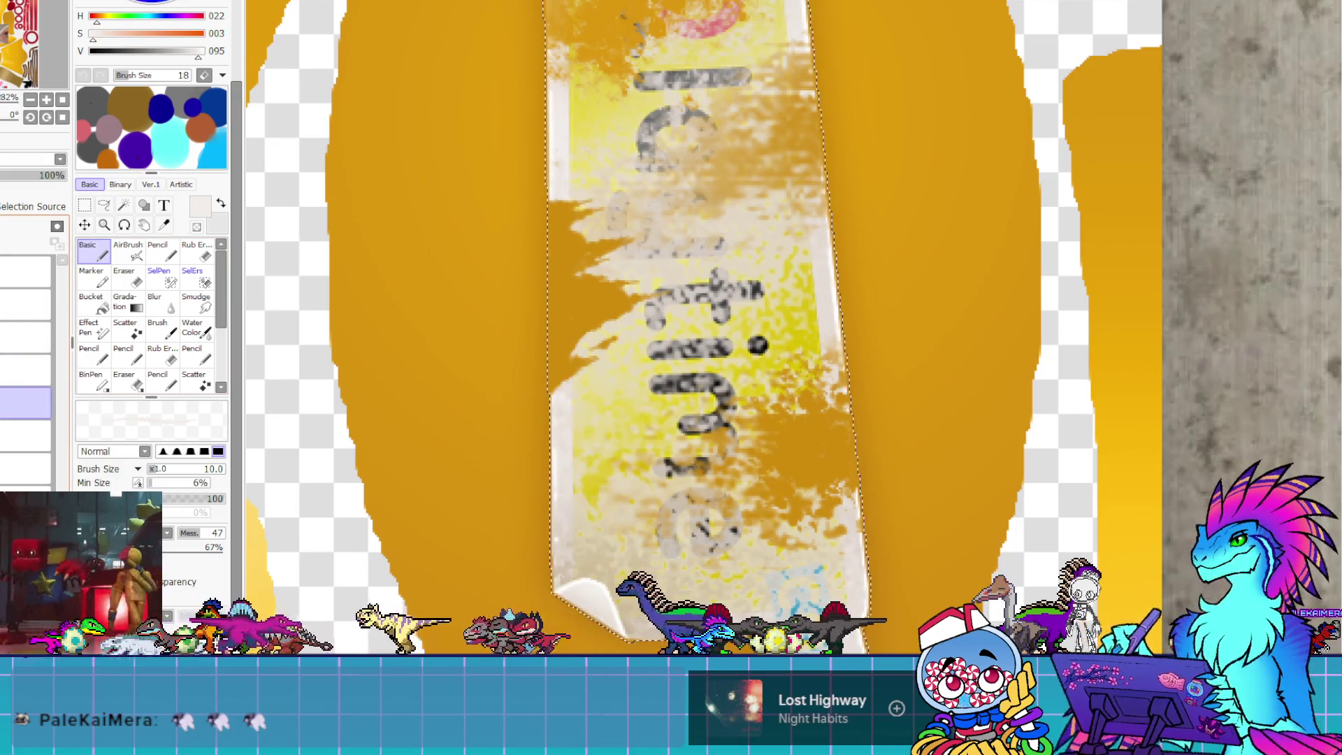
On the sticker layer, paint white scuff streaks across its middle and airbrush-haze the upper lettering
click(26, 435)
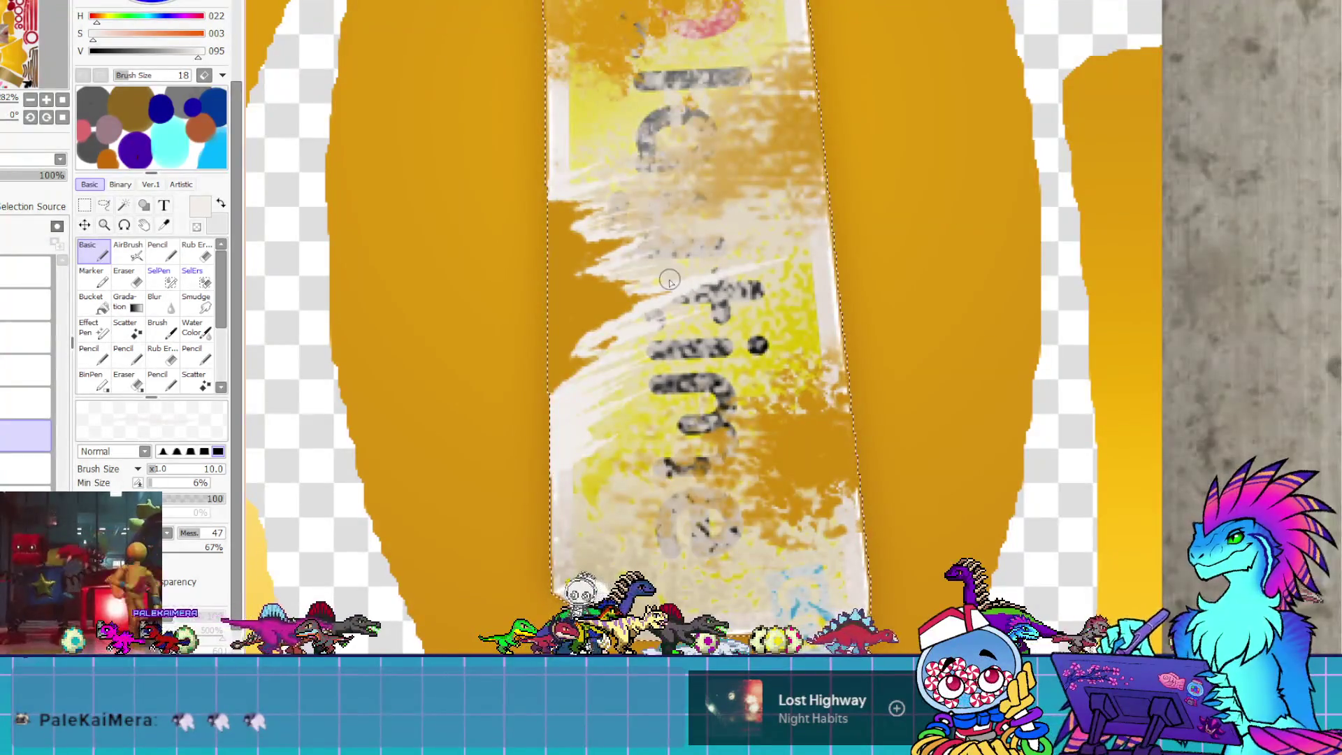
drag(730, 261, 699, 517)
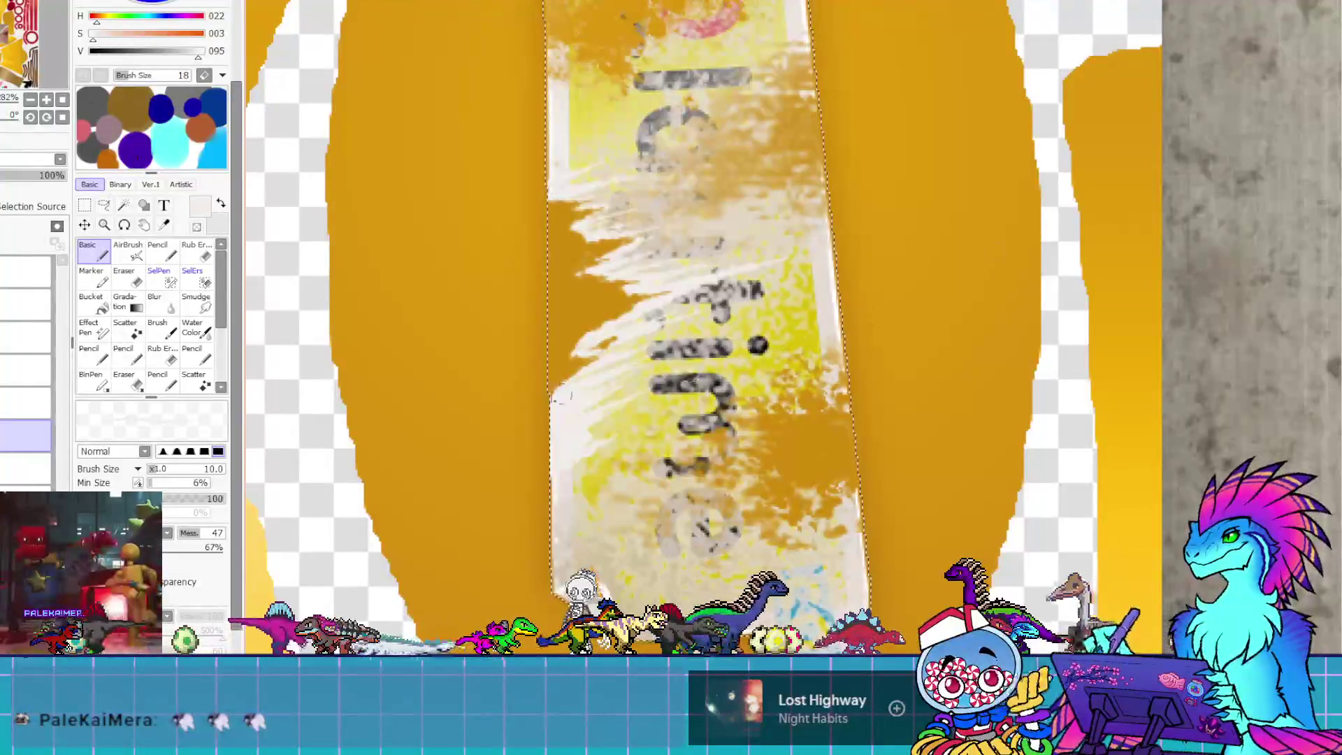
key(v)
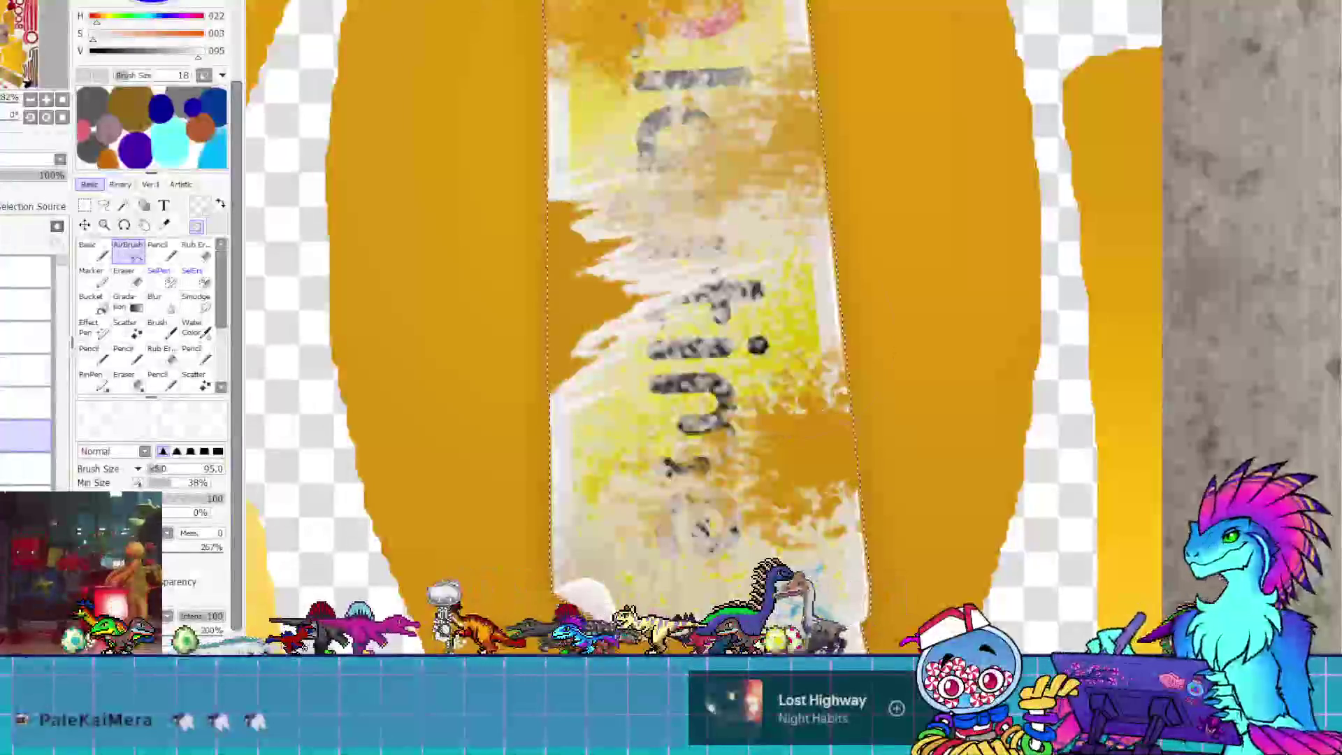
drag(699, 210, 493, 161)
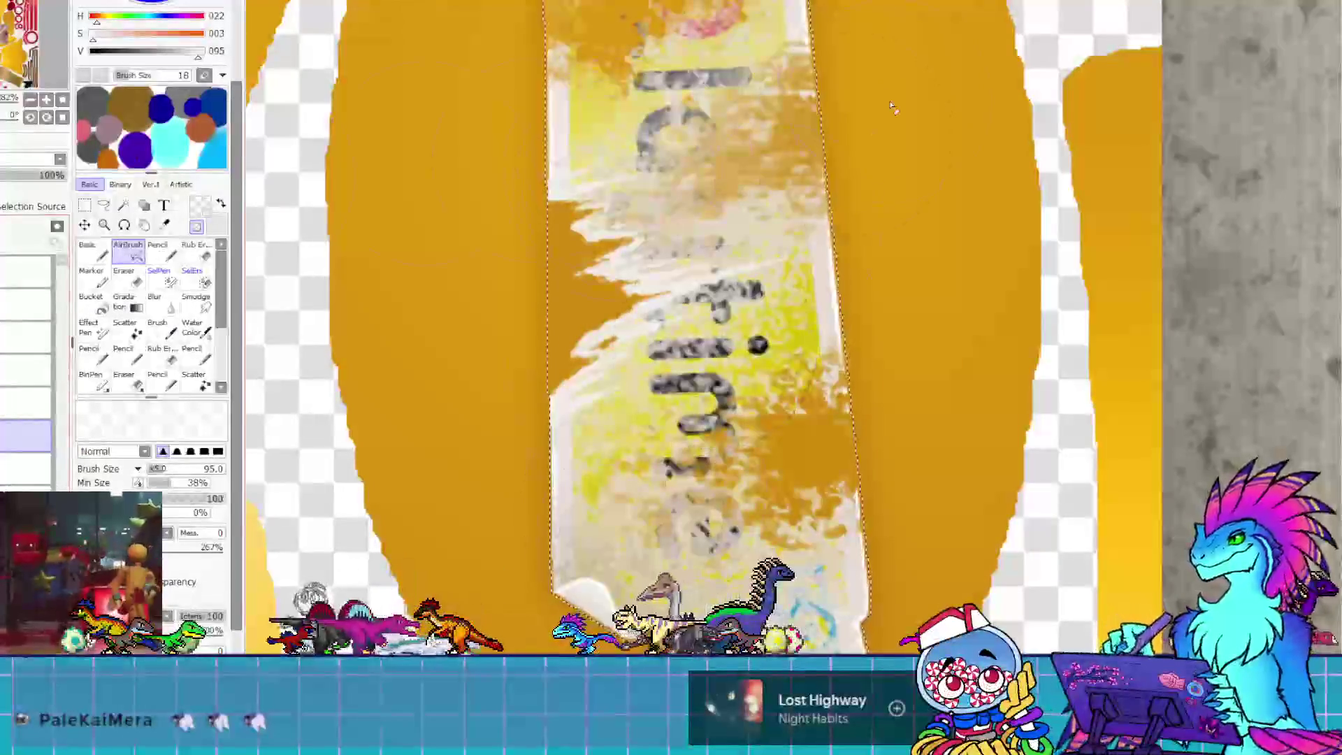
alt+click(552, 399)
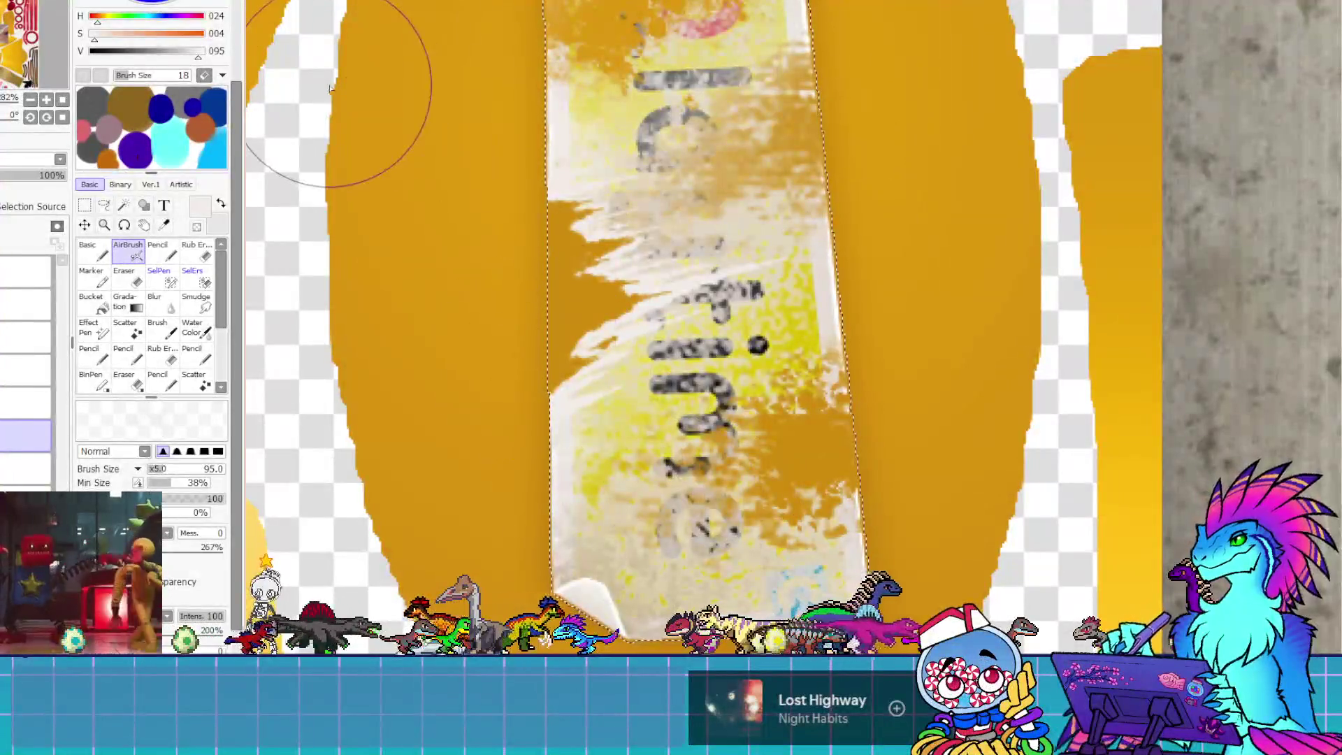
scroll(433, 342, down, 3)
scroll(576, 148, up, 1)
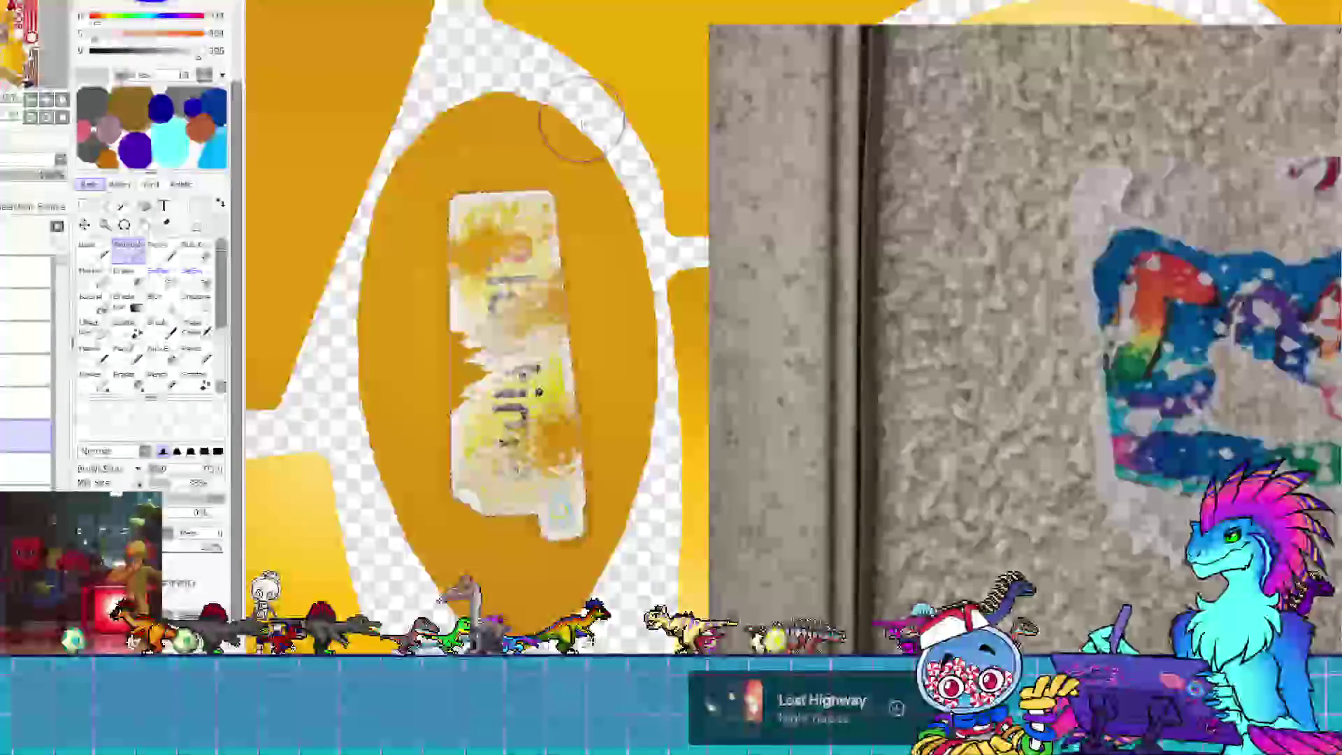
Airbrush white over the upper letters and pale beige over the strip's middle, redoing one stroke
scroll(544, 304, up, 2)
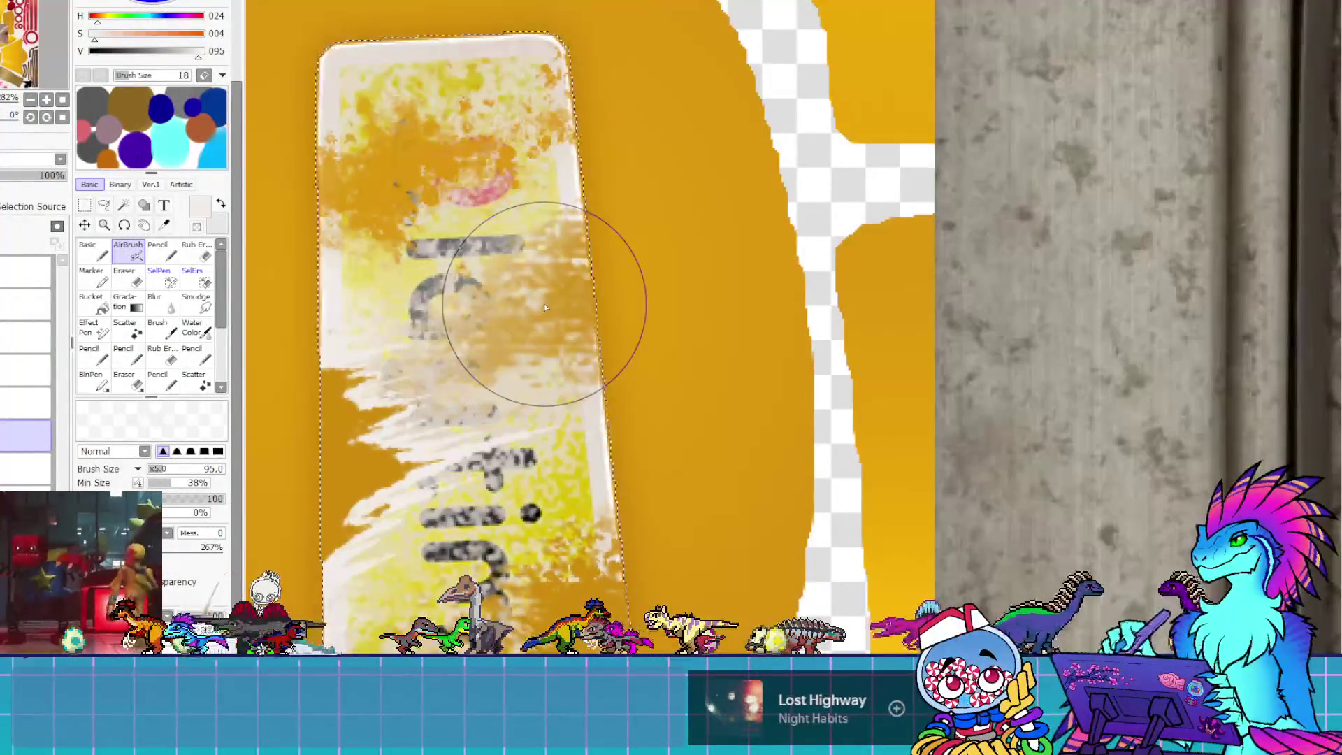
drag(447, 416, 419, 420)
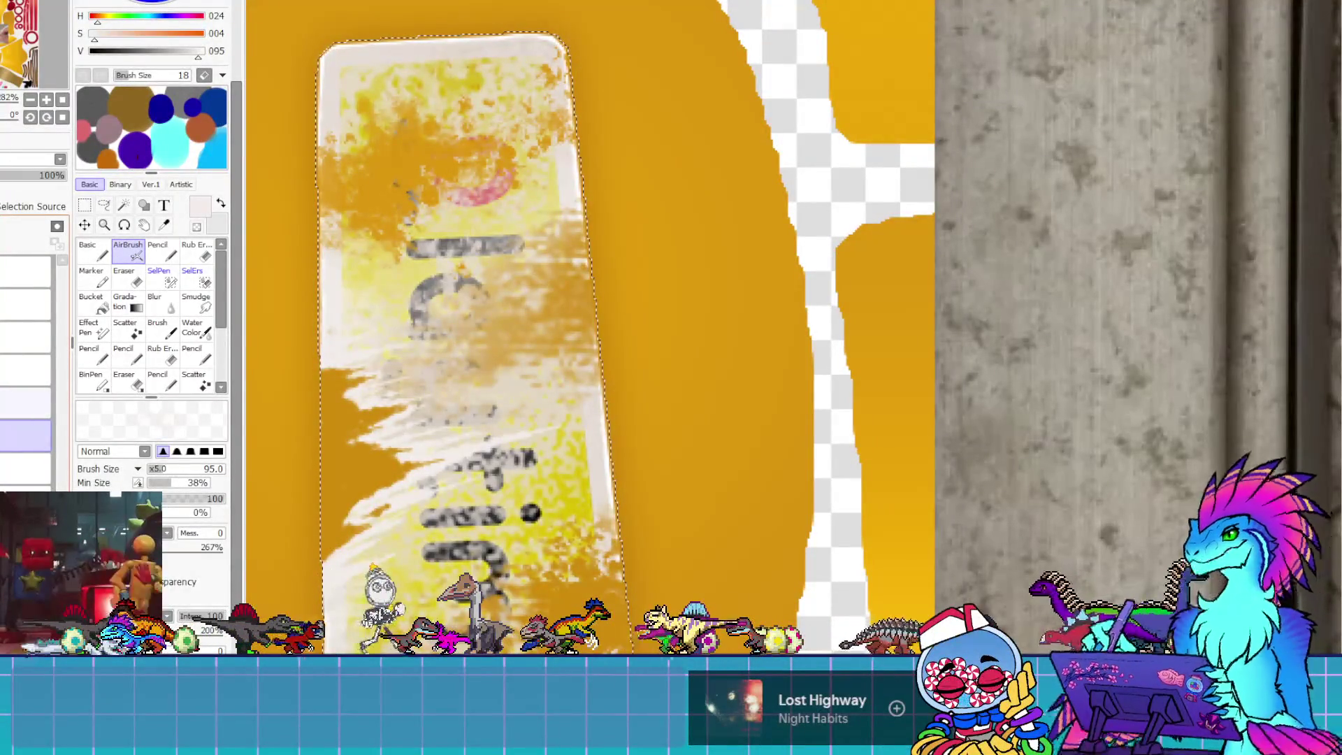
click(25, 403)
drag(545, 336, 509, 389)
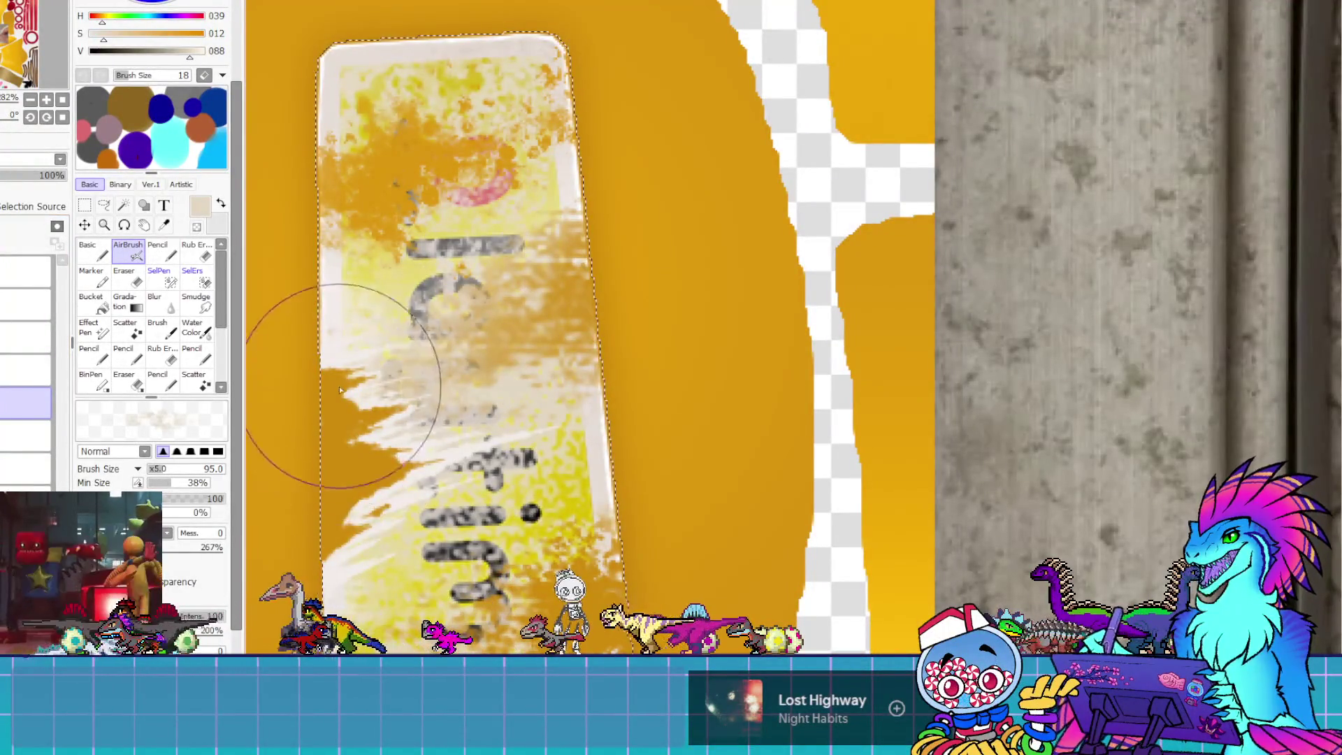
drag(359, 389, 440, 409)
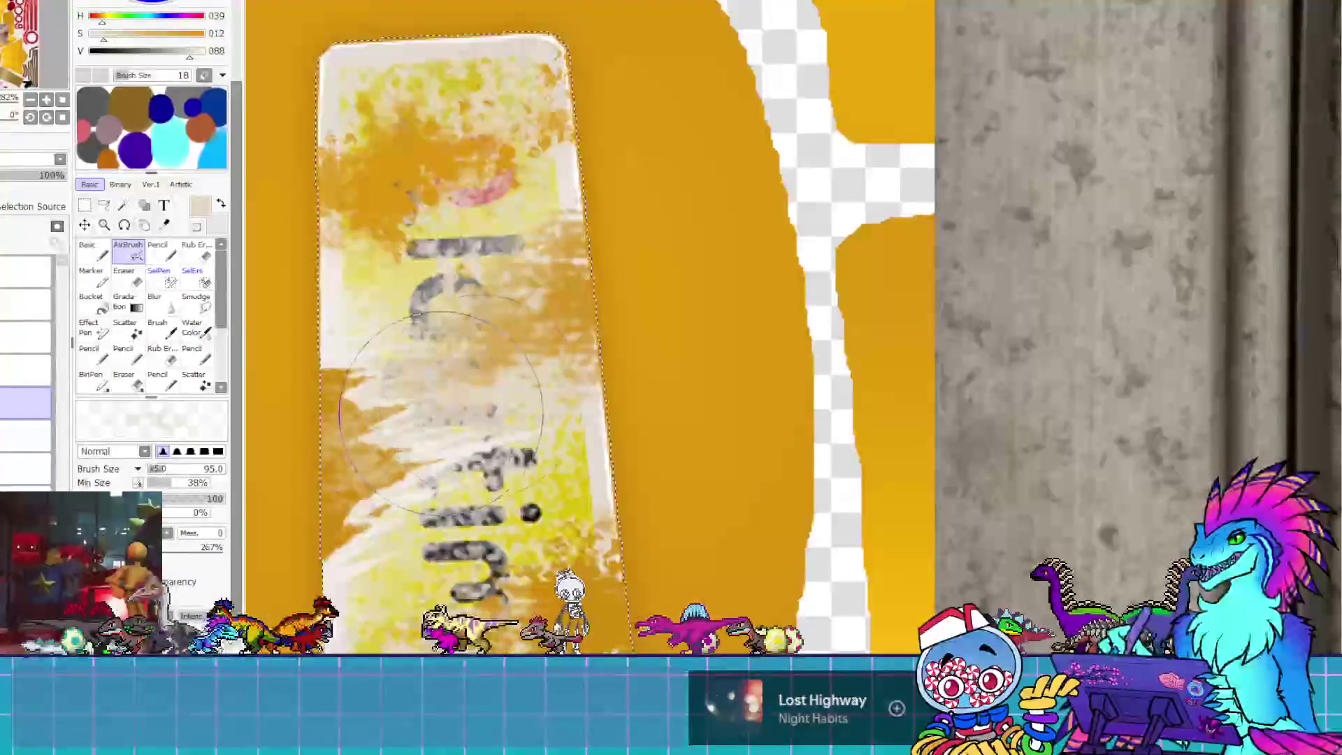
key(ctrl+z)
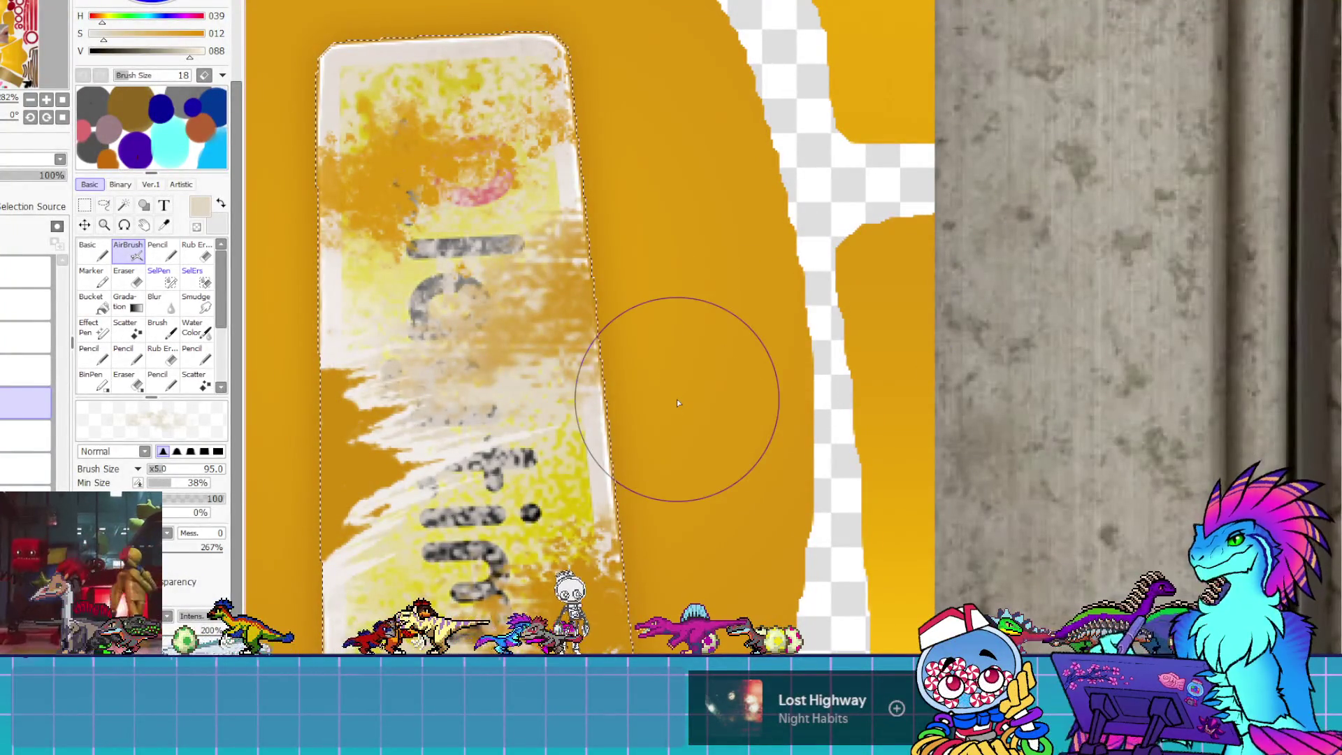
mouse_move(389, 405)
mouse_down()
mouse_move(404, 434)
mouse_move(614, 285)
mouse_up()
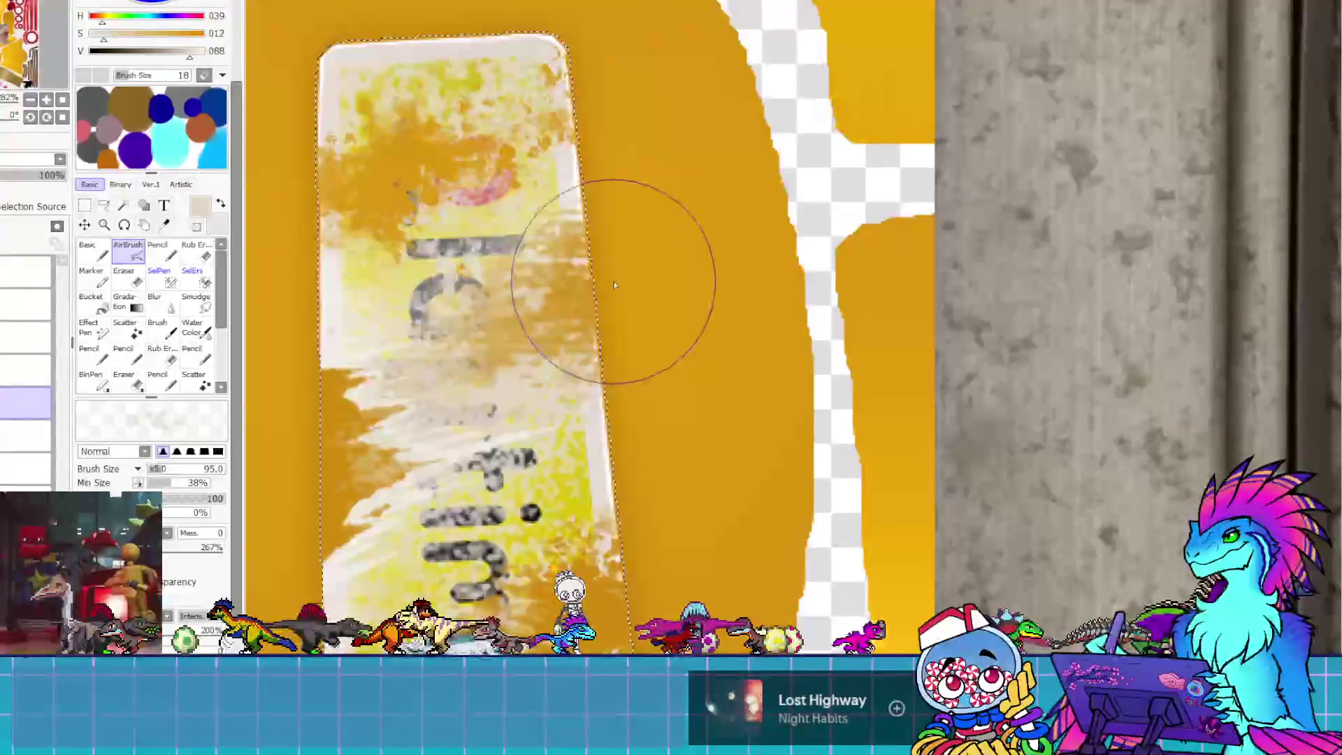
Add pale airbrush dabs along the strip's sides, then switch to transparent colour at size 85
scroll(560, 405, down, 3)
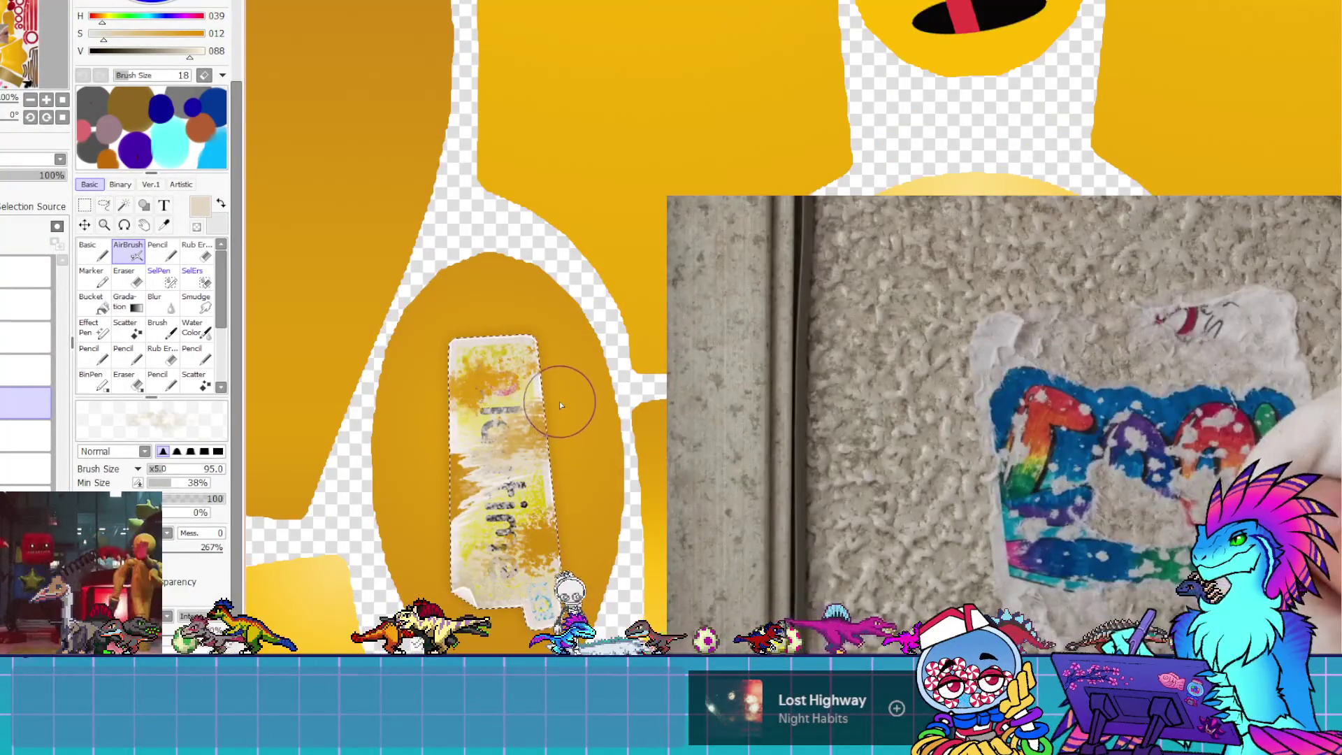
scroll(559, 401, down, 3)
drag(552, 371, 554, 474)
mouse_move(550, 611)
mouse_down()
mouse_move(453, 393)
mouse_move(453, 417)
mouse_move(458, 378)
mouse_move(462, 449)
mouse_move(445, 431)
mouse_move(557, 301)
mouse_move(538, 364)
mouse_up()
click(196, 226)
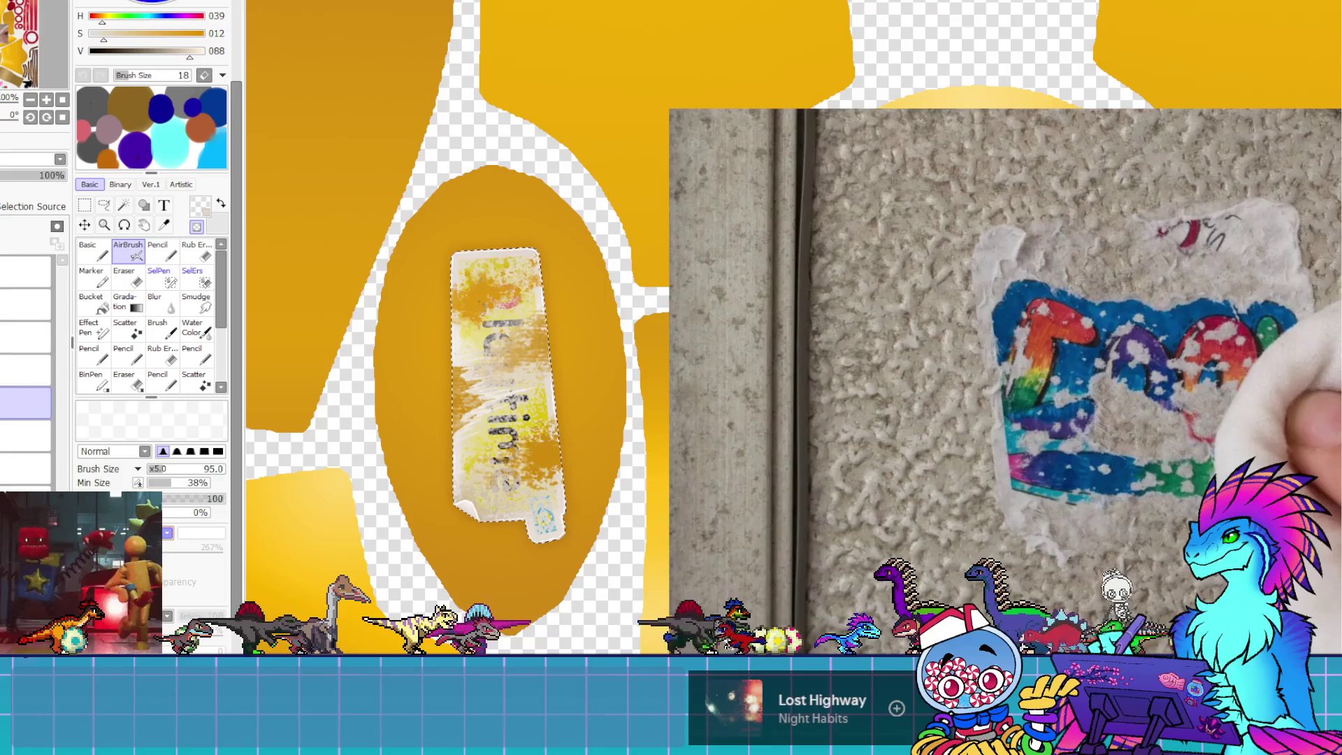
click(160, 476)
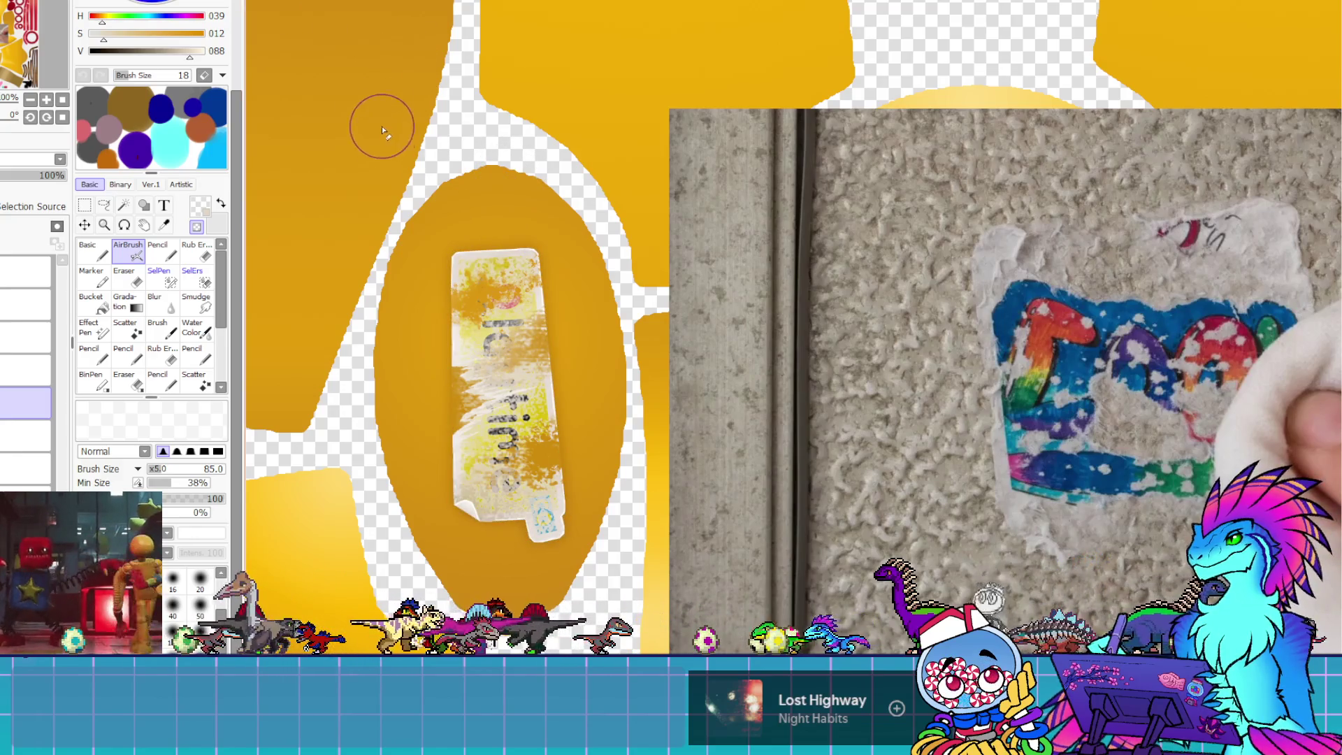
scroll(413, 426, up, 4)
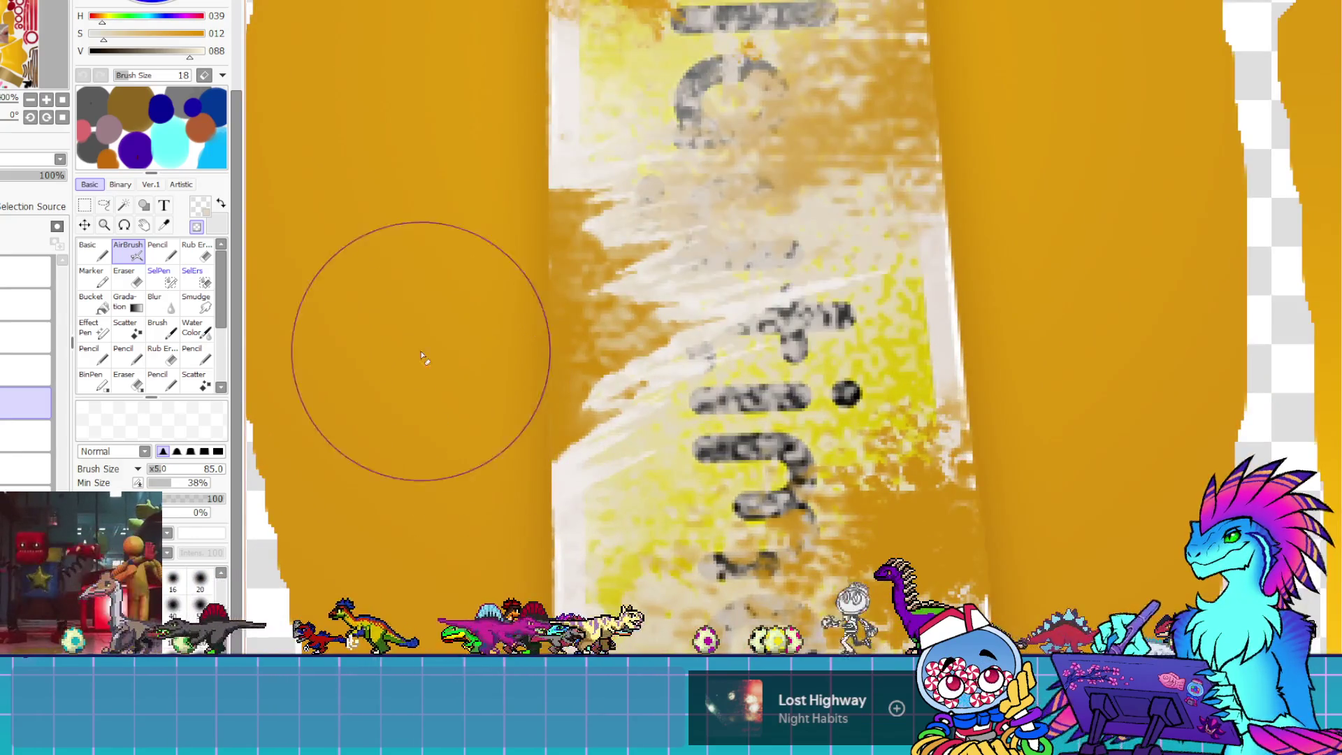
Sample the orange of the oval background and shrink the AirBrush to a much smaller size
scroll(413, 335, up, 2)
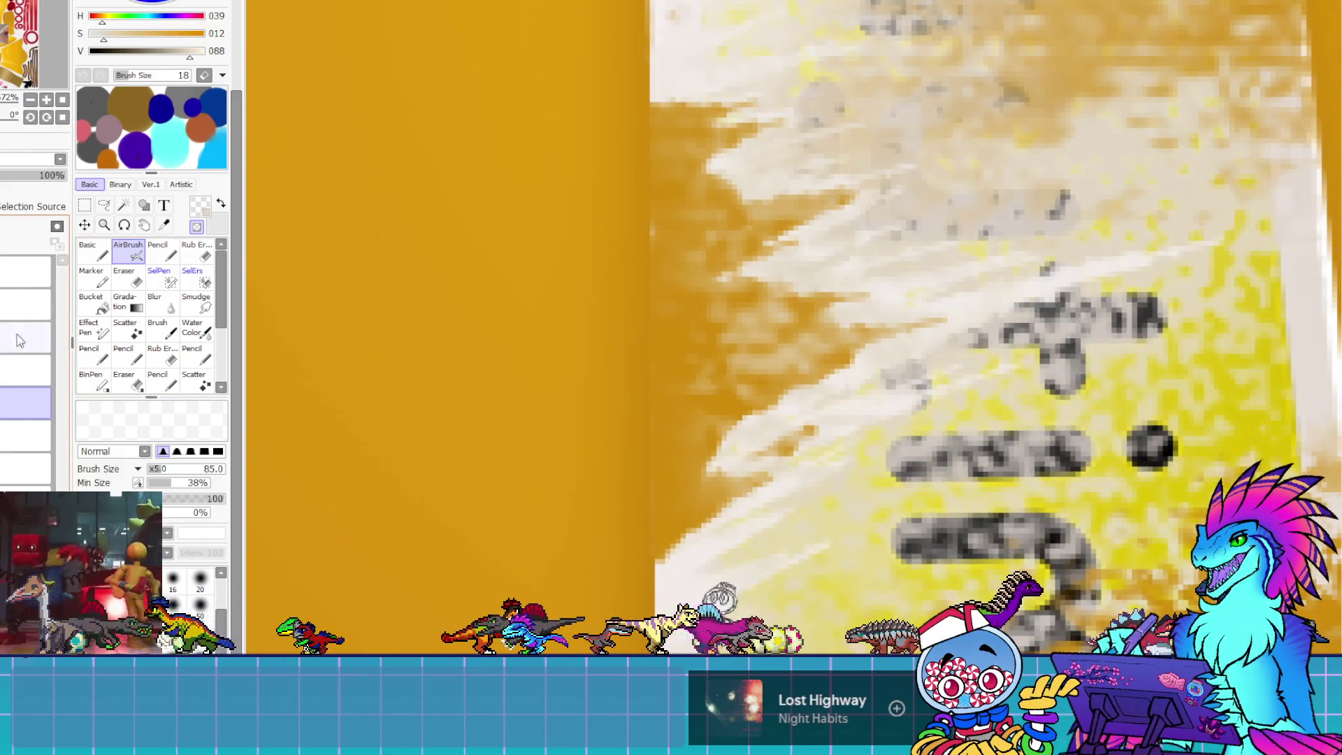
click(98, 253)
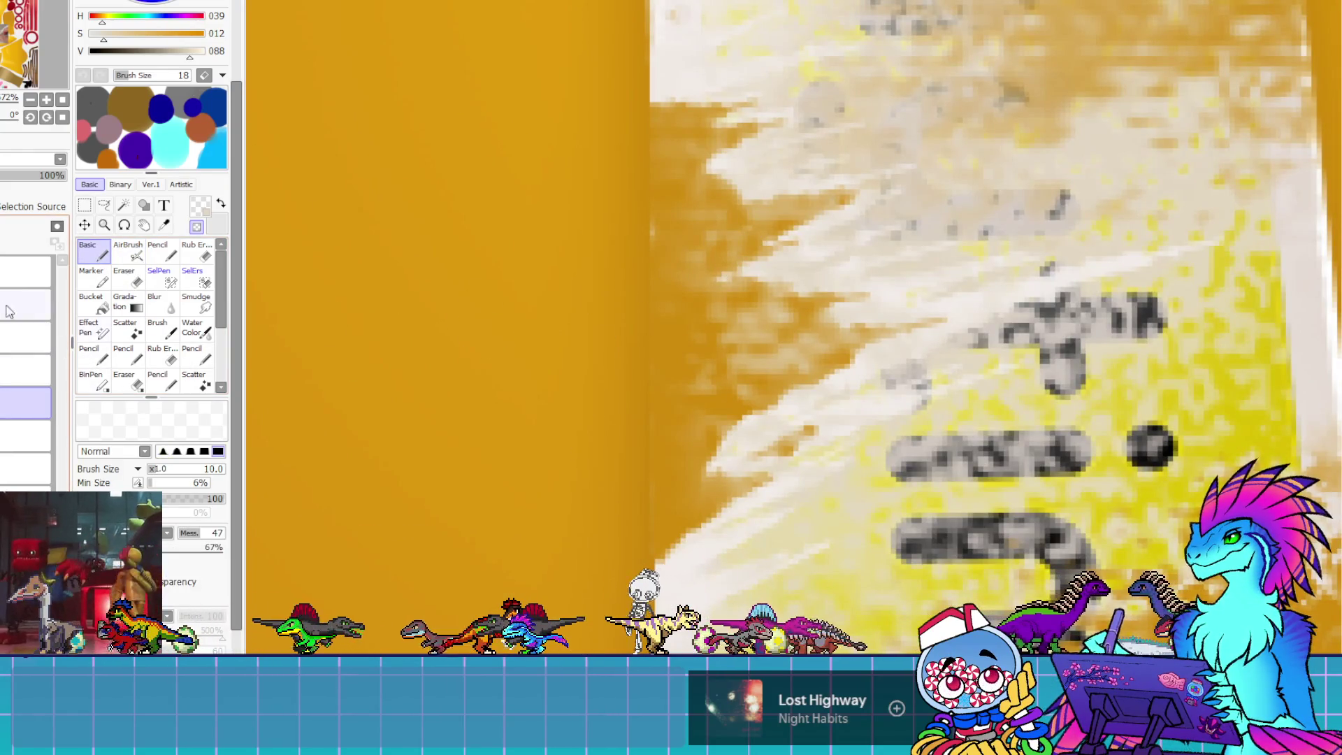
alt+click(647, 288)
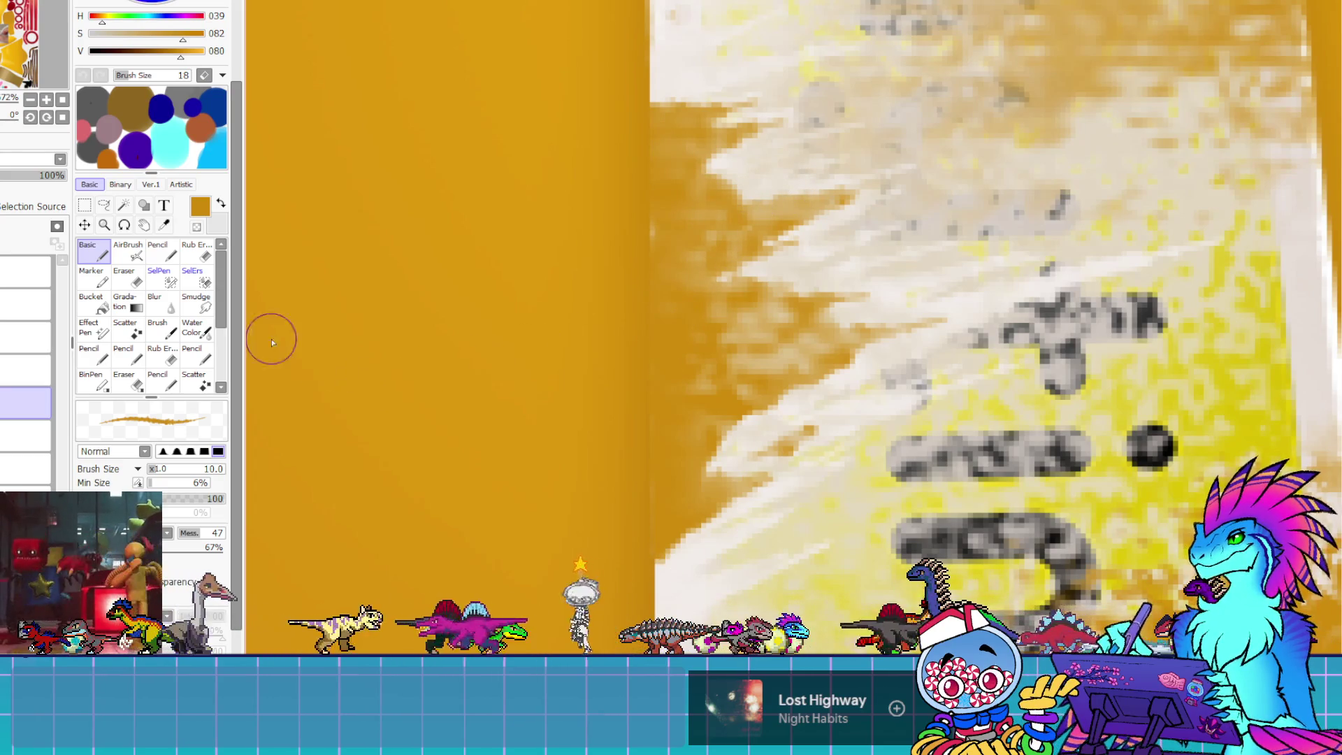
click(133, 254)
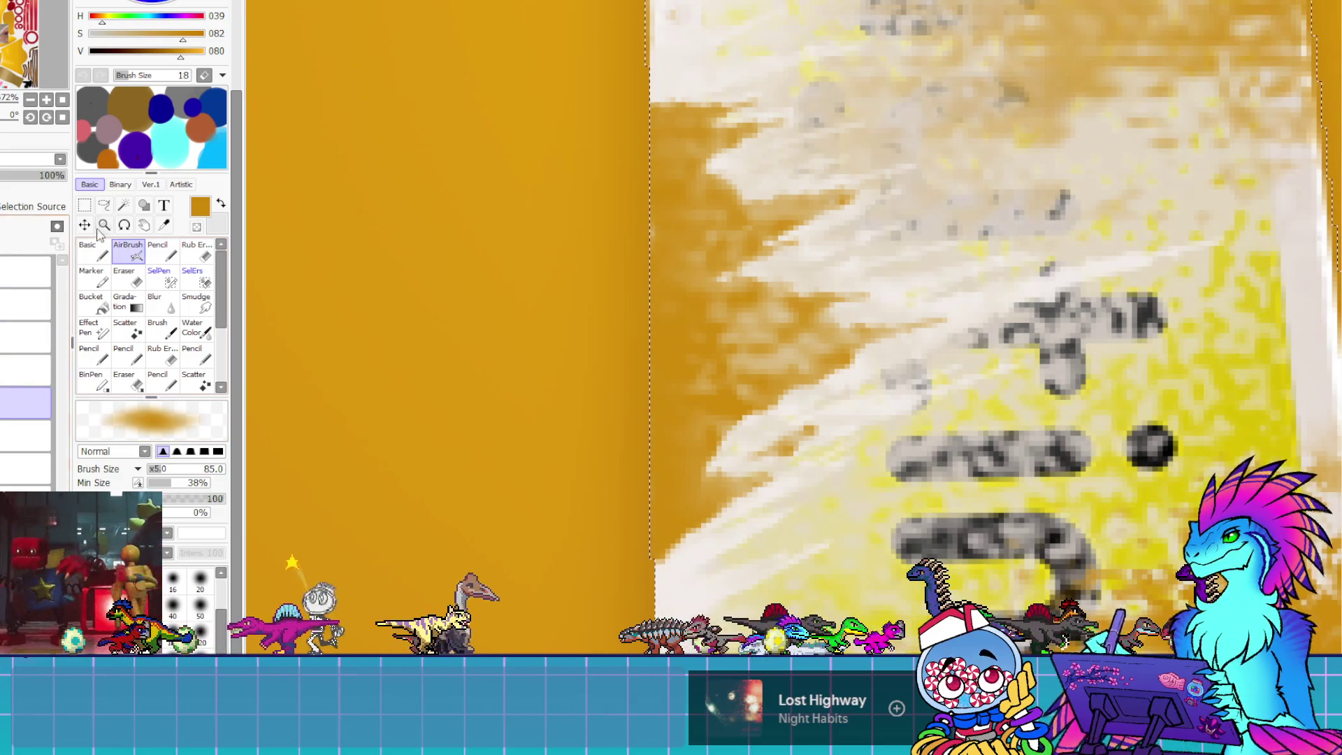
drag(168, 477, 150, 476)
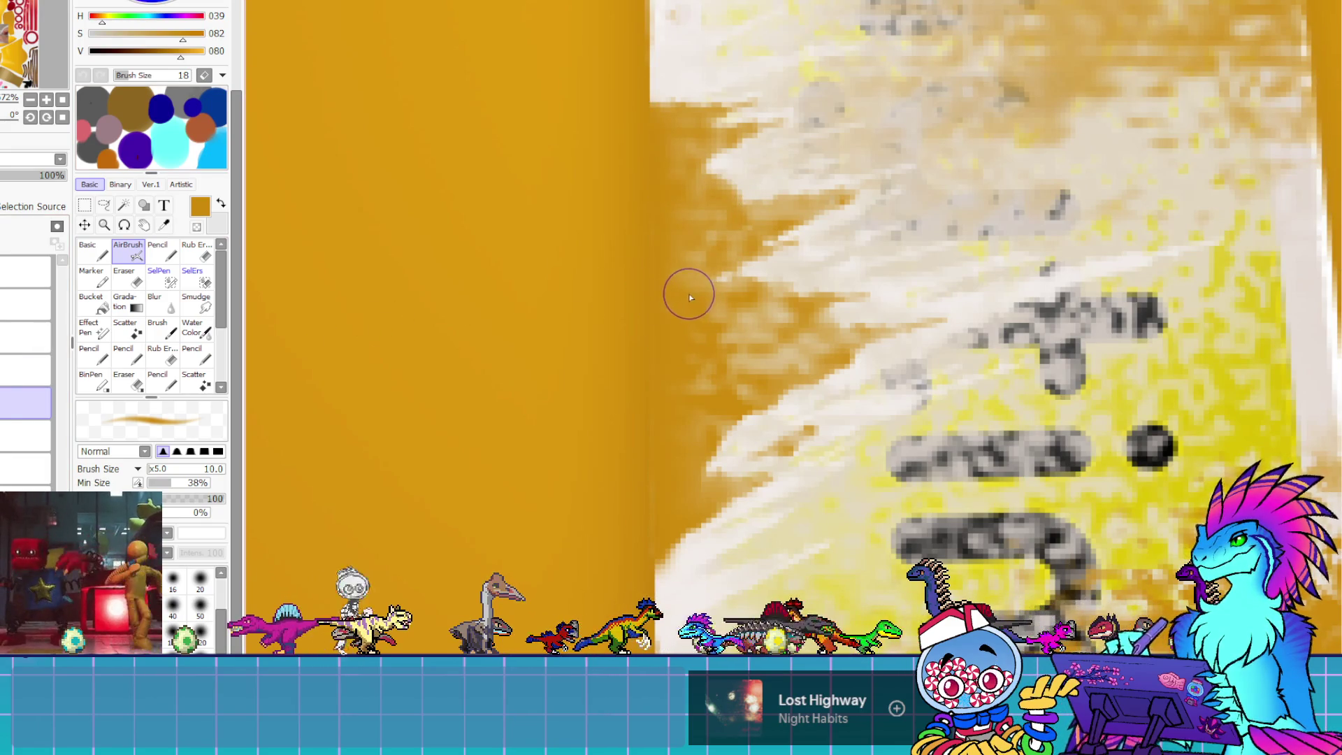
Set up the Blur tool at size 9 to blend the orange-to-white torn edge
click(176, 310)
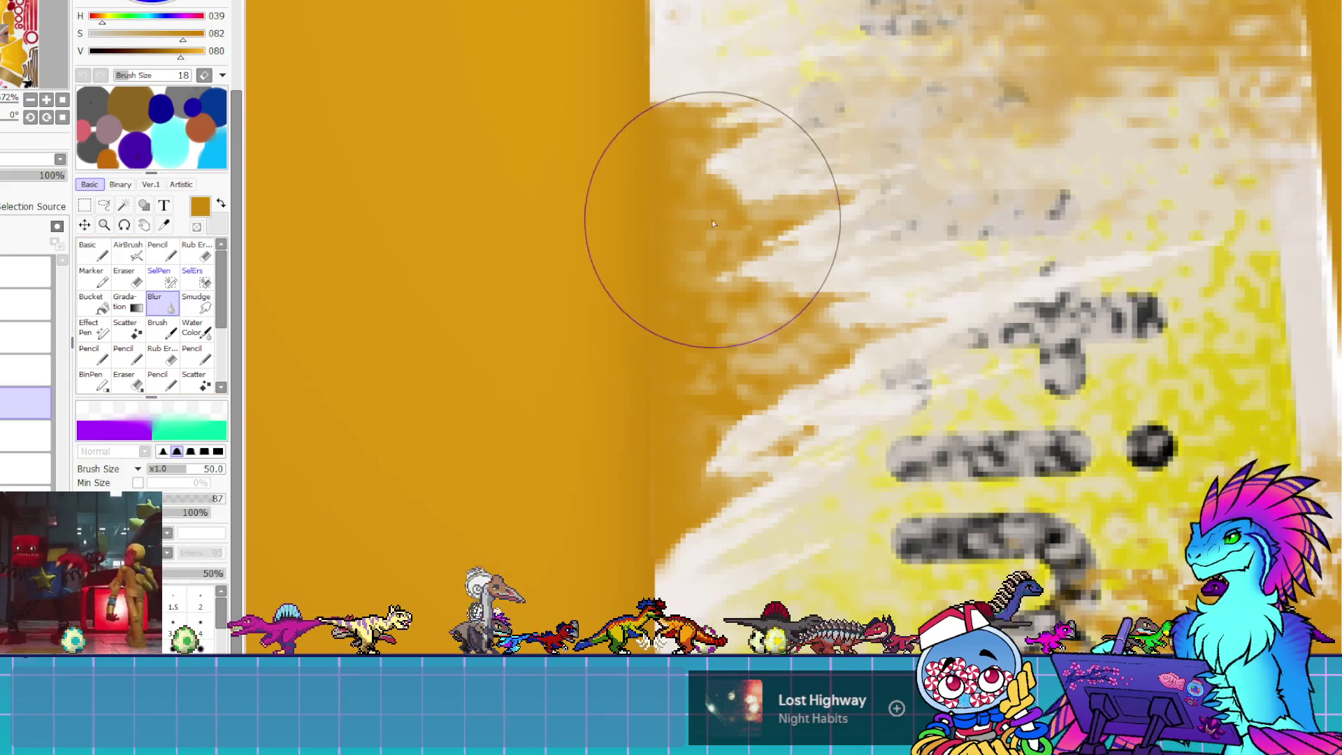
drag(160, 473, 155, 472)
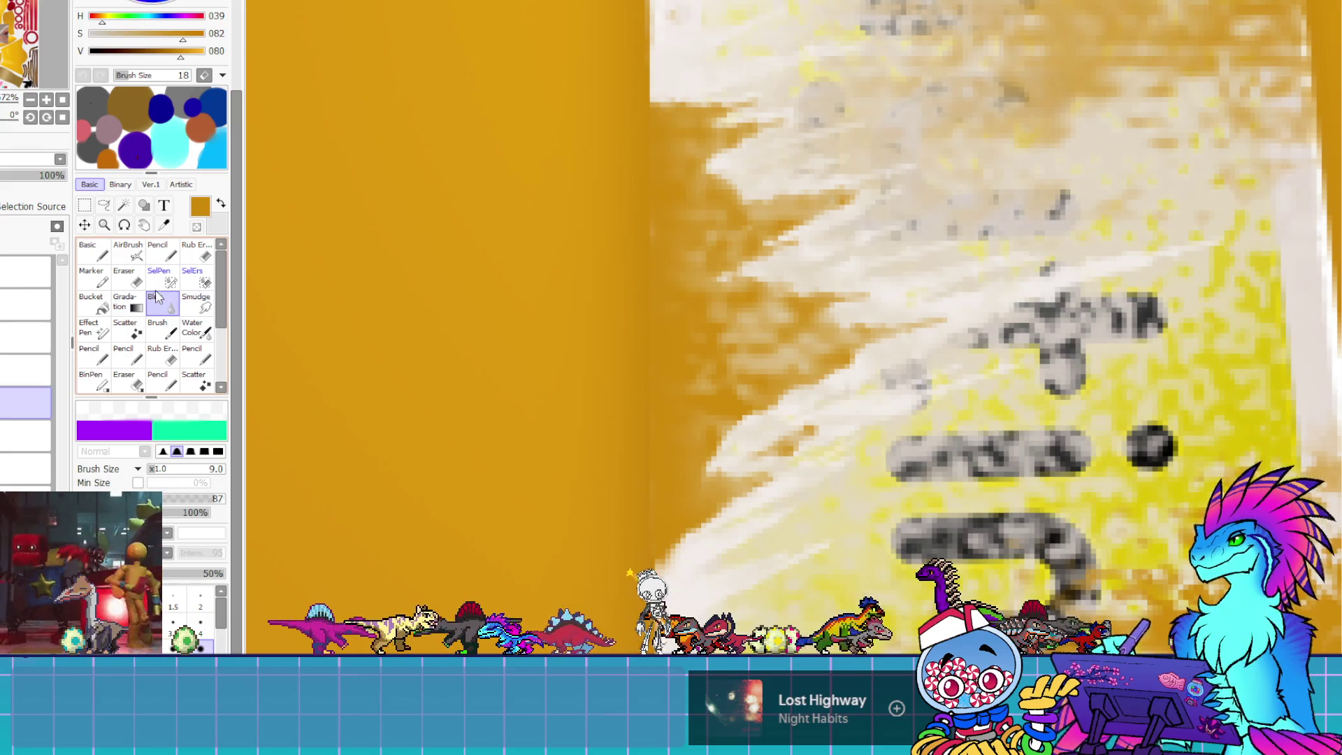
click(96, 255)
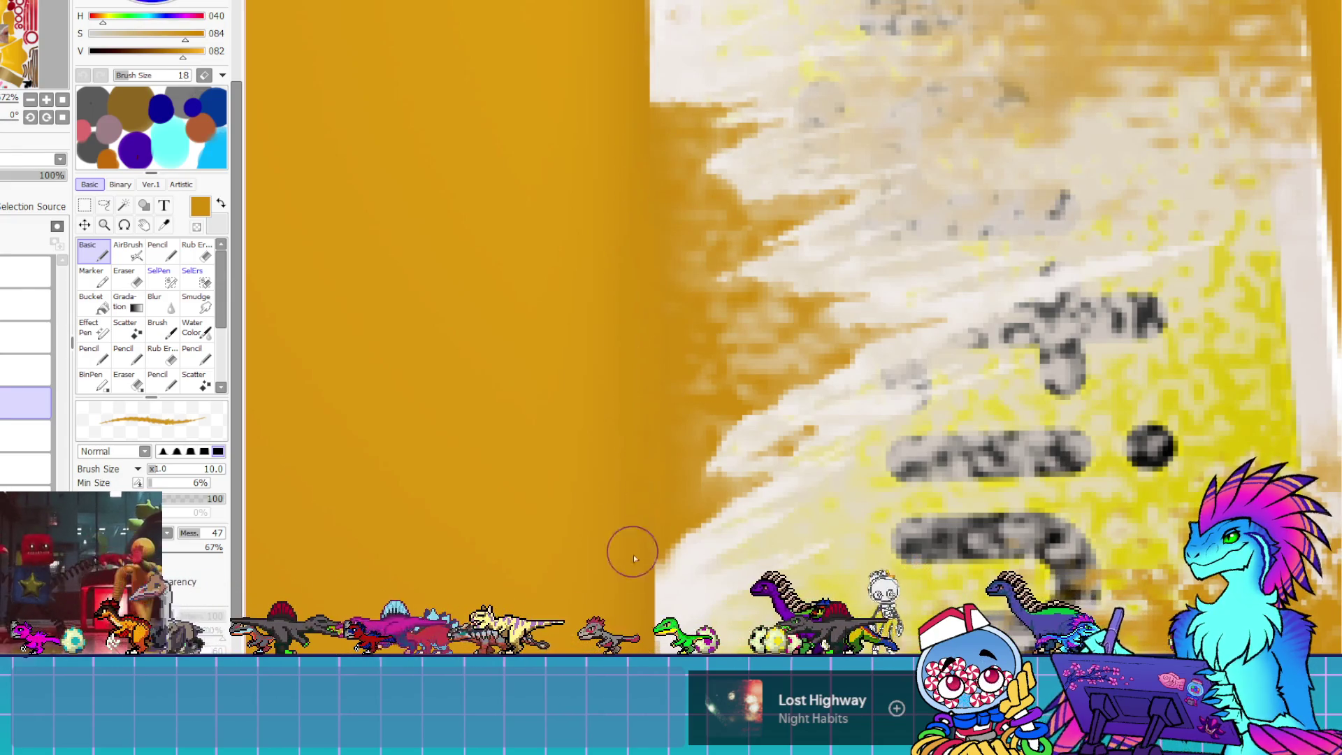
key(b)
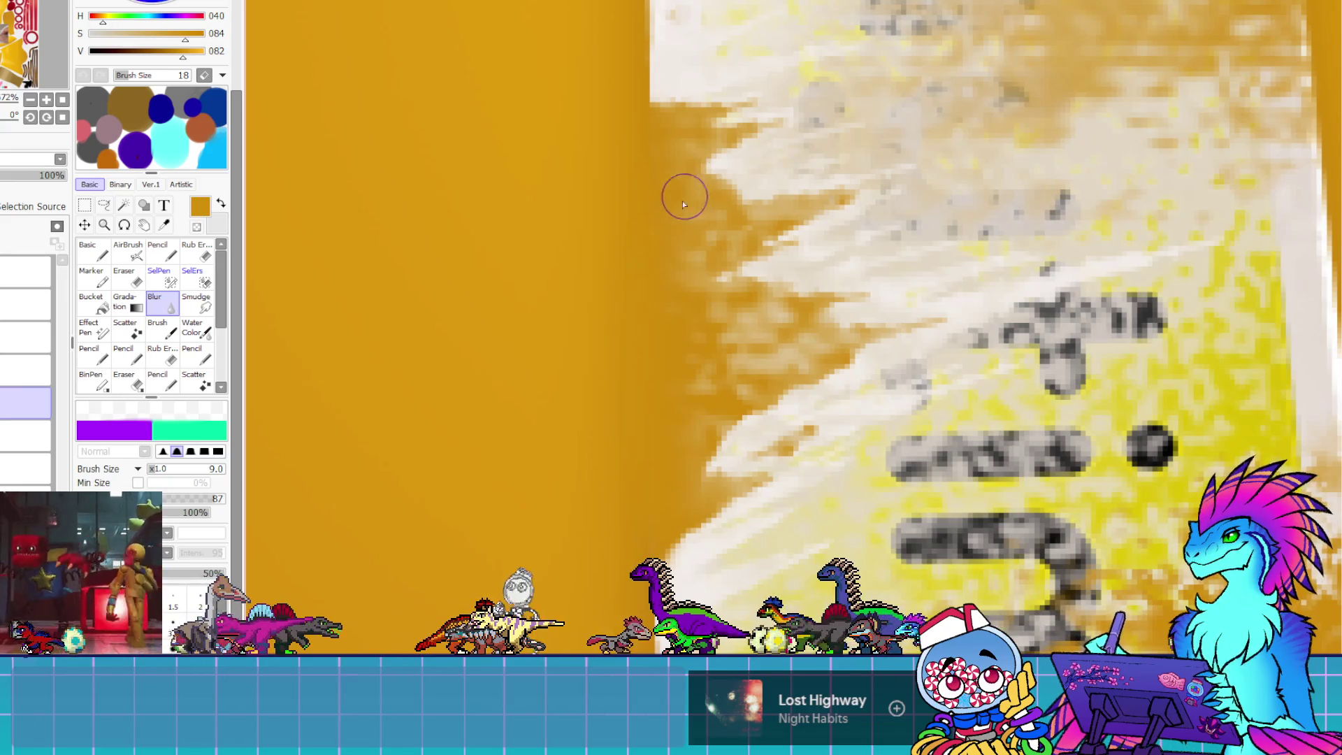
scroll(622, 259, down, 3)
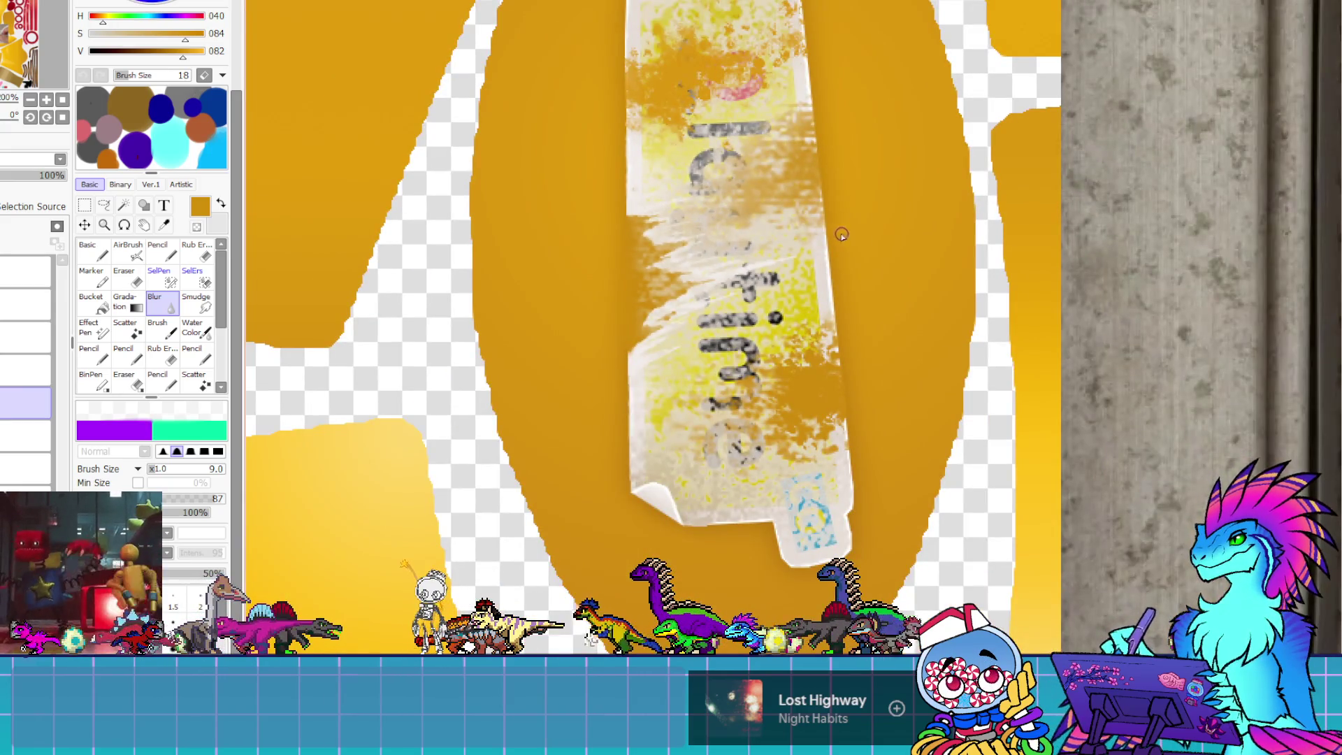
With the AirBrush at size 40, spray orange into the white zig-zags and the sticker's right edge
scroll(601, 206, up, 2)
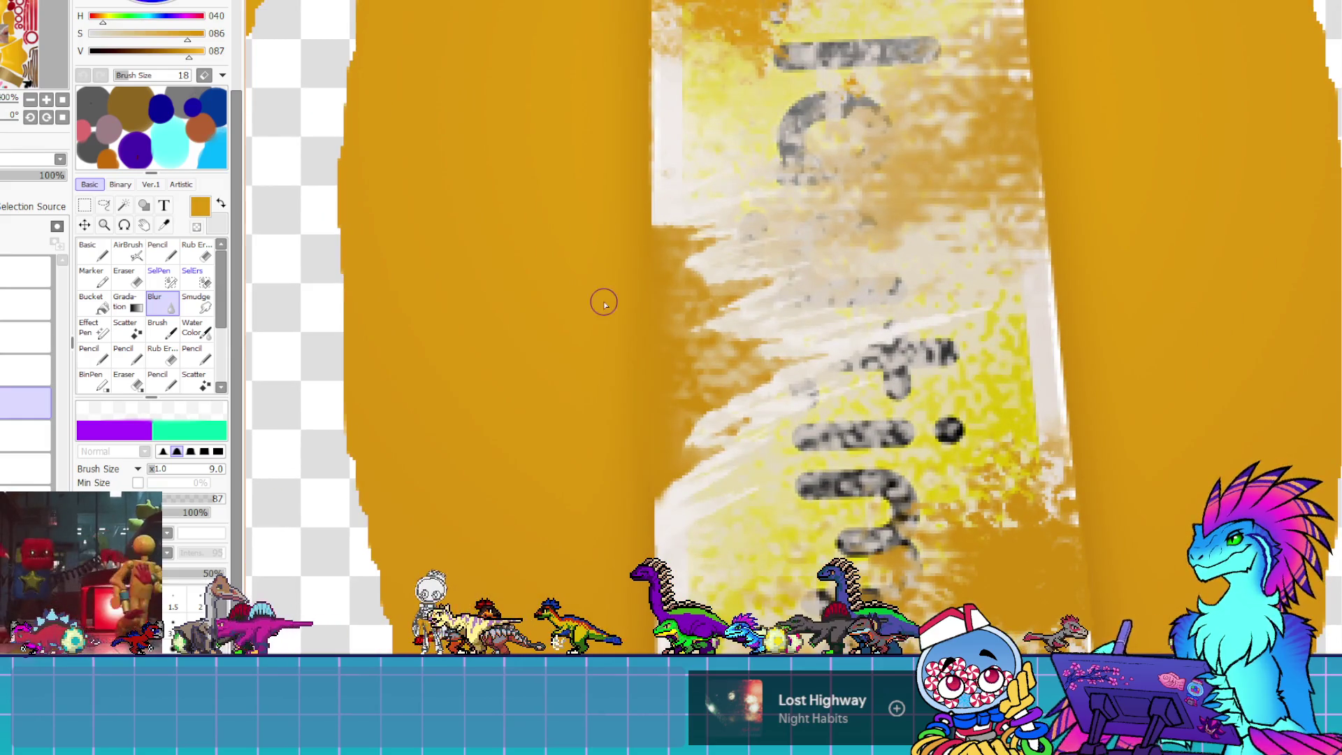
click(134, 257)
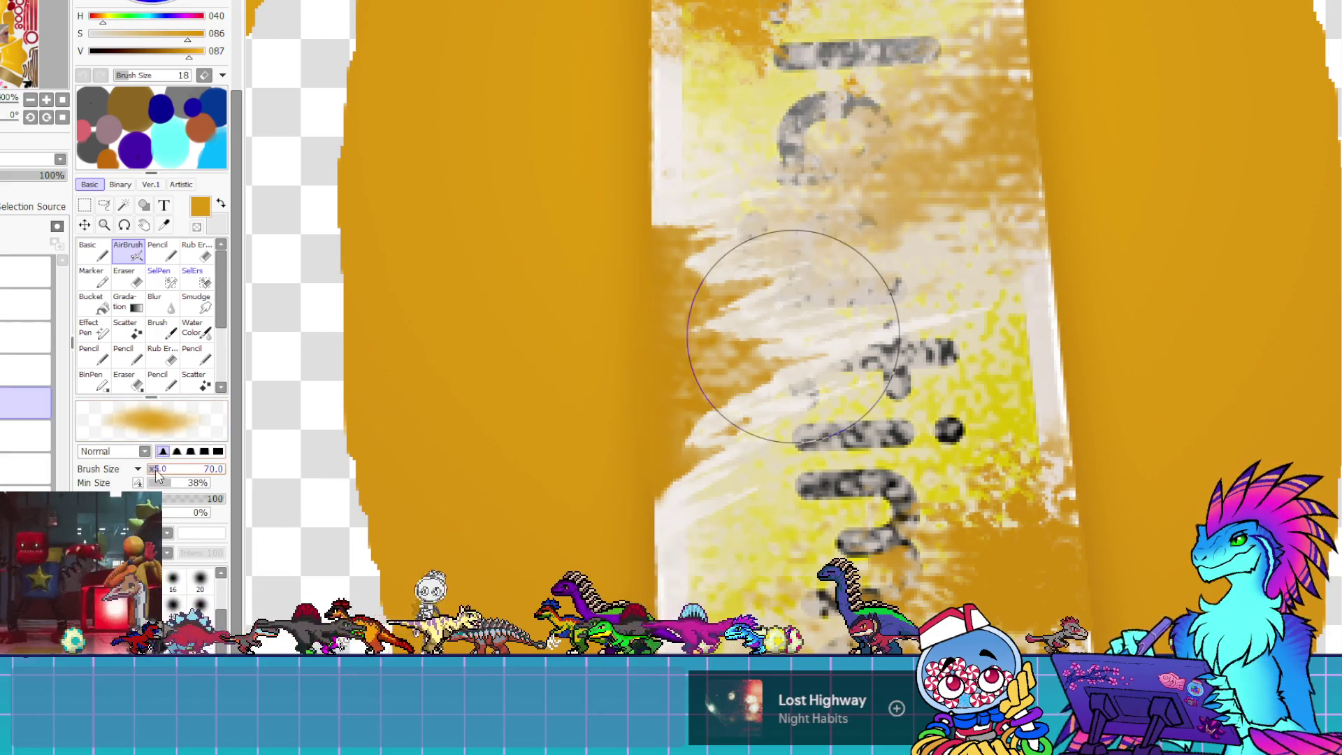
key(bracketleft)
key(bracketleft)
key(bracketleft)
mouse_move(598, 270)
mouse_down()
mouse_move(706, 320)
mouse_move(803, 198)
mouse_move(668, 446)
mouse_up()
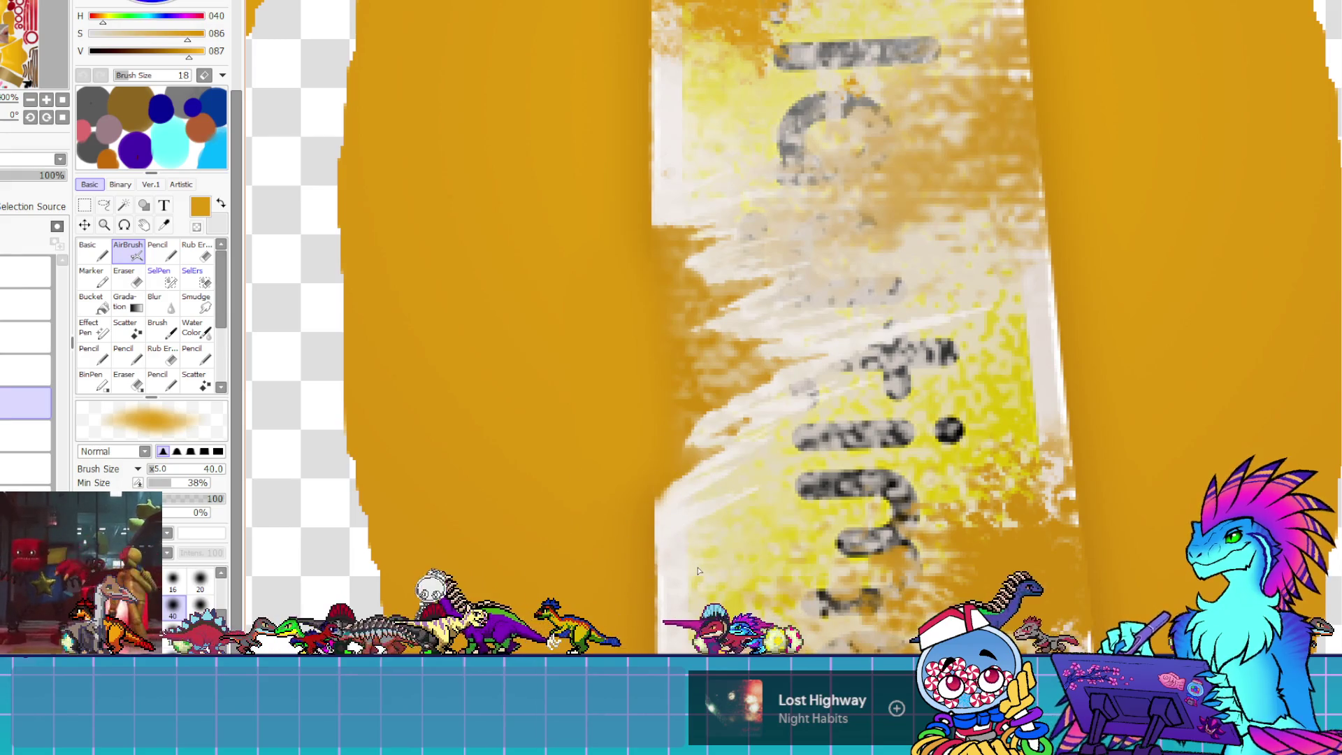
scroll(699, 300, down, 5)
scroll(865, 356, up, 3)
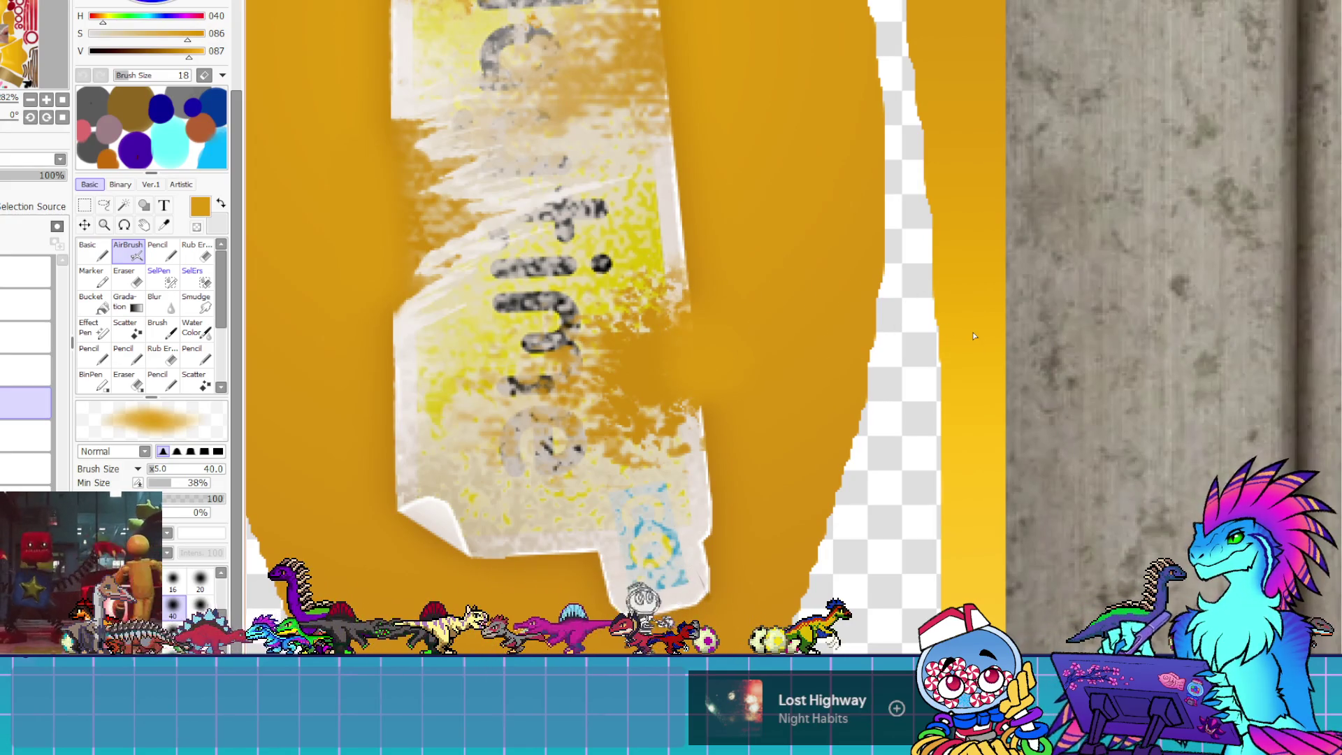
scroll(769, 433, down, 3)
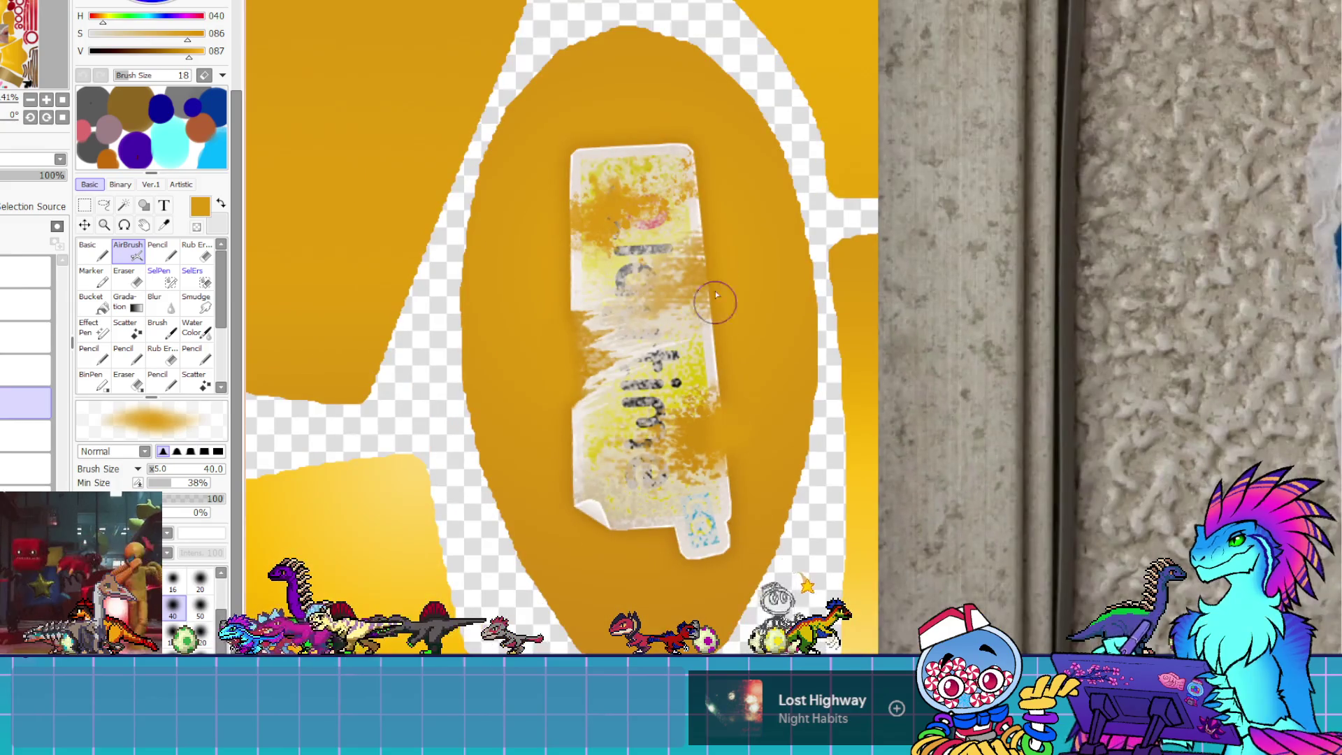
scroll(790, 128, up, 2)
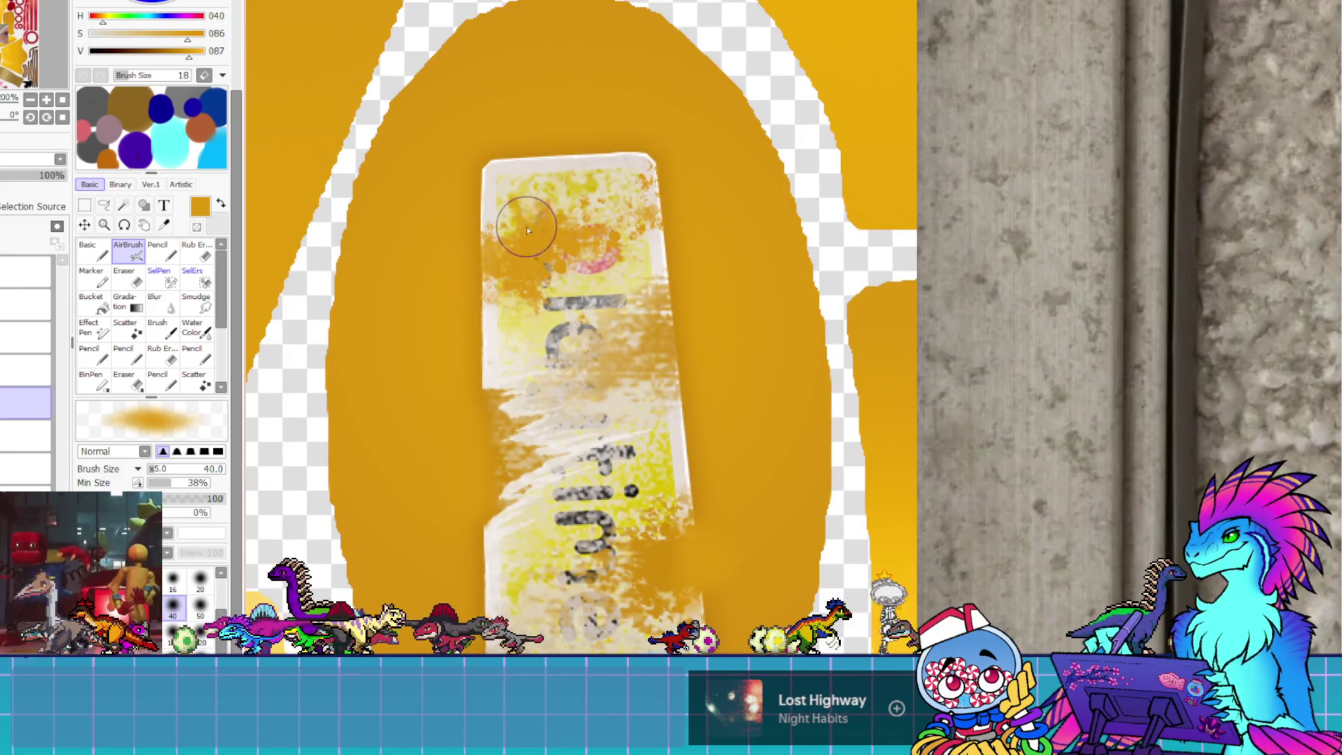
drag(721, 271, 680, 318)
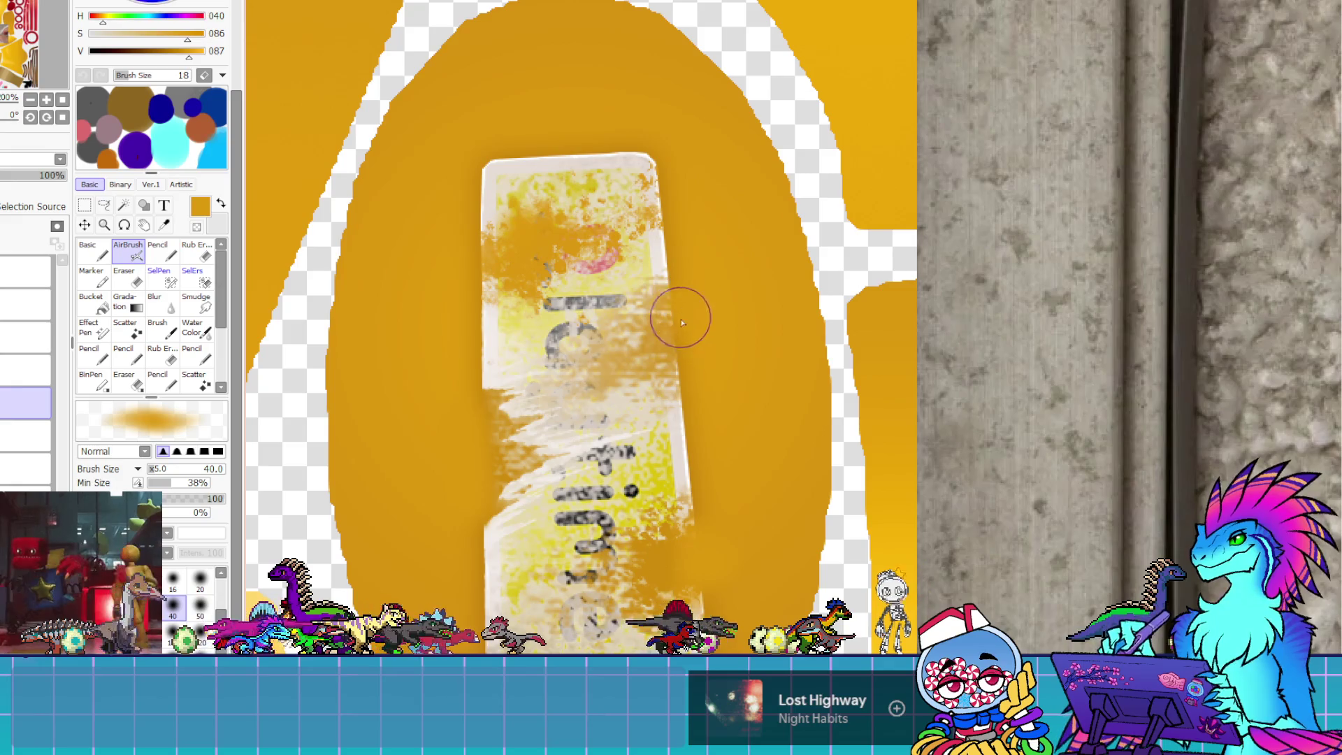
scroll(692, 337, down, 3)
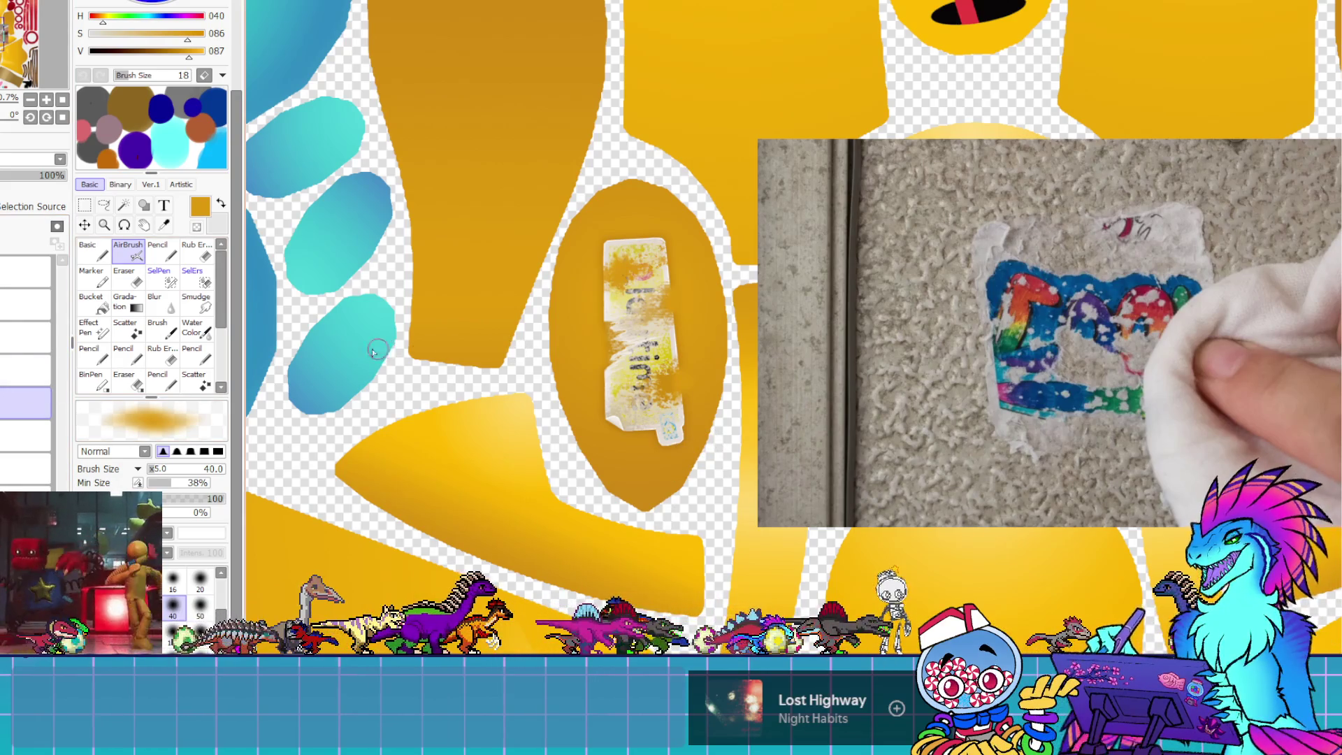
Select the watercolour grunge layer and make it visible over the pieces
click(25, 338)
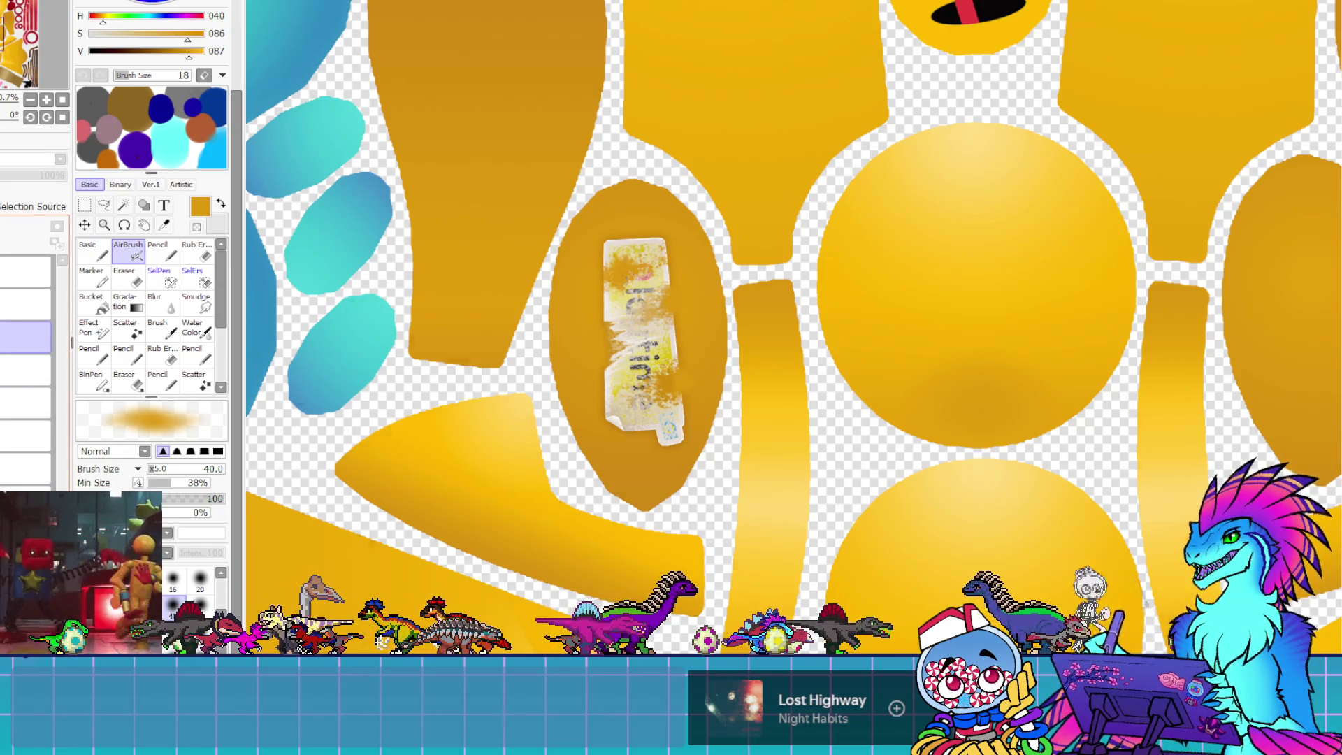
click(25, 338)
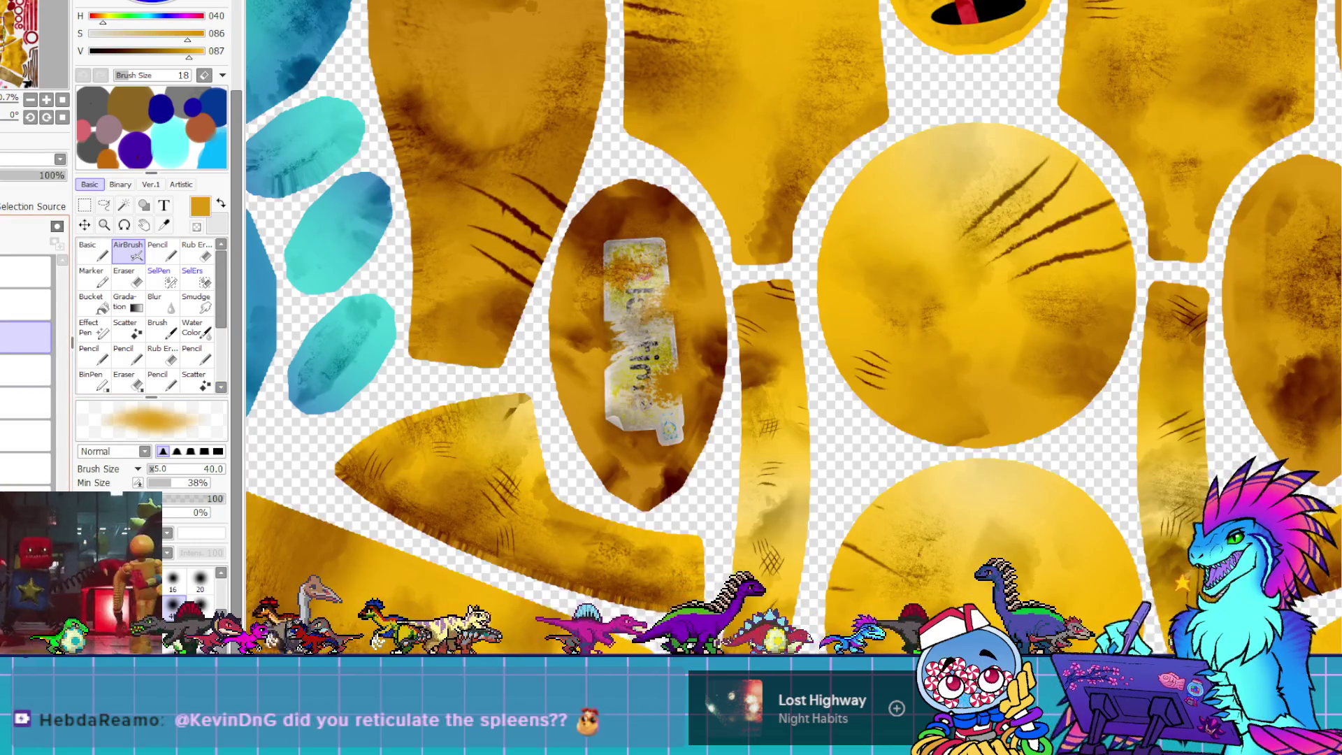
scroll(1186, 485, down, 4)
scroll(1186, 485, down, 3)
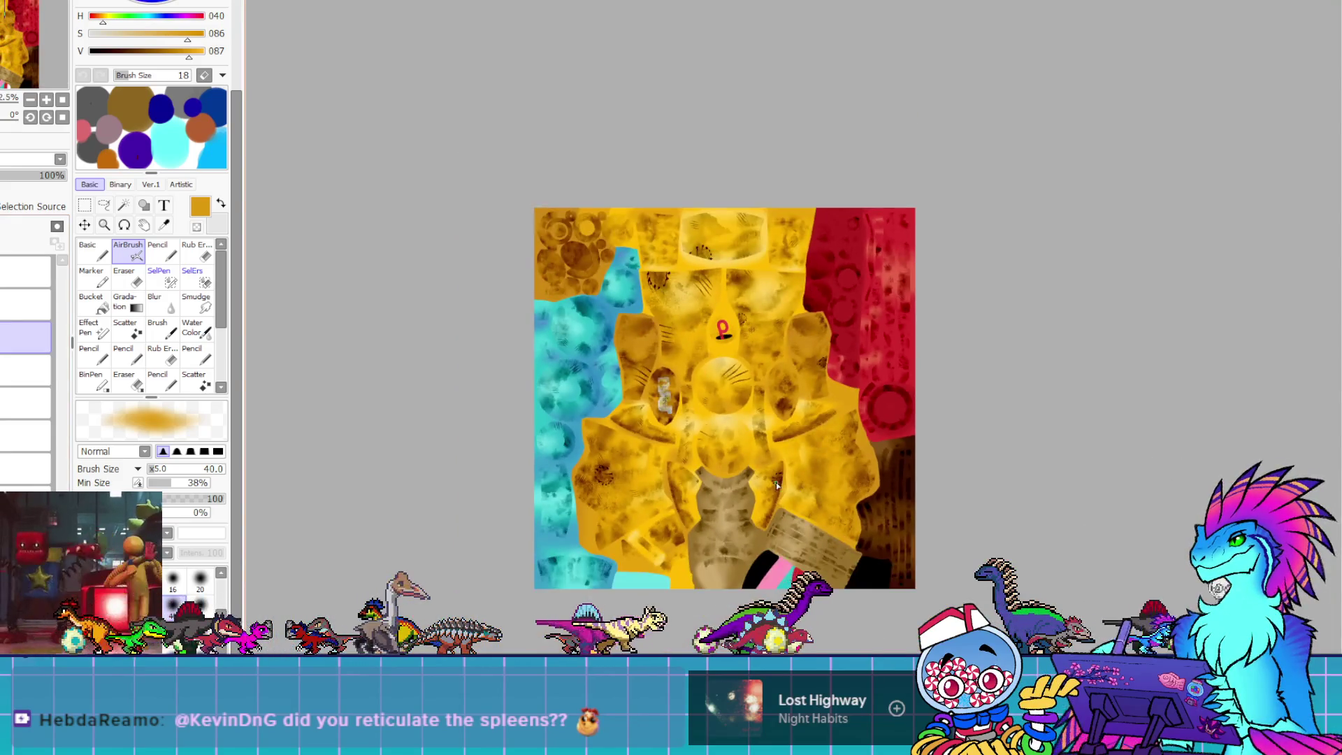
scroll(600, 391, up, 2)
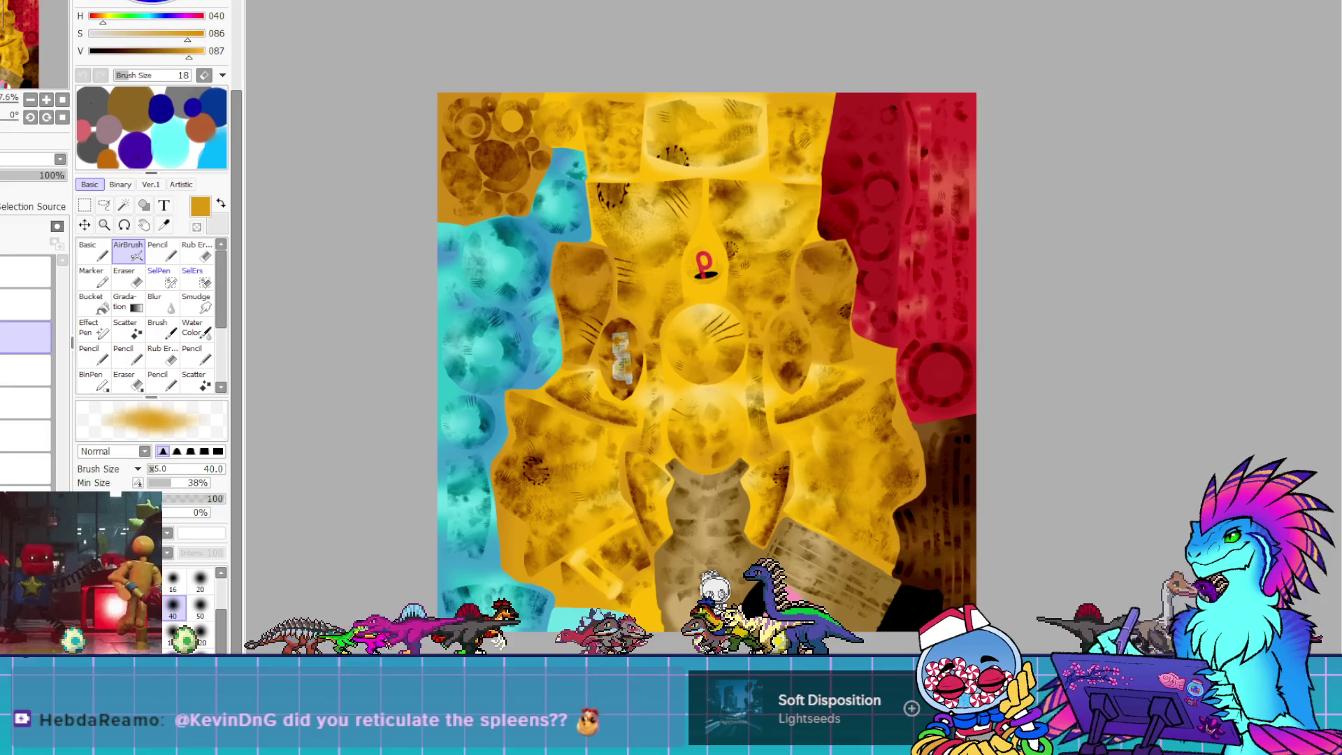
key(alt+Tab)
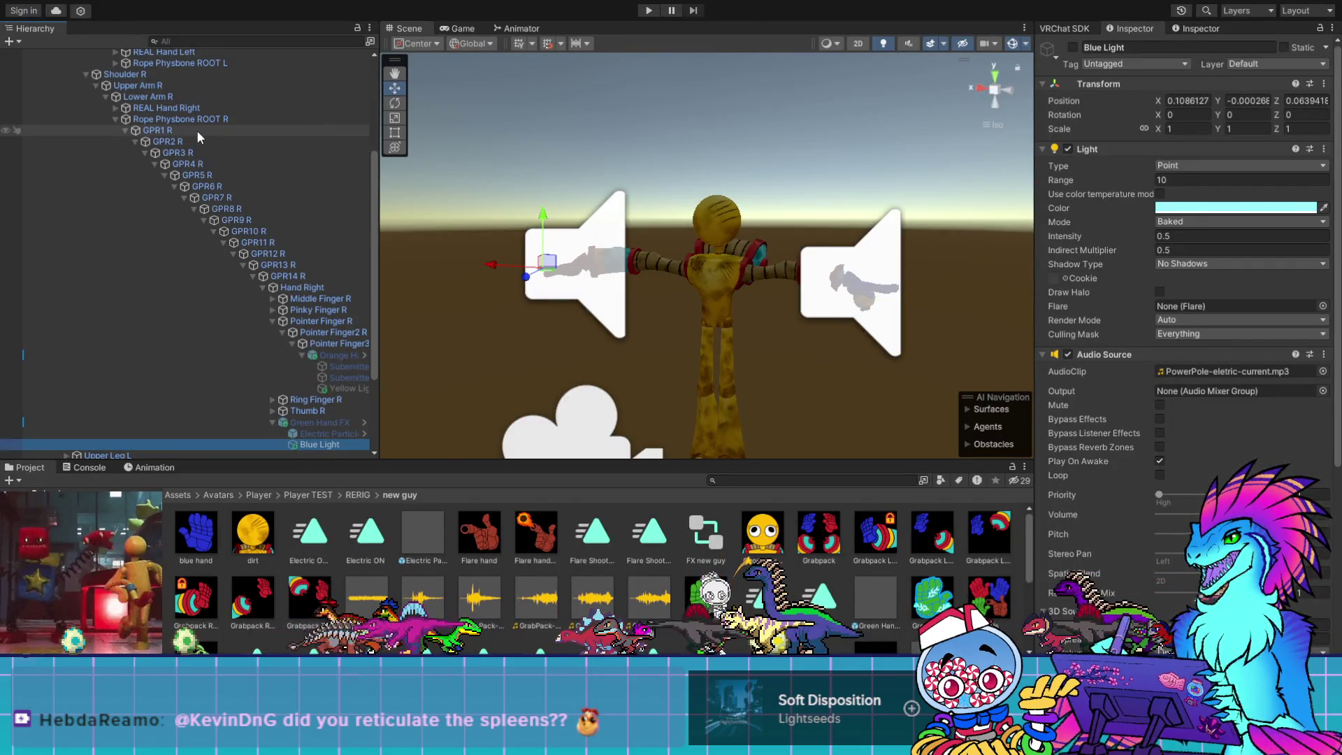
Select the Directional Light and turn it on to brighten the scene
scroll(196, 130, up, 5)
click(151, 91)
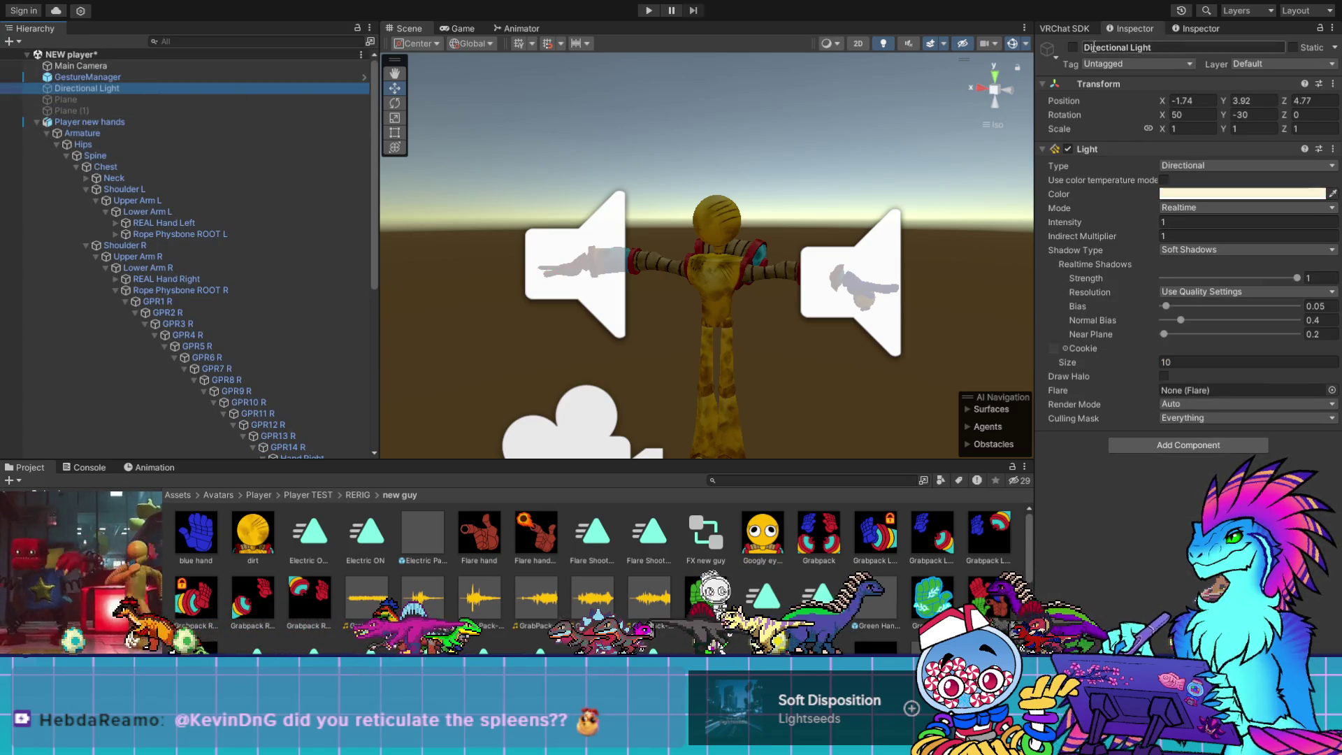
click(1072, 47)
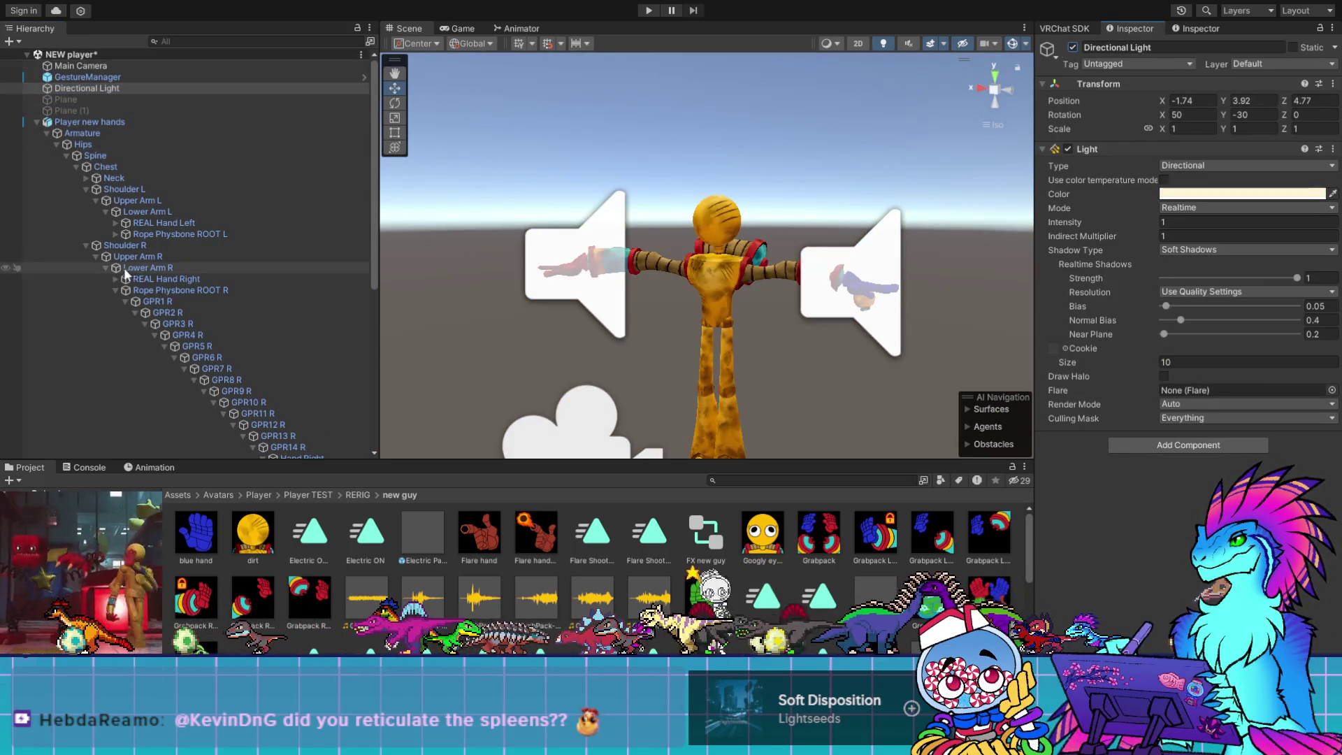
Return to the RERIG folder and orbit below the character to view the Playtime sticker
scroll(181, 409, down, 2)
scroll(182, 409, down, 8)
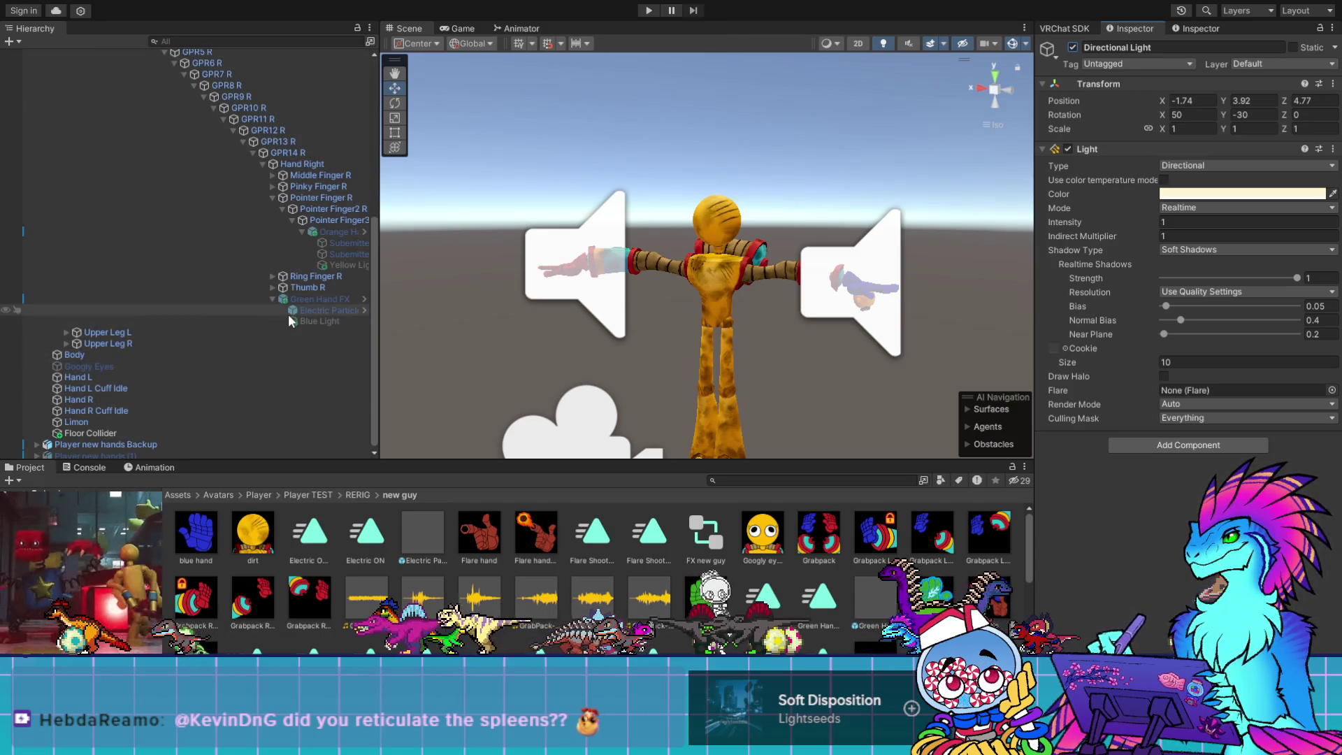
scroll(747, 600, down, 2)
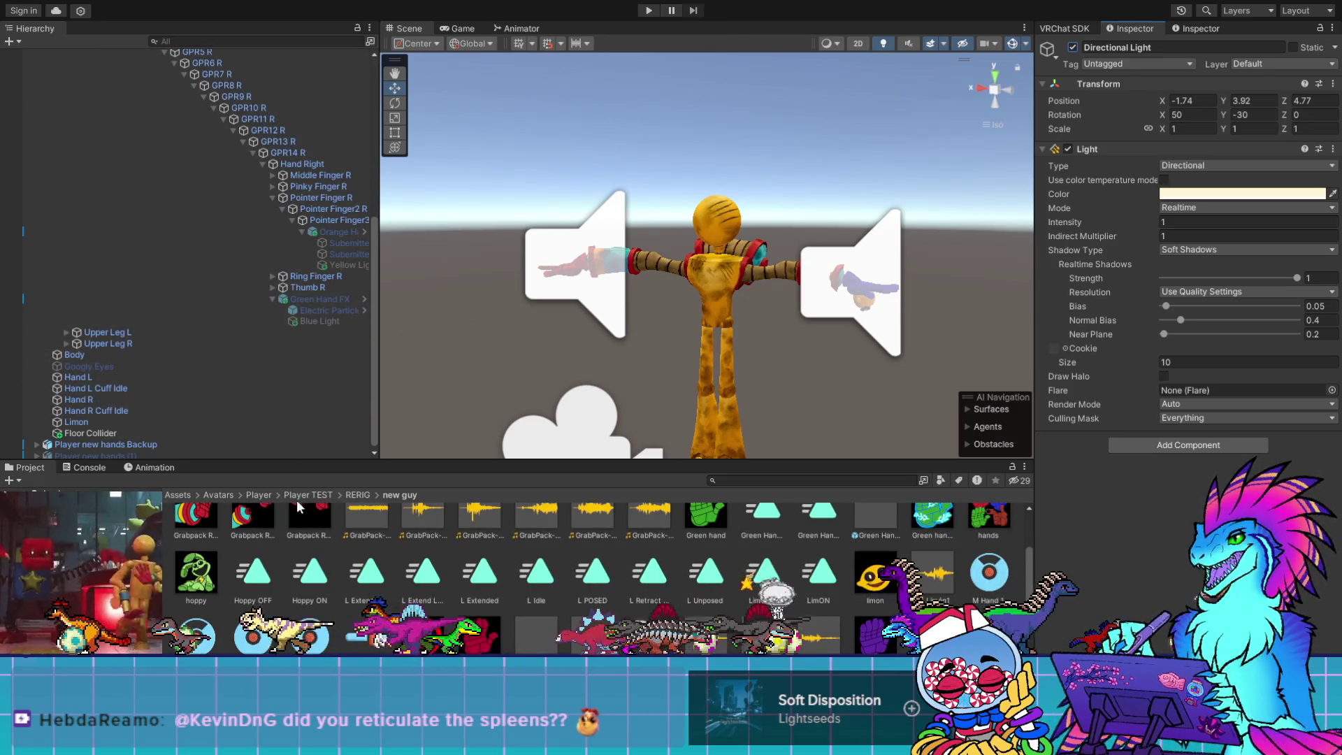
click(353, 495)
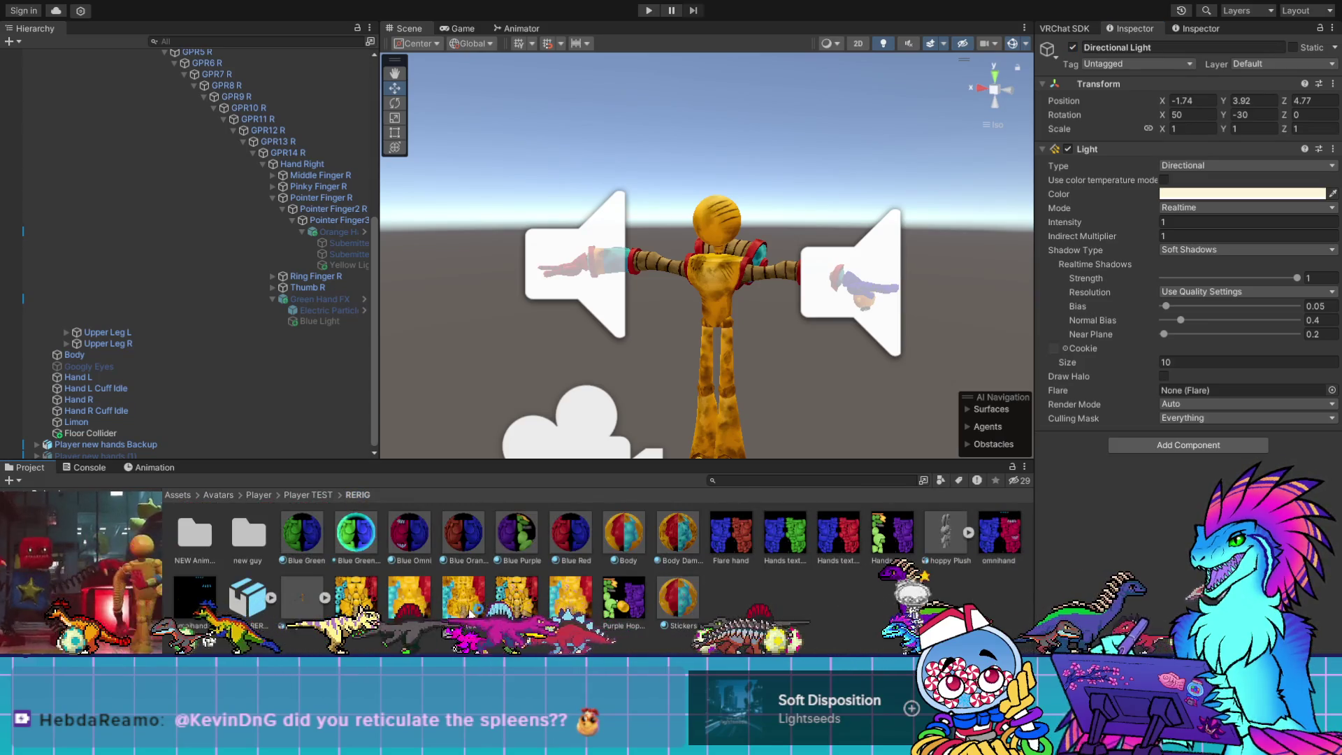
mouse_move(765, 394)
mouse_down()
mouse_move(739, 229)
mouse_move(712, 397)
mouse_move(752, 219)
mouse_up()
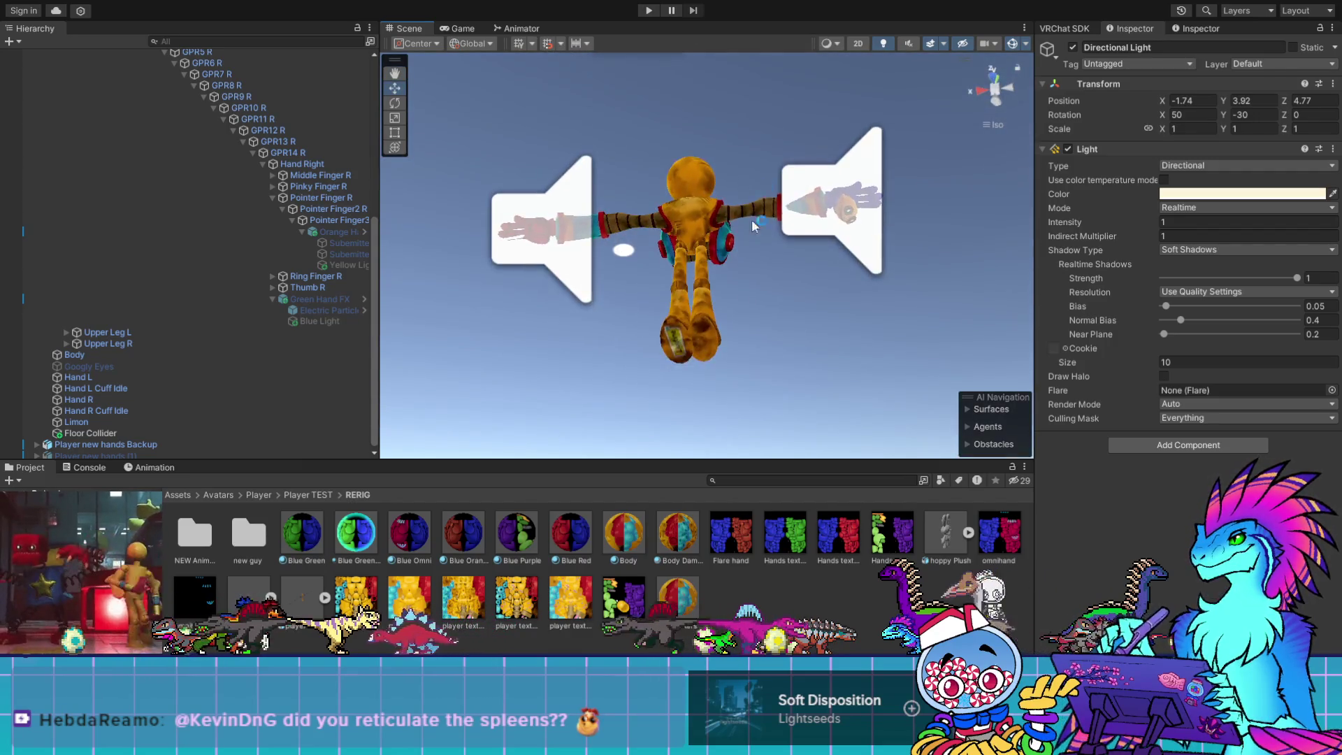
scroll(726, 330, up, 5)
mouse_move(720, 333)
mouse_down()
mouse_move(678, 305)
mouse_move(739, 127)
mouse_move(739, 288)
mouse_move(816, 251)
mouse_move(809, 243)
mouse_up()
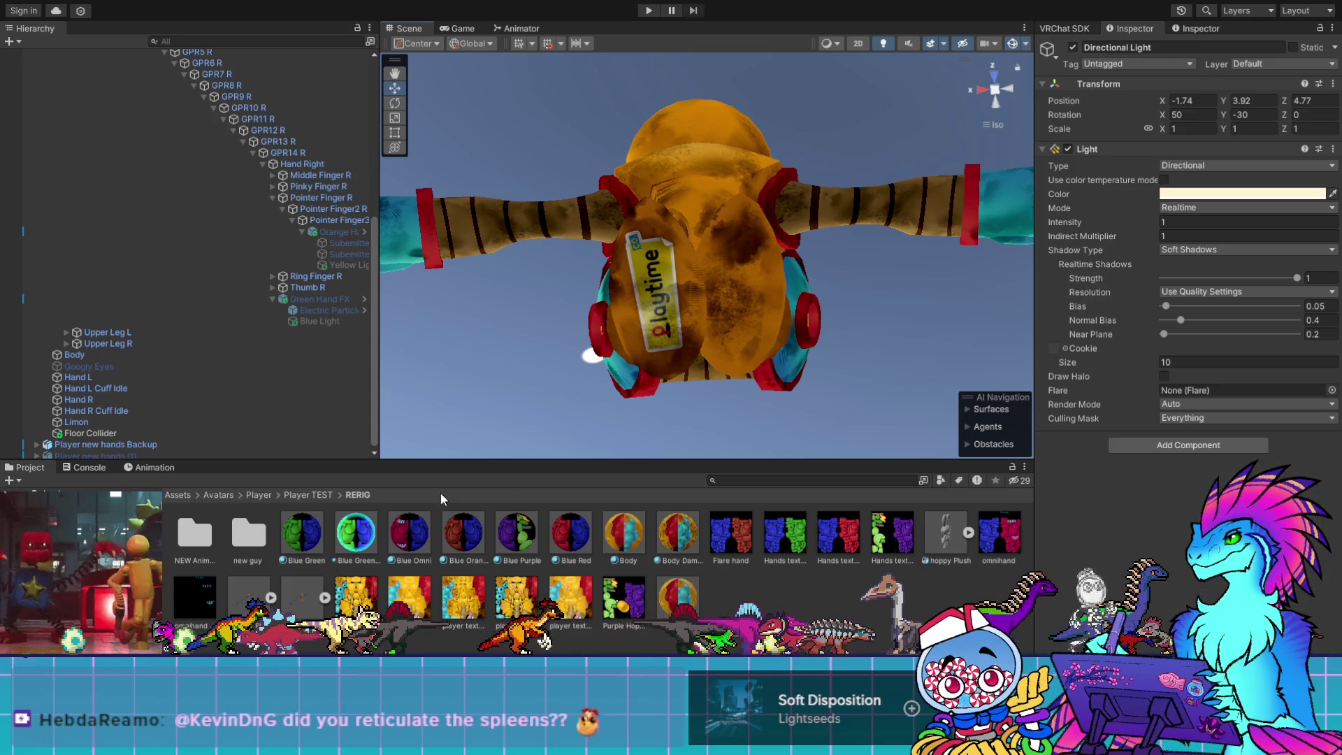
click(356, 595)
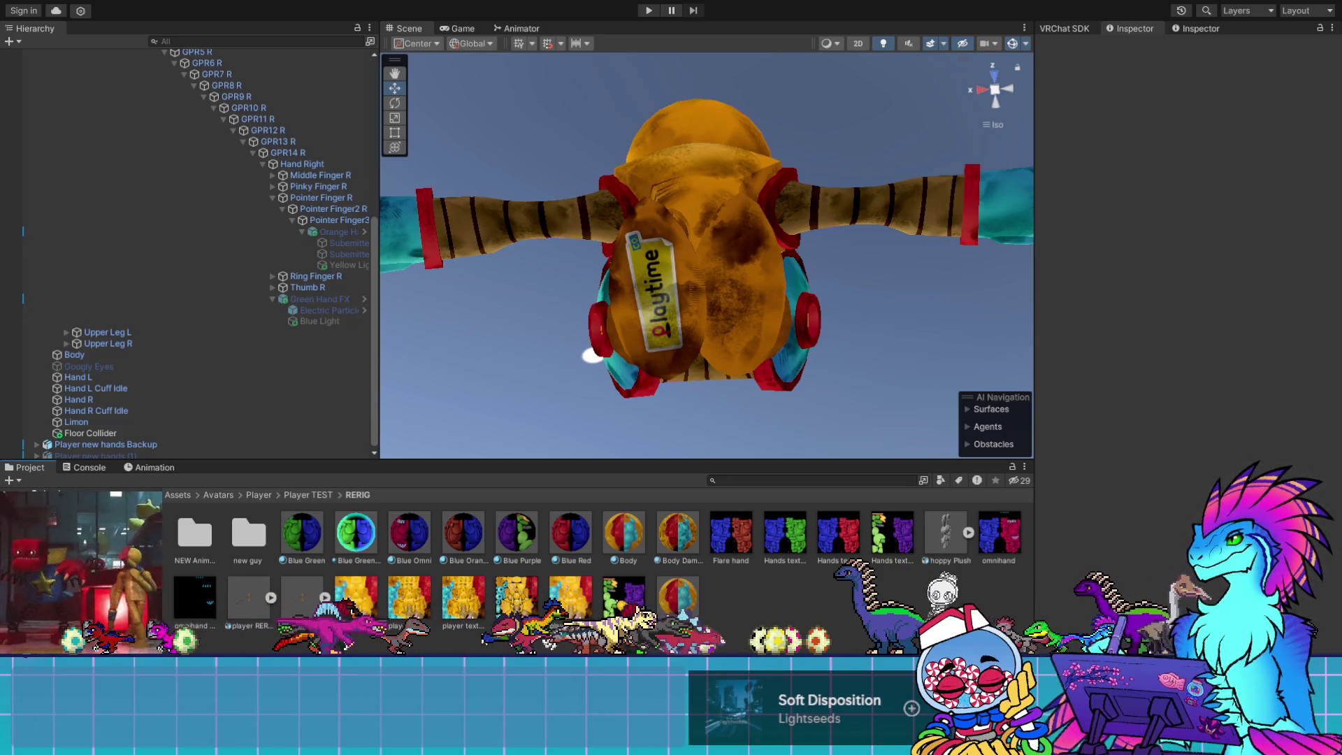
Assign the other grunge texture version to the Body Damage material's Main Texture
click(462, 608)
click(467, 606)
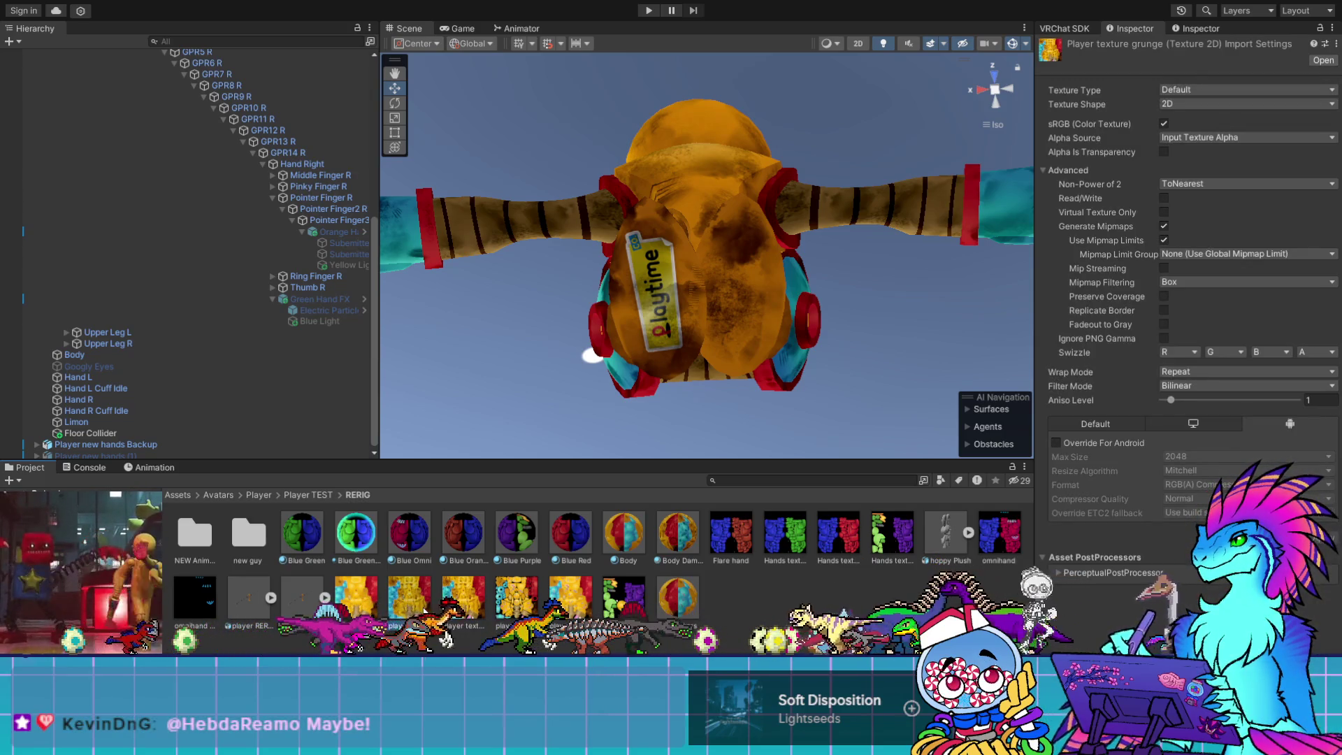
click(677, 537)
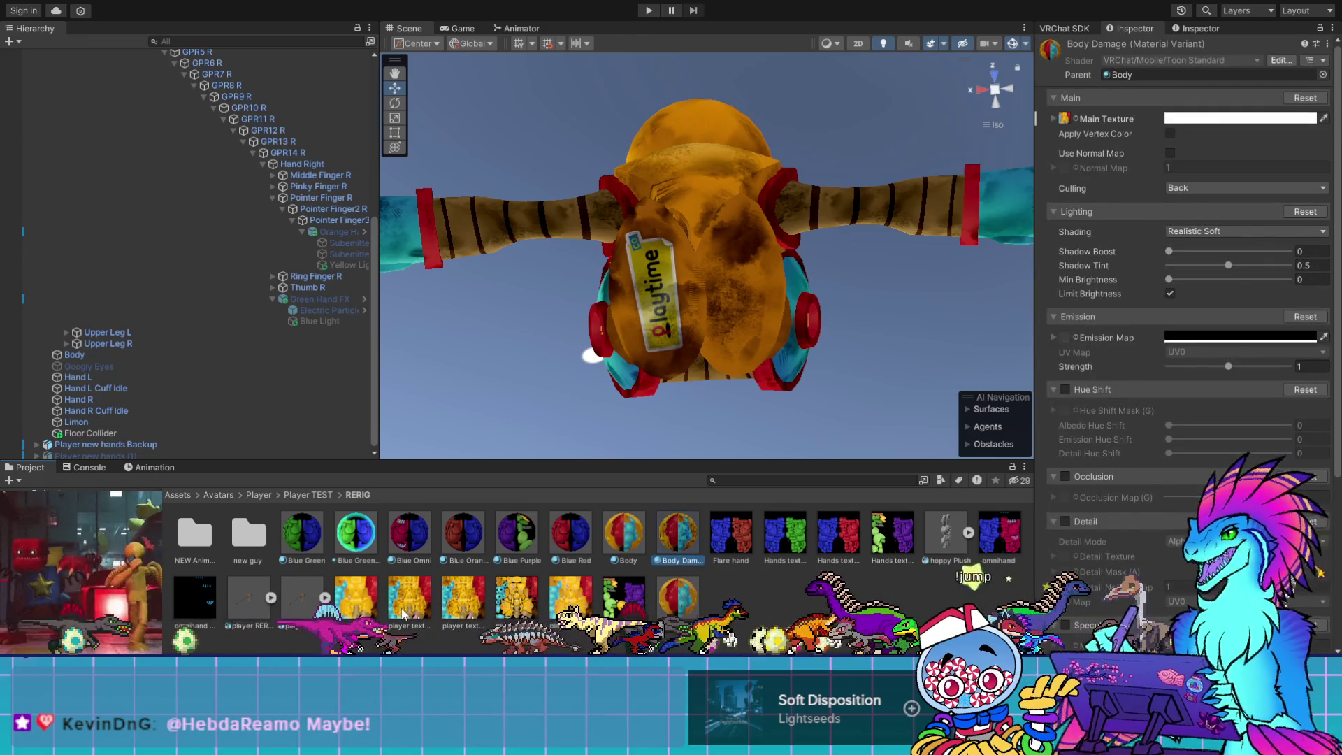
mouse_move(439, 609)
mouse_down()
mouse_move(1125, 21)
mouse_move(1065, 120)
mouse_up()
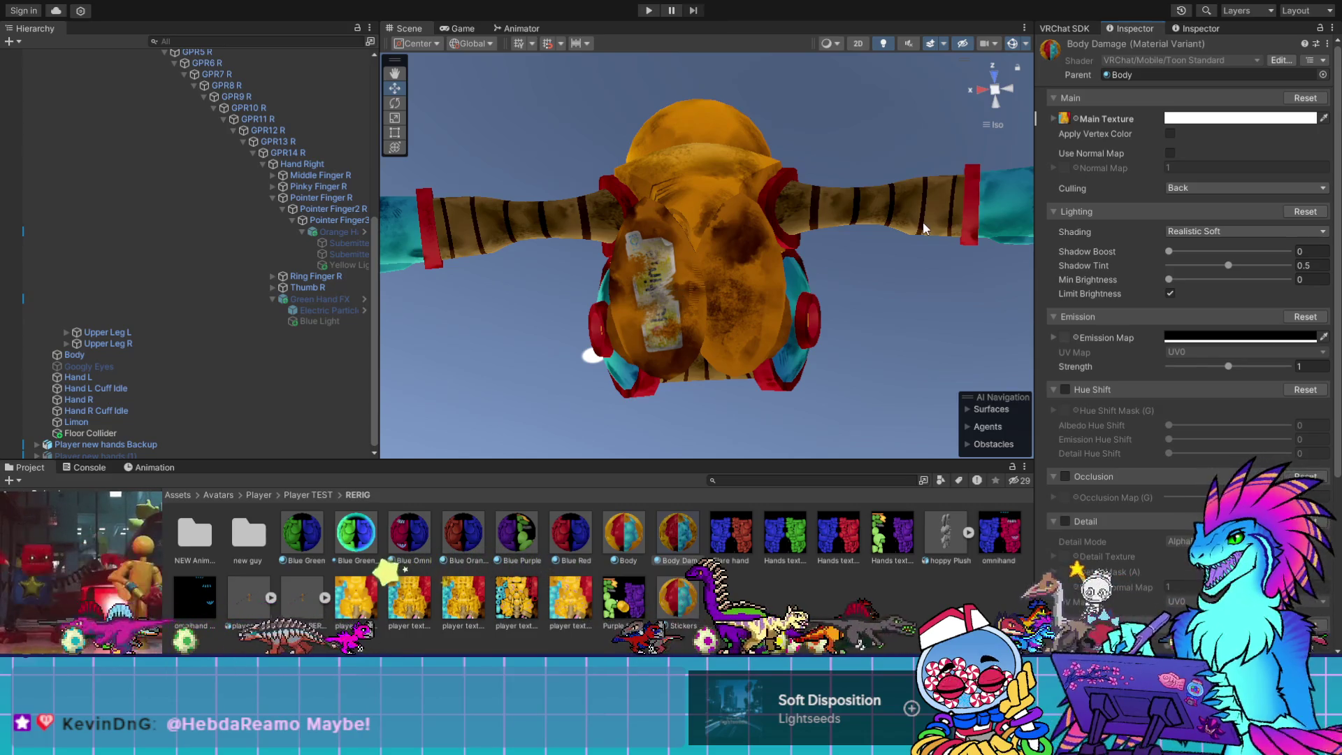
Compare another texture on the model from behind and below, then restore the sticker texture
drag(848, 216, 827, 293)
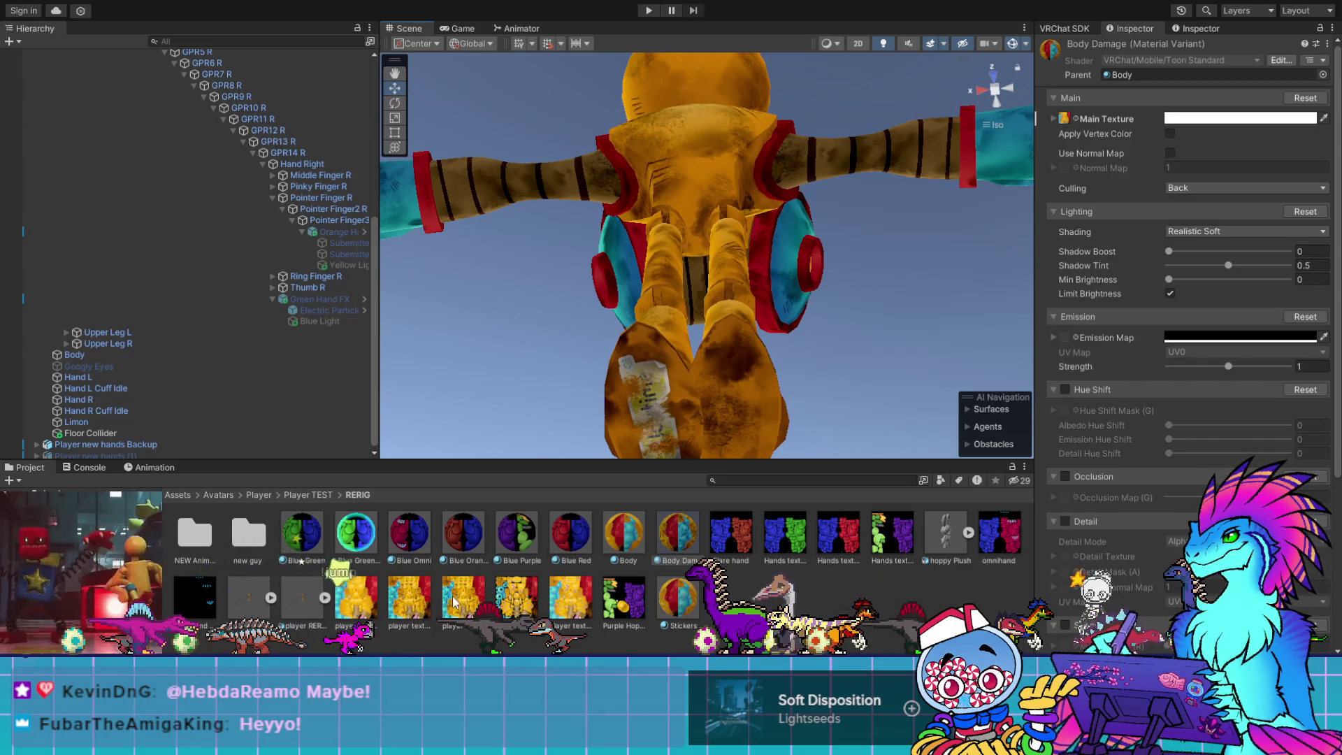
mouse_move(530, 574)
mouse_down()
mouse_move(1094, 197)
mouse_move(1150, 131)
mouse_move(1064, 117)
mouse_up()
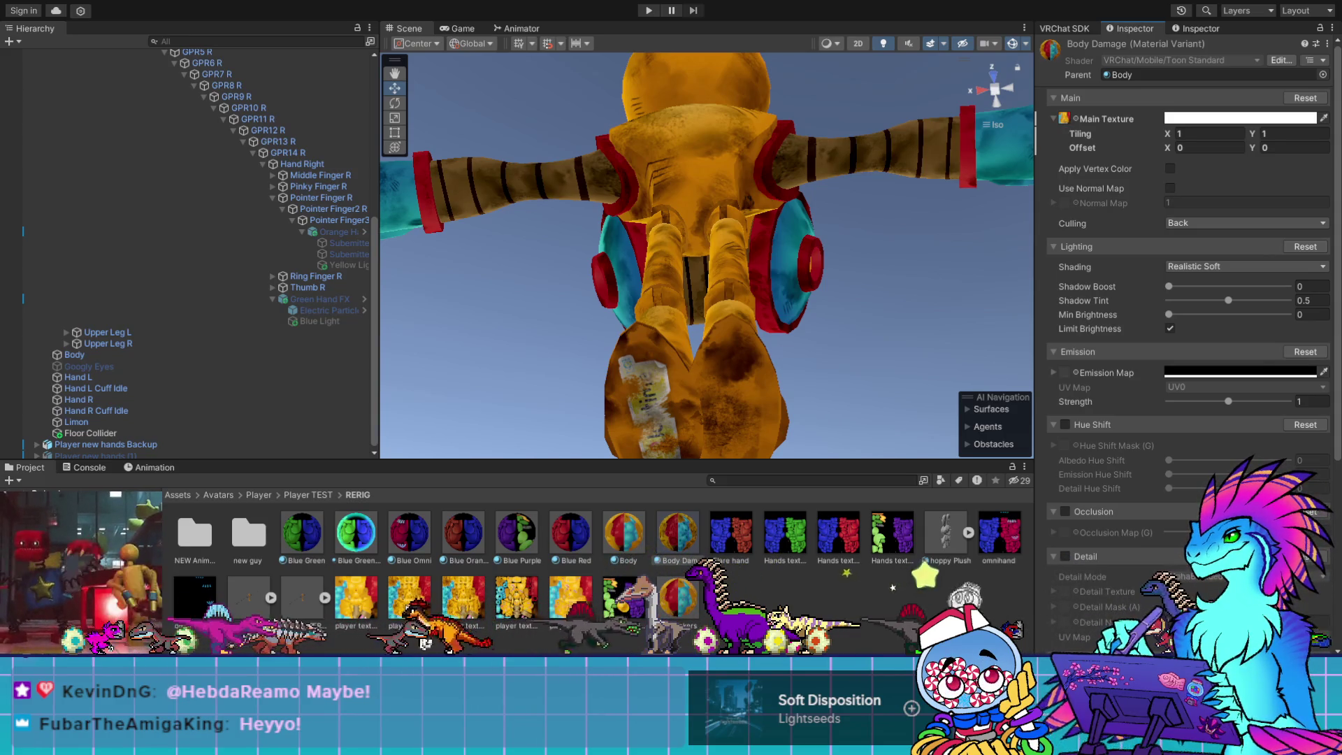
mouse_move(678, 528)
mouse_down()
mouse_move(958, 287)
mouse_move(1064, 130)
mouse_move(646, 409)
mouse_up()
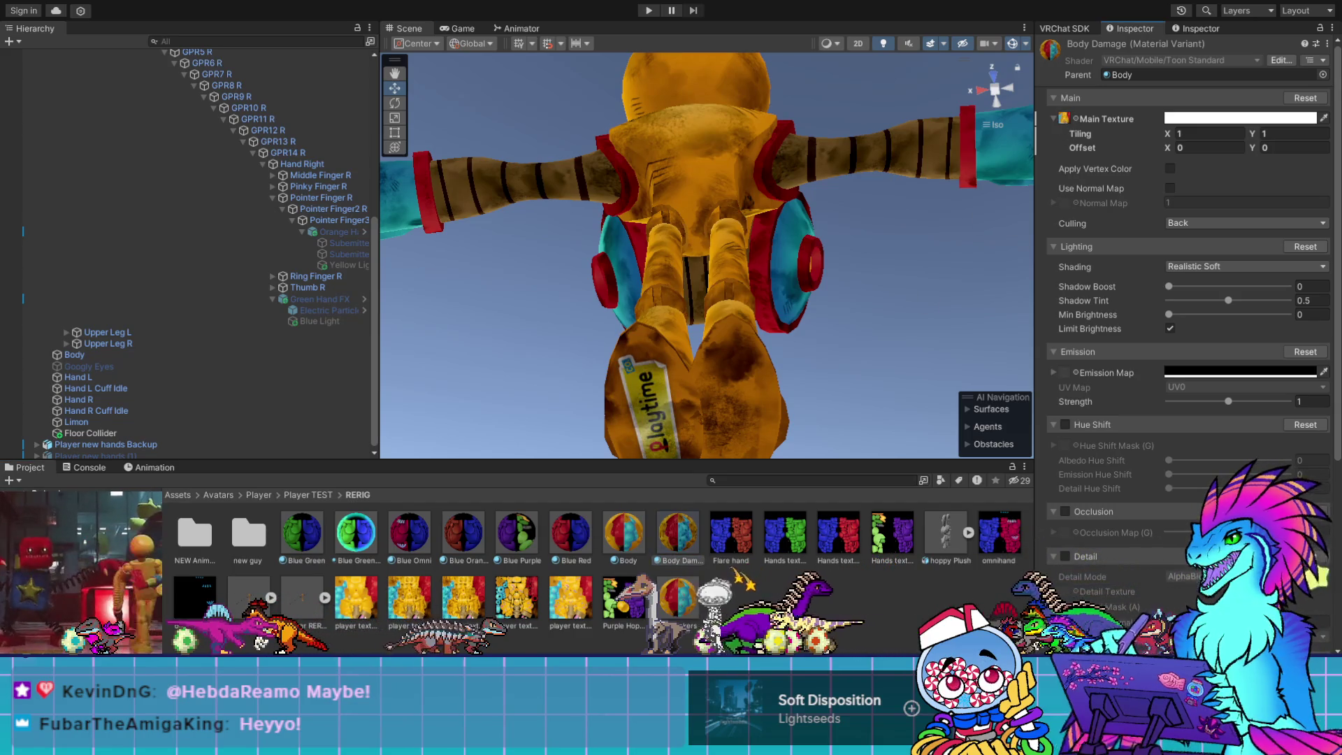
key(alt+Tab)
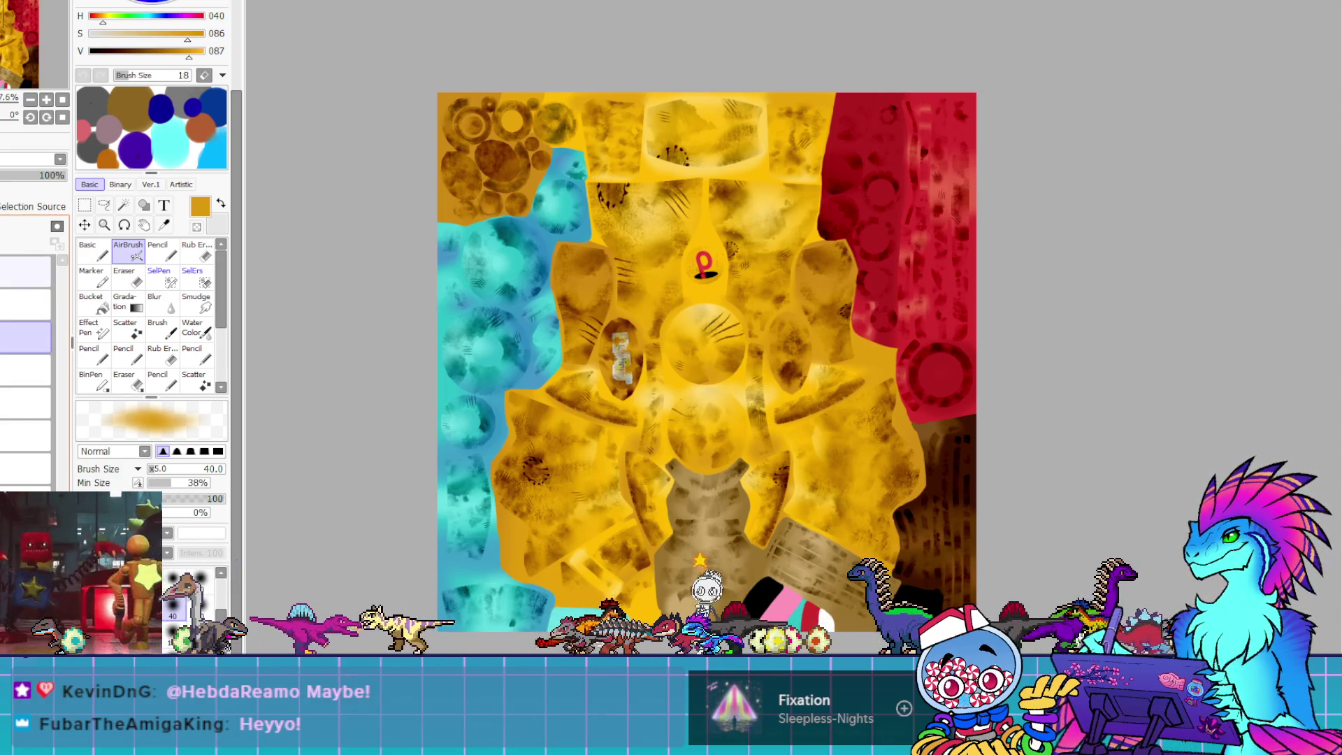
Zoom in and toggle the grunge layers off and on to compare the stains, then zoom out
scroll(397, 83, up, 3)
scroll(397, 83, up, 2)
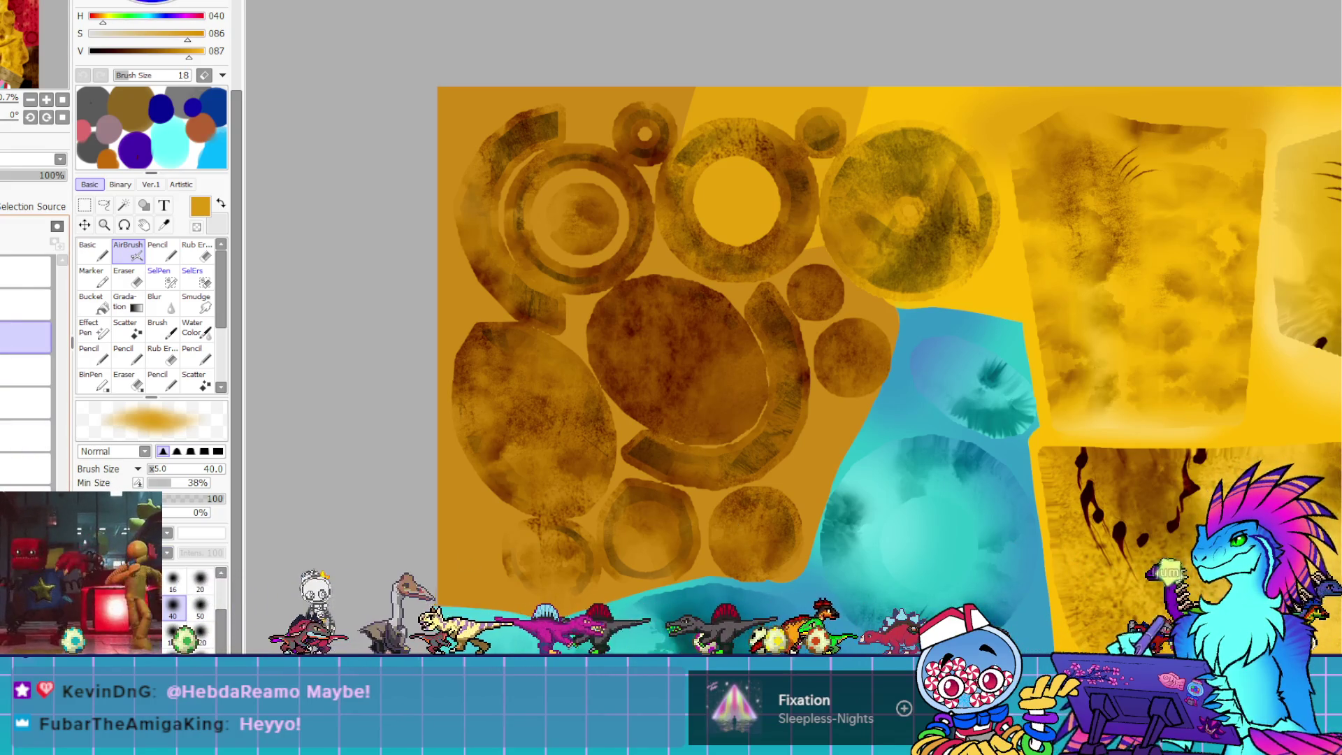
click(25, 271)
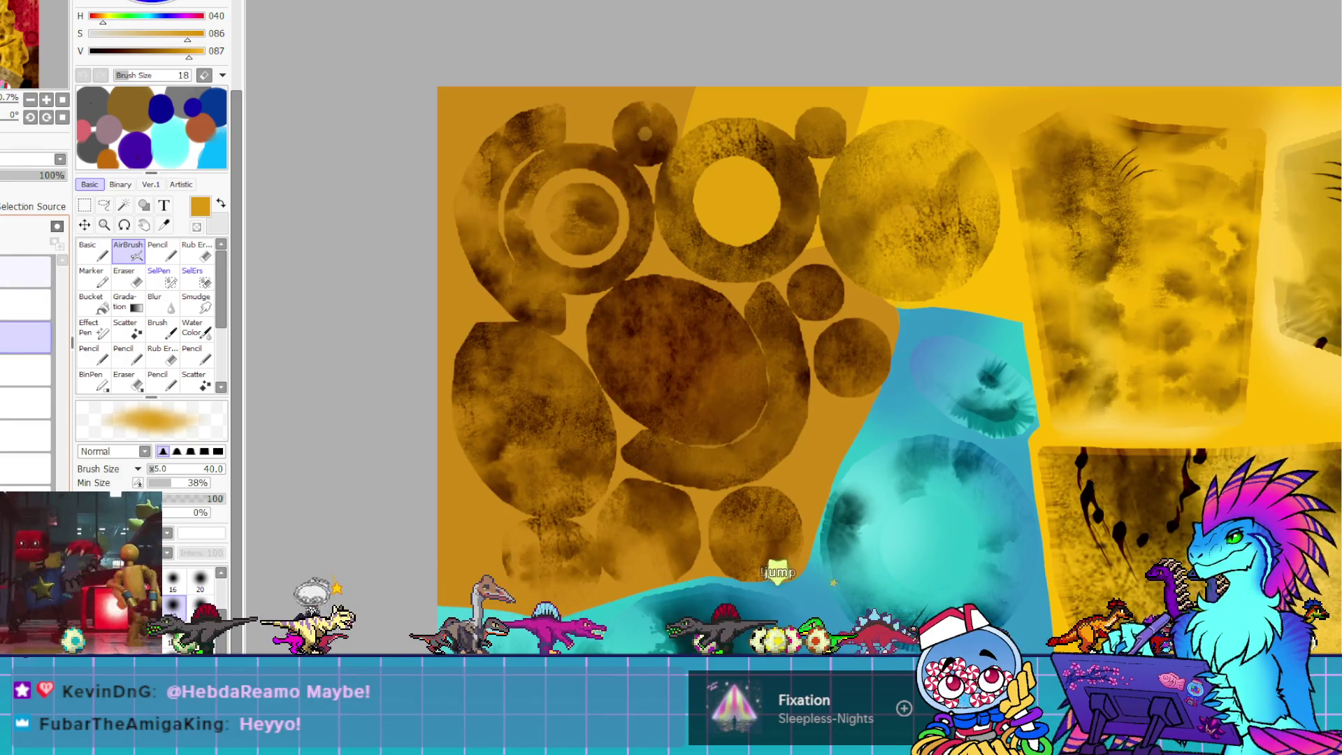
click(25, 304)
click(25, 304)
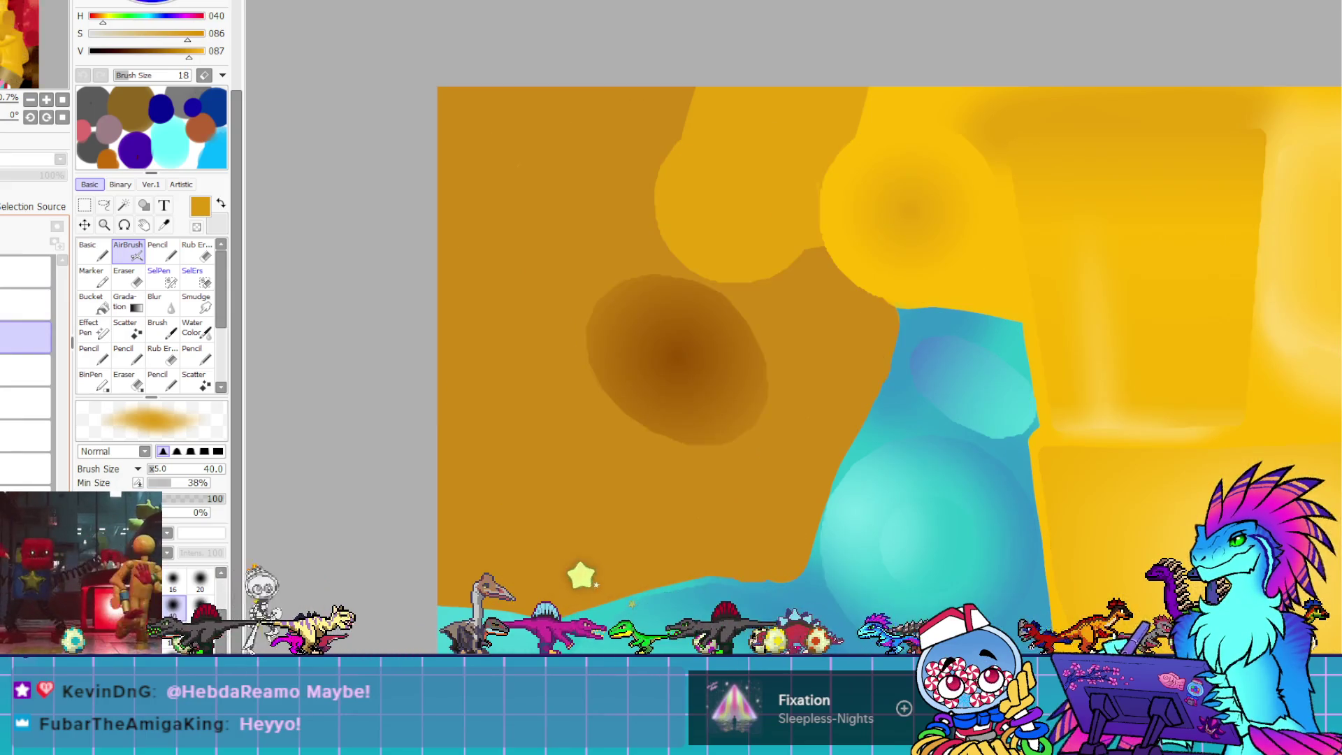
click(26, 270)
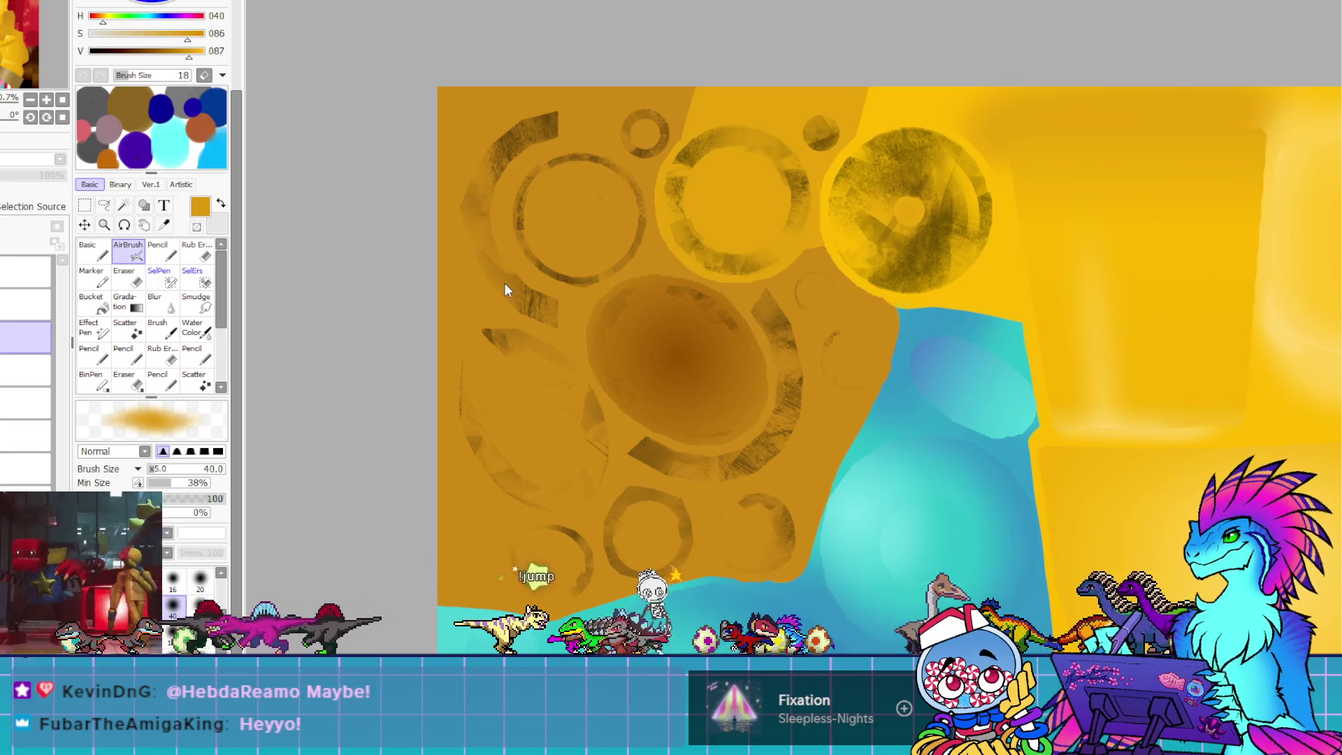
key(Home)
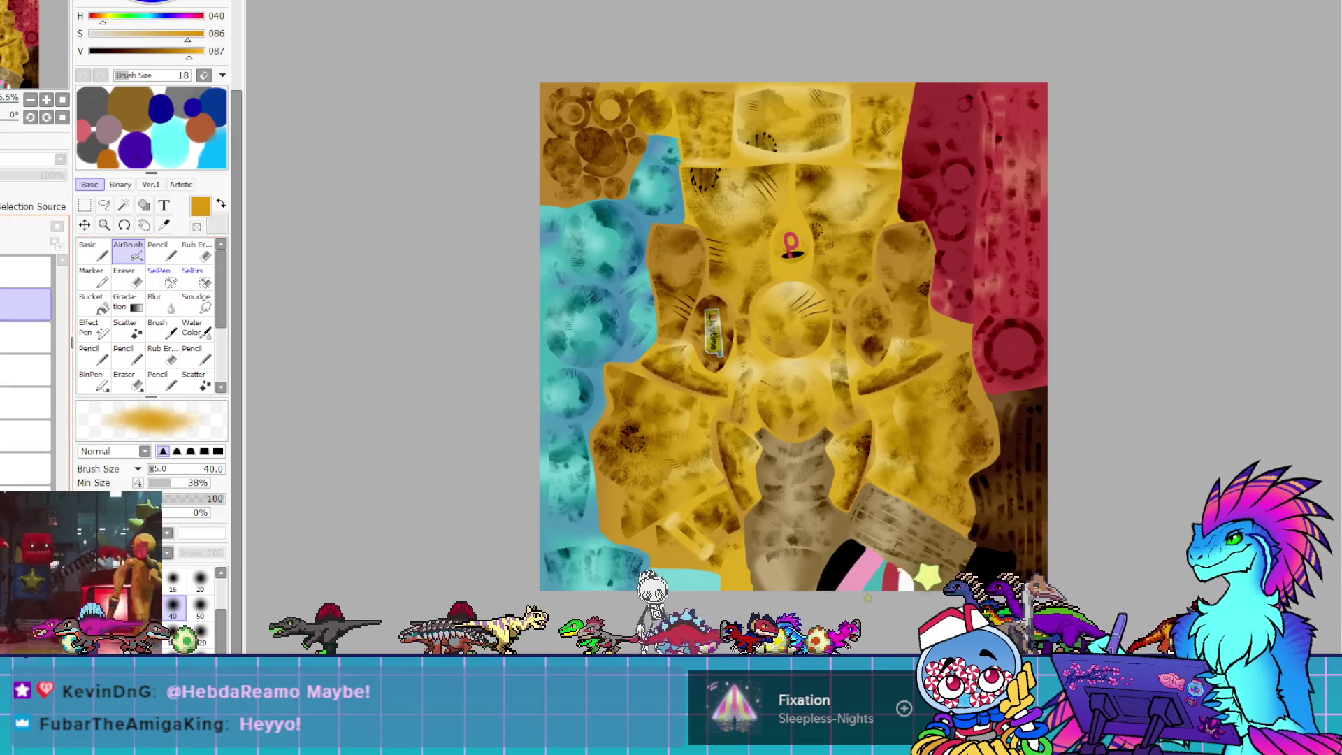
Select the stain layers and toggle the dark circle stain layer to judge the brown patches
click(25, 402)
key(ctrl+t)
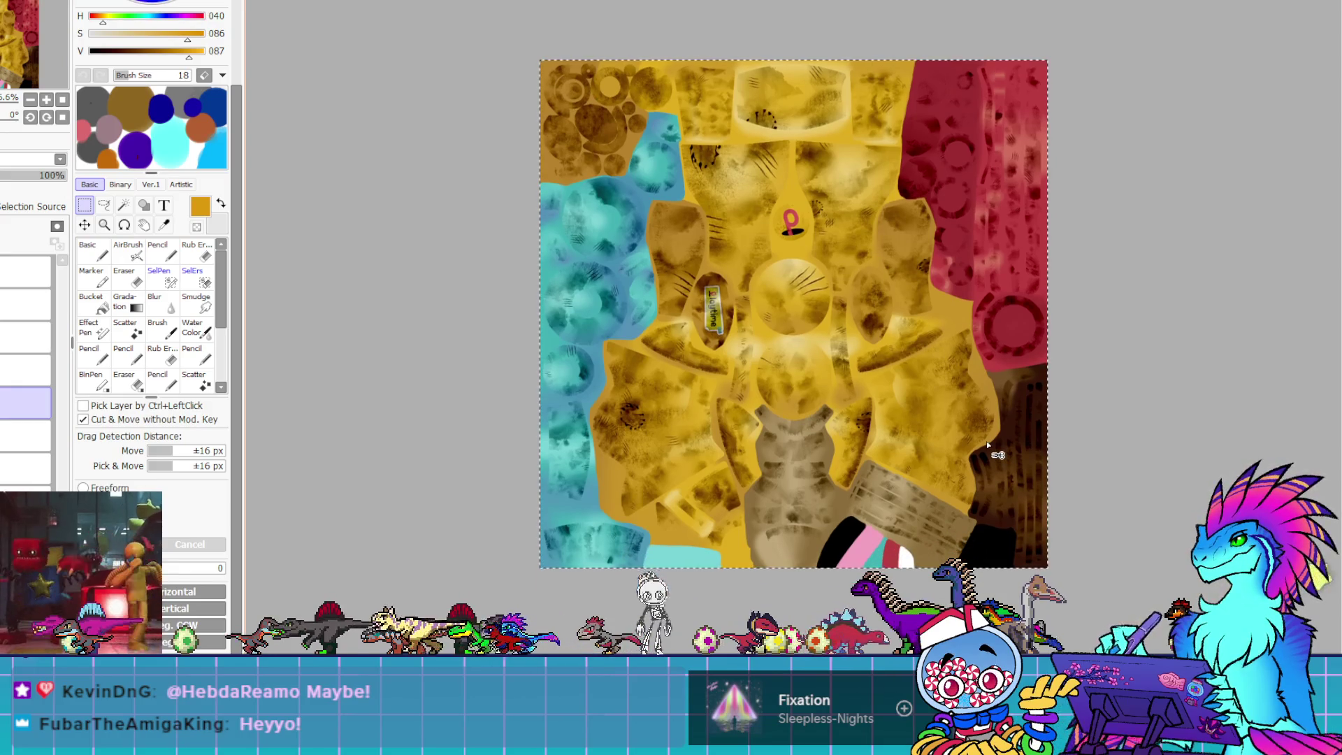
scroll(794, 332, up, 5)
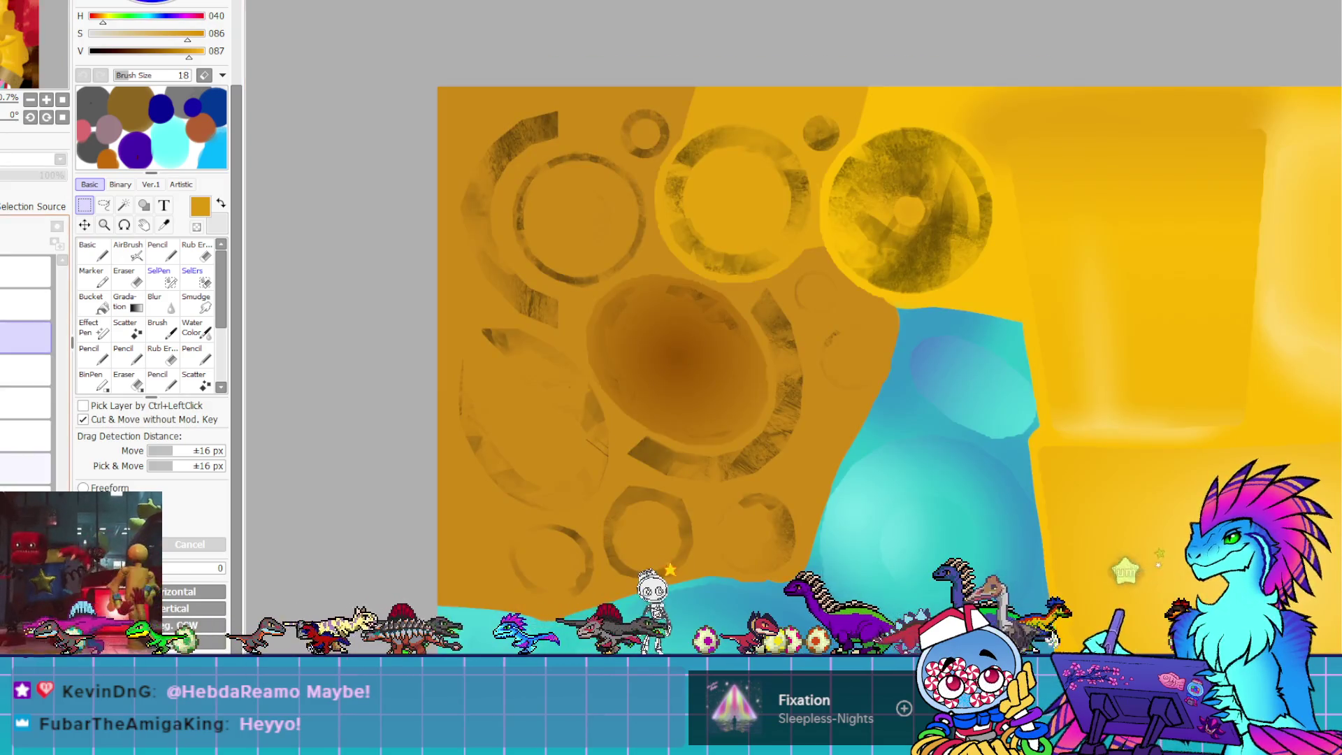
click(25, 337)
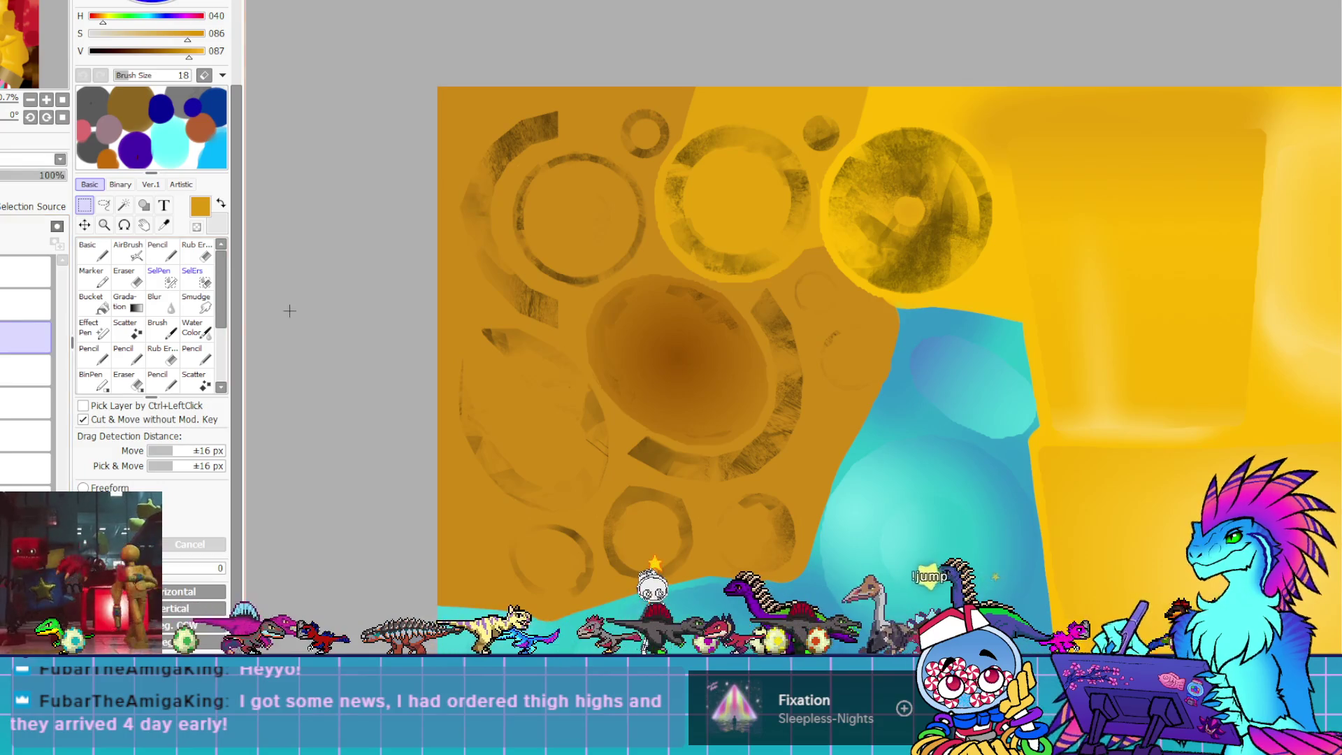
click(26, 304)
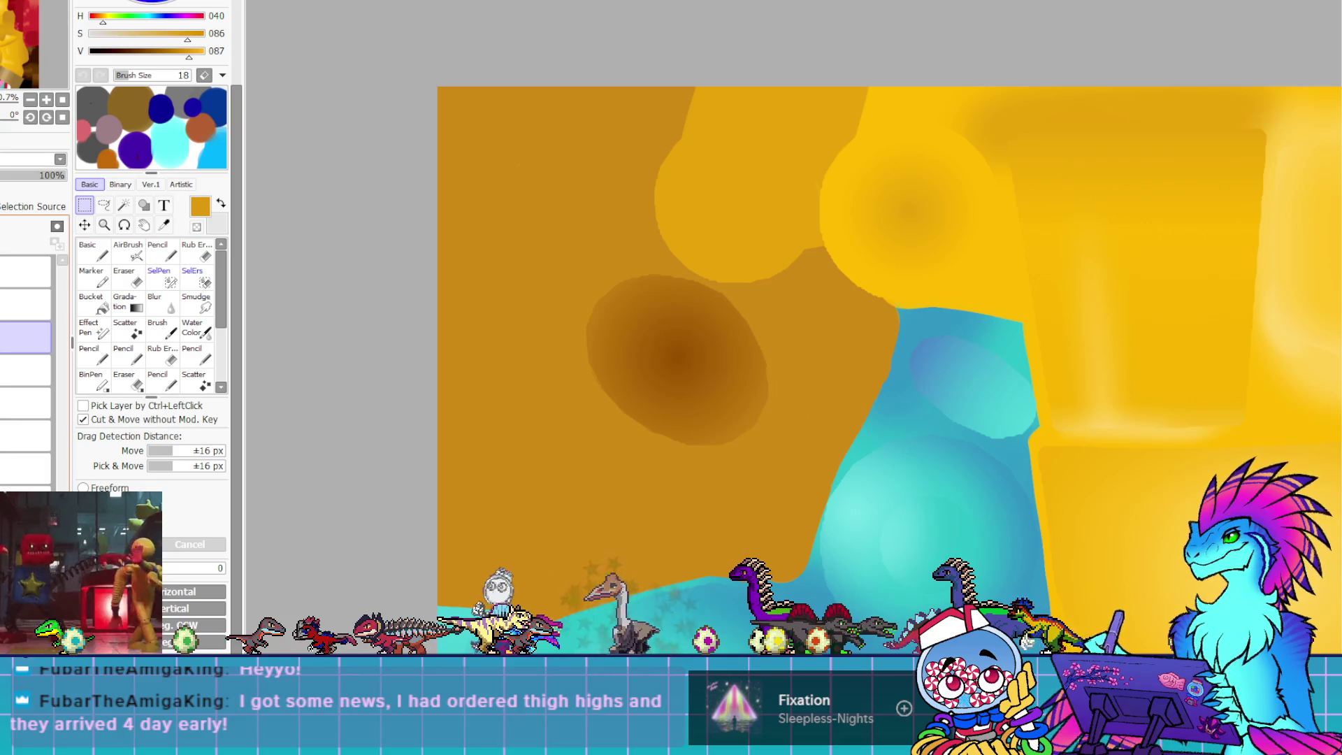
click(26, 304)
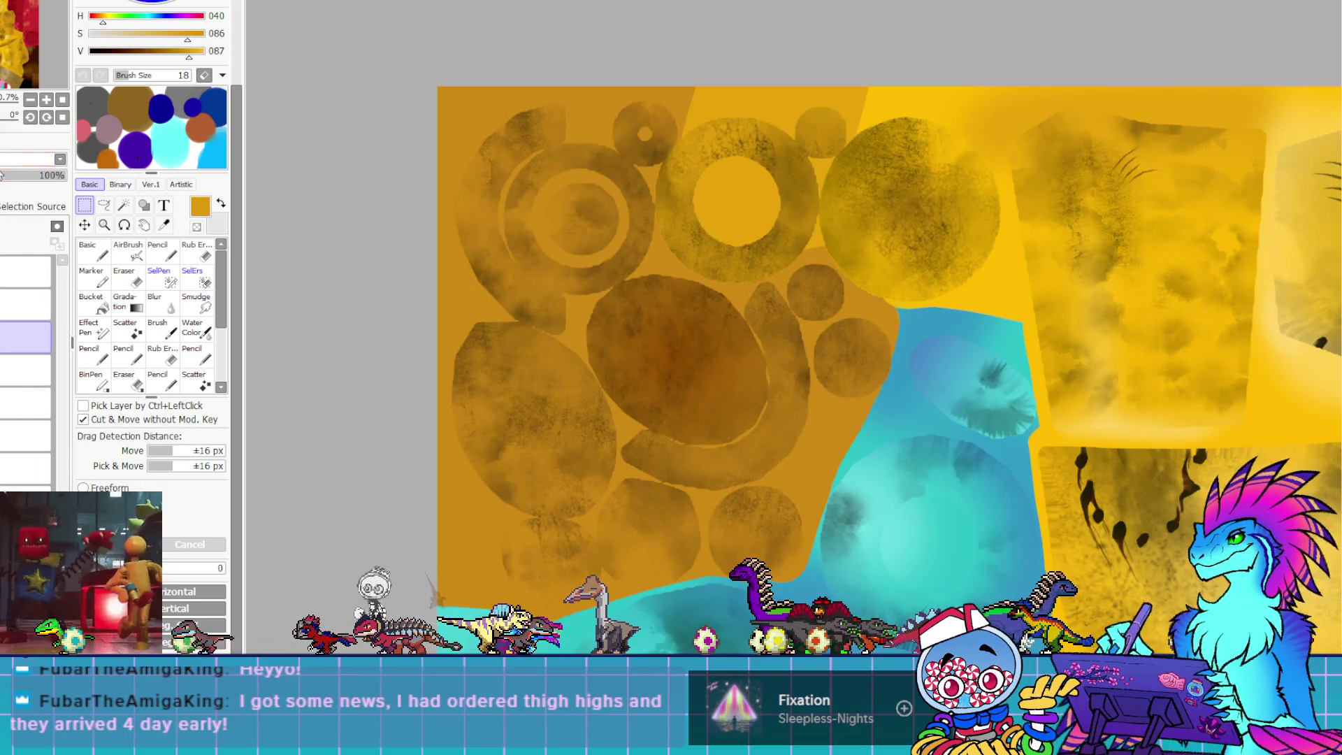
scroll(60, 158, down, 1)
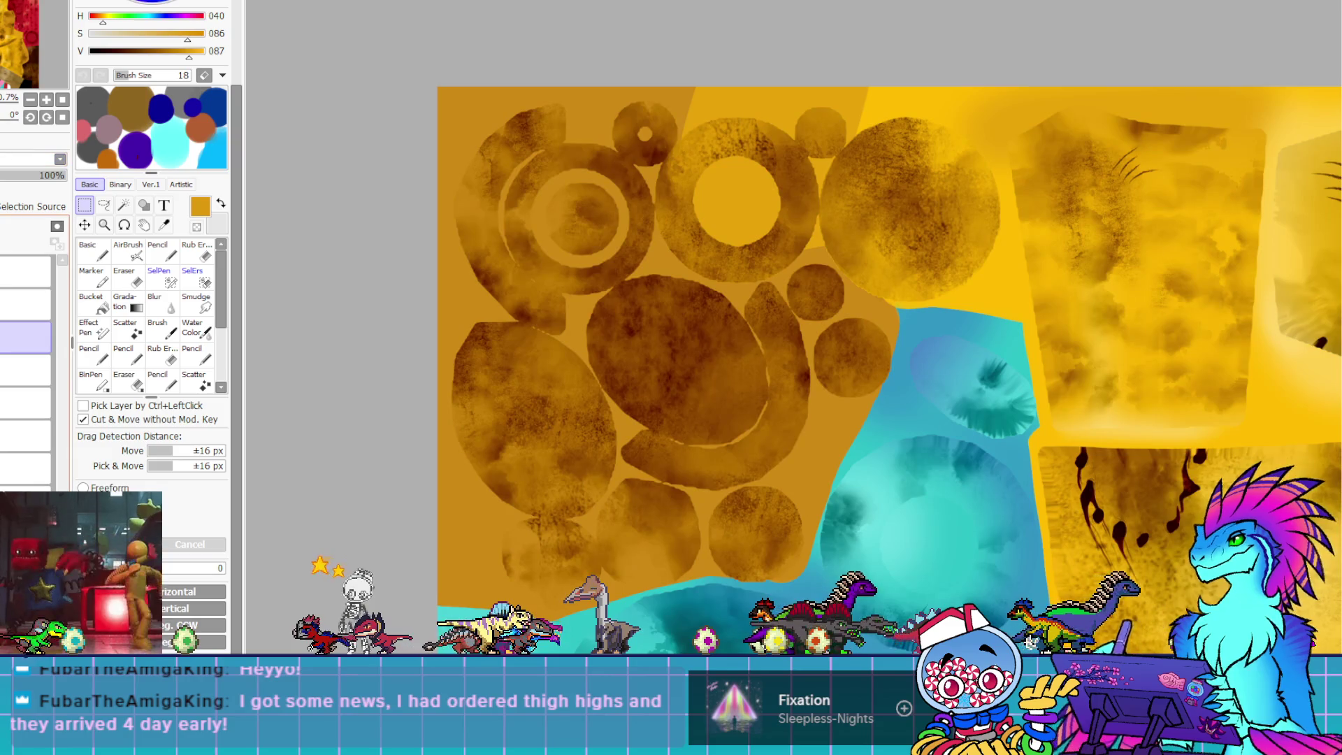